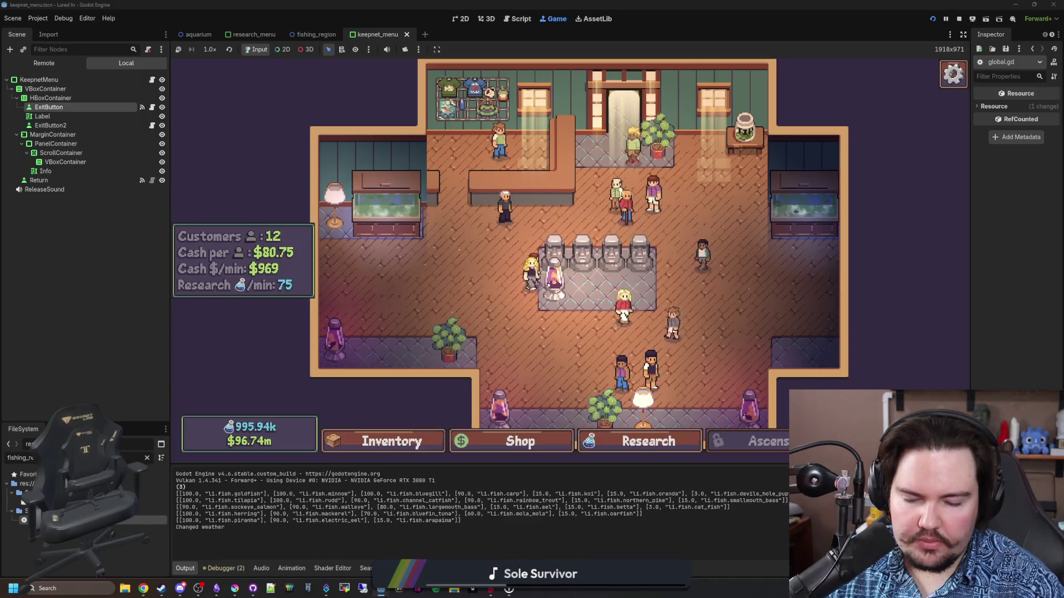
Step: Travel to the Jungle lake from the travel destinations list
click(864, 441)
scroll(702, 332, down, 3)
click(703, 357)
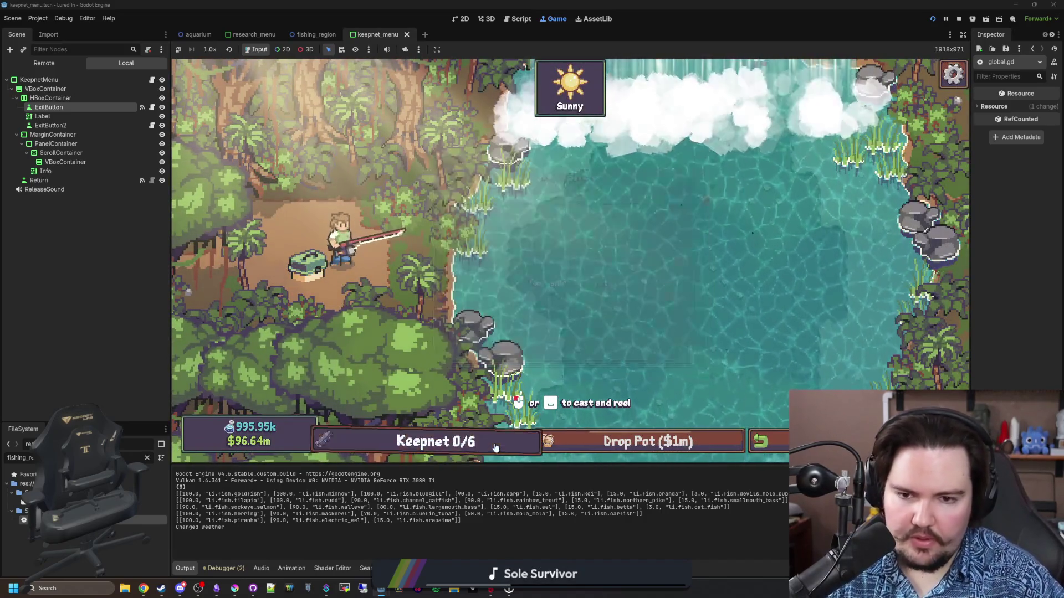
Step: Check the keepnet contents, then cast the fishing line into the lake
click(496, 448)
click(495, 447)
click(496, 448)
click(495, 448)
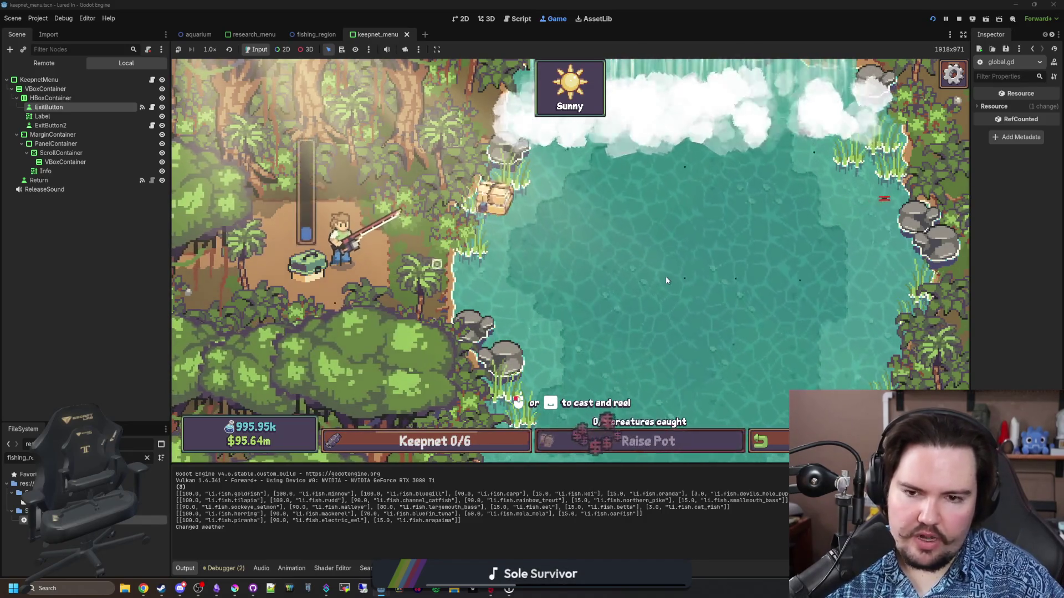
click(709, 257)
text(weather li)
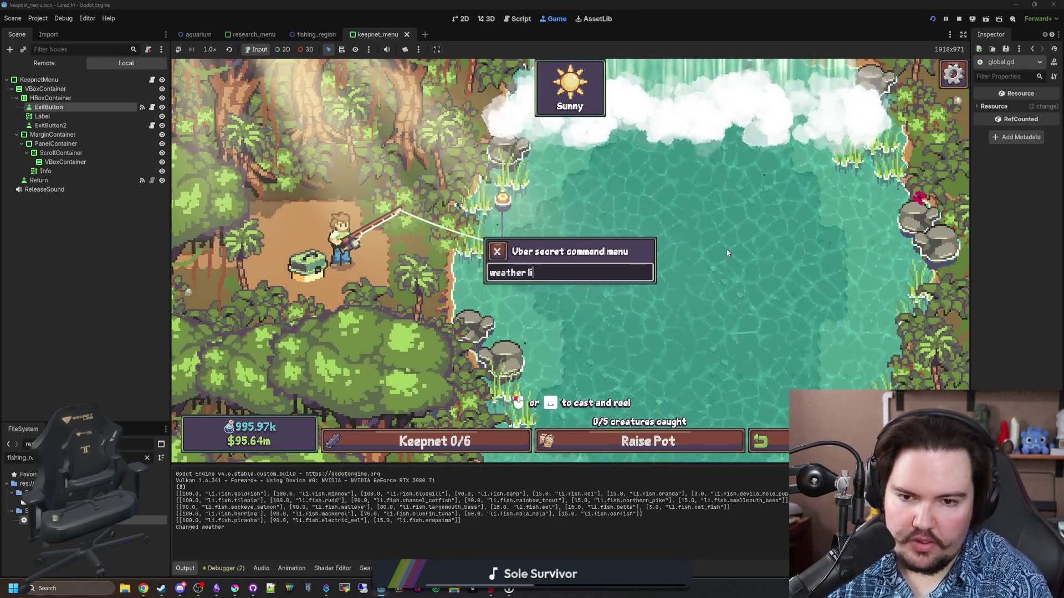
Step: Make the weather stormy with .weather.stormy, then catch a fish in the timing minigame
text(.weather.)
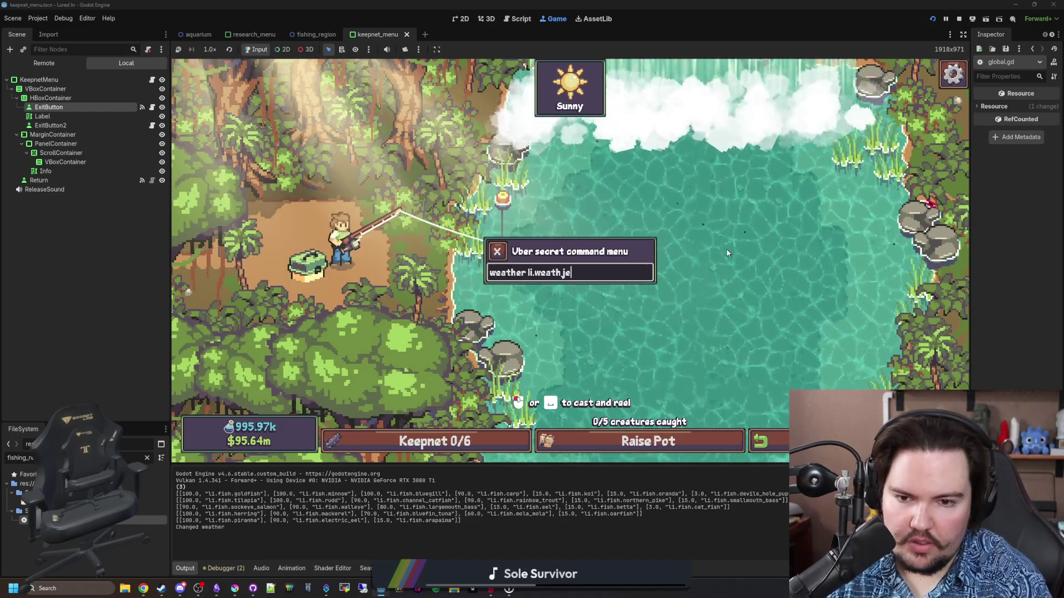
text(stormy)
key(Return)
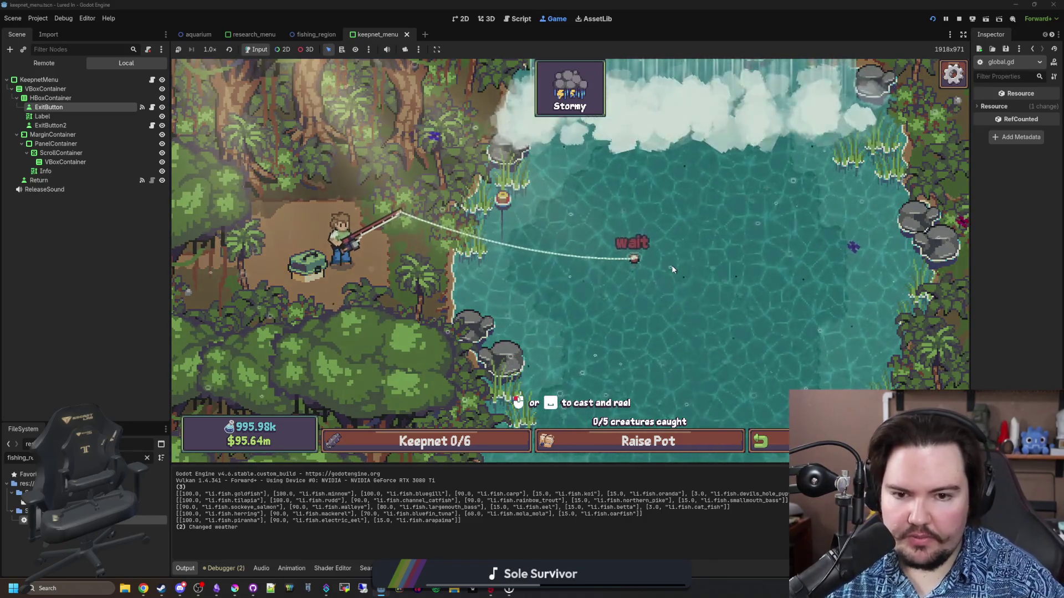
click(667, 249)
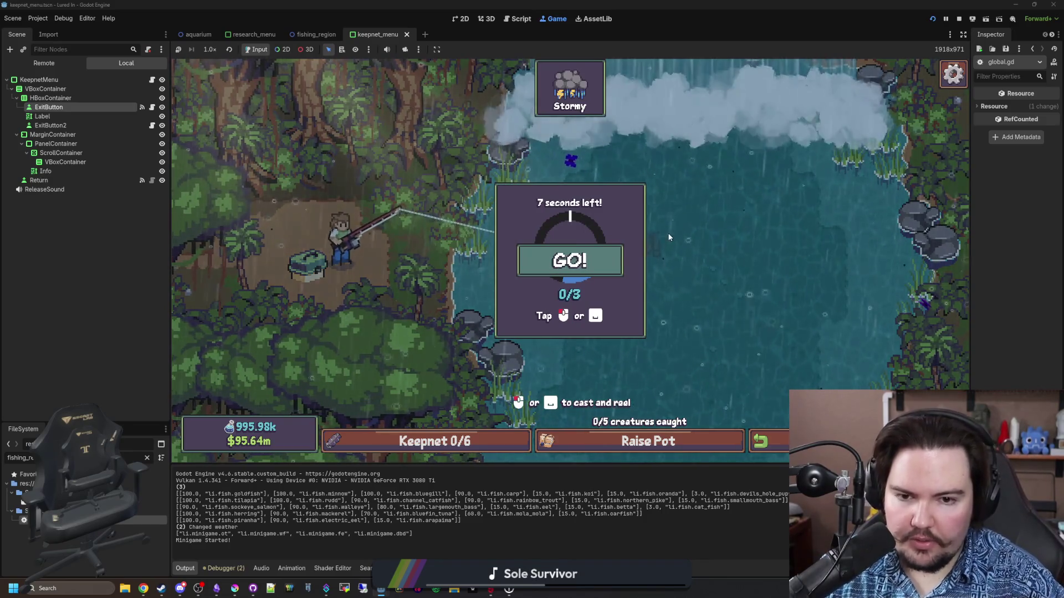
click(645, 270)
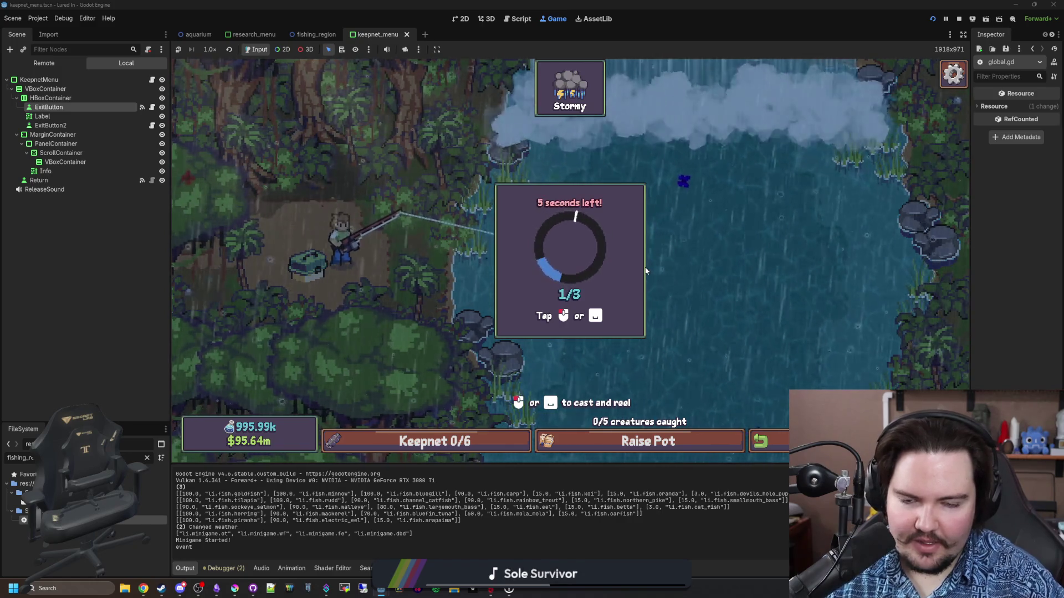
click(643, 258)
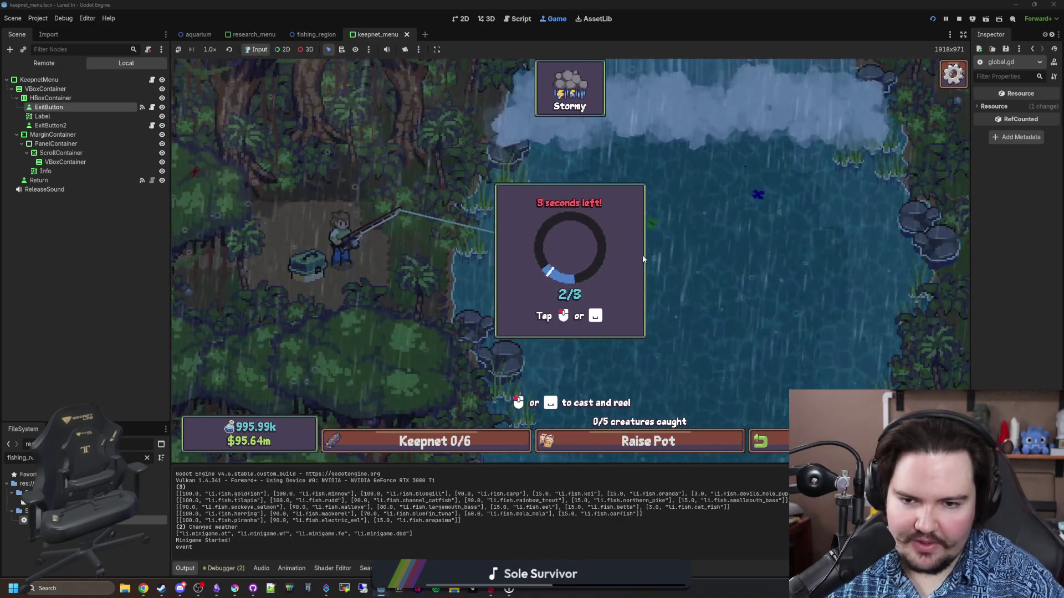
click(643, 259)
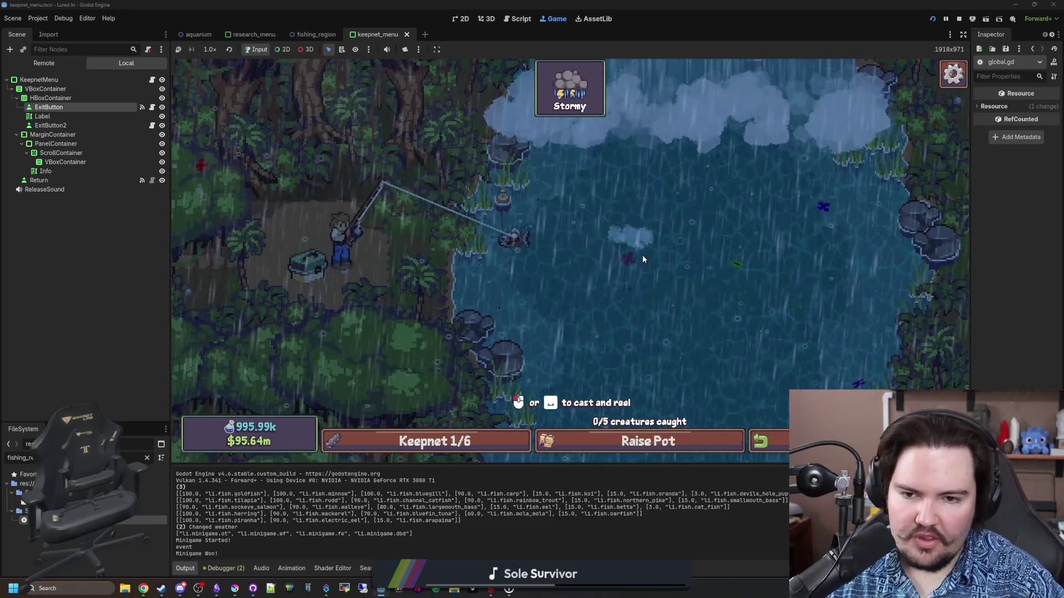
Step: Cast across the lake and reel in an Electric Eel, bringing the keepnet to 3/6
drag(642, 259, 707, 210)
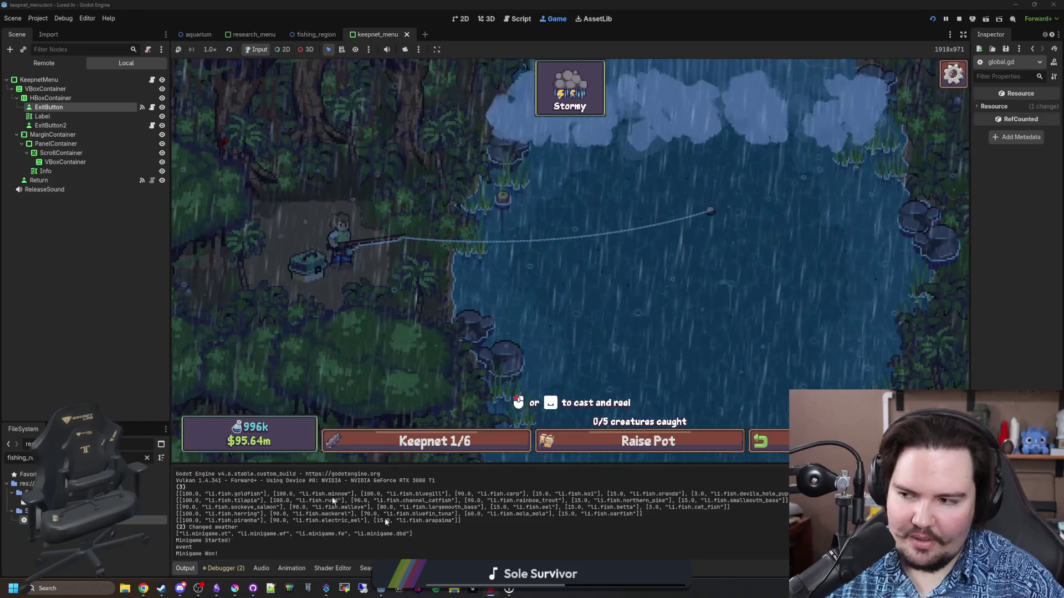
click(609, 218)
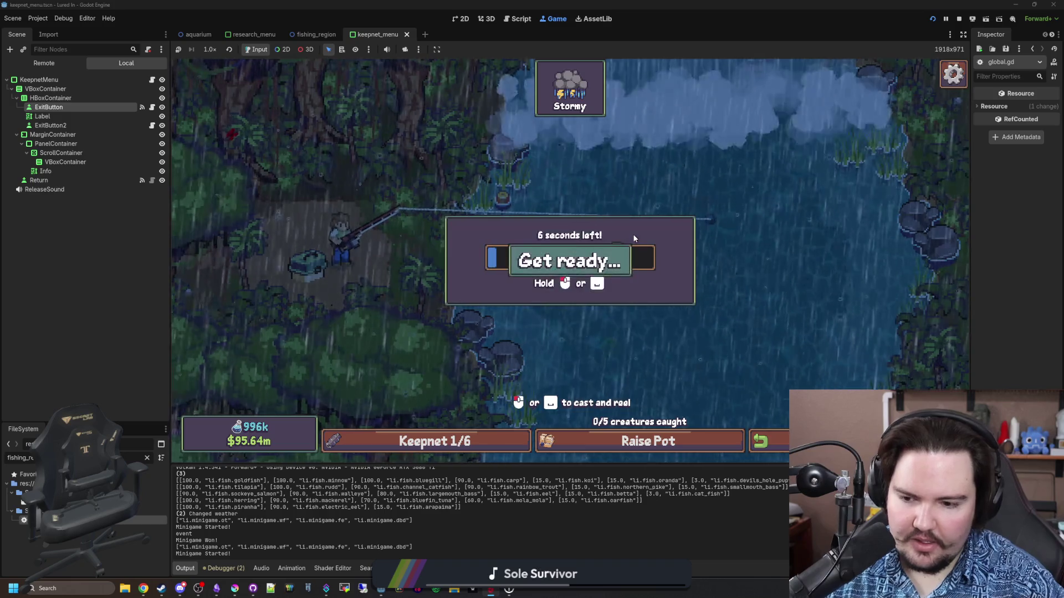
mouse_move(633, 234)
mouse_down()
mouse_move(639, 261)
mouse_move(667, 266)
mouse_up()
click(666, 266)
click(667, 266)
click(667, 266)
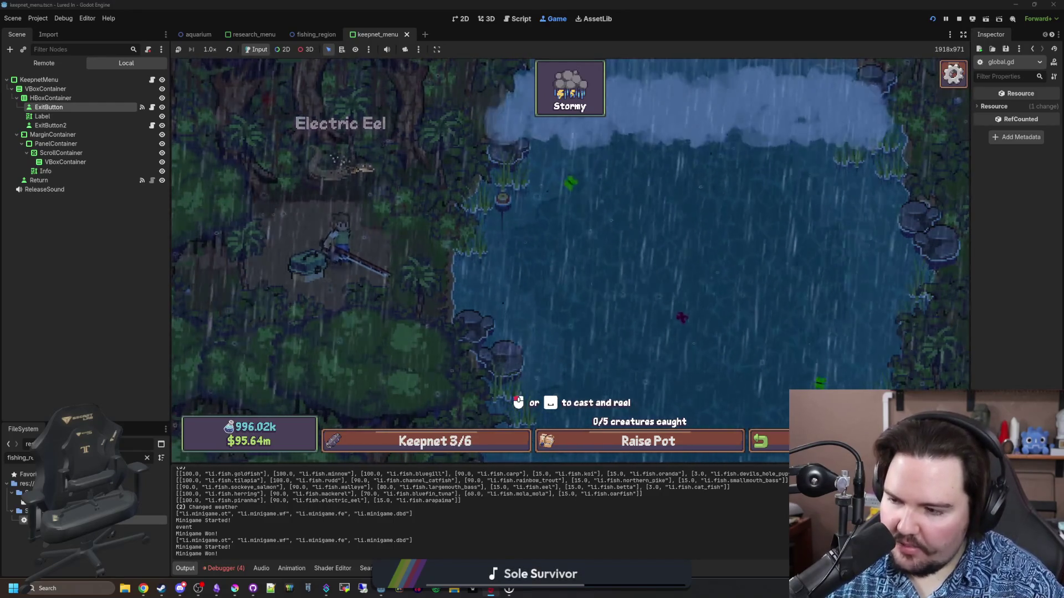
click(71, 141)
Step: Change Backblaze's Backup Schedule to 'Only when I click <Backup Now>' and confirm
click(167, 195)
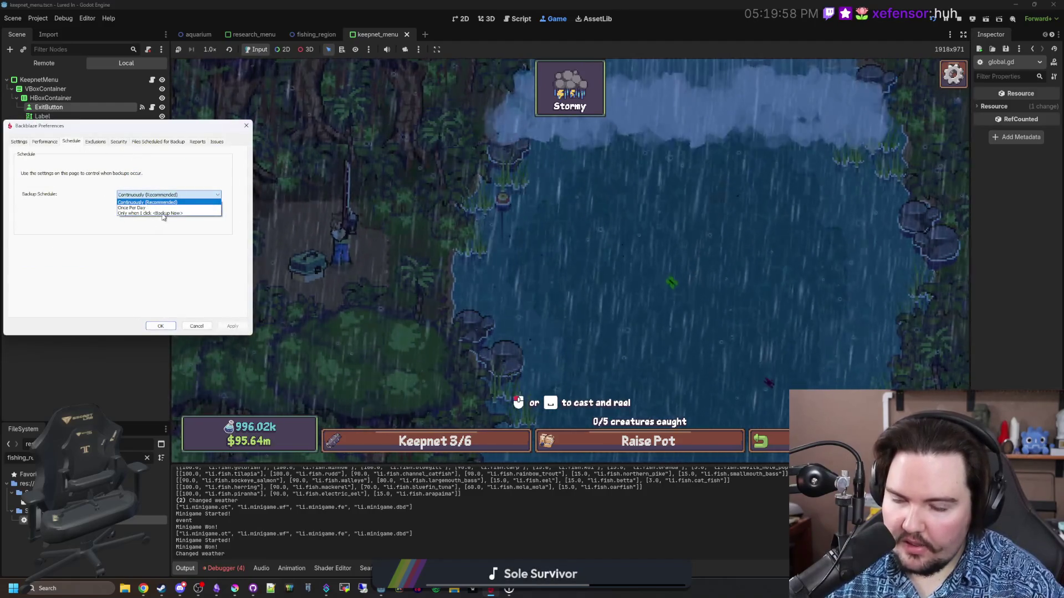
click(150, 213)
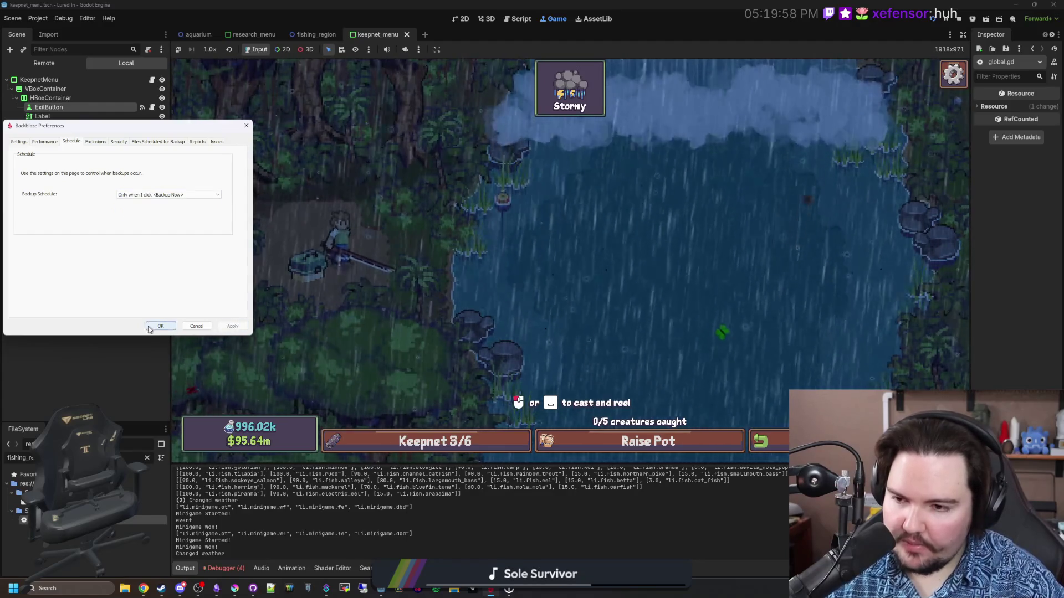
click(158, 326)
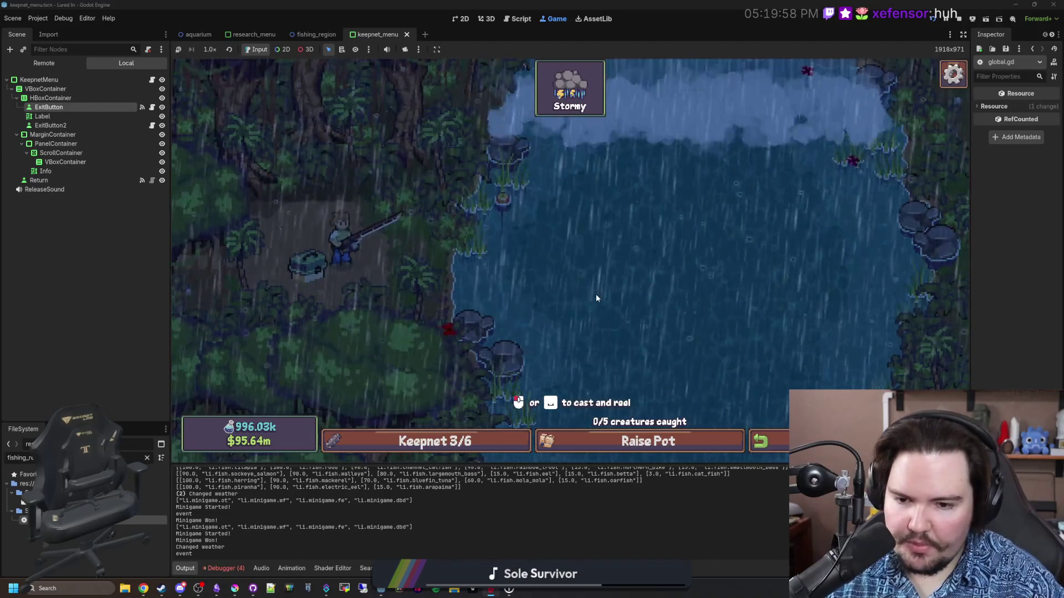
Step: Check the keepnet, then cast and win the catch-bar minigame for another fish
click(484, 453)
click(483, 453)
click(649, 262)
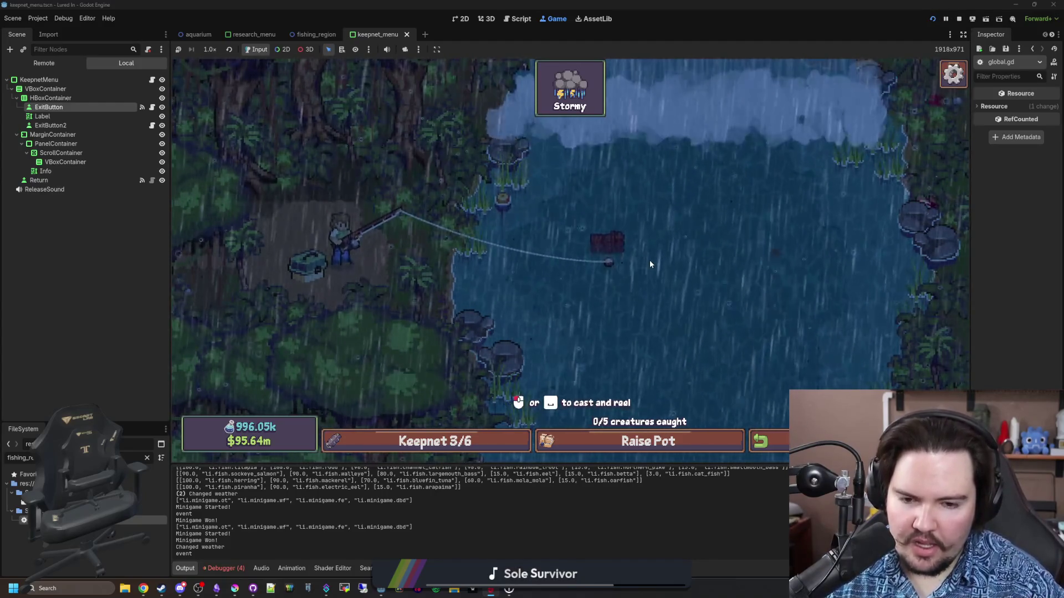
click(649, 264)
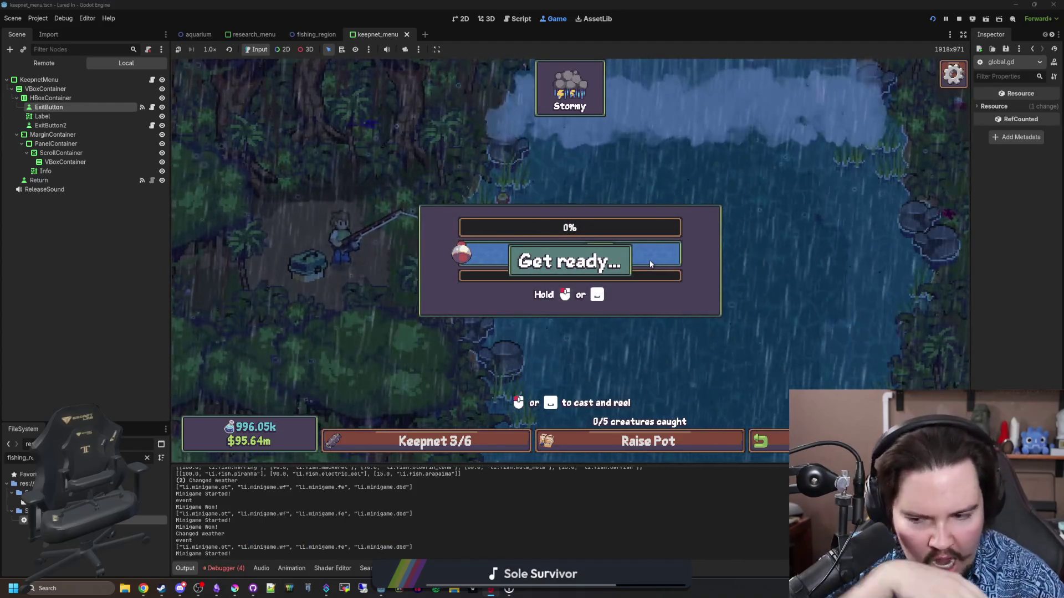
click(649, 261)
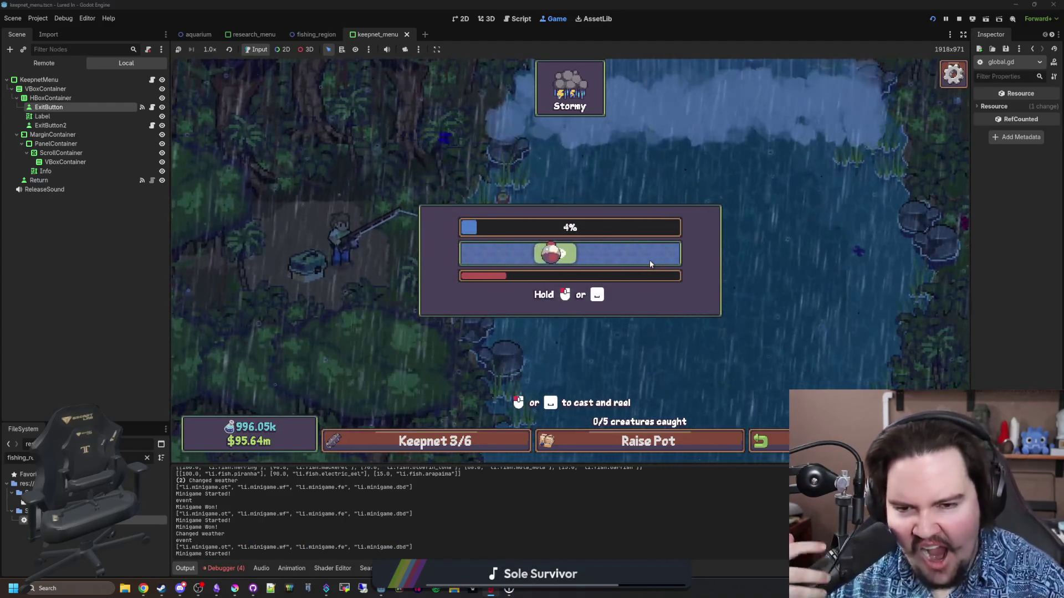
click(649, 264)
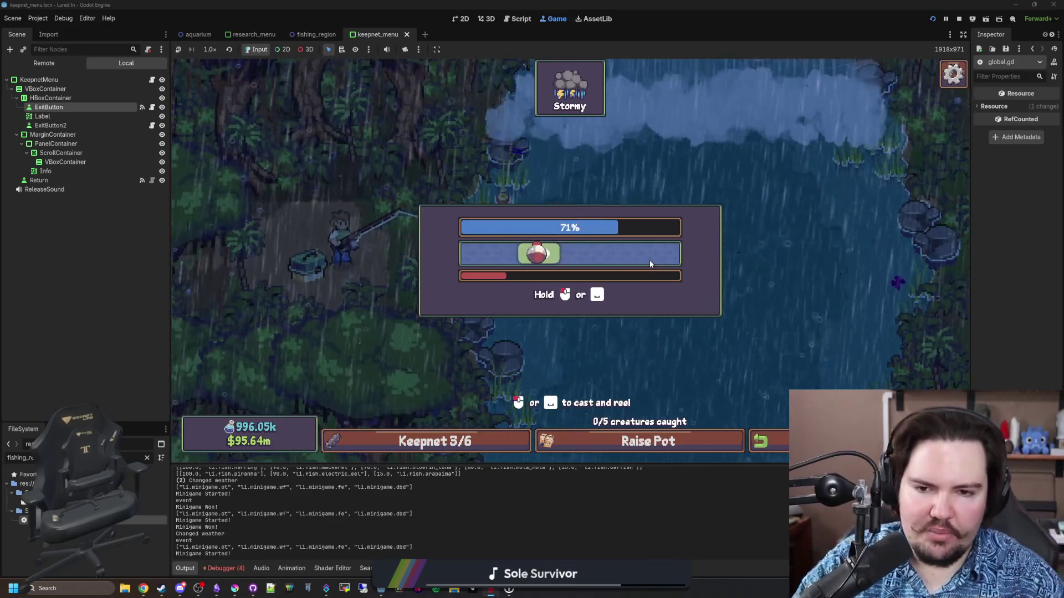
click(649, 264)
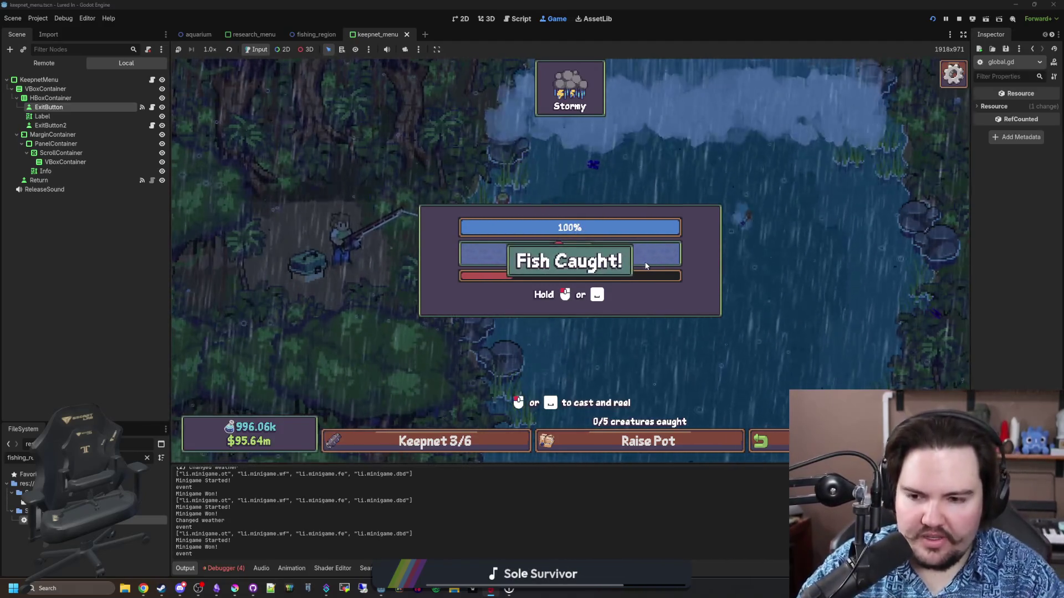
Step: Cast twice more, playing the timing ring and hooking a bite until the keepnet is full
click(747, 223)
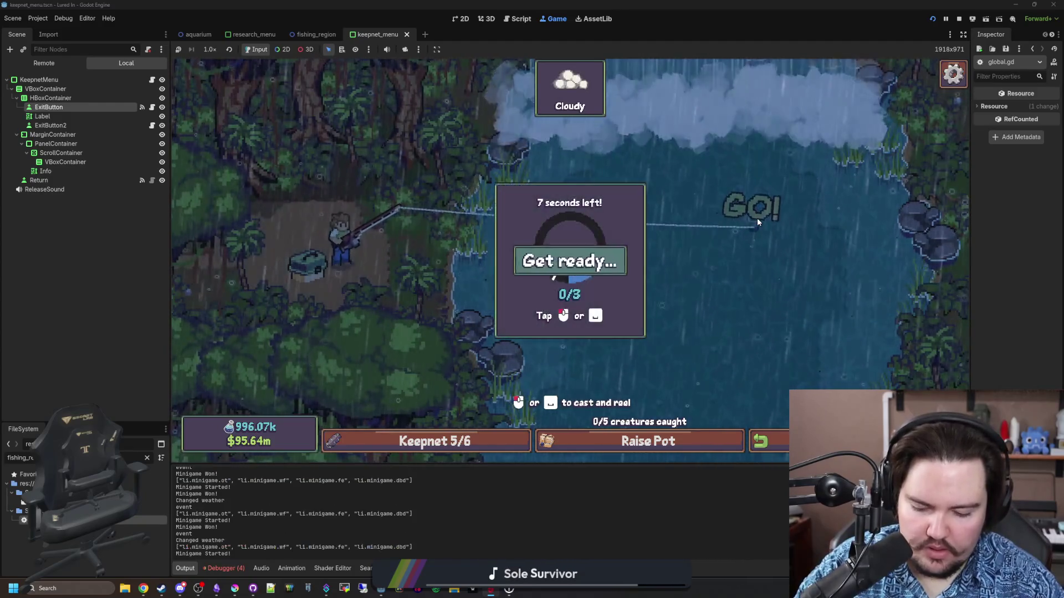
click(707, 257)
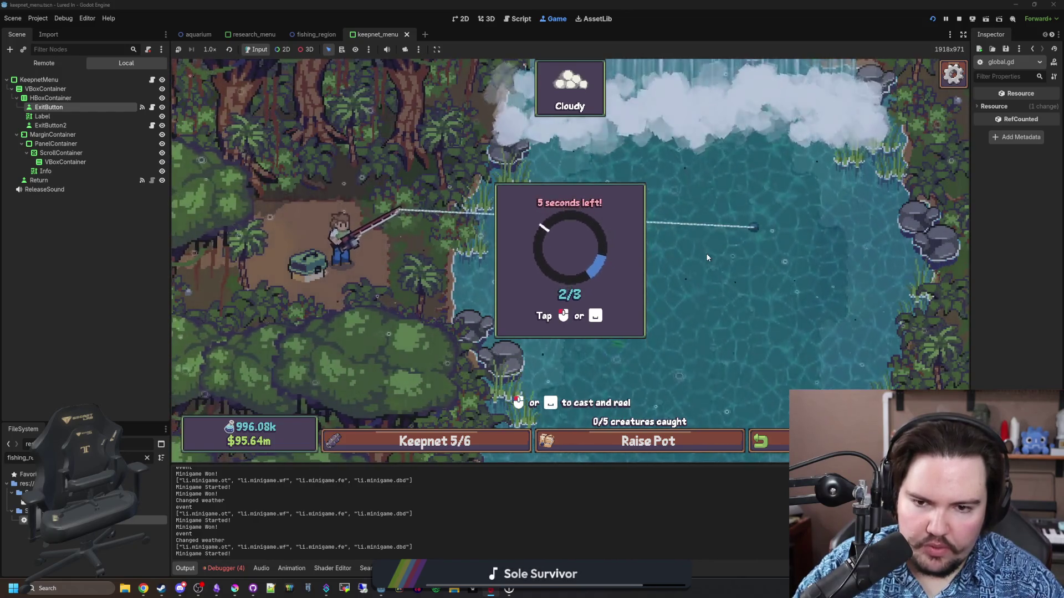
click(707, 258)
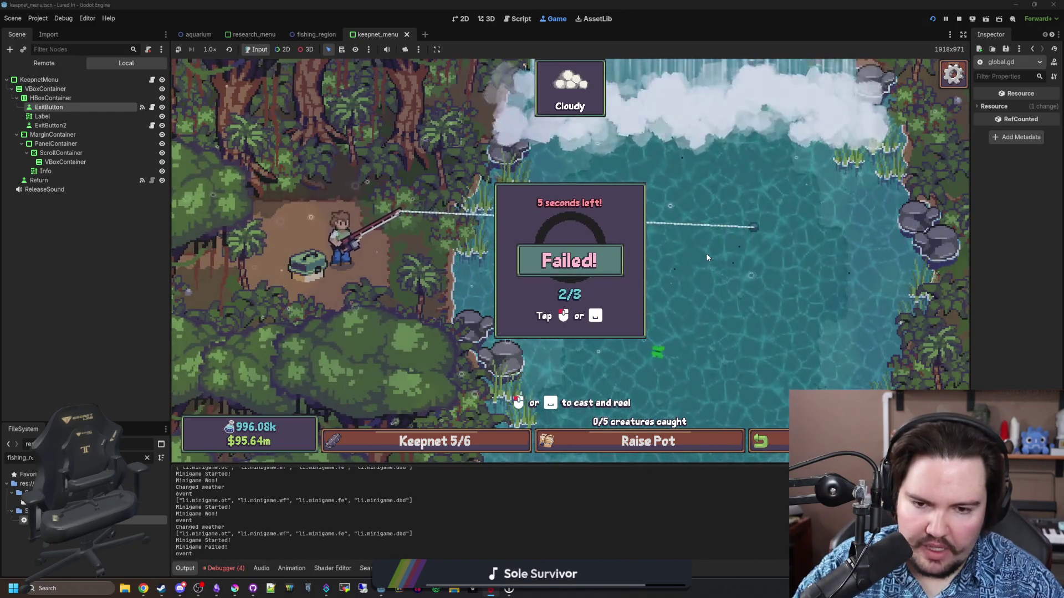
click(619, 286)
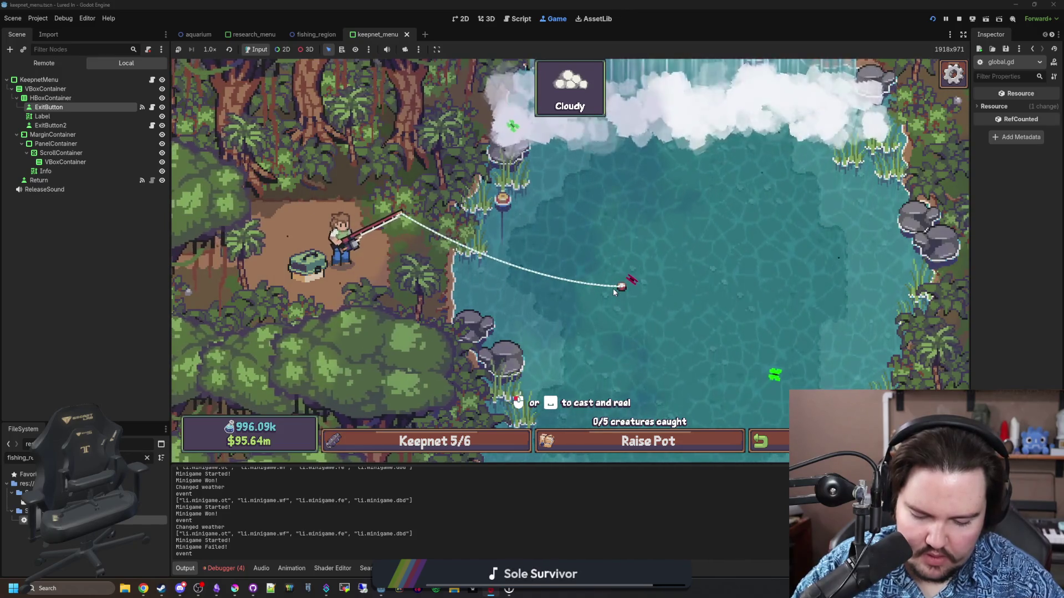
click(613, 288)
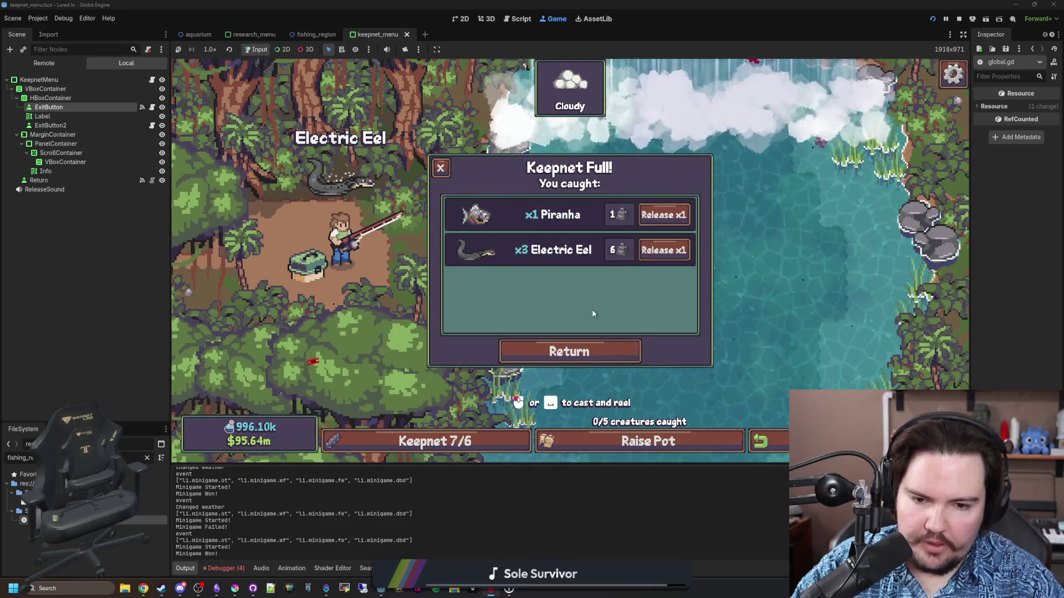
Step: Run the 'pottime 6' command from the secret command menu
key(quoteleft)
text(pottime)
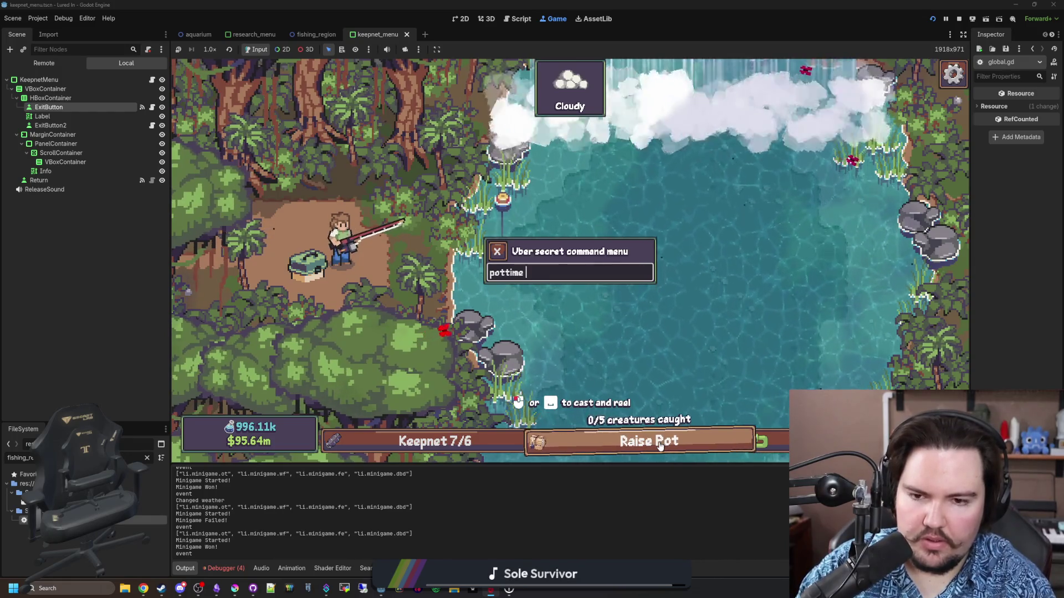
key(BackSpace)
key(BackSpace)
key(BackSpace)
key(BackSpace)
text(pottime 6)
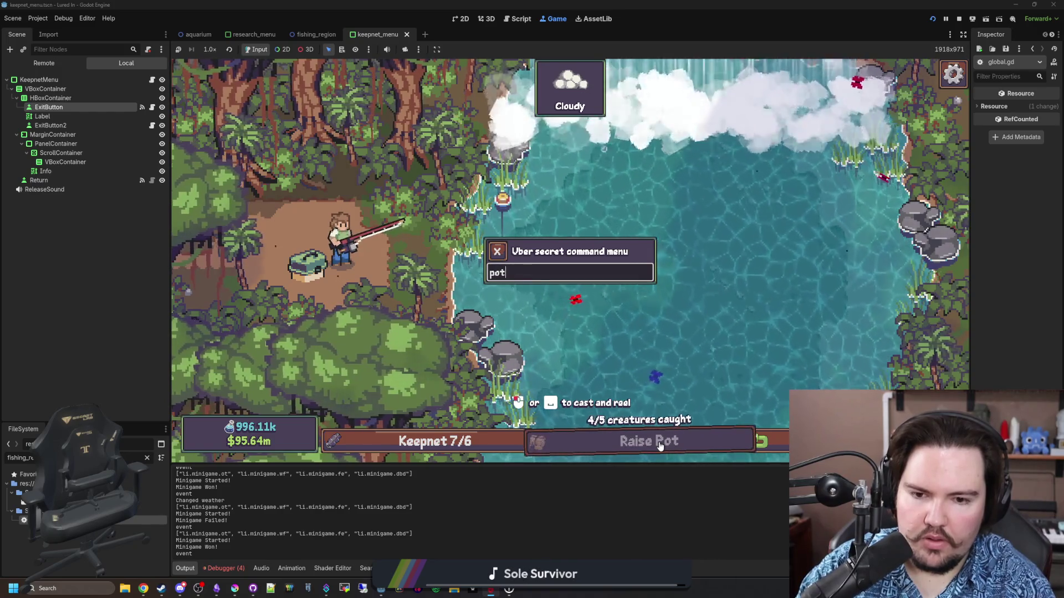
key(Return)
key(quoteleft)
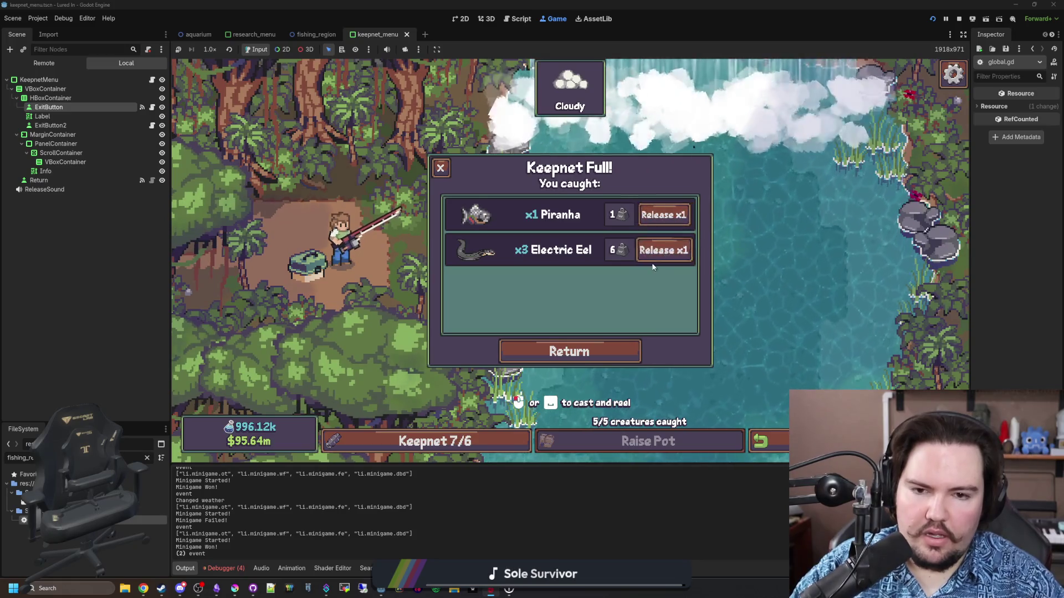
Step: Release one Electric Eel and raise the fish pot to collect its catch
click(665, 252)
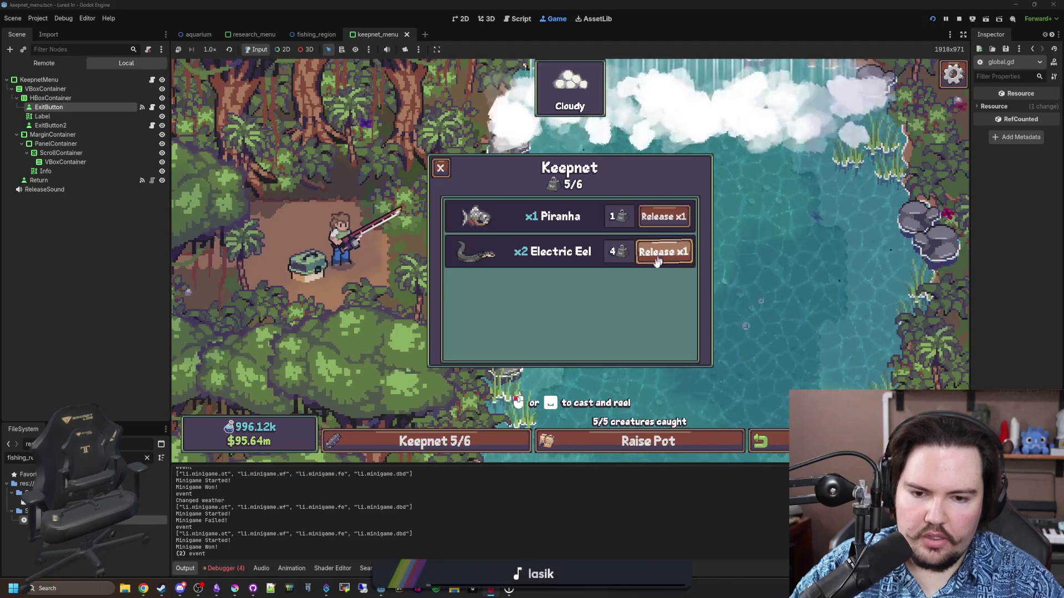
click(616, 441)
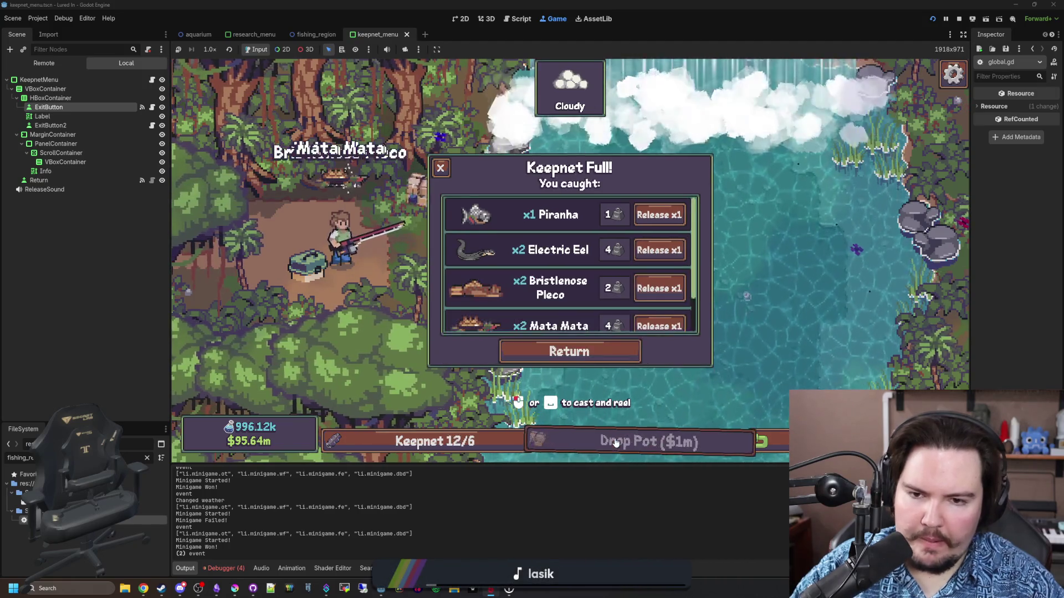
scroll(564, 283, down, 3)
scroll(564, 282, up, 2)
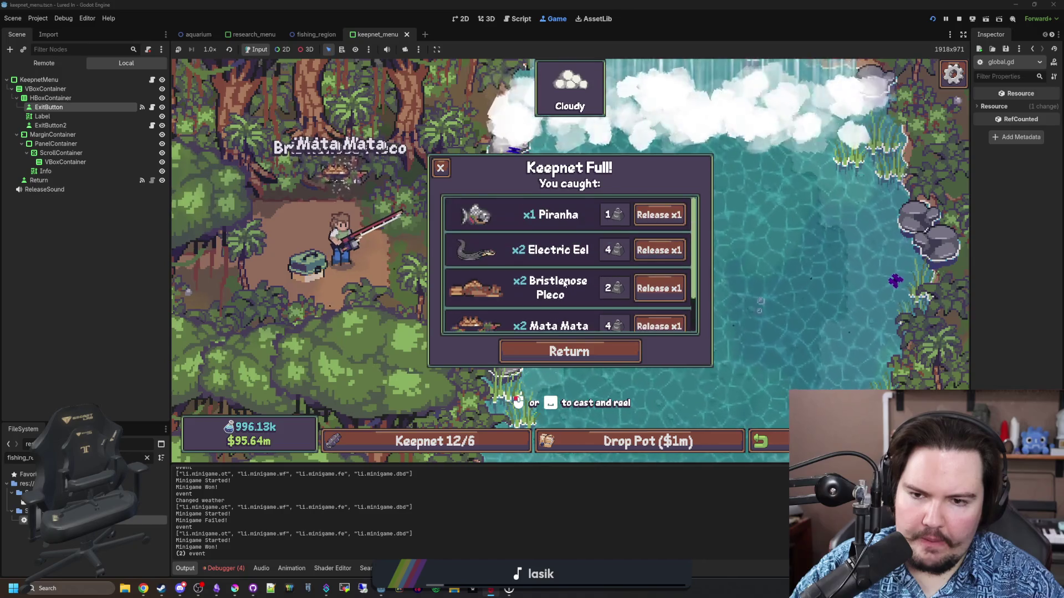
scroll(564, 283, down, 1)
scroll(564, 286, up, 1)
scroll(564, 288, down, 2)
scroll(568, 277, up, 2)
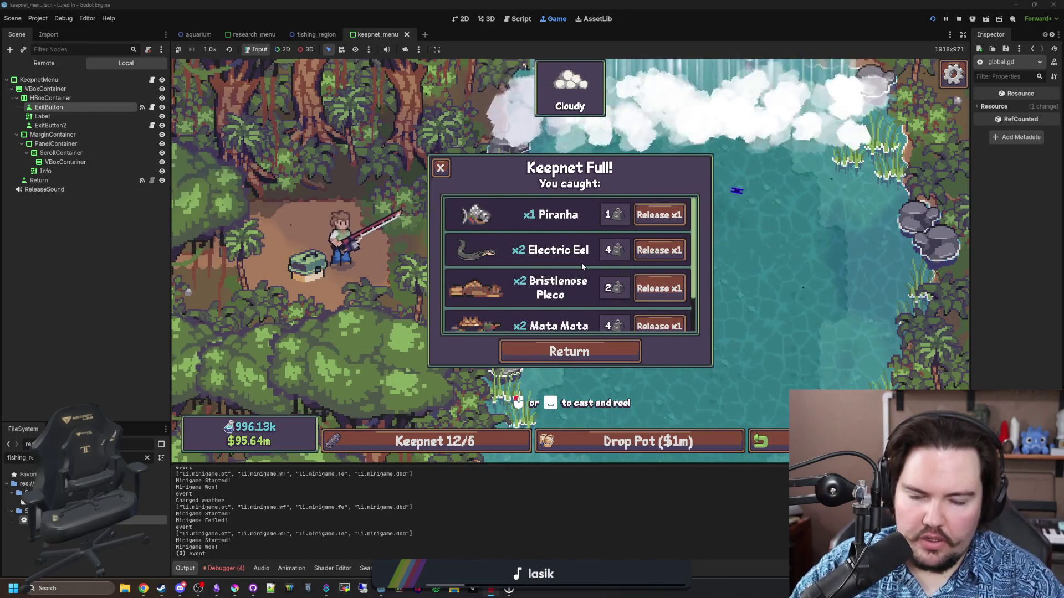
Step: Release the Piranha, Electric Eel, Bristlenose Pleco, Mata Mata and Zebra Pleco, close the keepnet, and stop the game
click(647, 219)
click(647, 220)
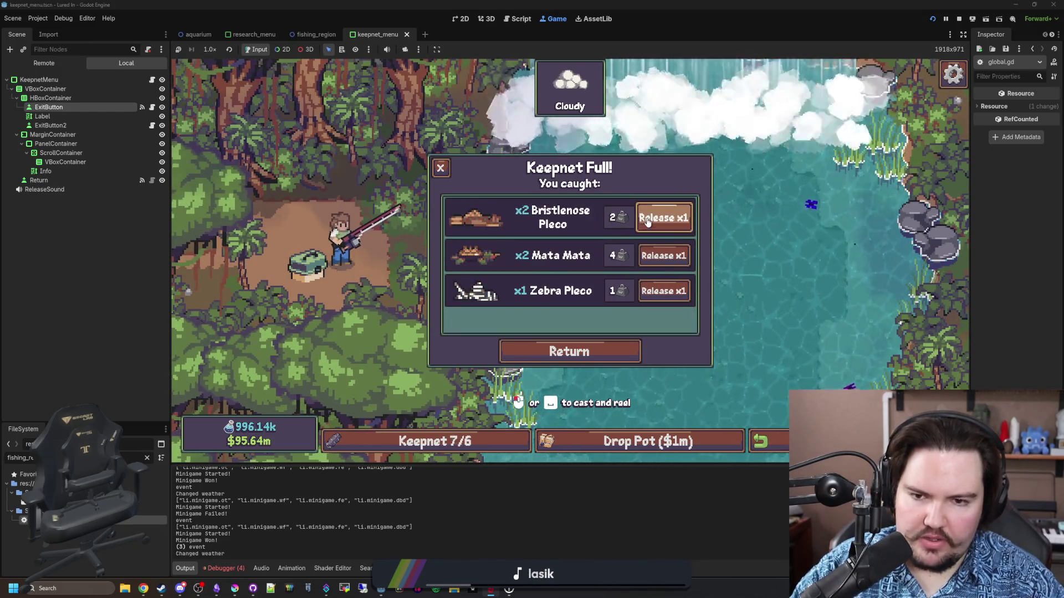
click(647, 219)
click(647, 220)
click(647, 219)
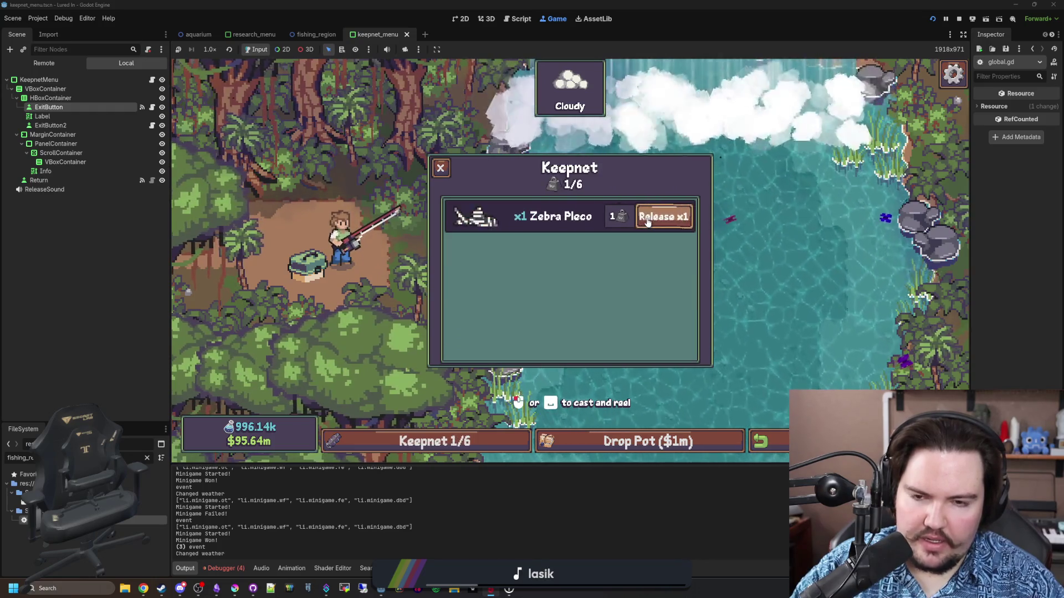
click(647, 219)
click(441, 167)
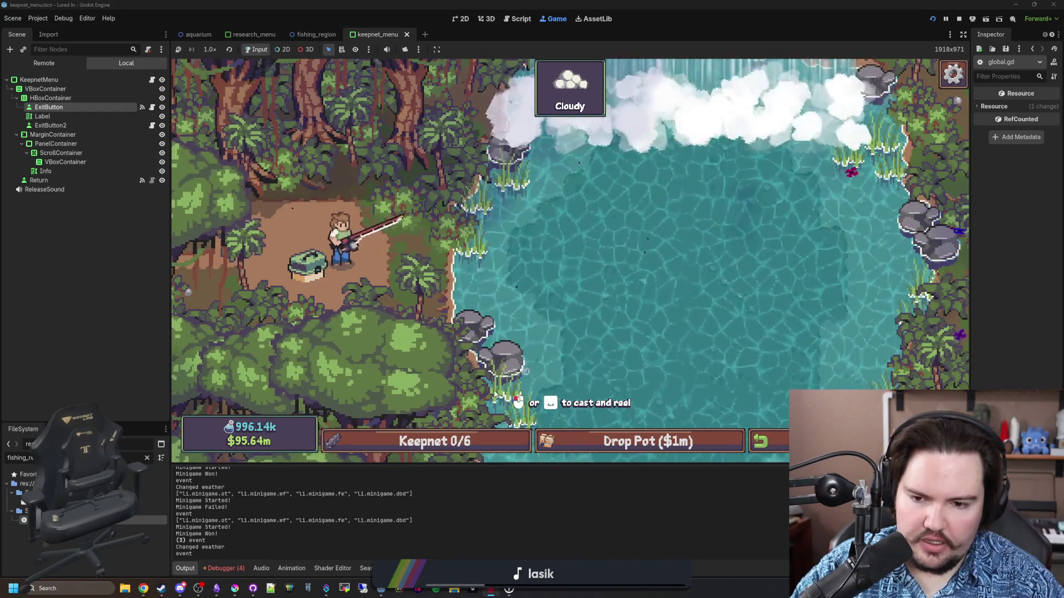
click(959, 19)
Step: Inspect the keepnet_menu.gd and fishing_region.gd code around the menu refresh
click(408, 267)
click(441, 193)
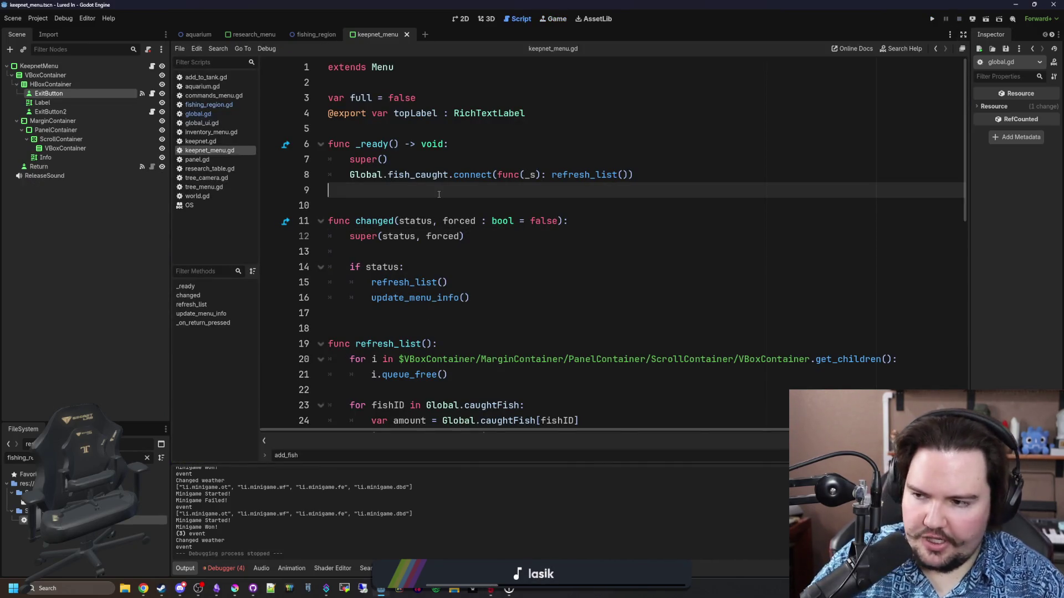
click(464, 202)
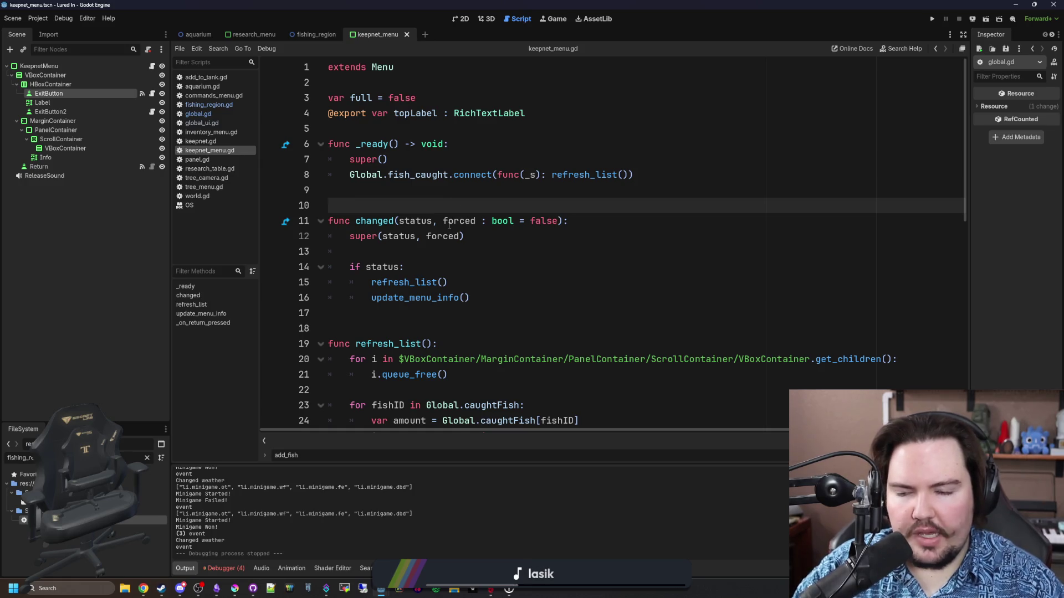
click(467, 194)
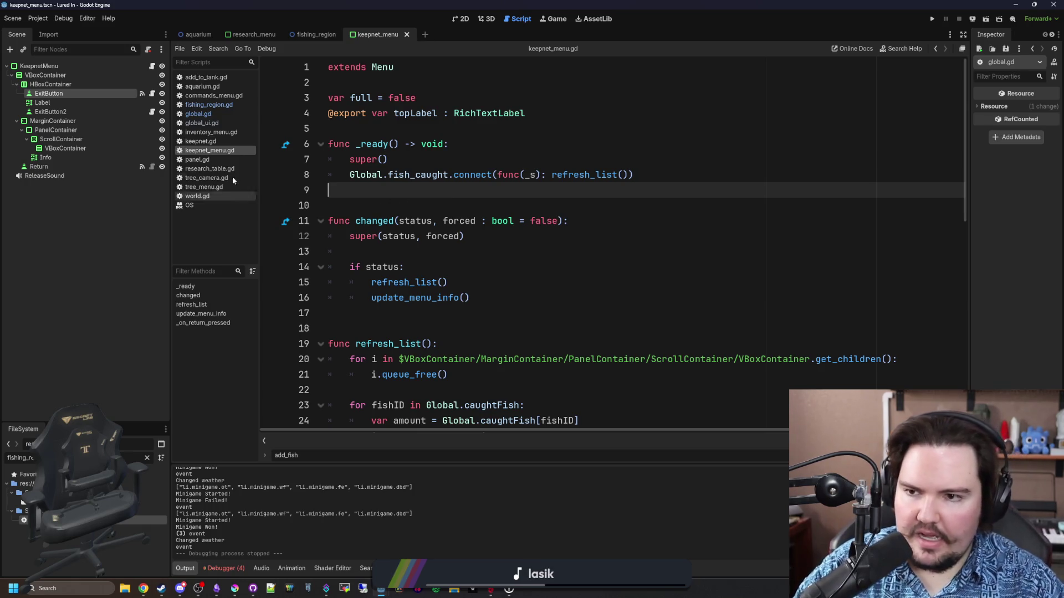
click(210, 108)
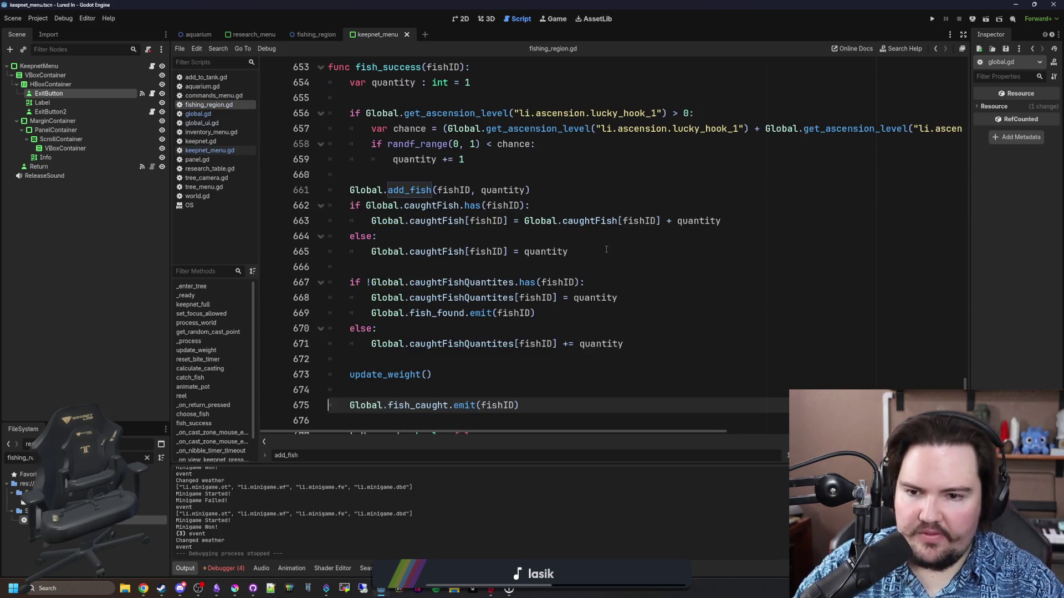
drag(606, 249, 498, 257)
click(468, 222)
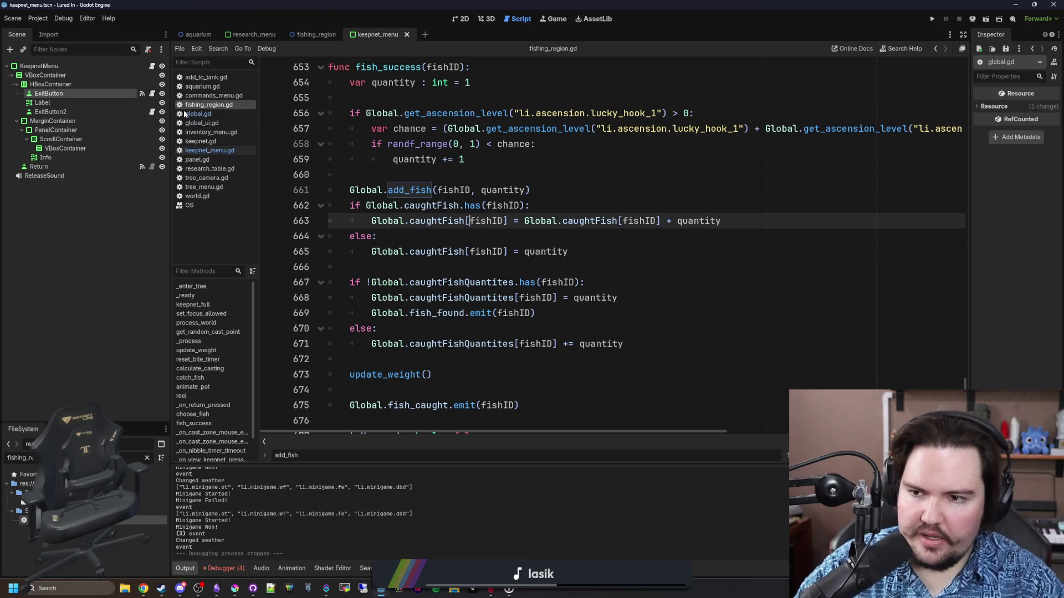
click(220, 152)
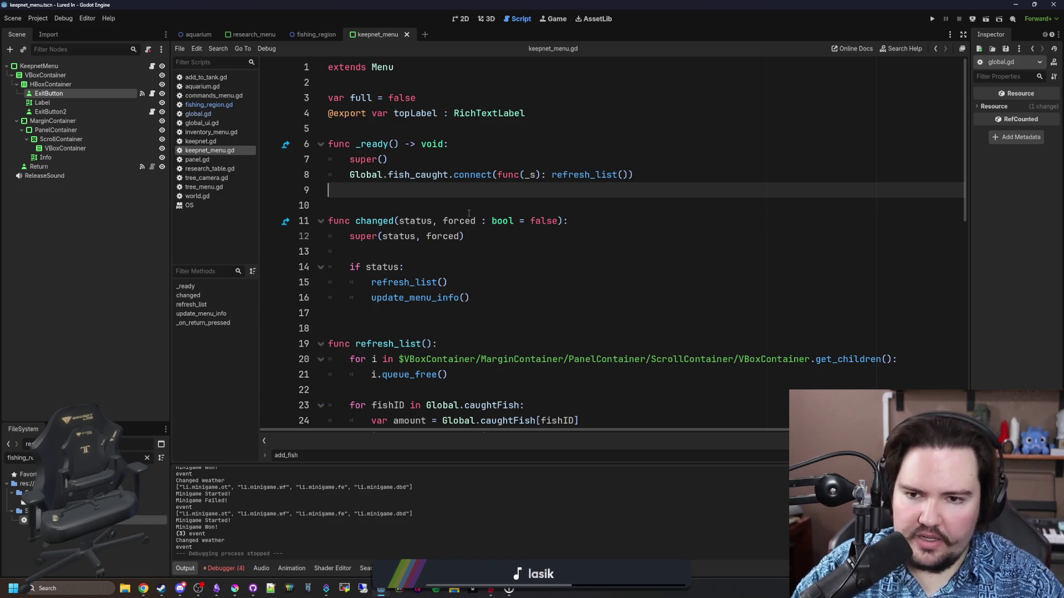
Step: Add an update_menu_info() call at the end of refresh_list
scroll(469, 213, down, 1)
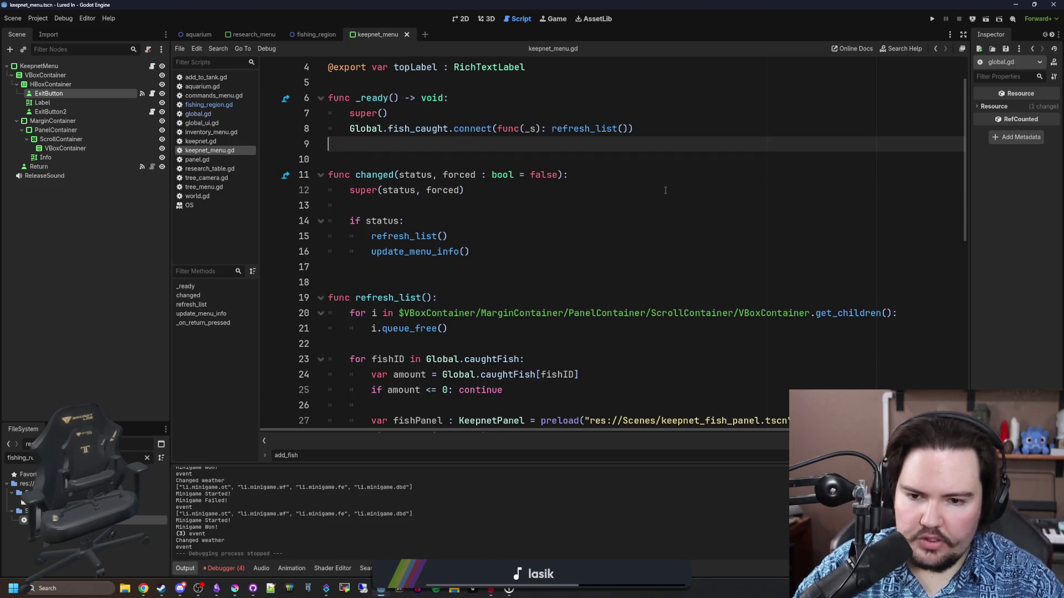
scroll(665, 191, down, 3)
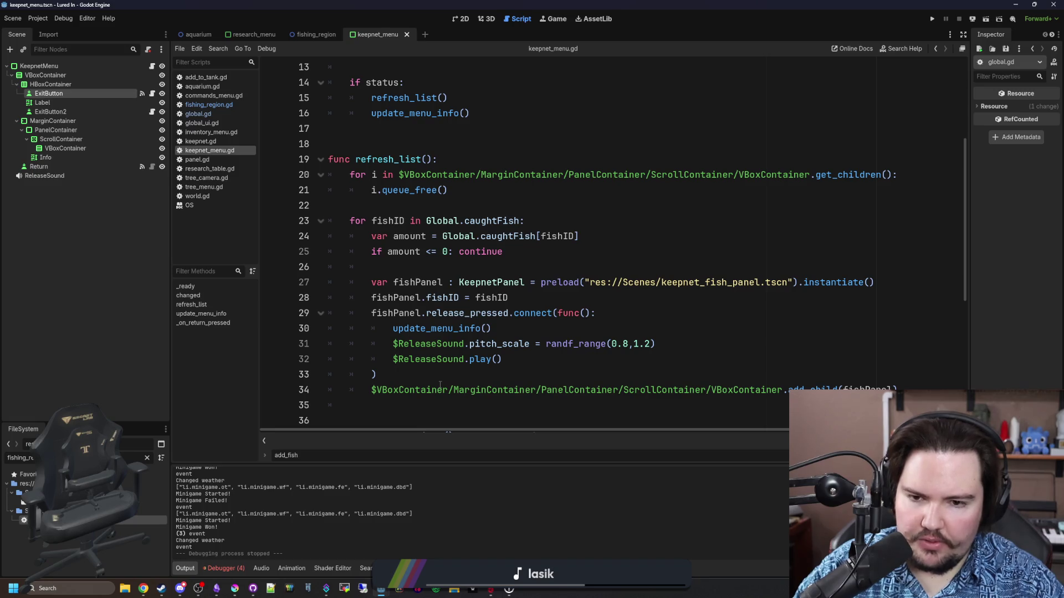
scroll(439, 383, down, 2)
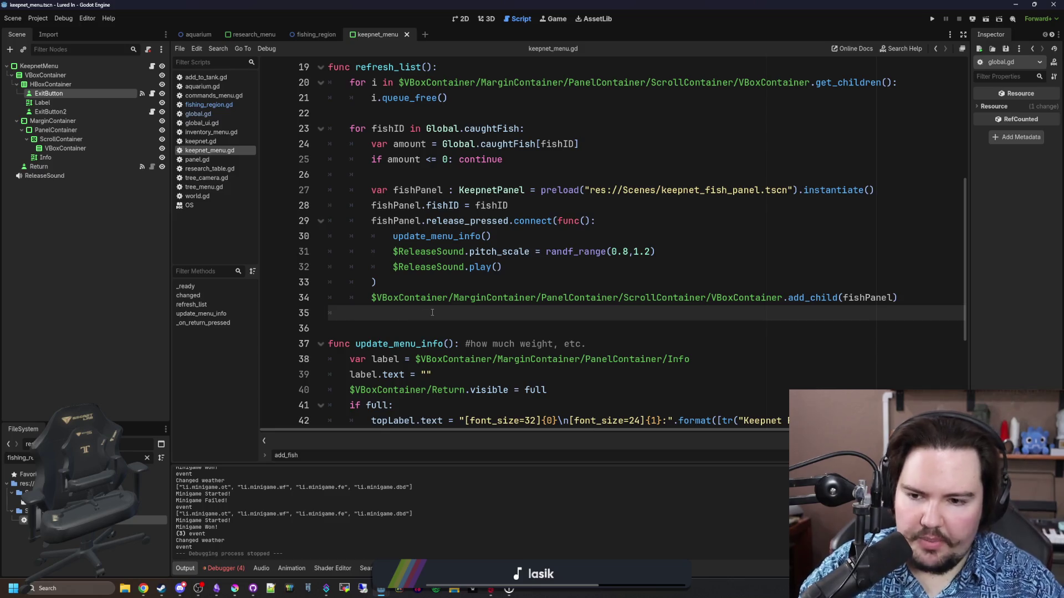
text(update_menu_info)
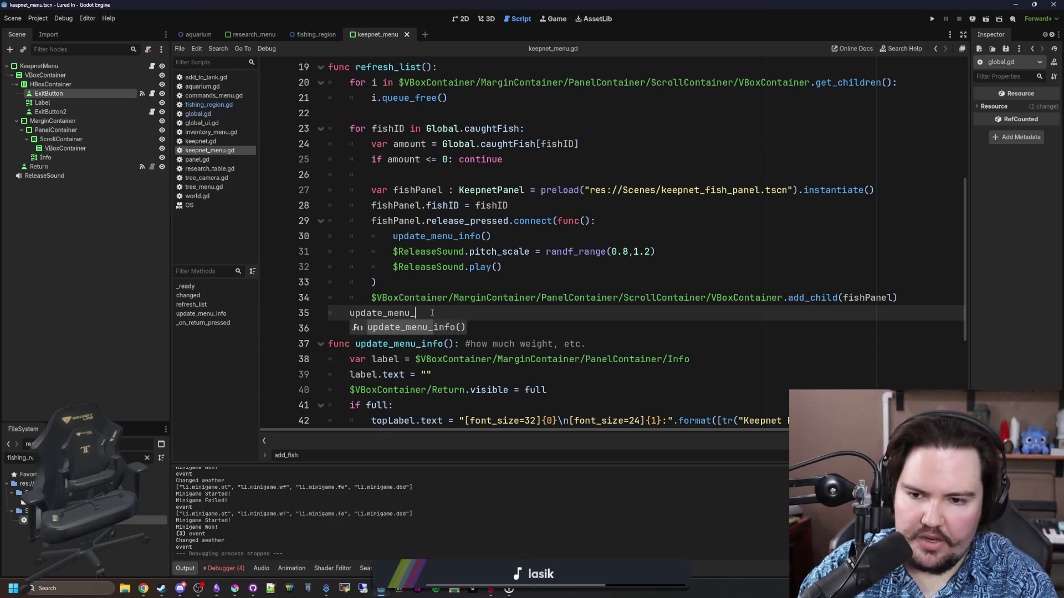
key(Return)
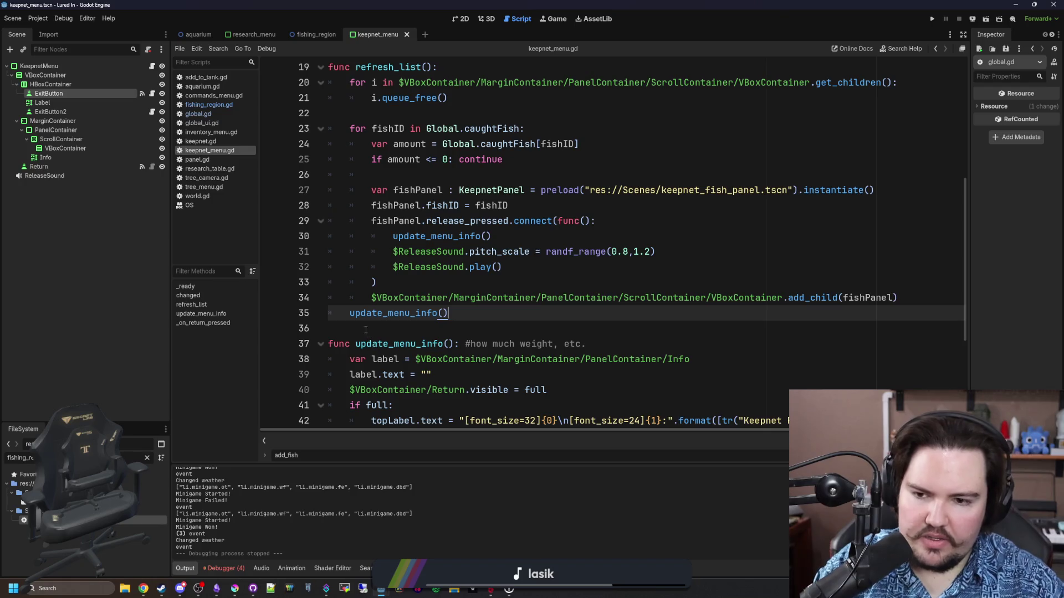
Step: Delete the redundant update_menu_info() call in changed() and save keepnet_menu.gd
scroll(388, 305, up, 6)
click(452, 282)
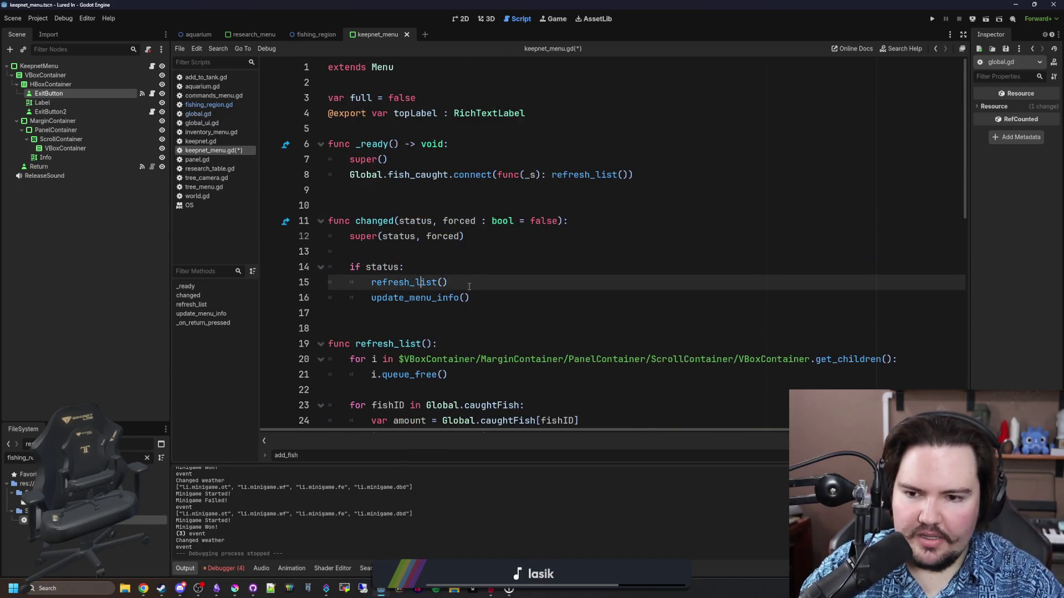
key(shift+Down)
key(BackSpace)
click(384, 251)
key(ctrl+s)
Step: Scroll through the saved keepnet_menu.gd to review the changes
scroll(407, 261, down, 4)
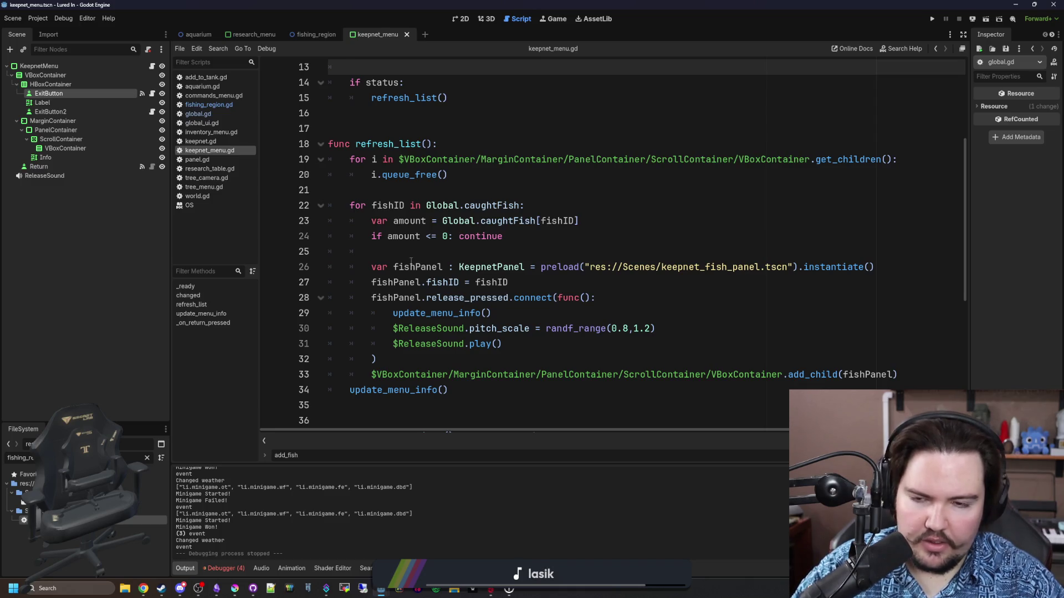
scroll(411, 261, up, 2)
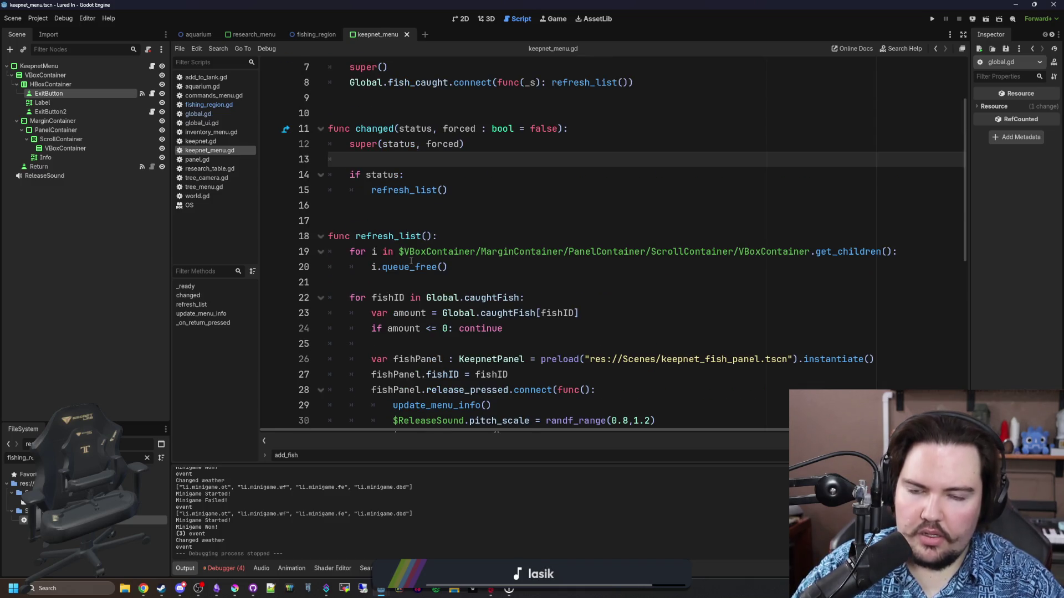
scroll(411, 261, up, 1)
scroll(410, 261, down, 7)
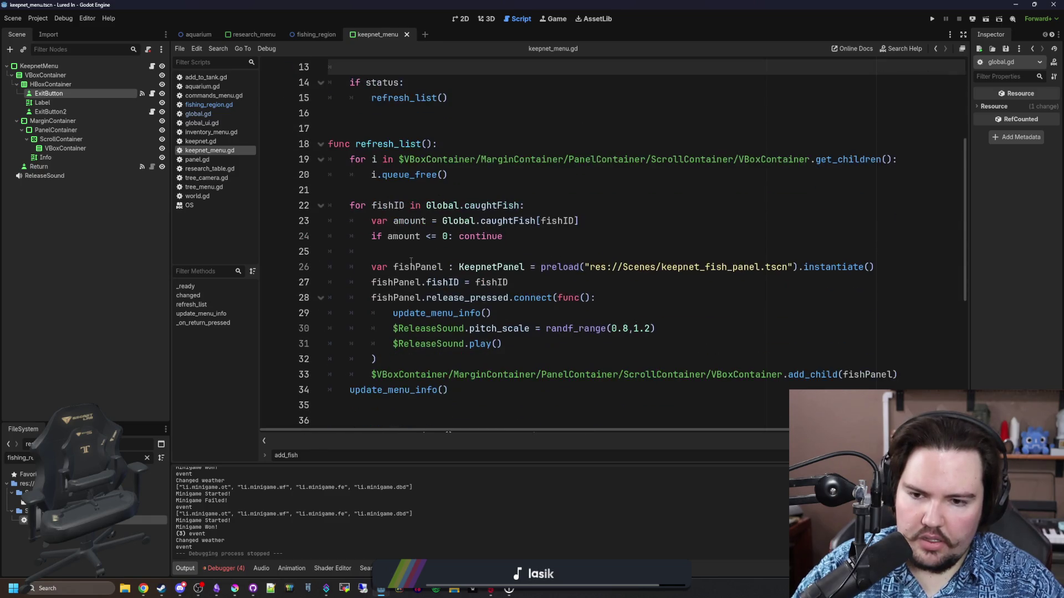
scroll(411, 261, down, 2)
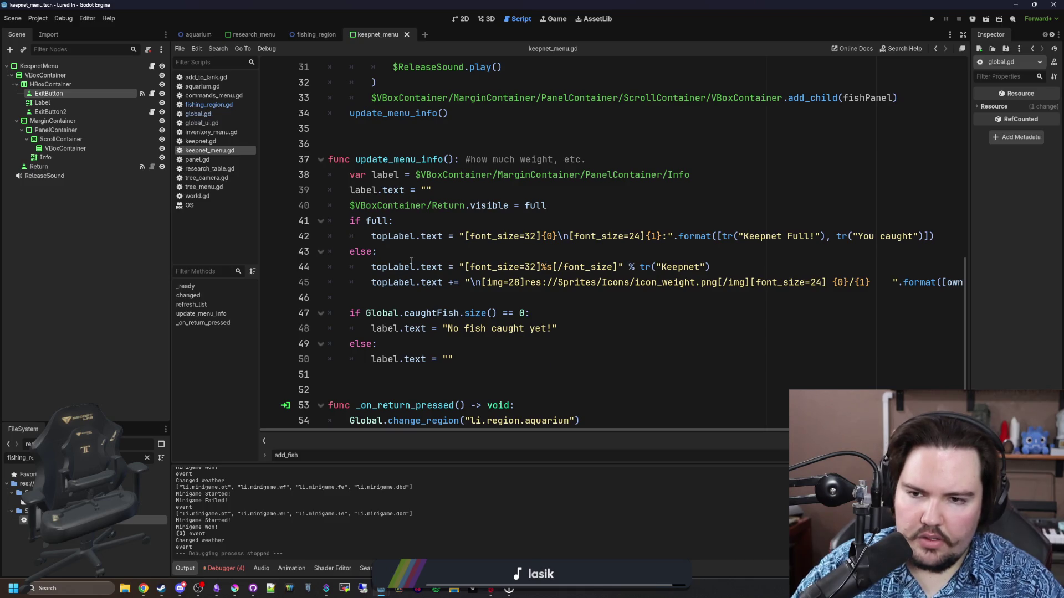
scroll(410, 261, down, 1)
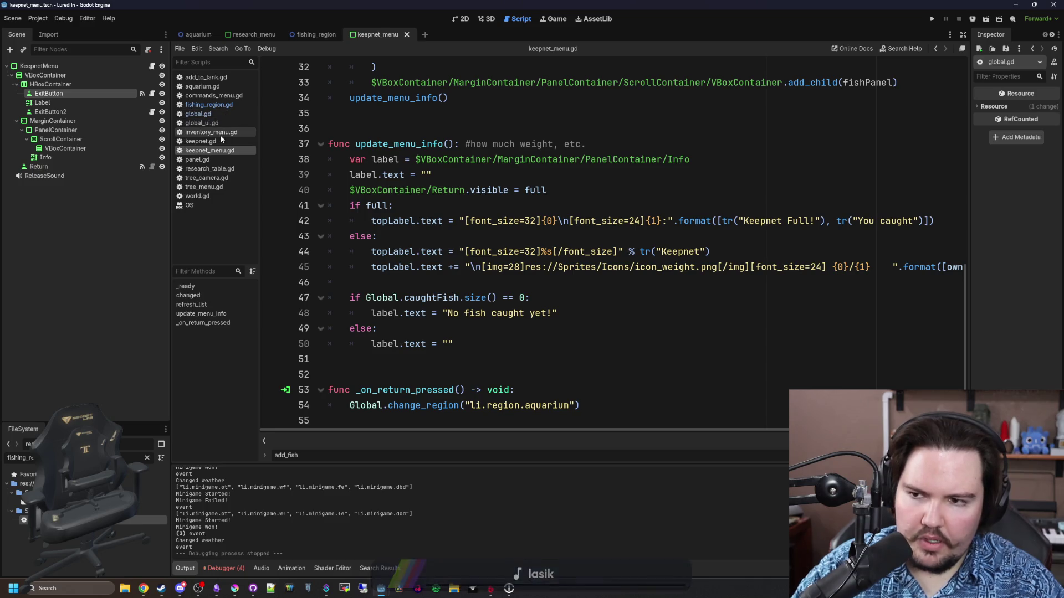
click(205, 160)
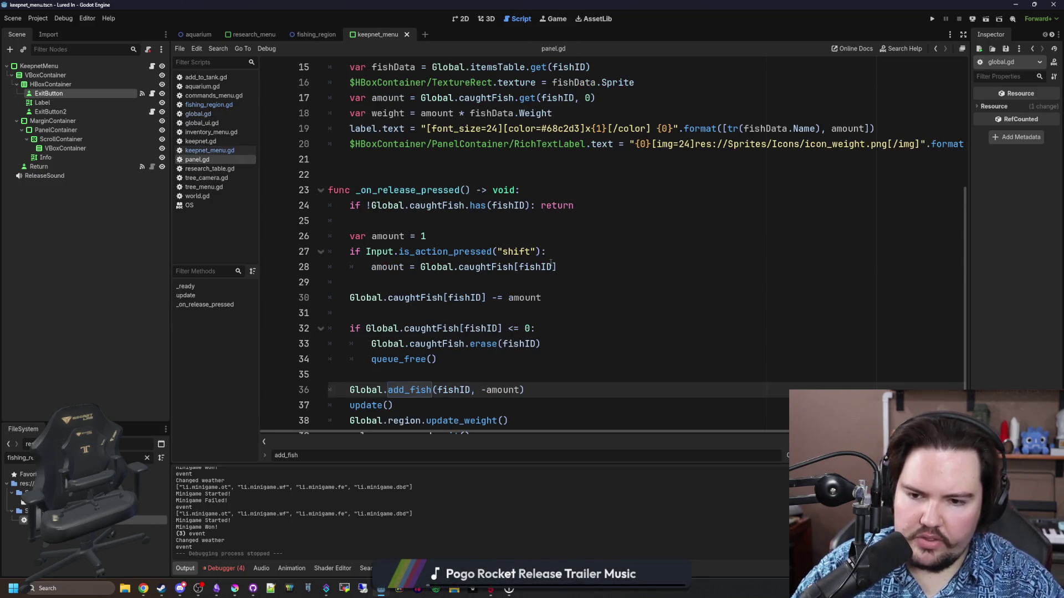
scroll(551, 263, down, 1)
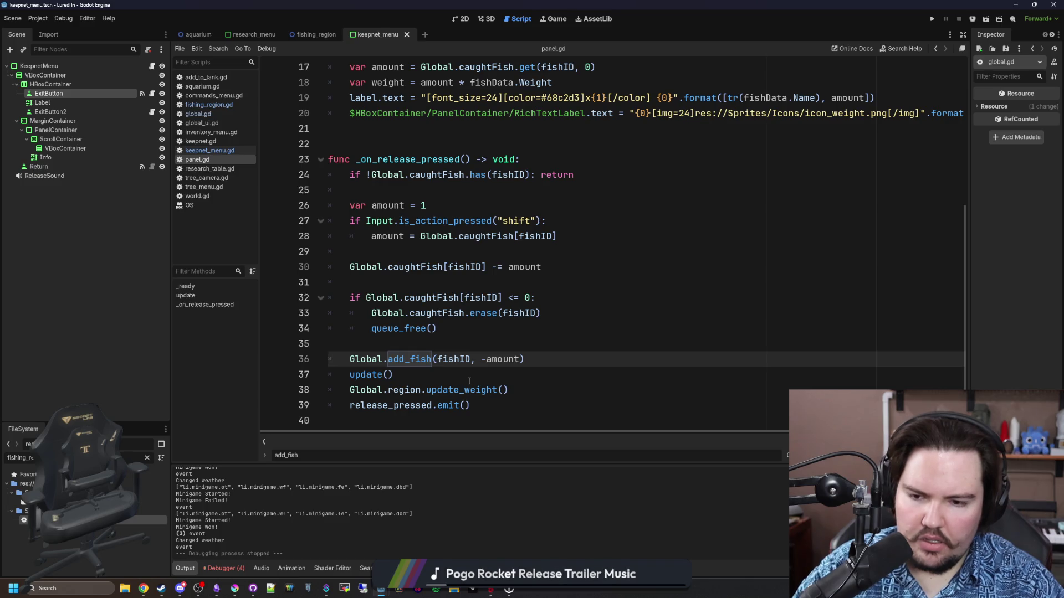
click(212, 151)
scroll(449, 263, up, 5)
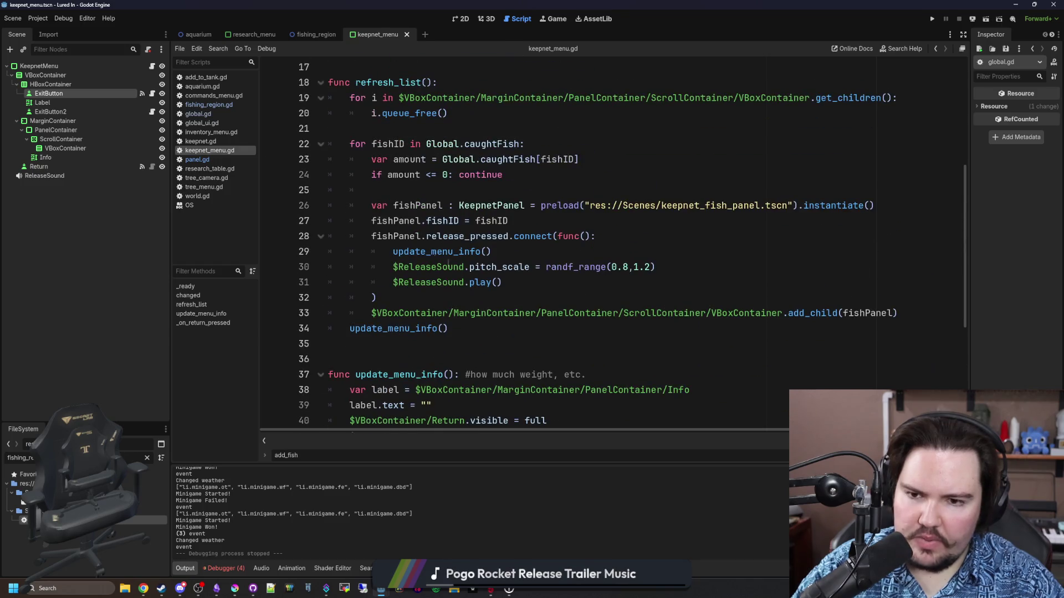
click(484, 242)
Step: Review the release callback on lines 29–32, including the randf_range pitch, then go to Obsidian
click(530, 257)
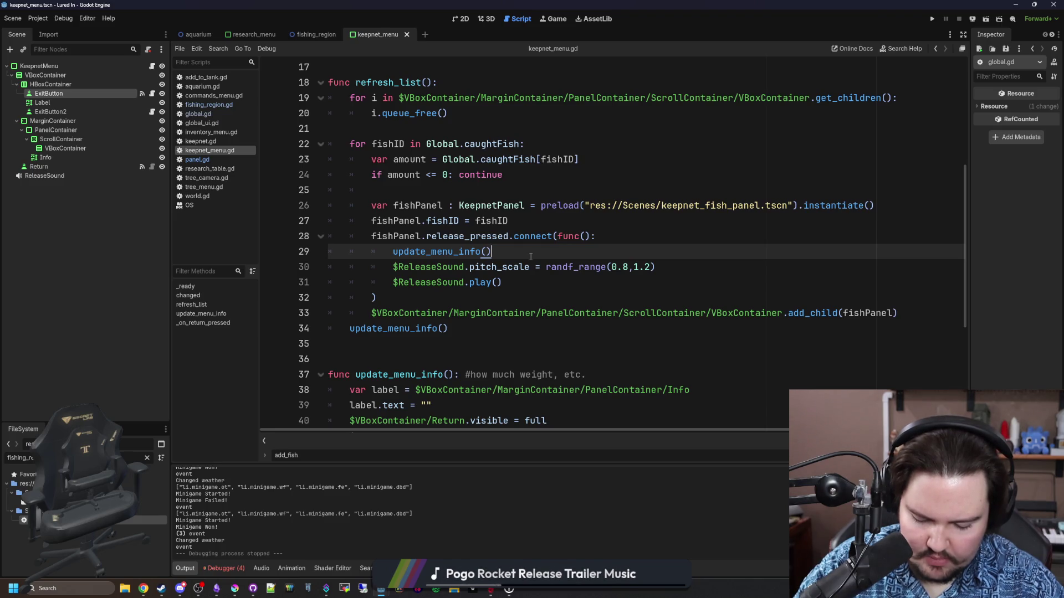
click(531, 283)
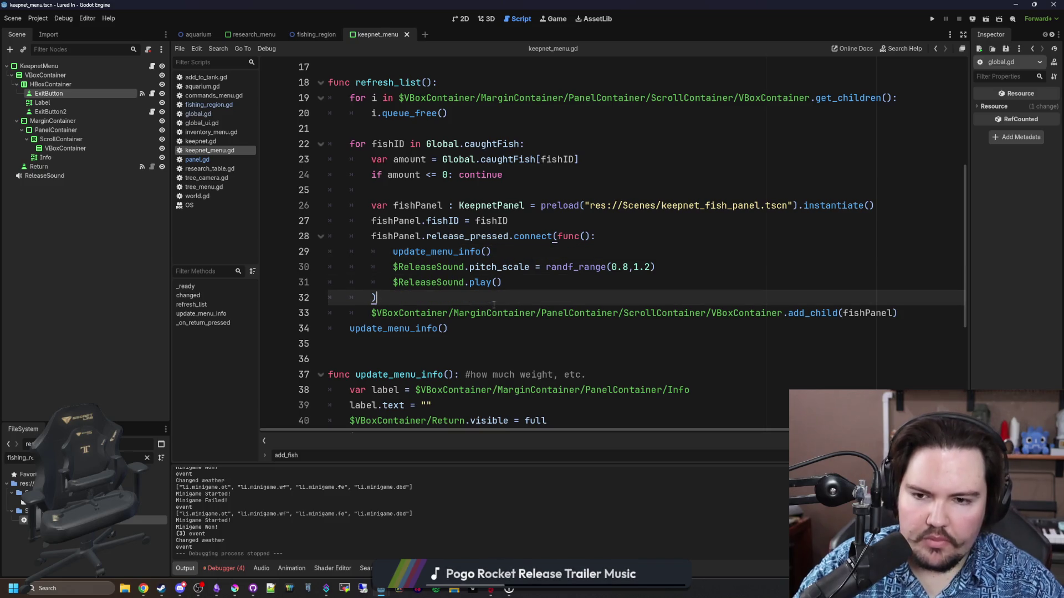
click(615, 266)
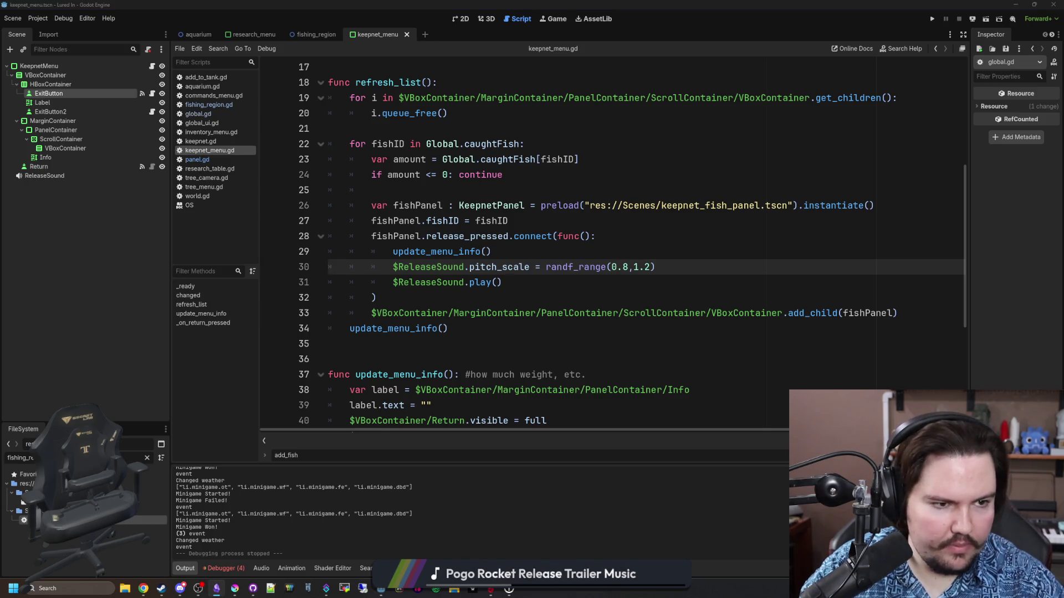
click(216, 589)
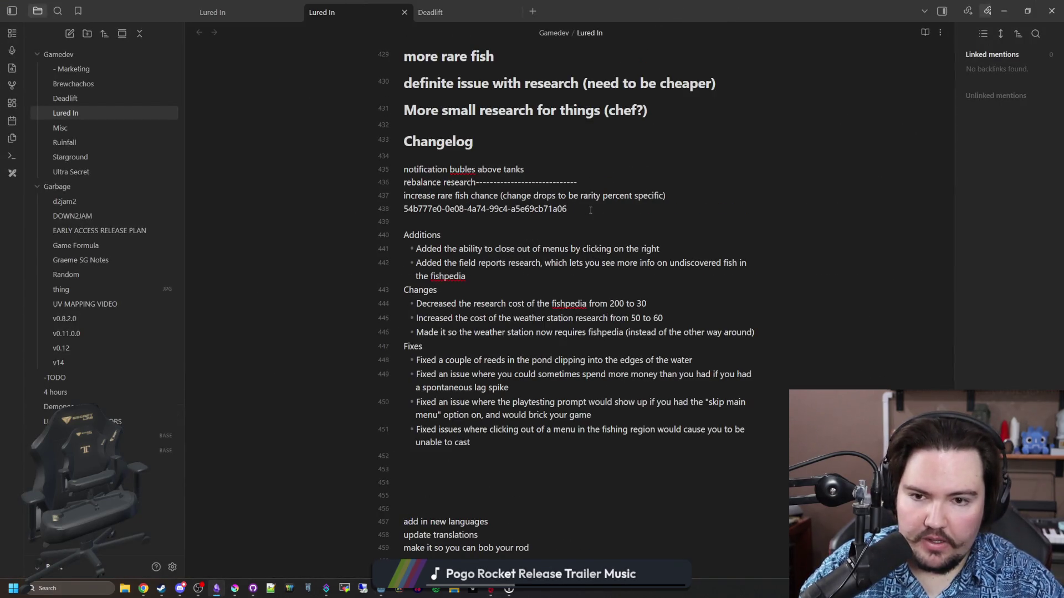
Step: Replace the stray ID line with a Fixes bullet: crab pot pickup inside the keepnet duplicated the fish list
drag(590, 210, 394, 211)
key(BackSpace)
key(BackSpace)
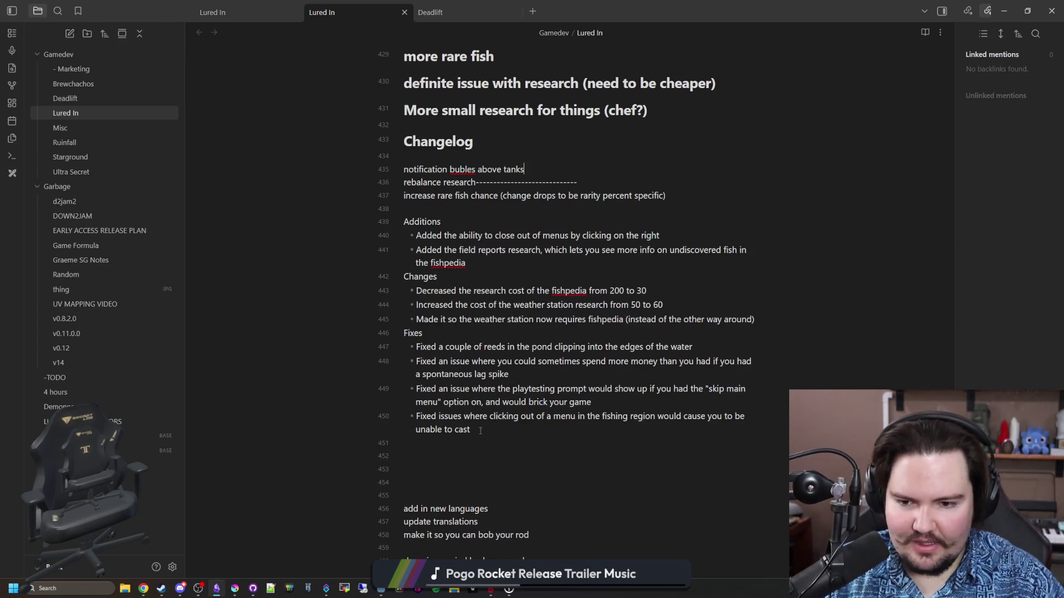
key(Return)
text(Fixed an iss)
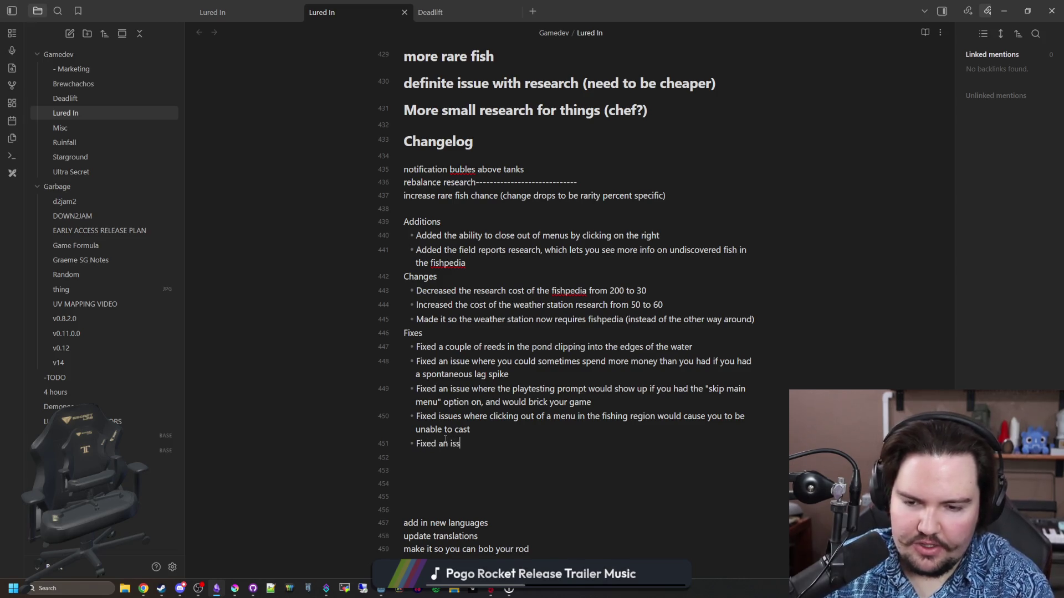
text(ue where pickup)
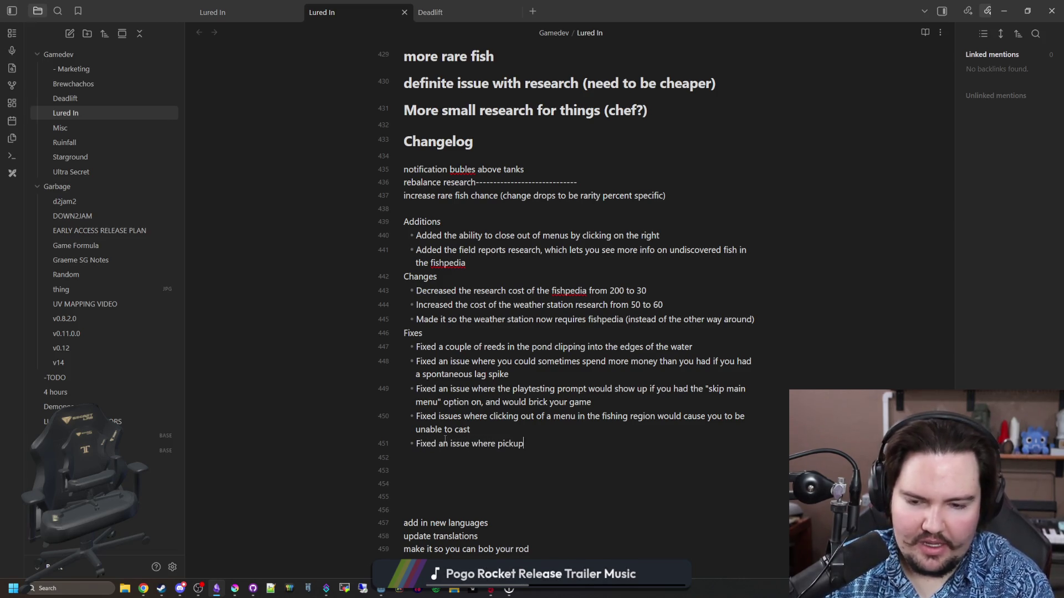
key(BackSpace)
key(BackSpace)
text(ing up yo)
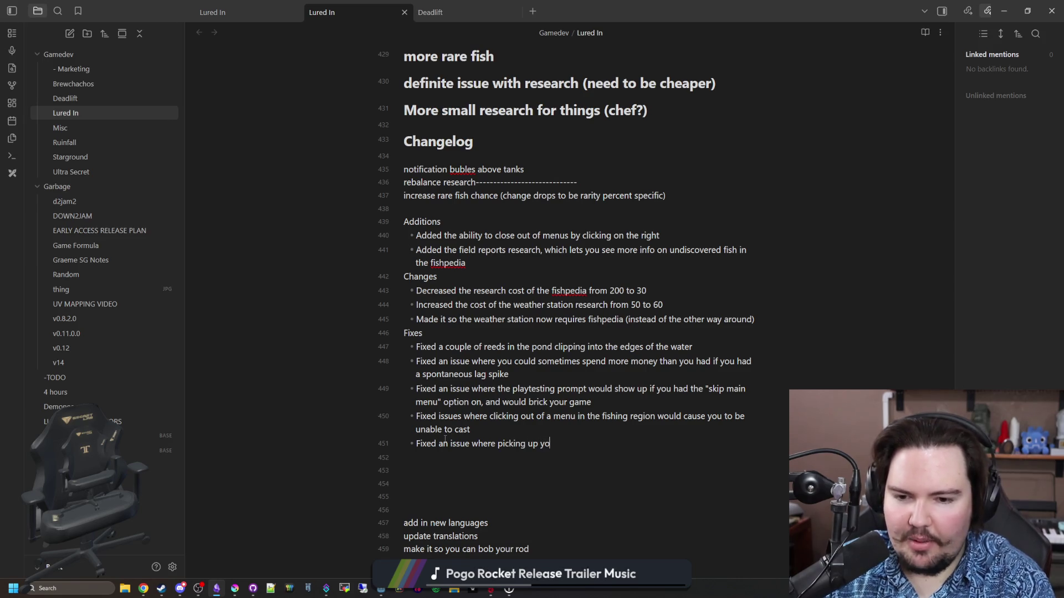
text(ur crab pot while ins)
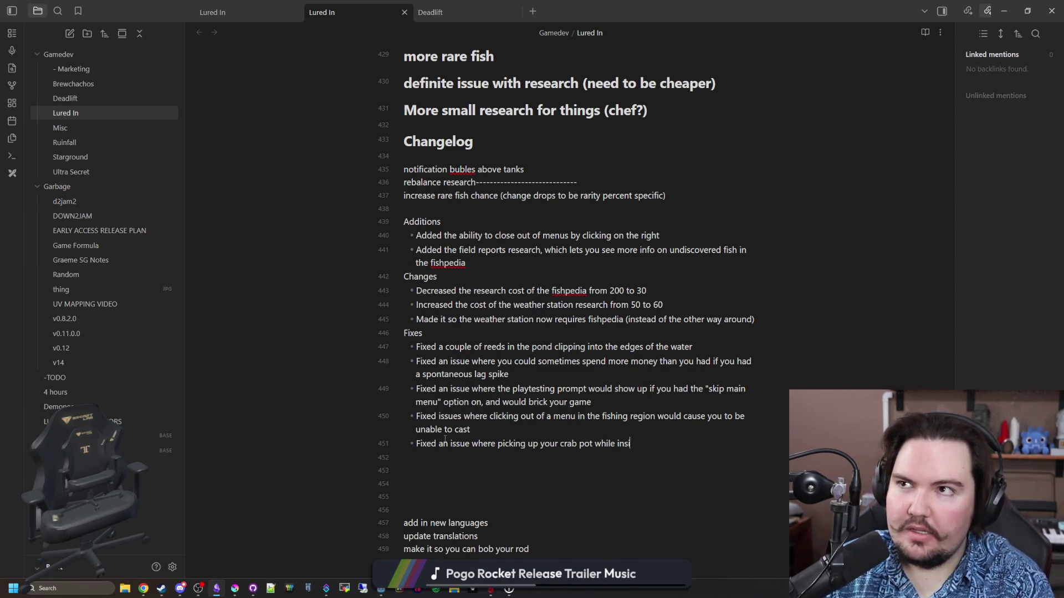
text(ide of your keepnet wo)
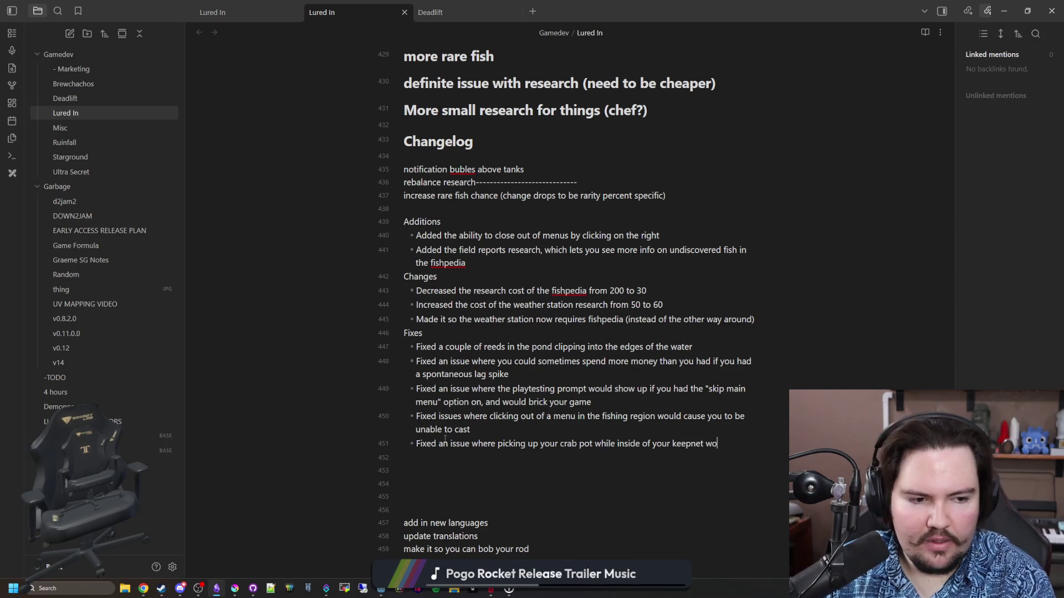
text(uld cause )
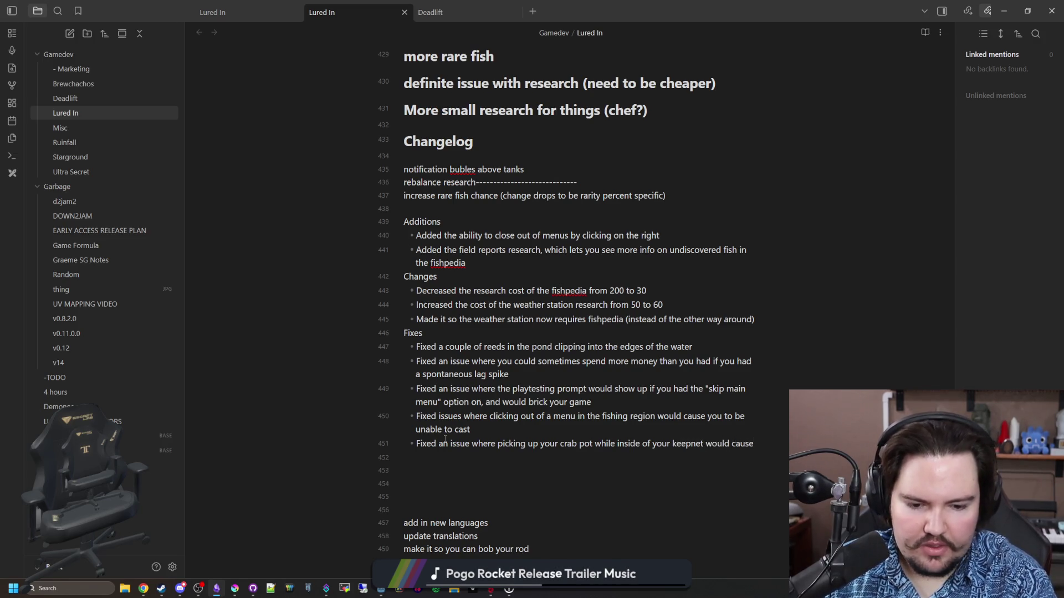
text(your list of fish to duplicate (only visual)
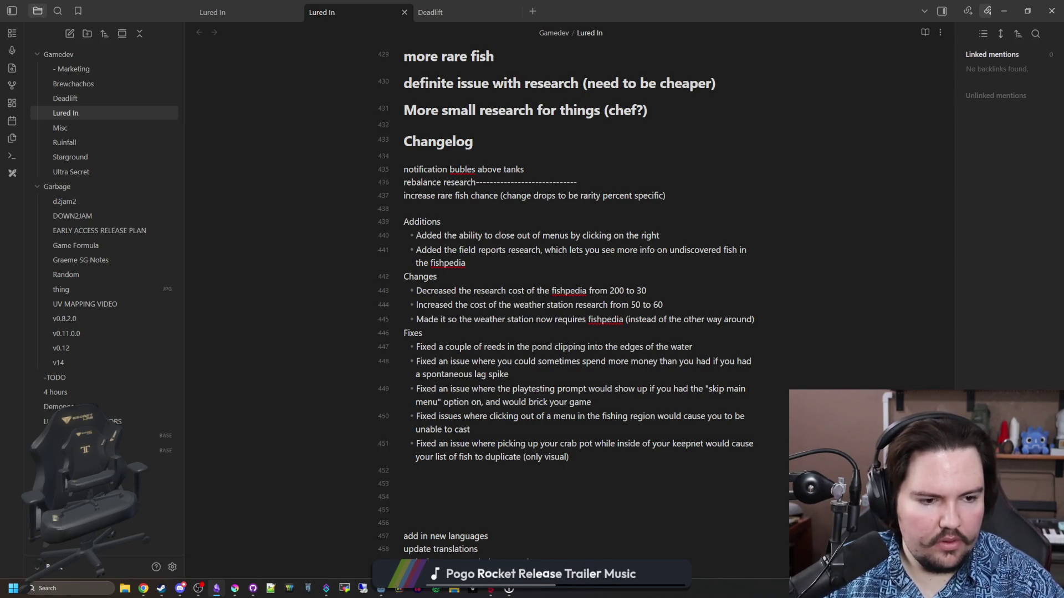
key(alt+Tab)
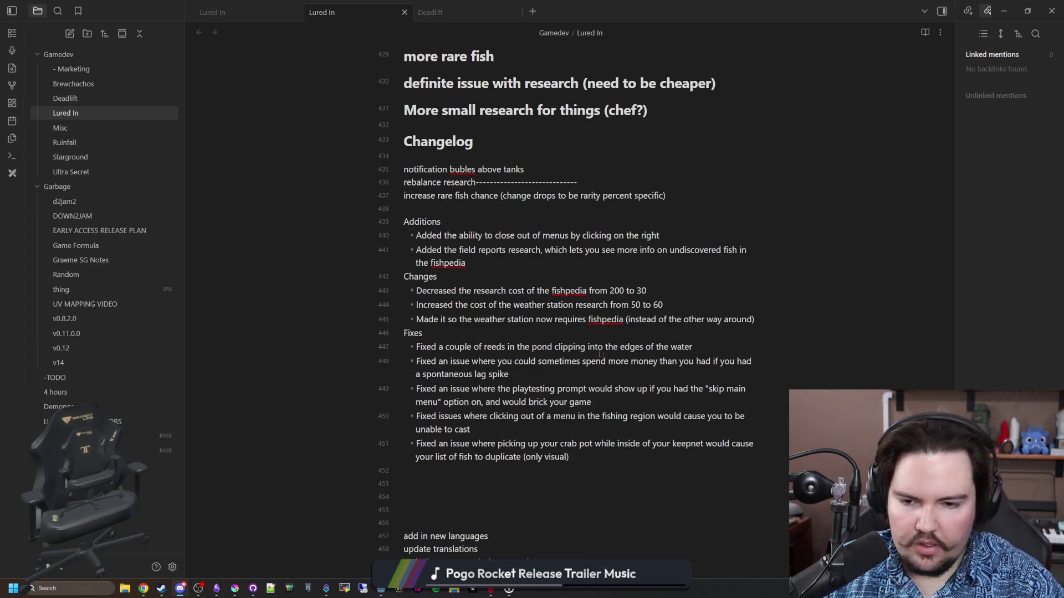
click(599, 446)
scroll(554, 390, up, 1)
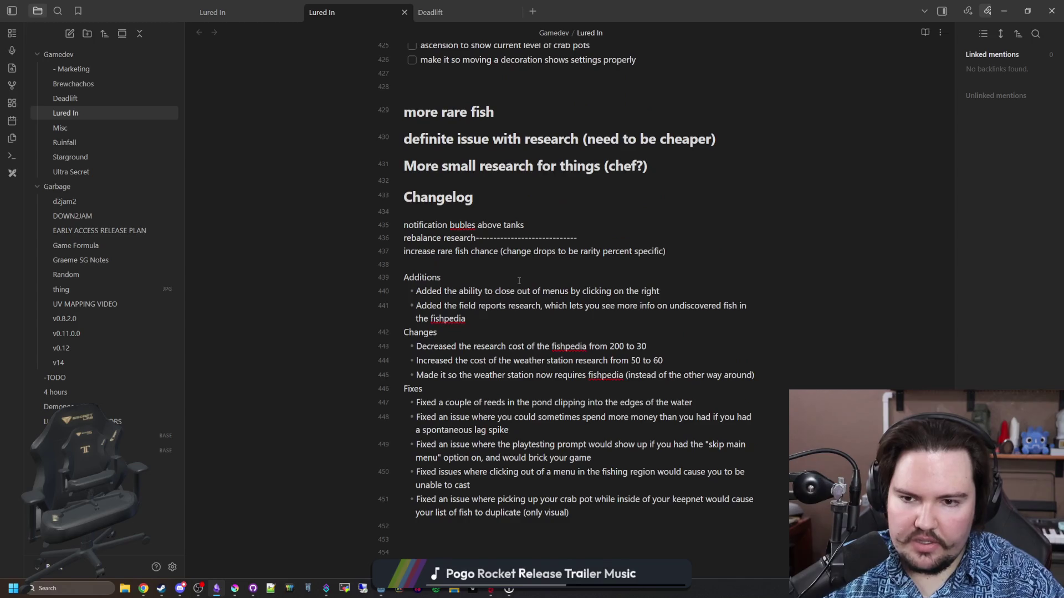
Step: Move the 'increase rare fish chance' line to its own line above the Changelog heading
triple_click(413, 253)
key(ctrl+x)
key(Up)
key(Up)
key(Up)
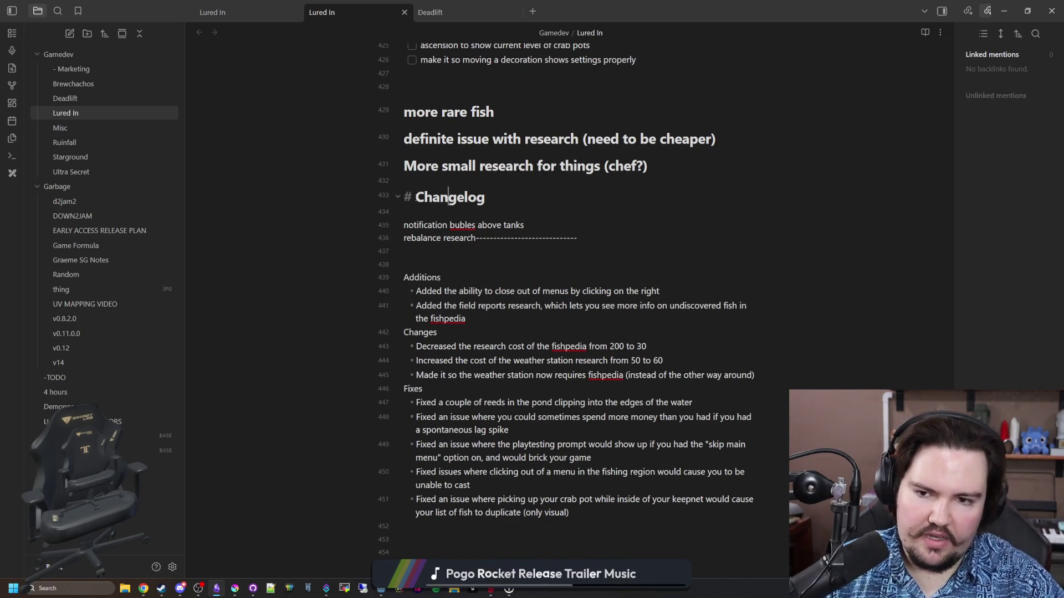
key(Return)
key(Return)
key(Return)
key(Up)
key(Up)
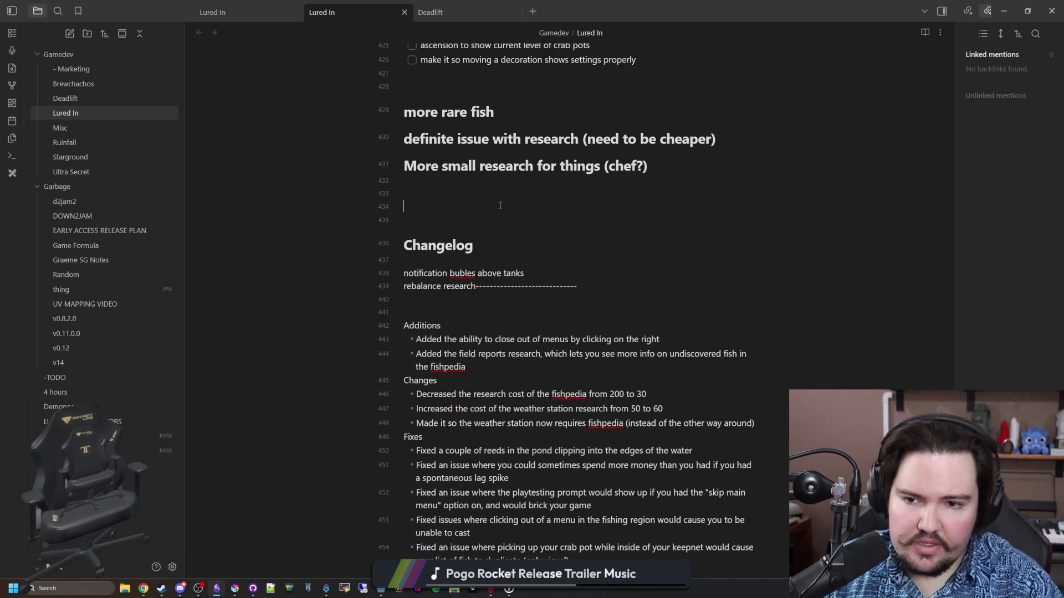
key(ctrl+v)
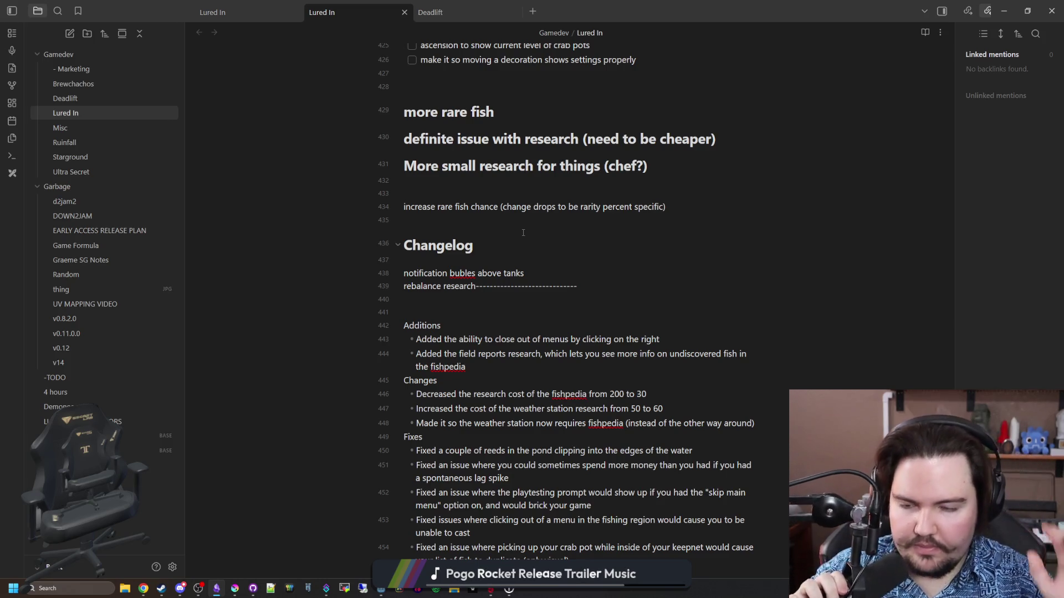
key(super+Down)
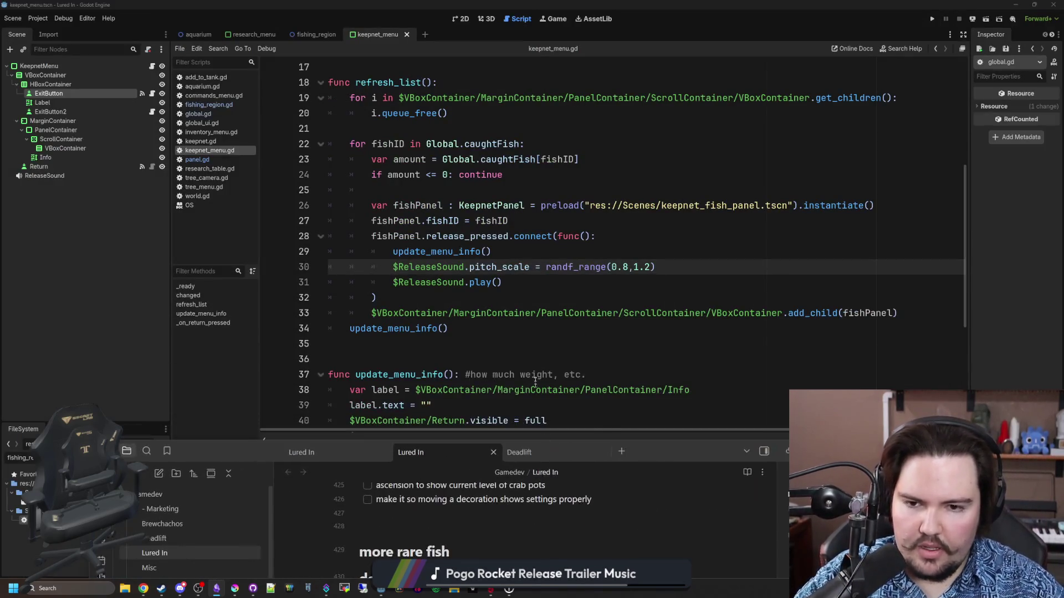
Step: Bring Godot's script editor forward and run the Lured In project
click(488, 330)
click(488, 344)
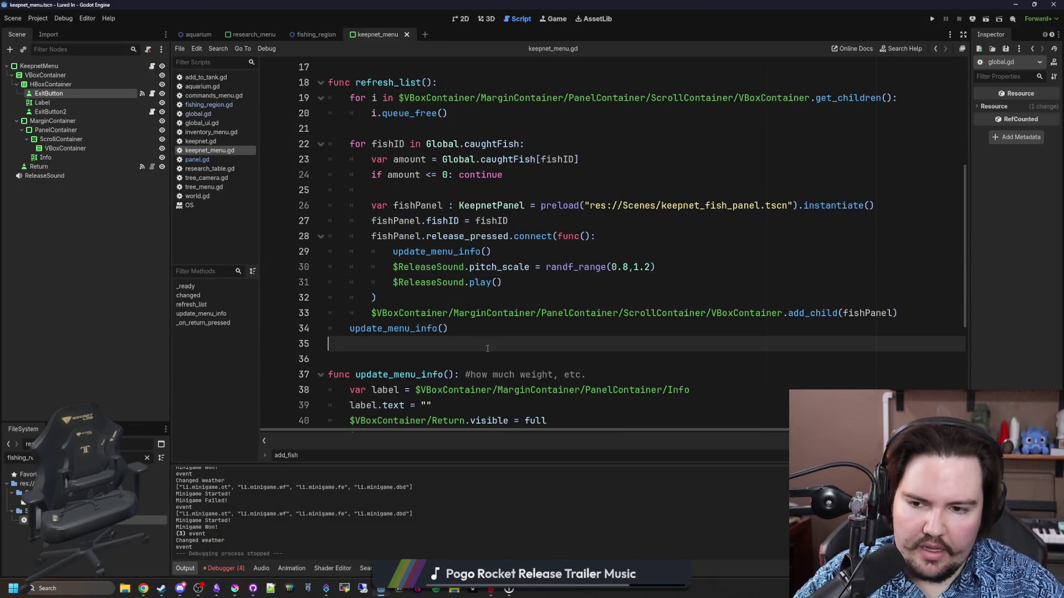
click(932, 19)
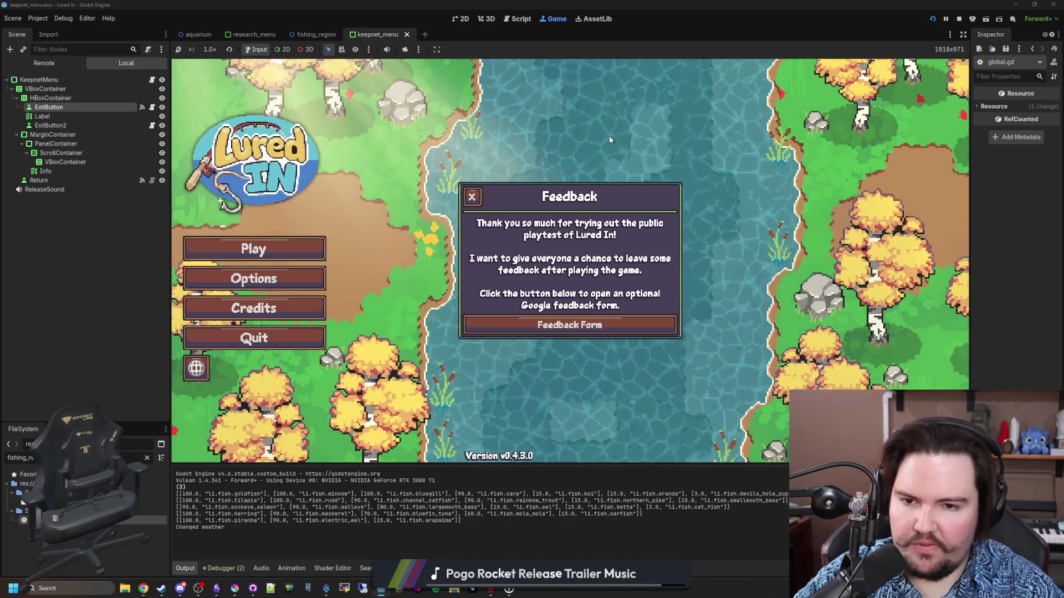
Step: Close the Feedback popup, start the game and dismiss the Welcome Back earnings popup
click(472, 197)
click(243, 247)
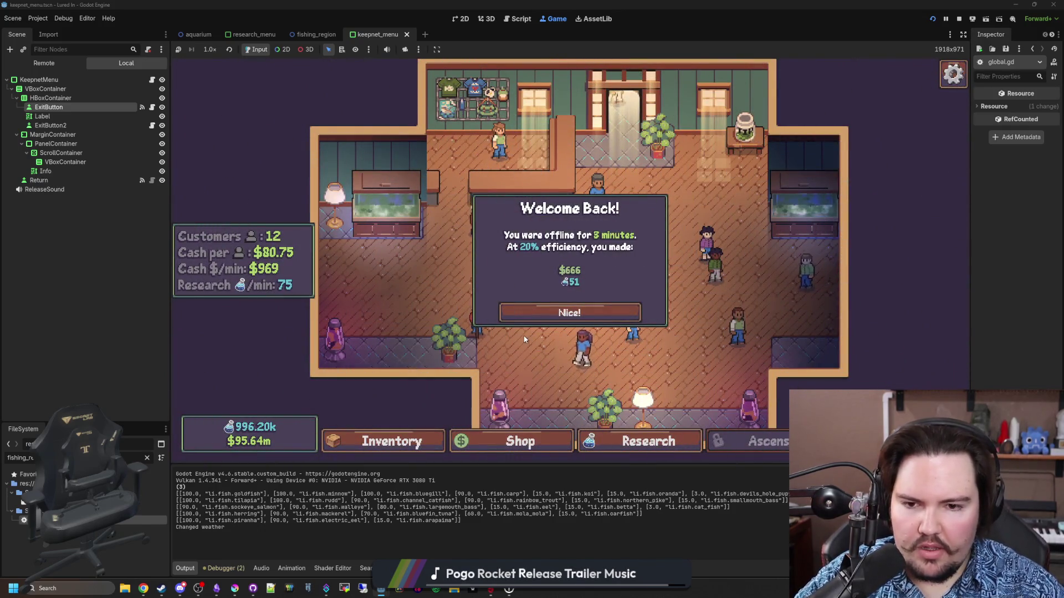
click(524, 339)
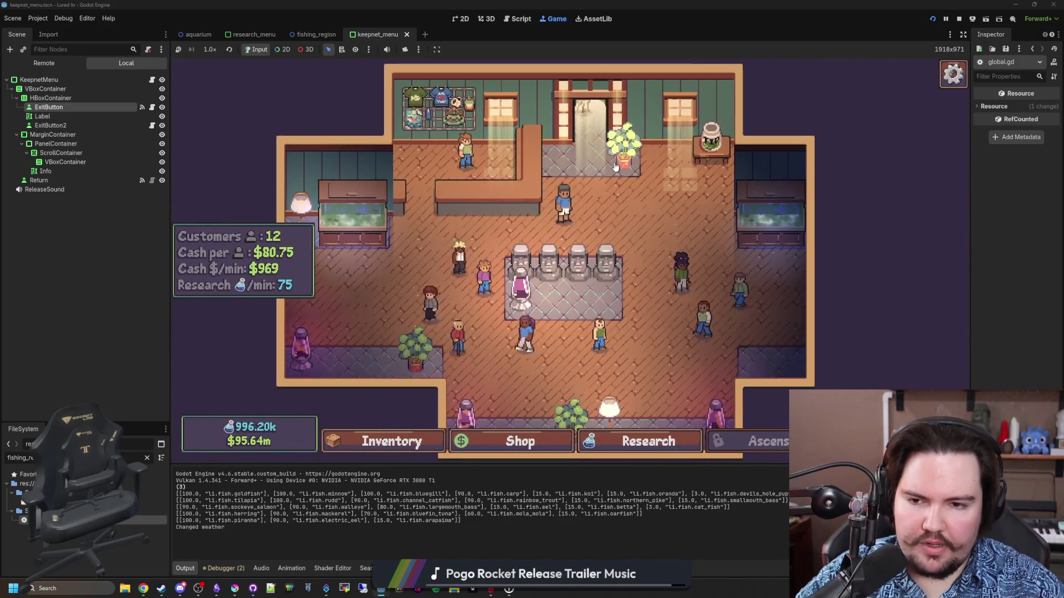
Step: Zoom and pan around the shop, then stop the running game with F8
scroll(524, 283, up, 3)
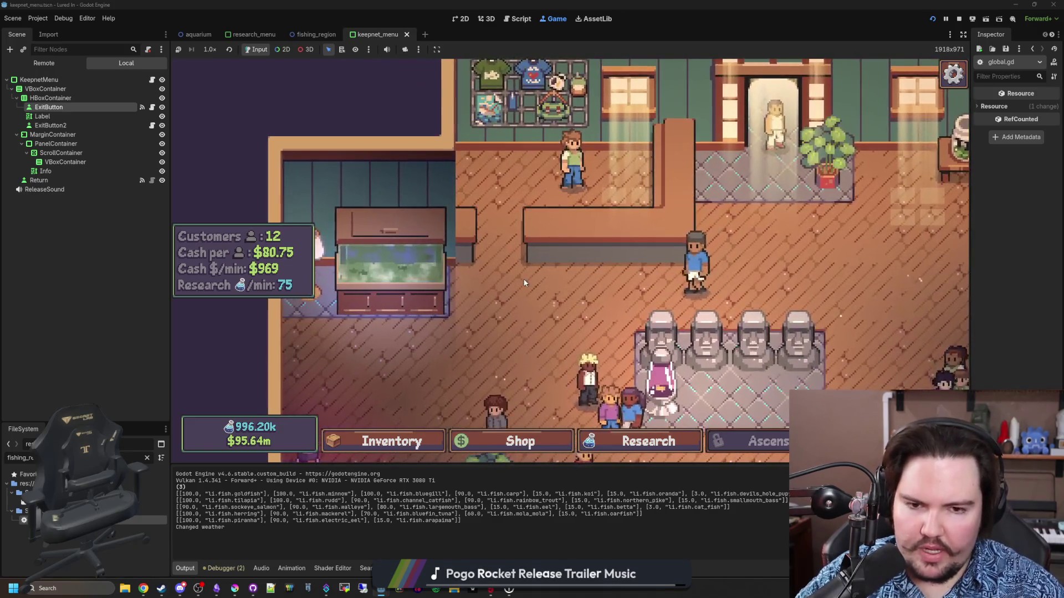
scroll(525, 284, down, 3)
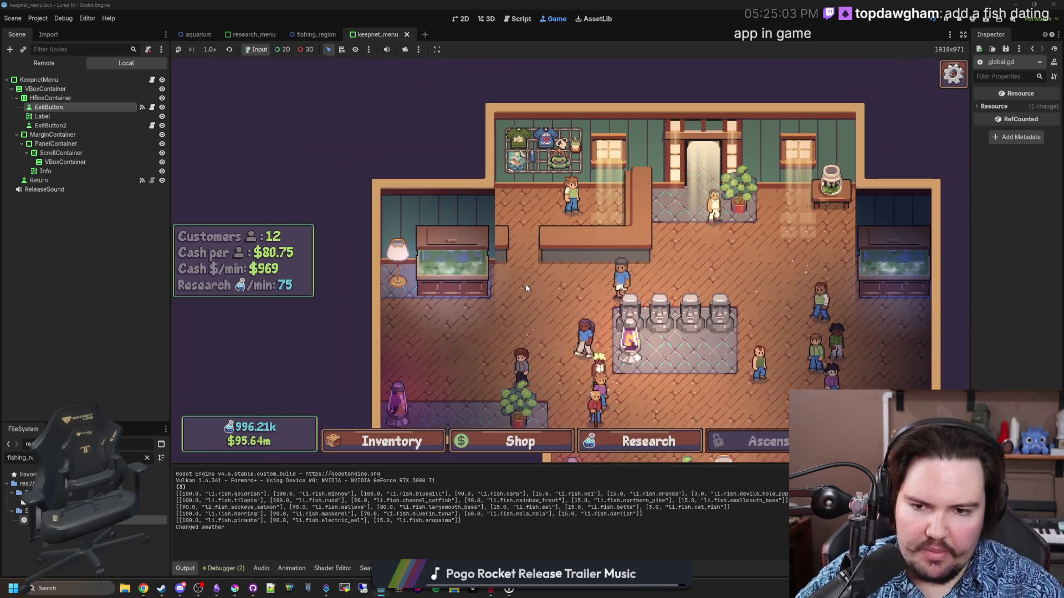
scroll(525, 284, up, 2)
scroll(479, 290, down, 4)
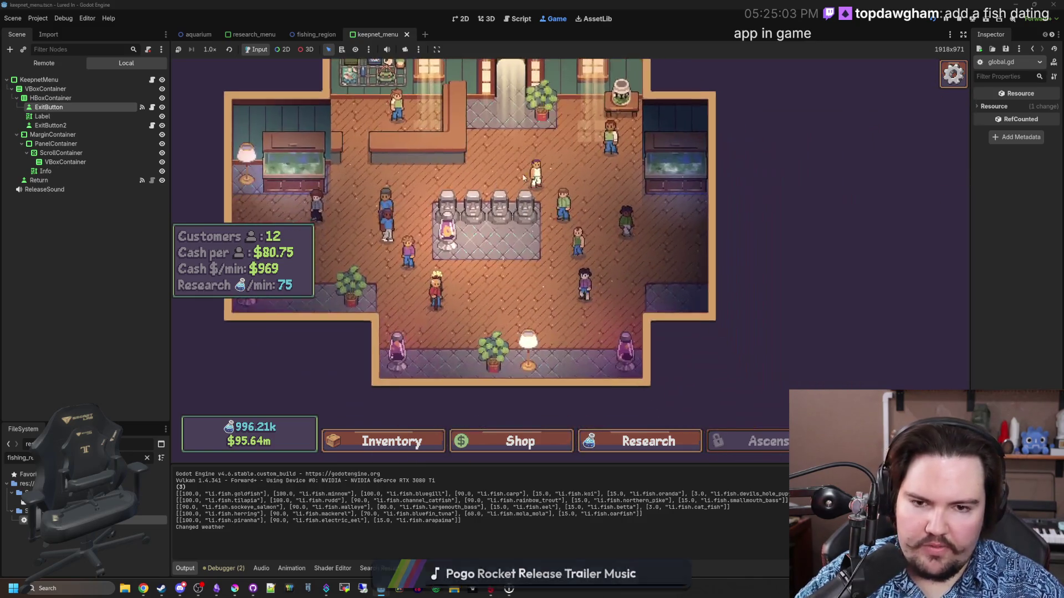
drag(644, 195, 803, 315)
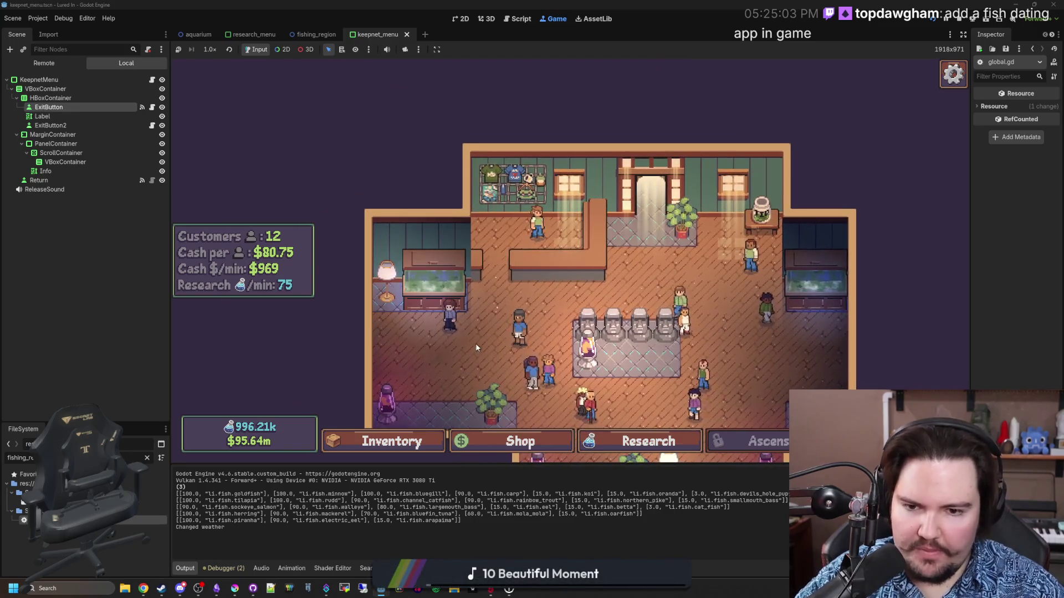
scroll(483, 250, up, 1)
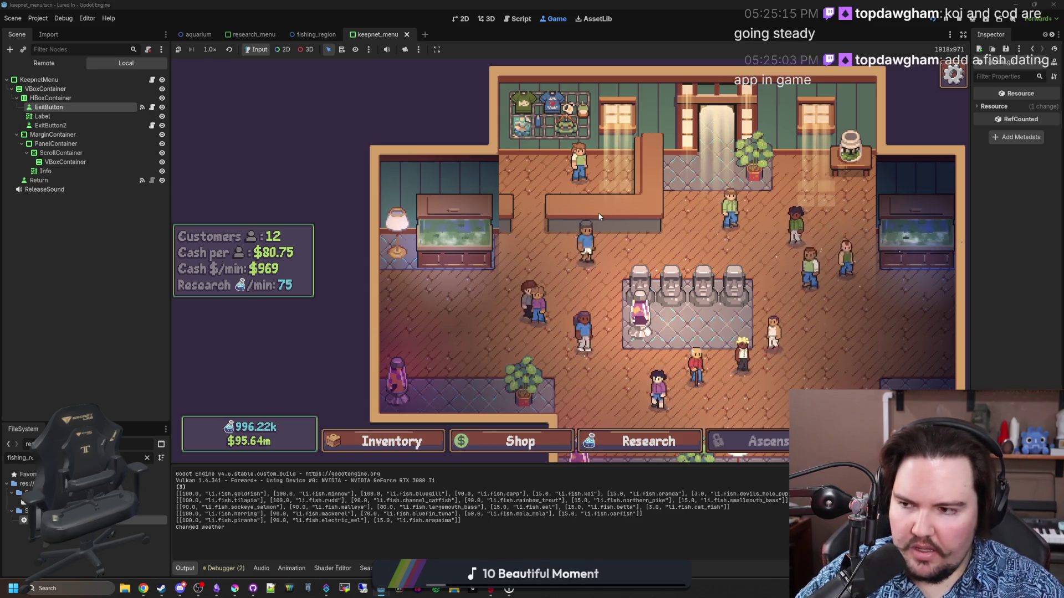
scroll(618, 233, down, 1)
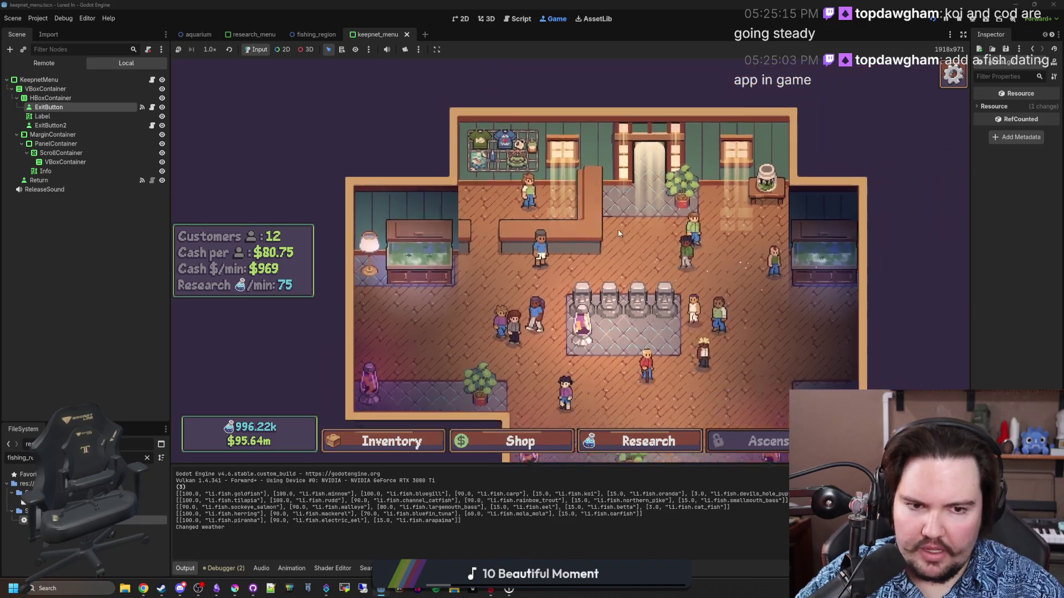
scroll(603, 232, up, 1)
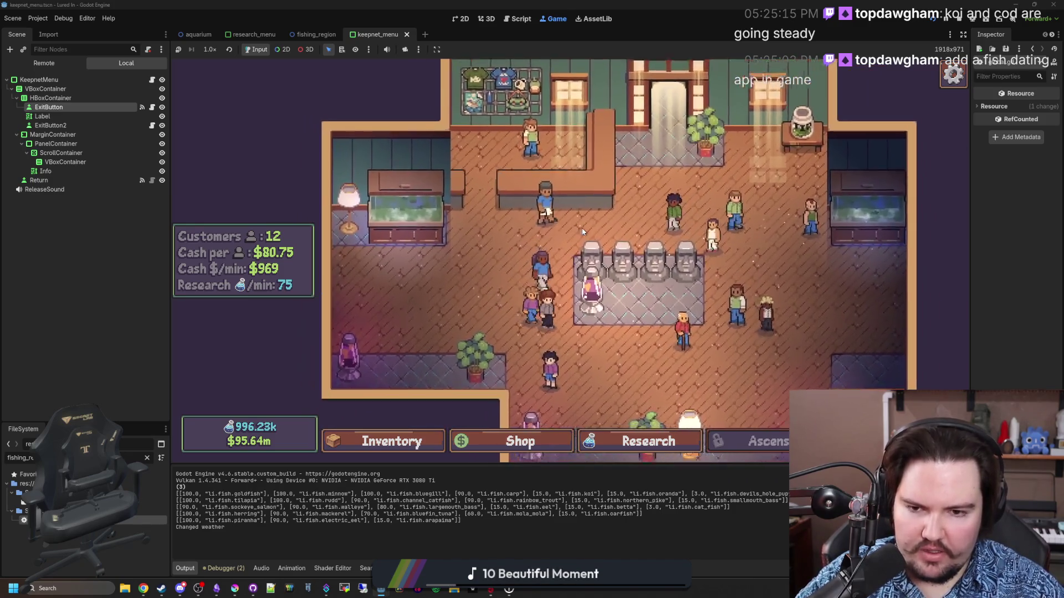
scroll(582, 231, down, 1)
key(F8)
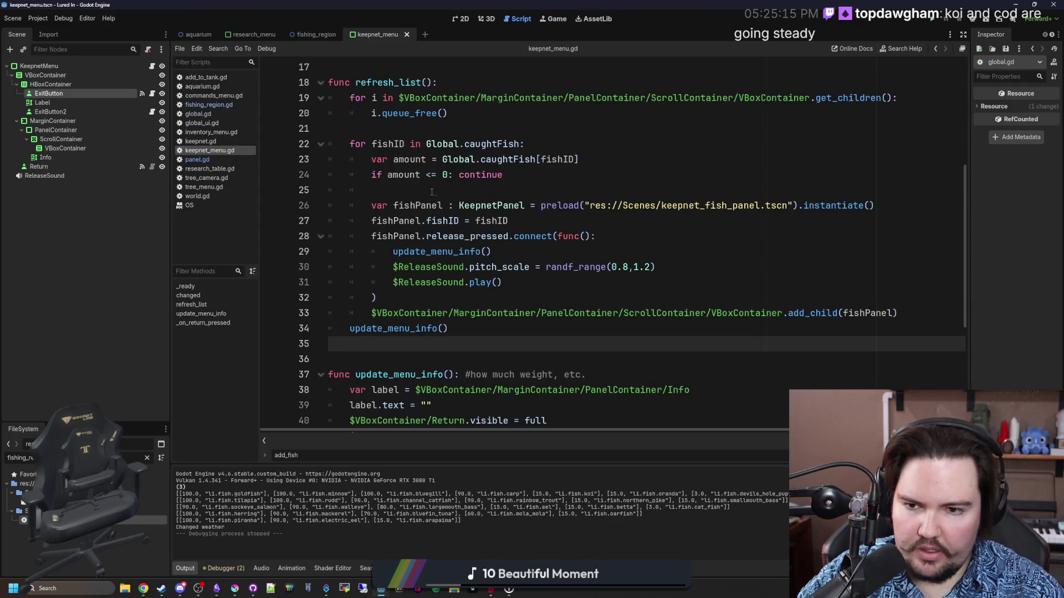
Step: Clear the FileSystem filter to list all files and save the scene
click(433, 193)
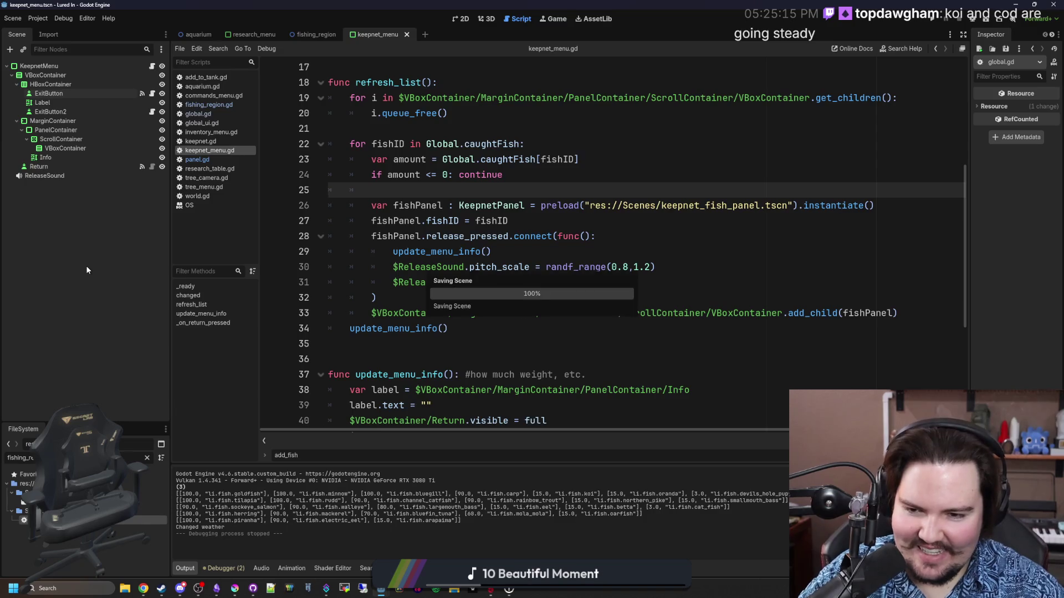
click(148, 460)
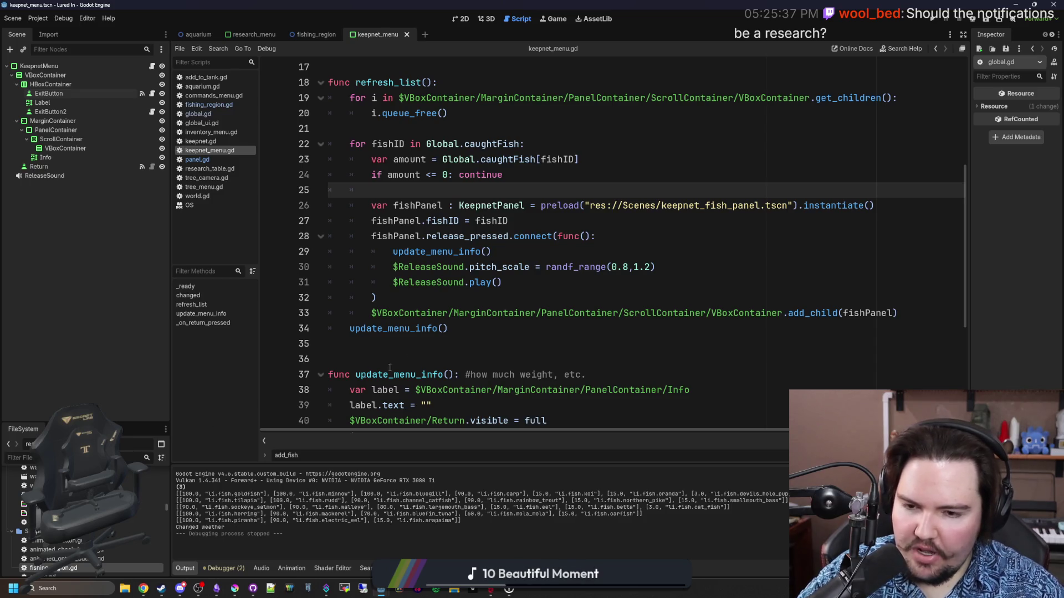
click(412, 359)
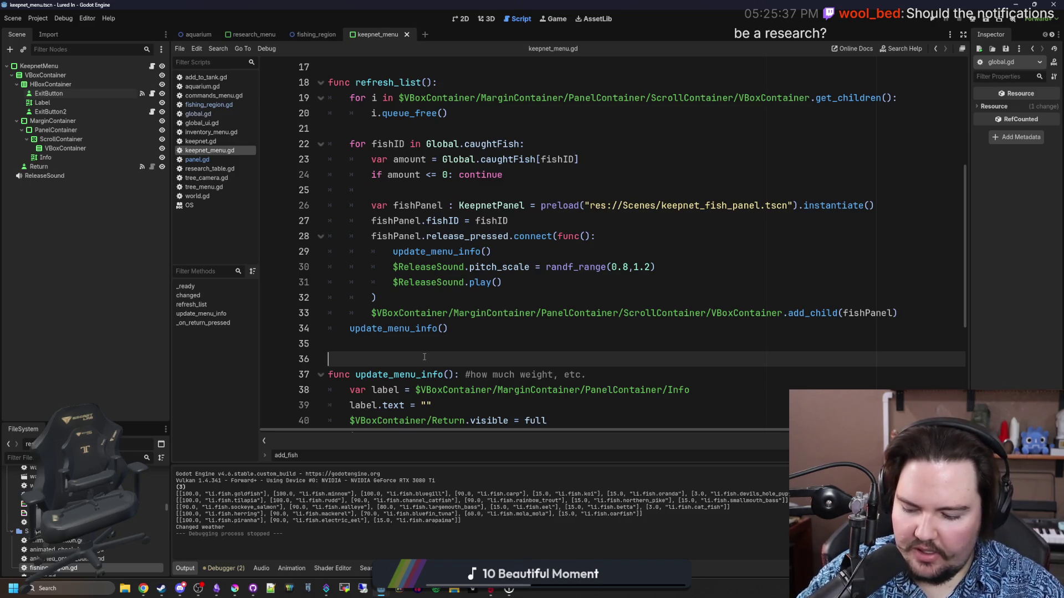
click(468, 345)
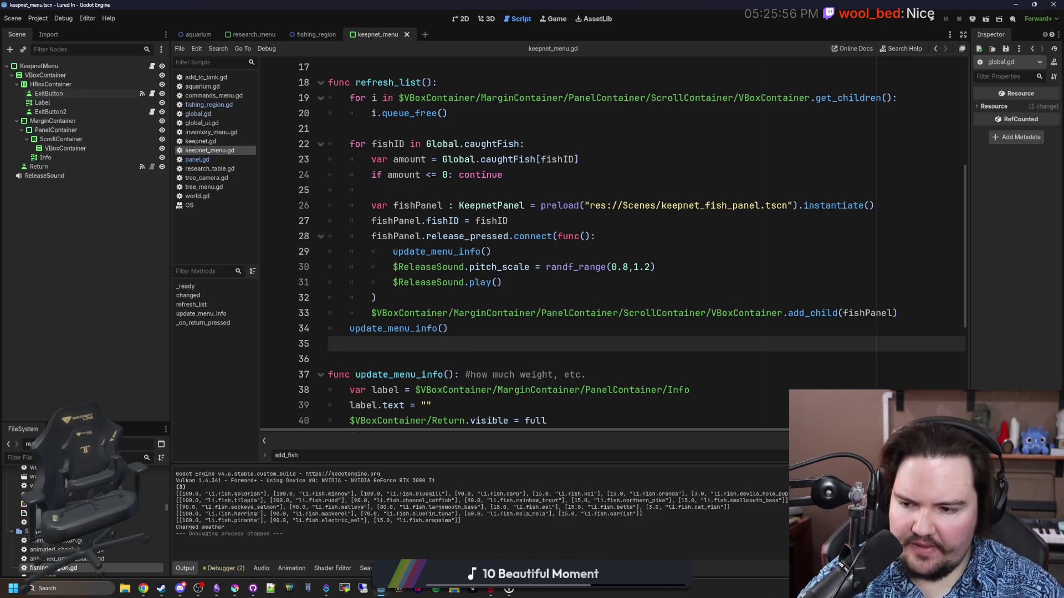
click(127, 456)
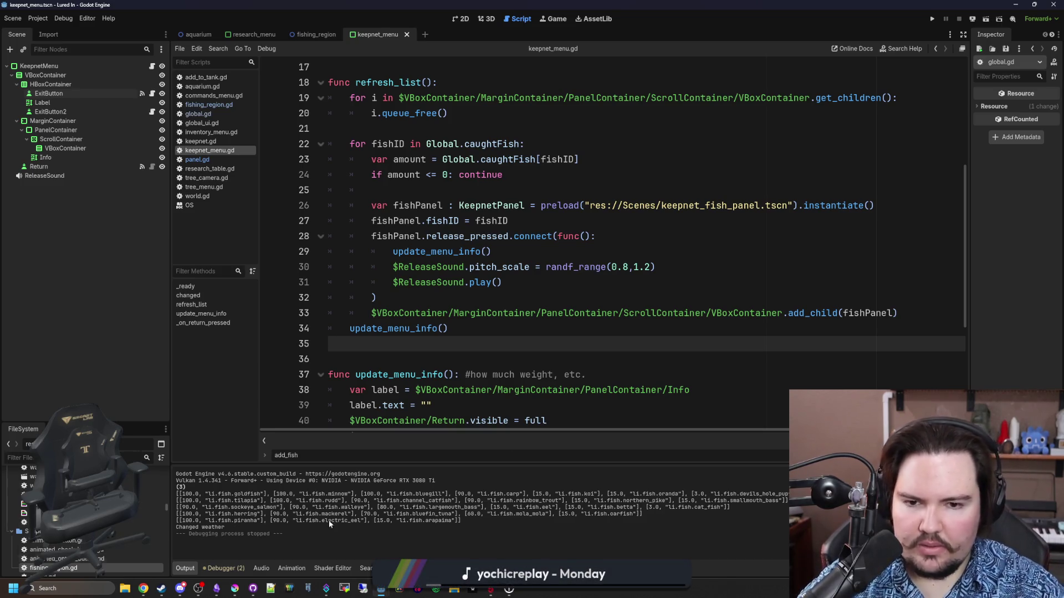
key(ctrl+s)
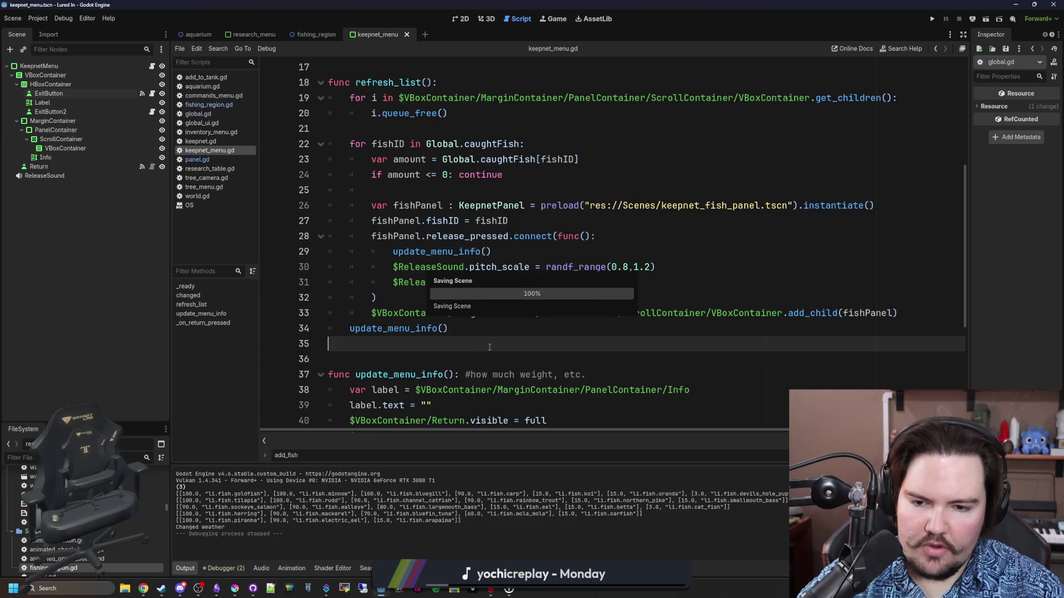
Step: Filter project files by 'tank' and open the fish_tank.gd script
click(137, 458)
text(tank)
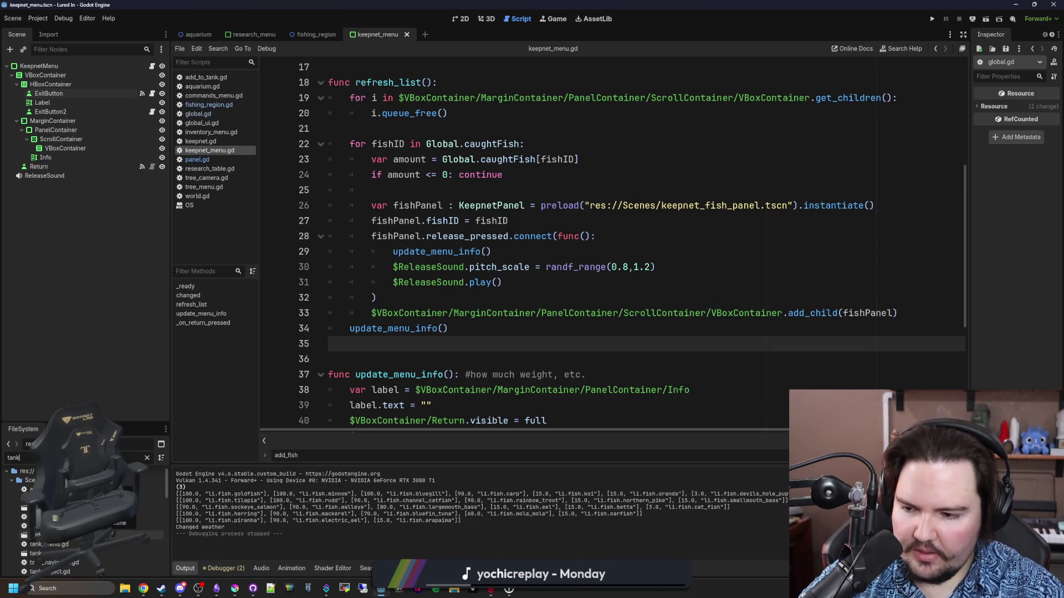
double_click(111, 508)
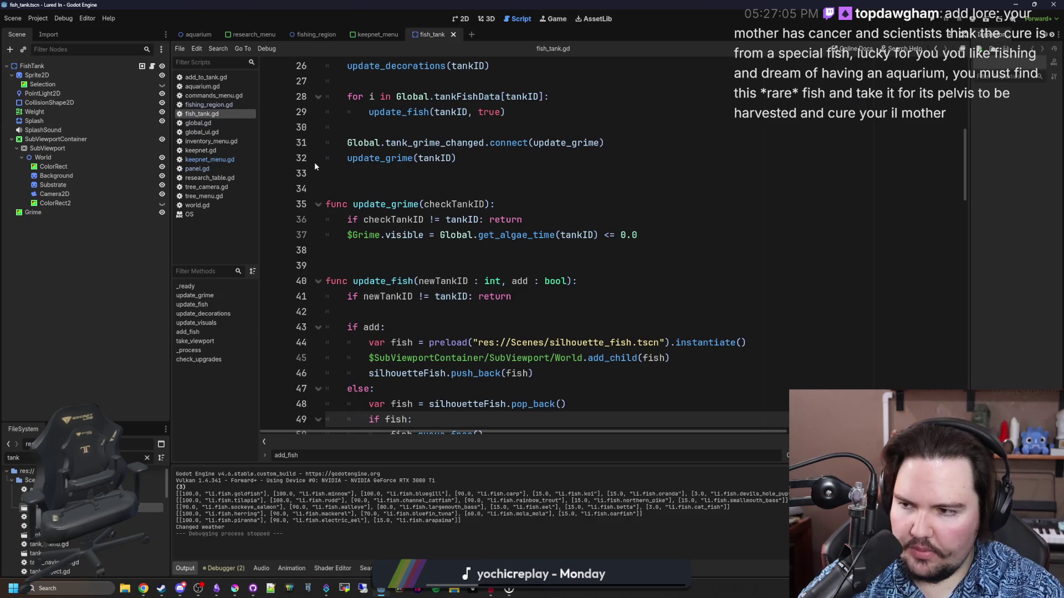
Step: Show FishTank in 2D, inspect its SubViewportContainer, Weight and Sprite2D nodes, and open FishTank's context menu
click(461, 19)
scroll(337, 220, up, 3)
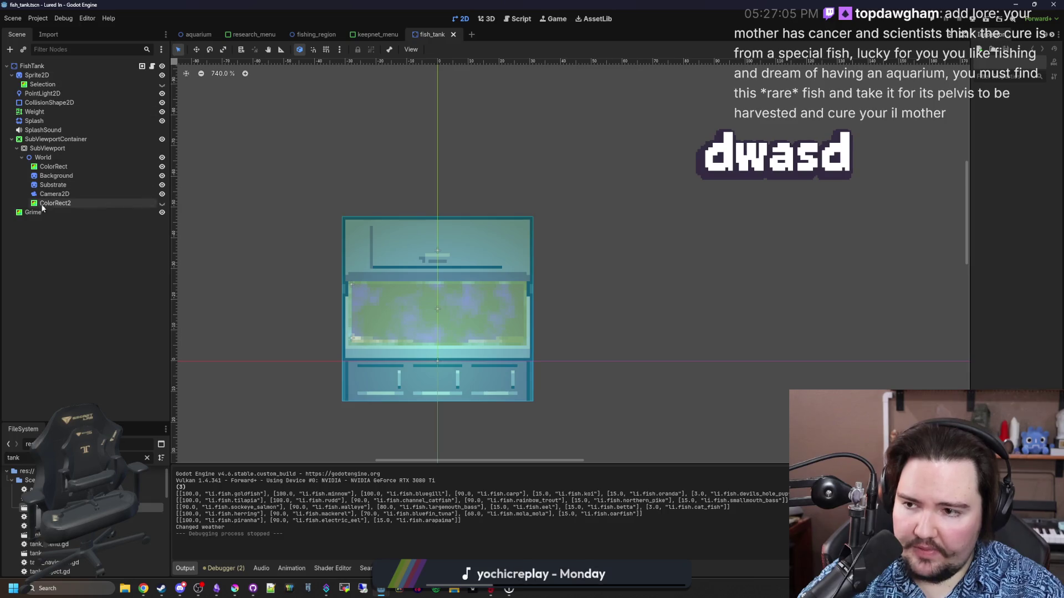
click(50, 139)
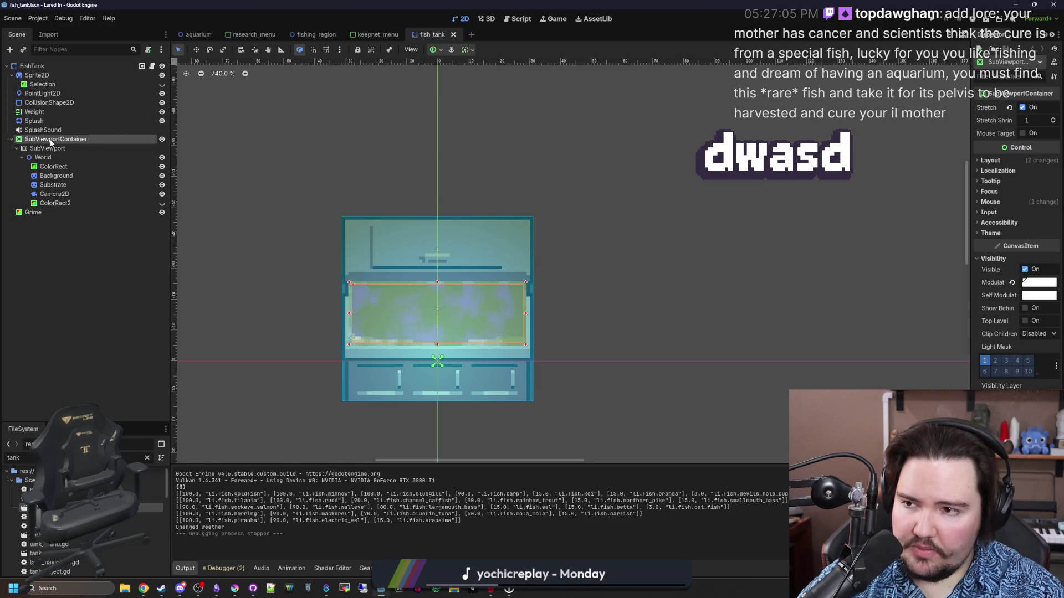
click(54, 111)
scroll(335, 261, down, 4)
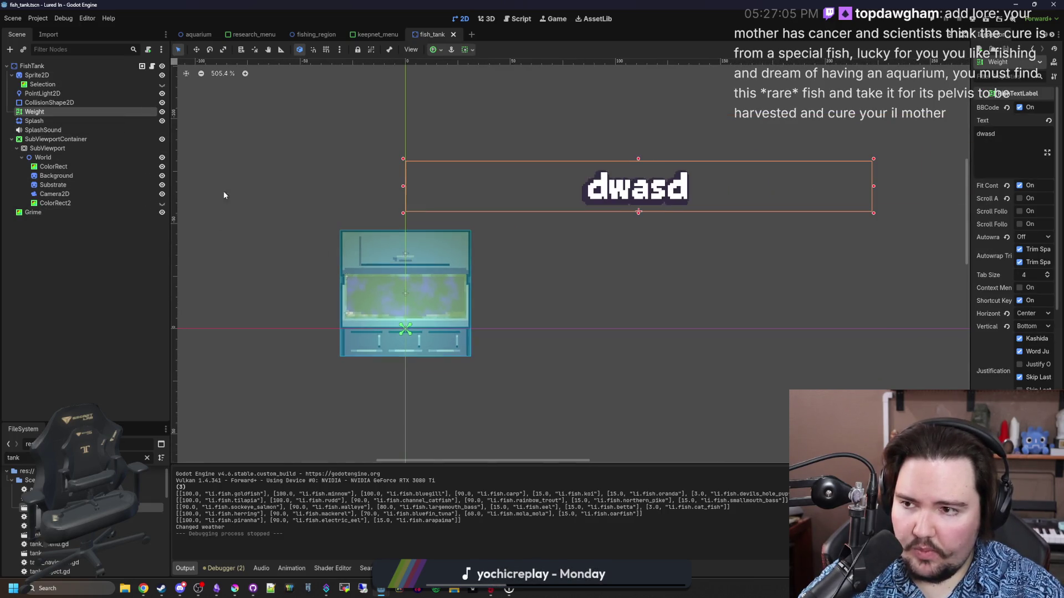
click(77, 75)
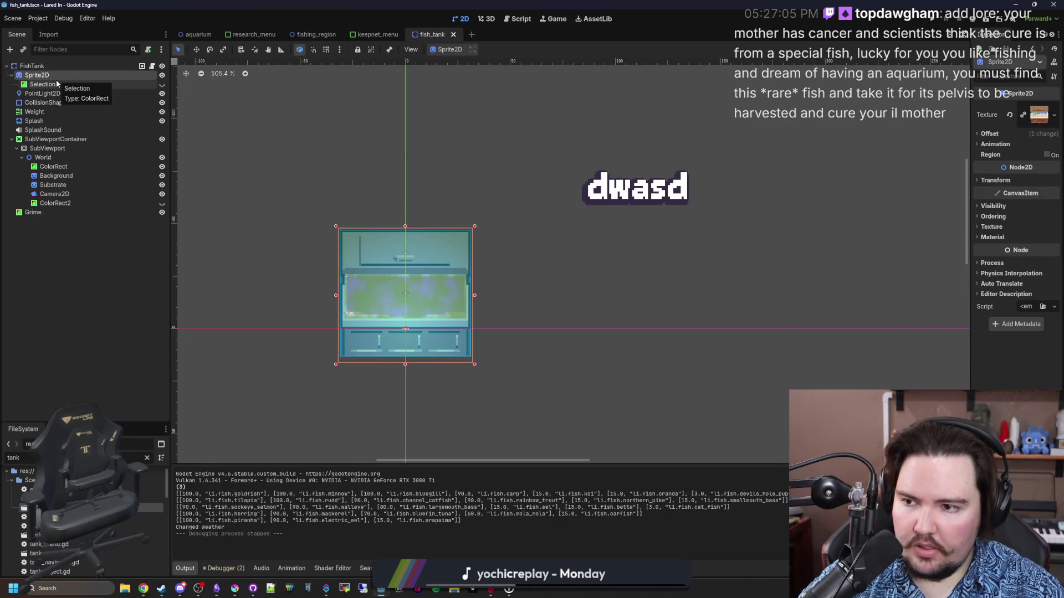
click(55, 112)
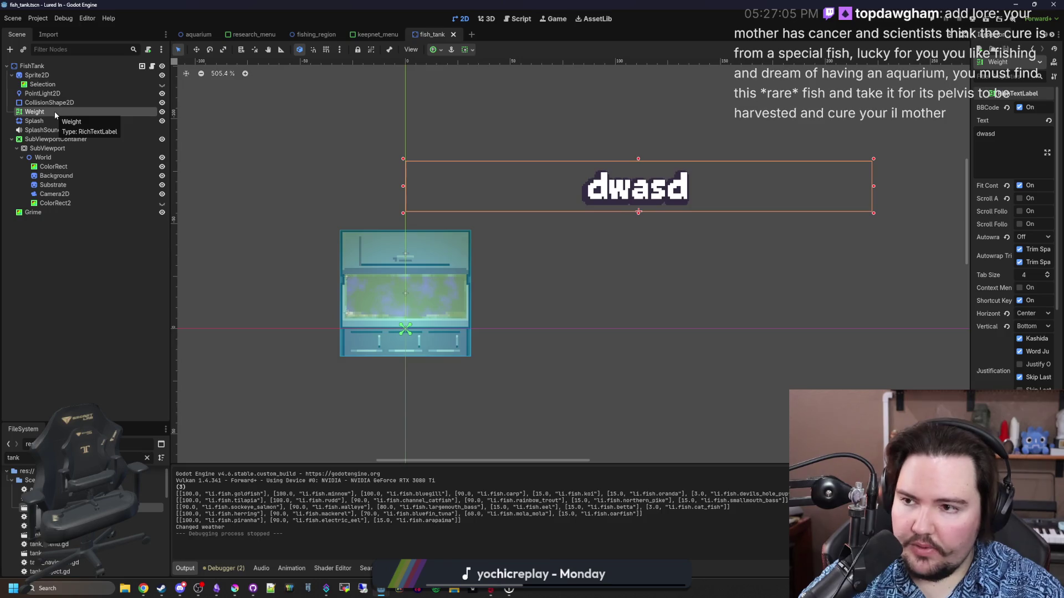
click(35, 66)
right_click(43, 68)
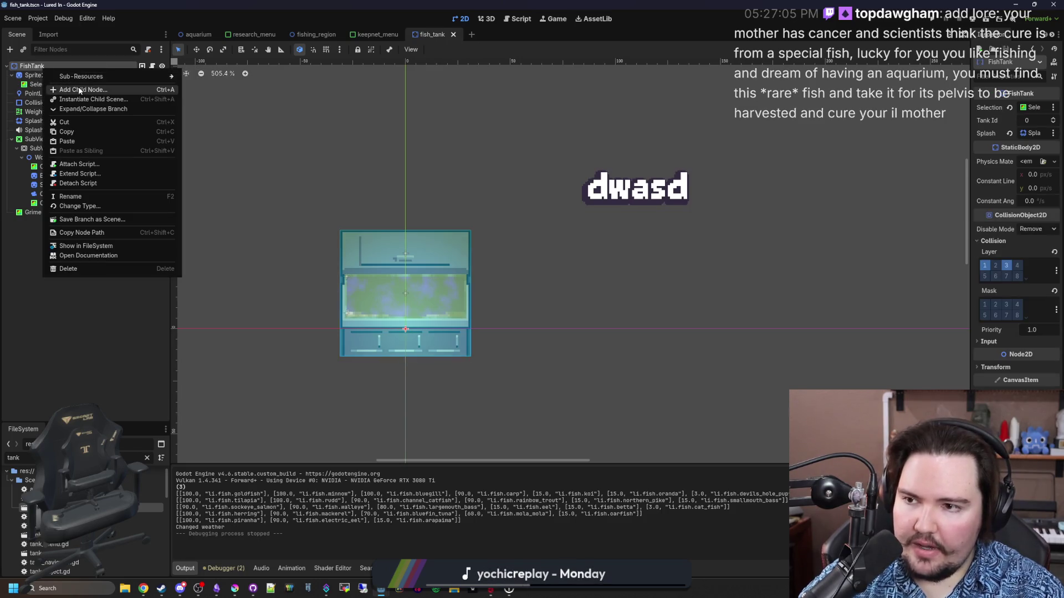
Step: Add an HBoxContainer child under FishTank and set its Mouse Filter to Ignore
click(62, 78)
text(hbox)
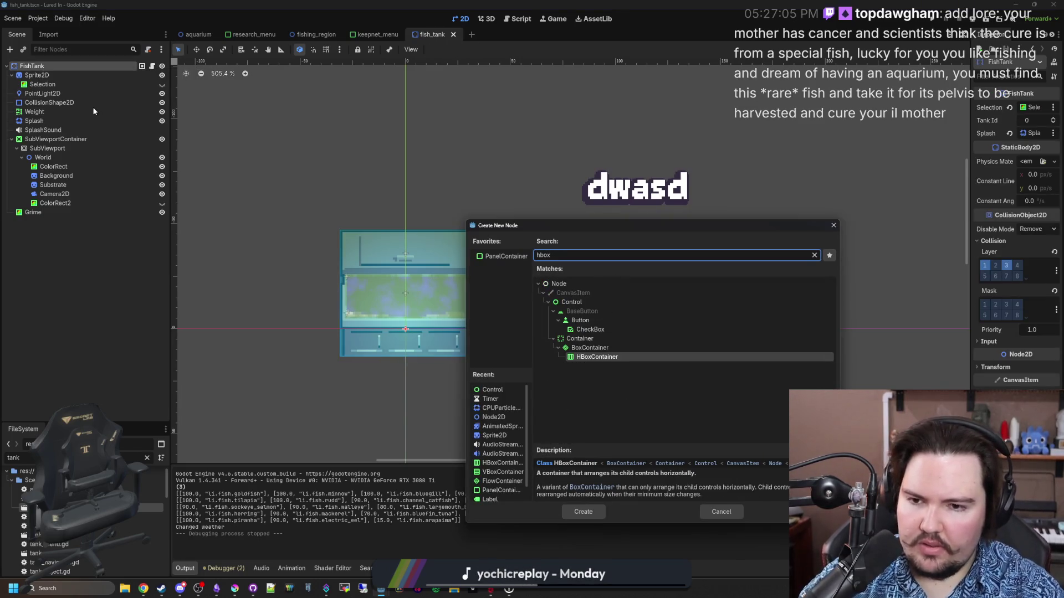
key(Return)
click(990, 176)
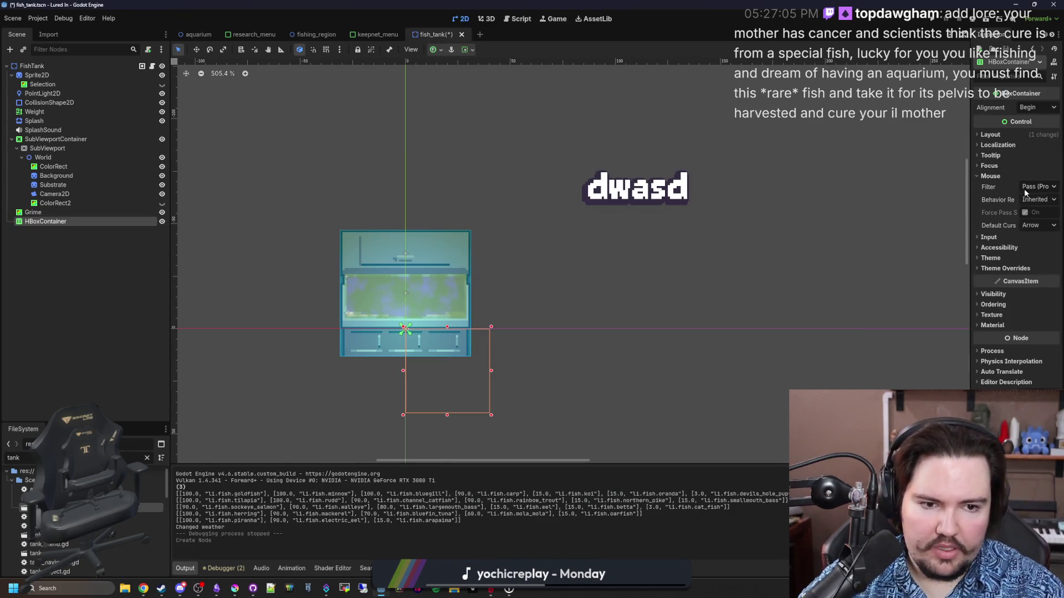
click(1037, 187)
click(1019, 220)
Step: Set the container's Custom Minimum Size width to 256 px
drag(970, 302, 758, 302)
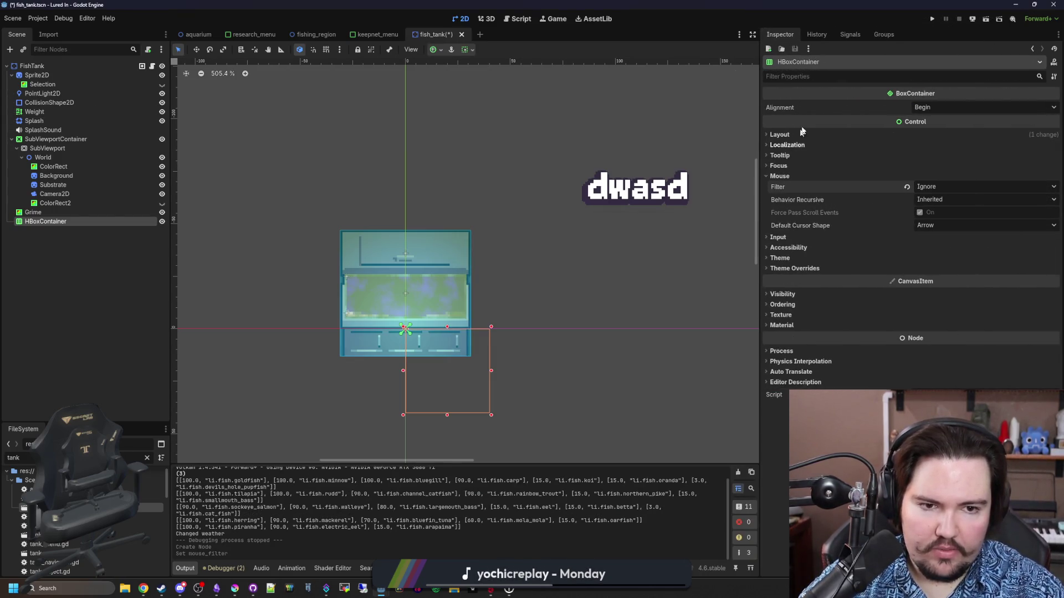
click(797, 136)
drag(941, 174, 958, 175)
click(941, 174)
text(256)
key(Return)
key(ctrl+minus)
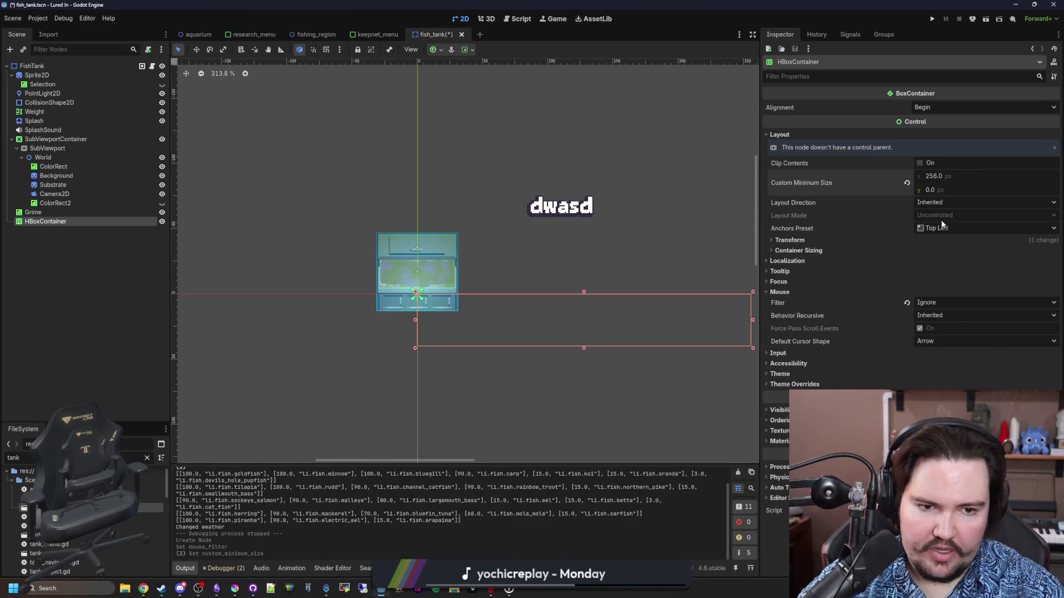
Step: Anchor it with the Center preset, raise its position above the tank, and save
click(959, 230)
click(956, 352)
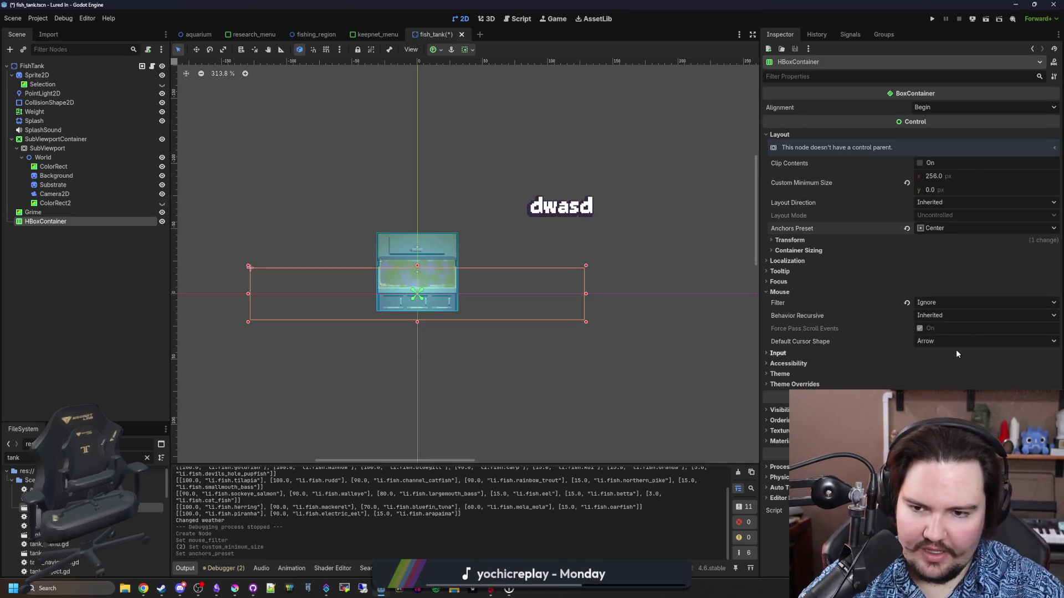
scroll(400, 267, up, 3)
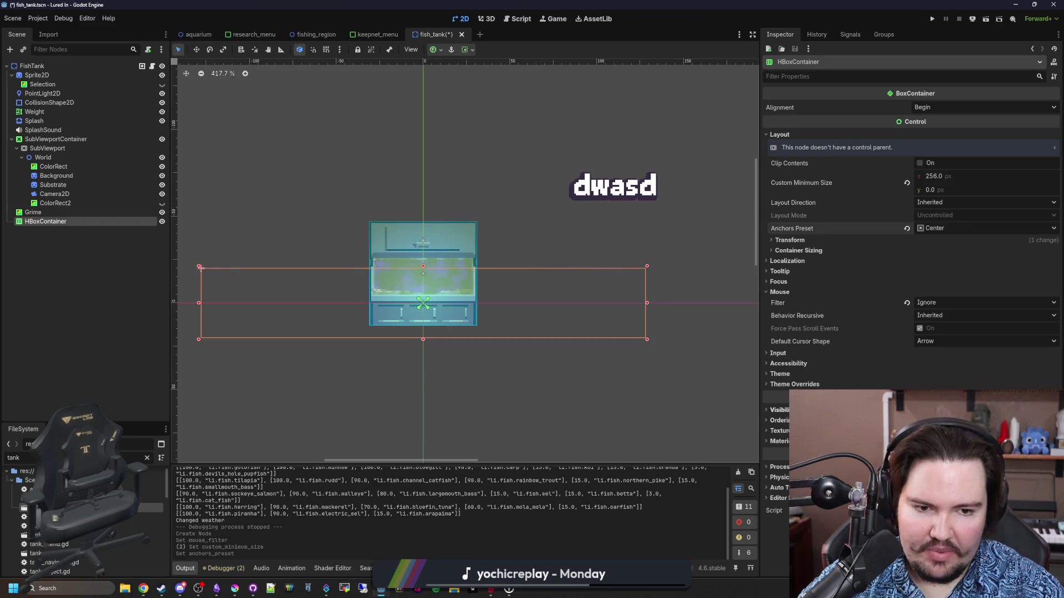
click(789, 240)
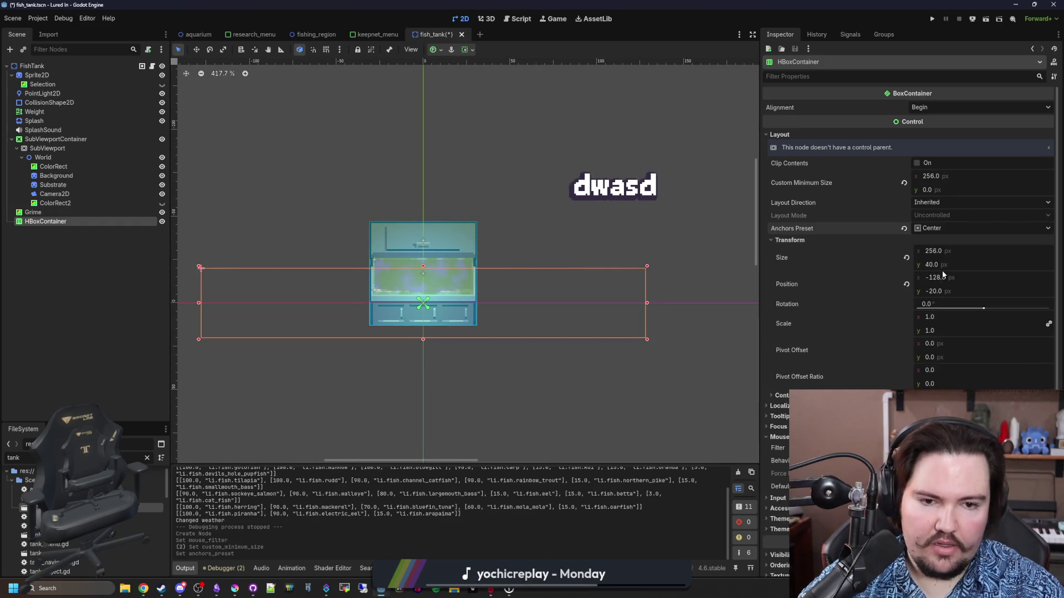
drag(946, 291, 911, 290)
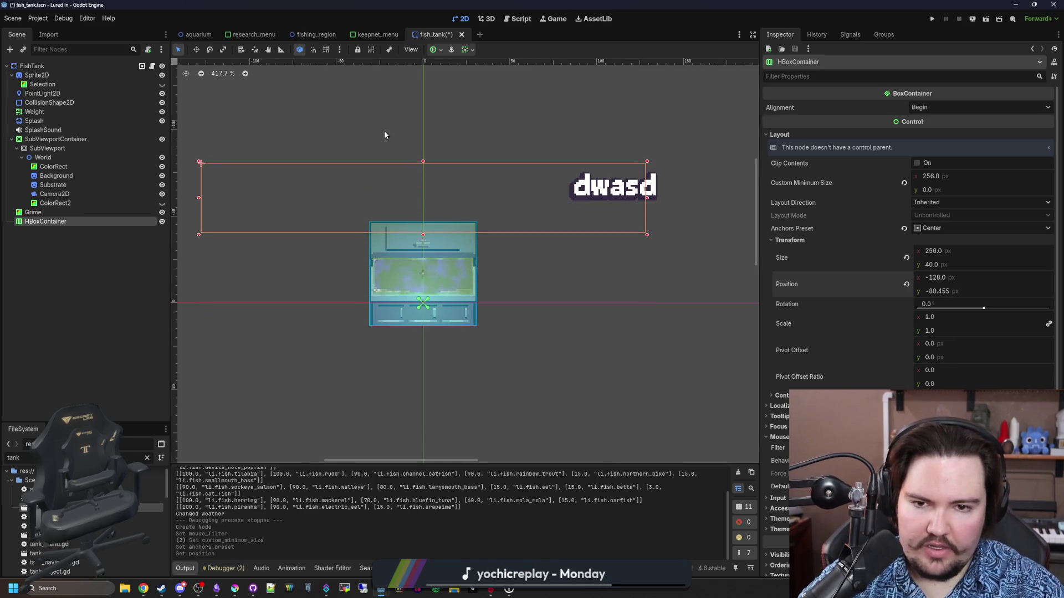
scroll(384, 132, up, 1)
key(ctrl+s)
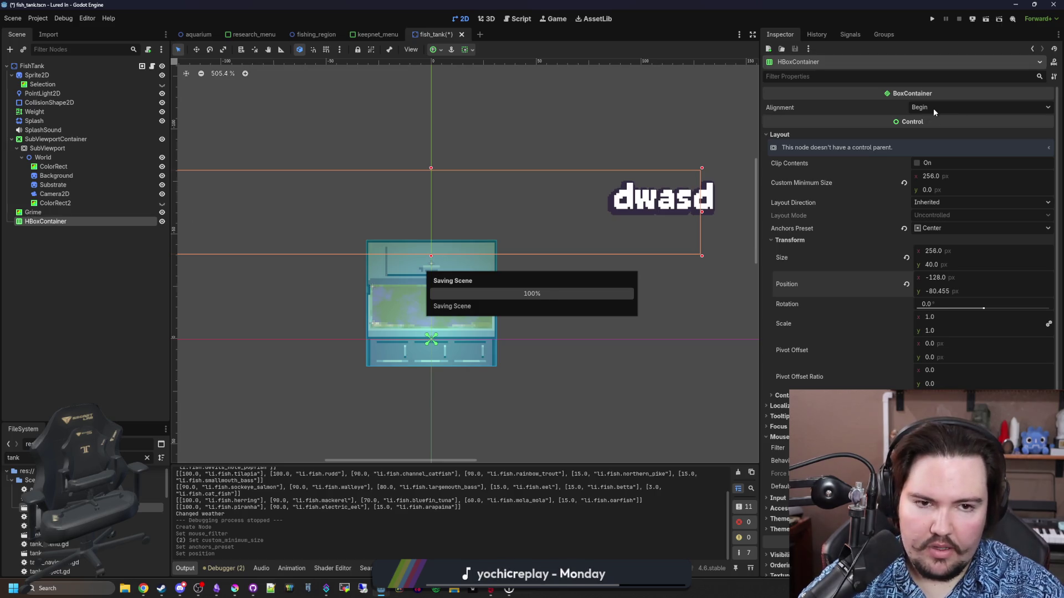
Step: Set the container's Alignment to Center, then begin adding a child node to it
click(933, 108)
click(936, 131)
right_click(63, 222)
click(85, 224)
Step: Create a TextureRect and quick-load the water drop image as its texture
text(te)
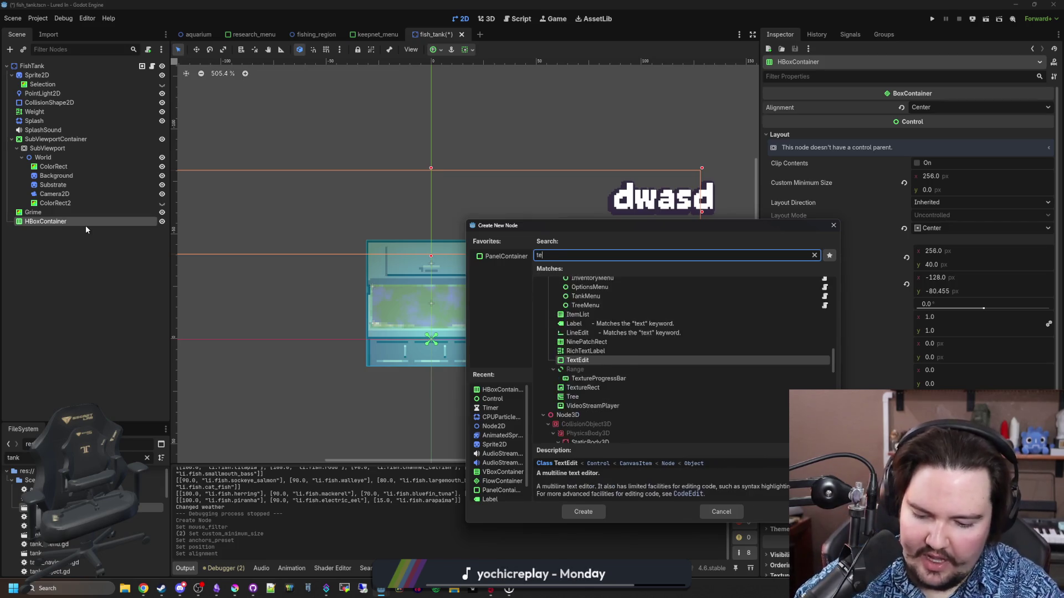
text(xture)
click(590, 347)
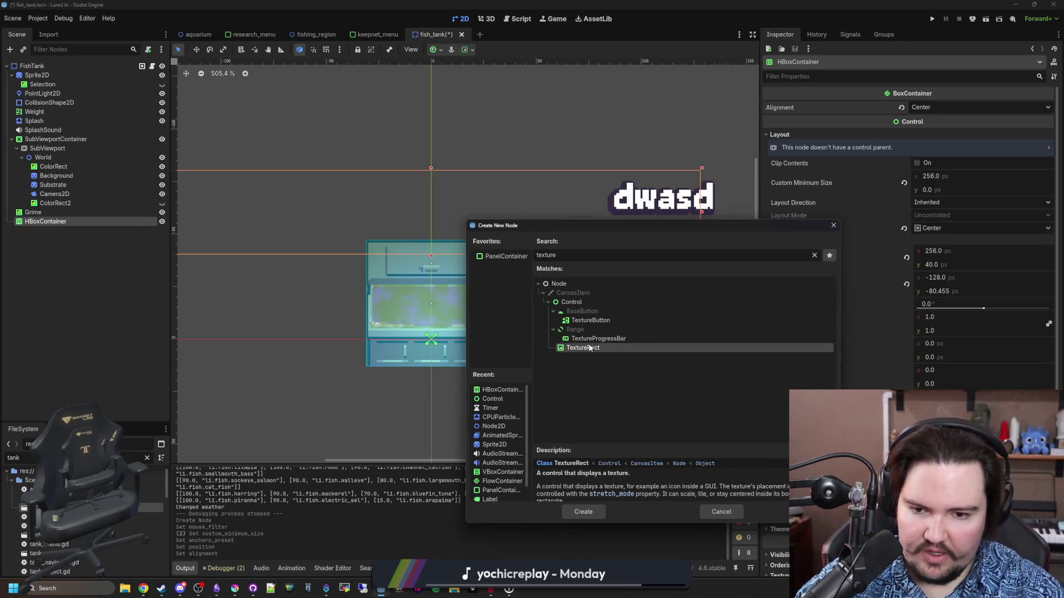
double_click(591, 347)
scroll(496, 308, down, 2)
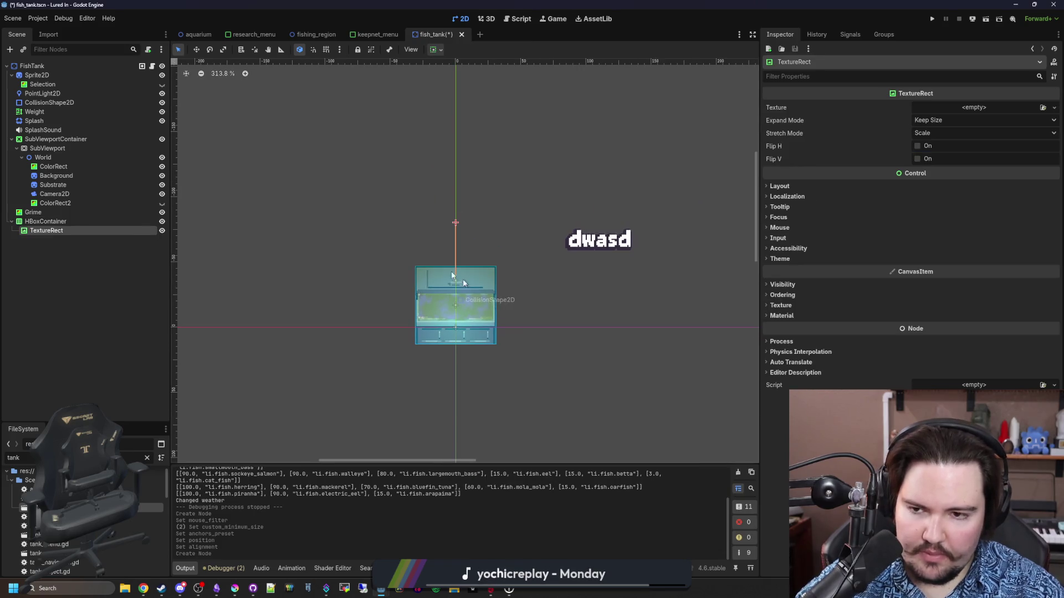
click(984, 107)
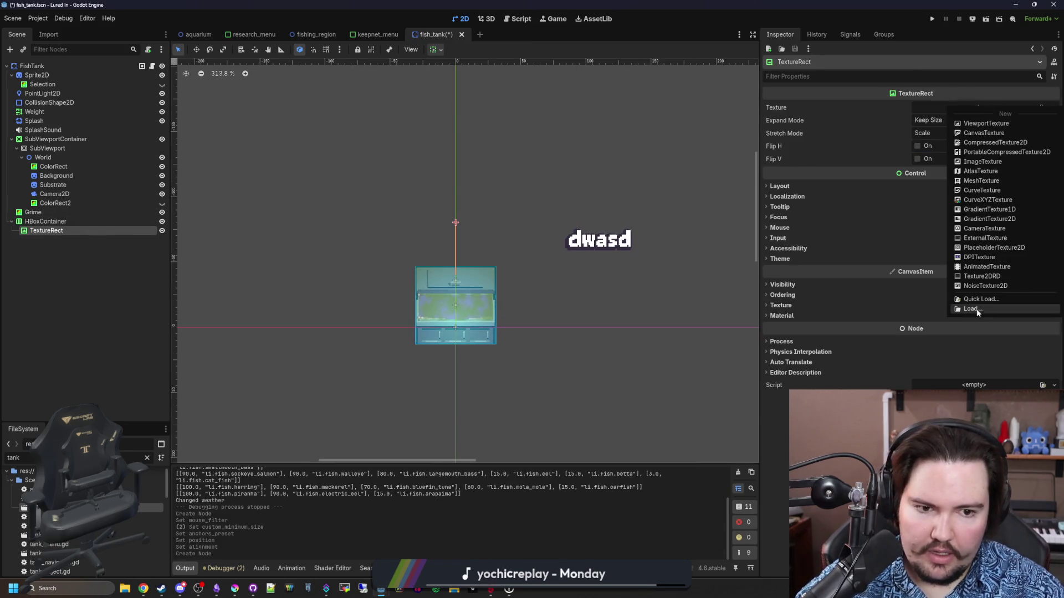
click(979, 300)
text(water)
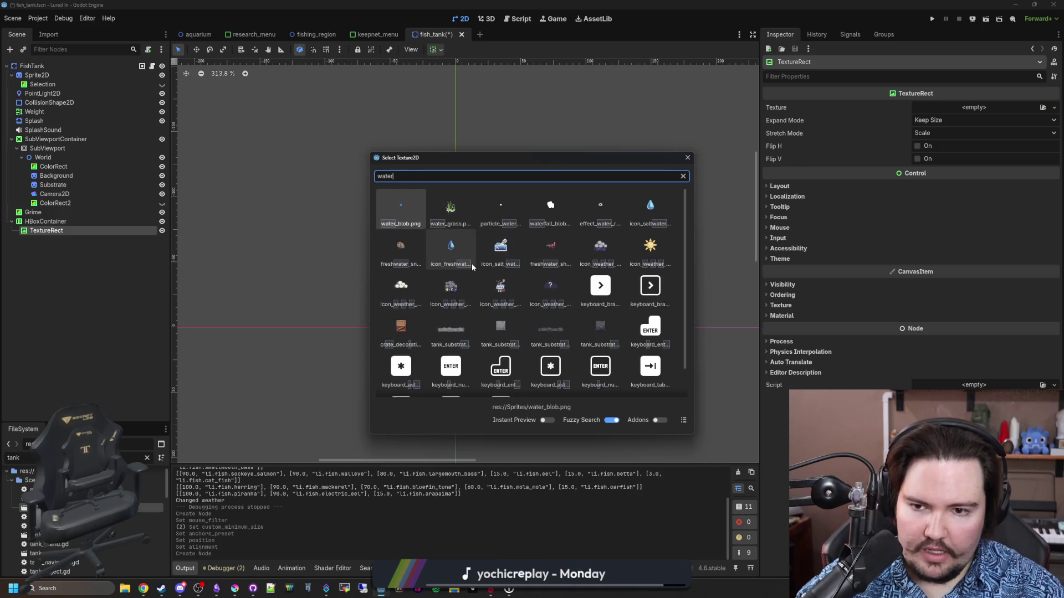
double_click(459, 259)
Step: Set its Stretch Mode to Keep Aspect Centered and Expand Mode to Fit Width
scroll(491, 244, up, 3)
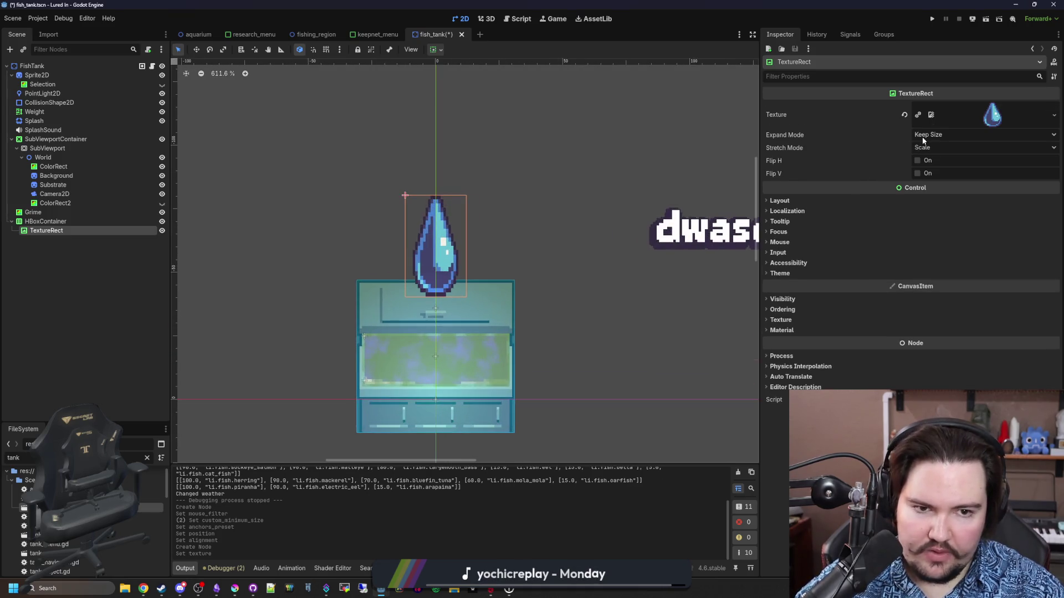
click(936, 148)
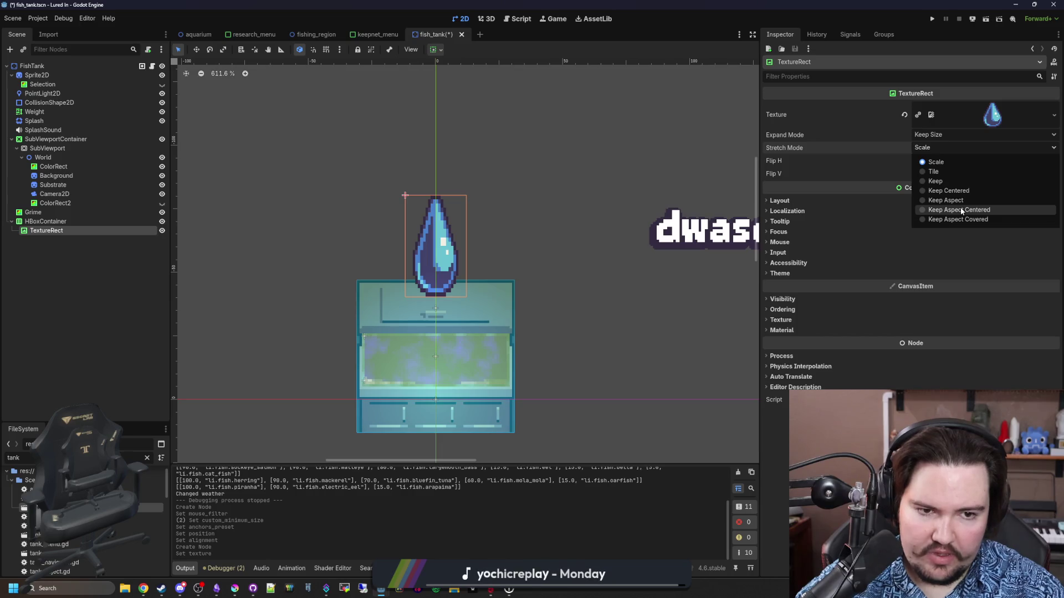
click(961, 209)
click(934, 134)
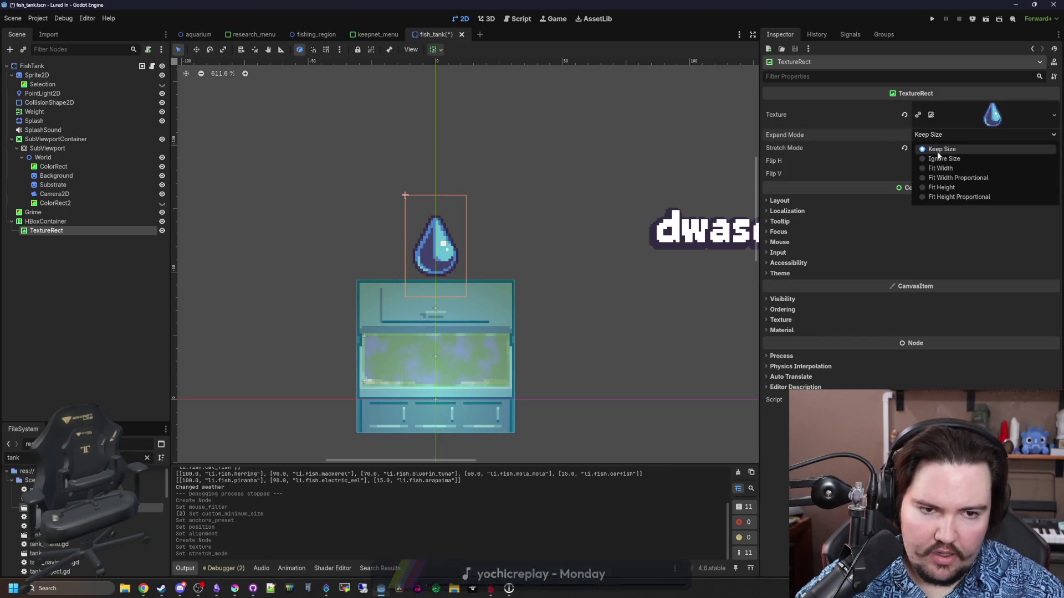
click(942, 167)
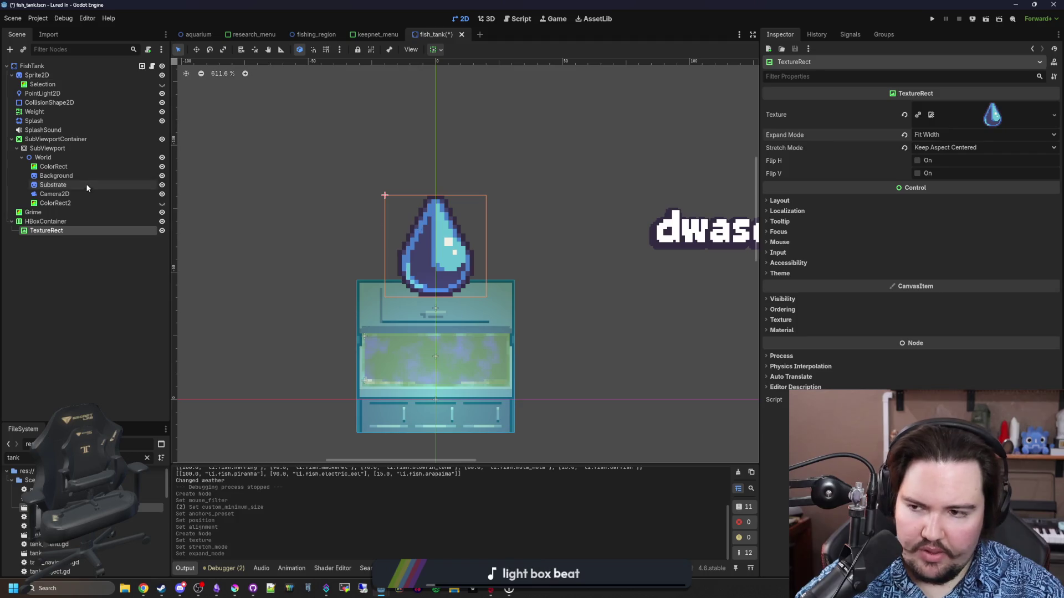
click(67, 221)
scroll(580, 225, down, 4)
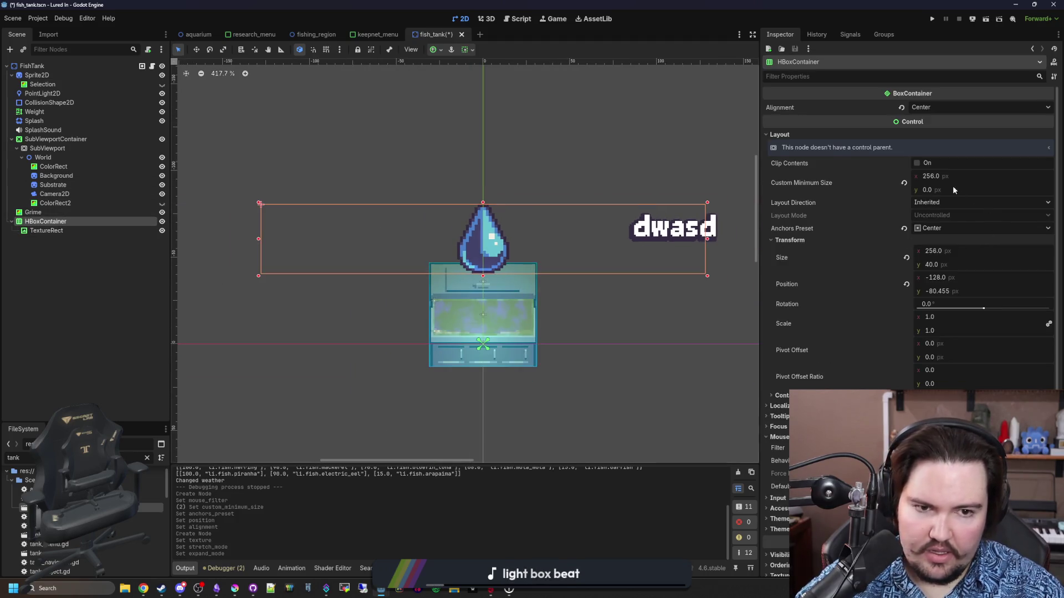
Step: Set the HBoxContainer's Size y to 32 px, after briefly trying 24
drag(940, 267, 924, 267)
click(948, 264)
text(32)
key(Return)
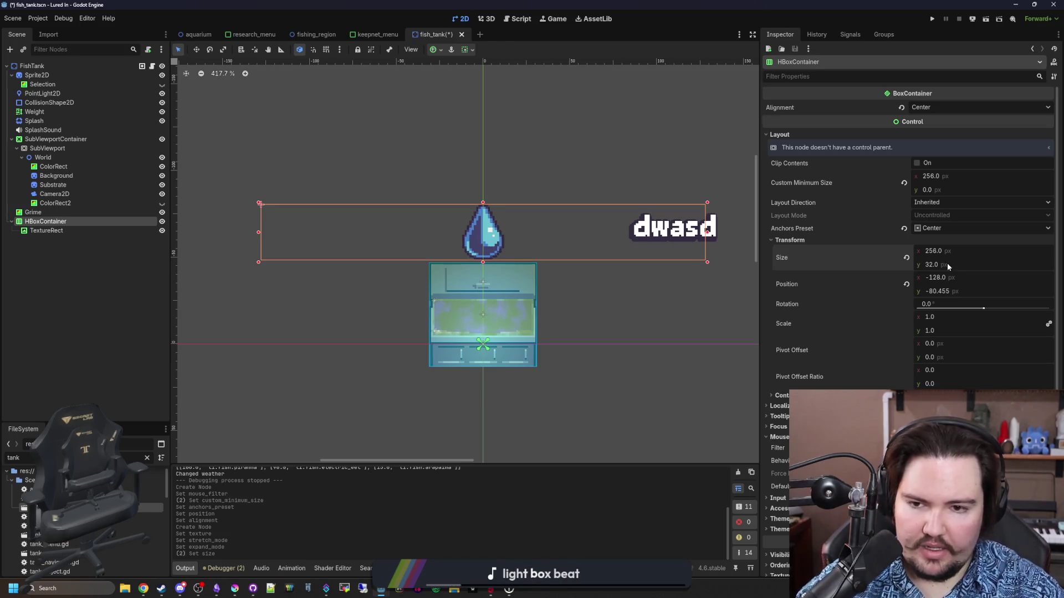
scroll(532, 257, up, 3)
text(24)
key(Return)
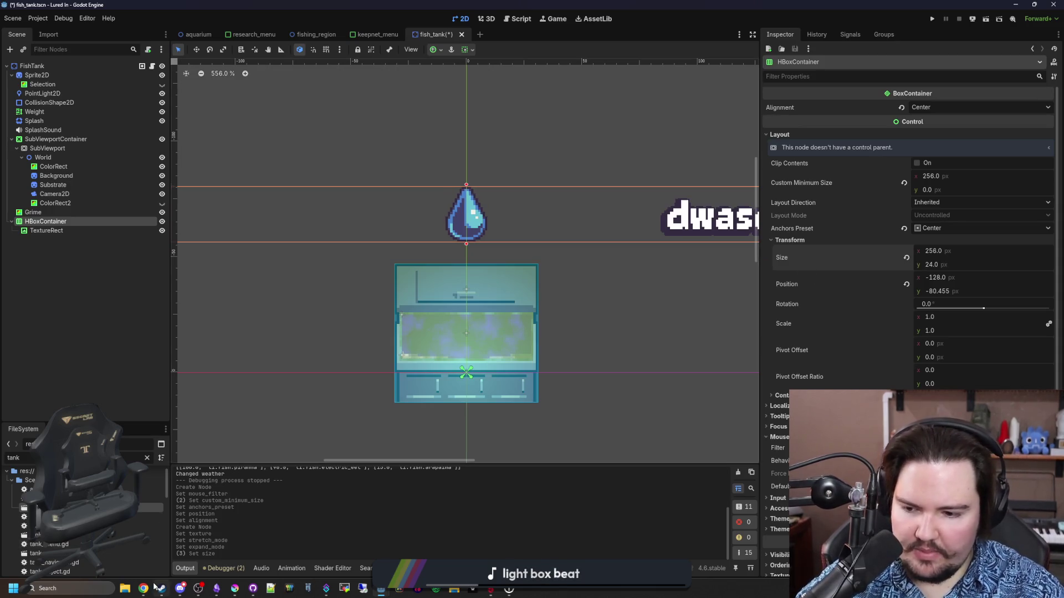
click(942, 268)
text(32)
key(Return)
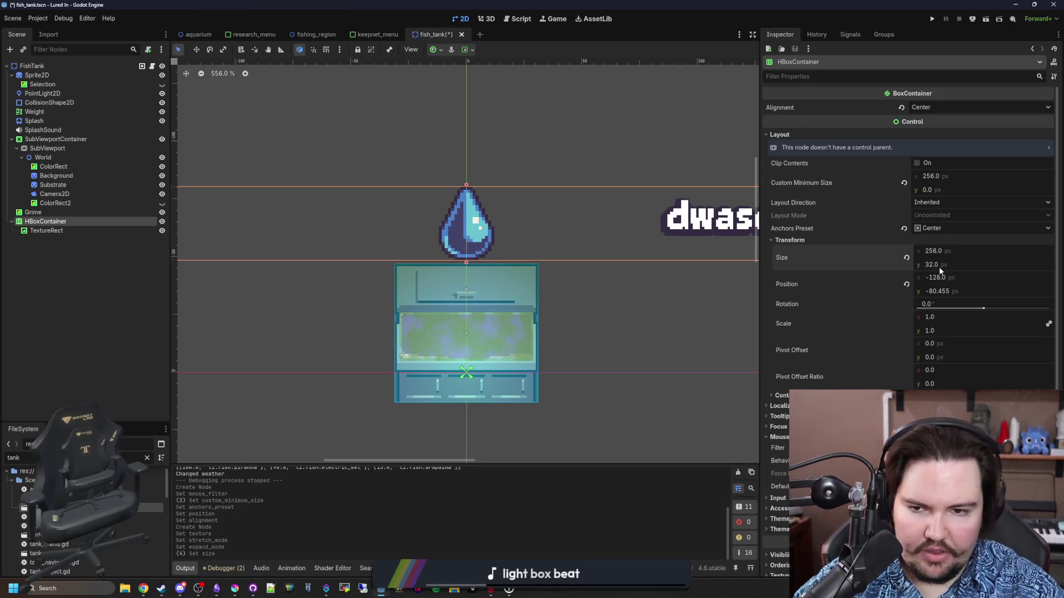
Step: Switch to Krita showing icon_tank_sensors.png and open its File menu
click(234, 588)
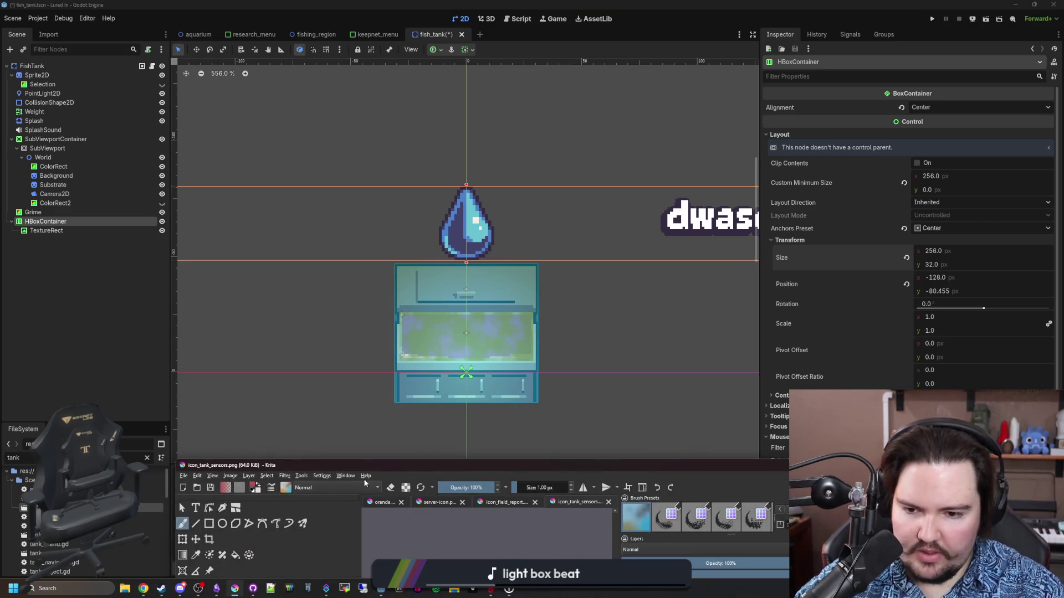
click(256, 512)
click(8, 13)
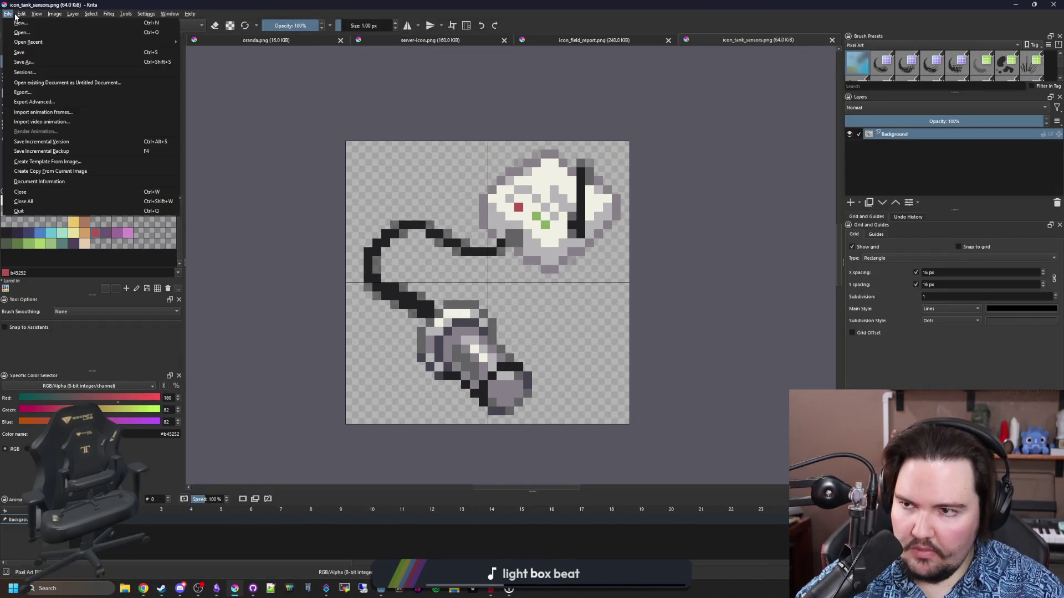
Step: Create a new 32×32 px RGB/Alpha document through File > New
click(17, 23)
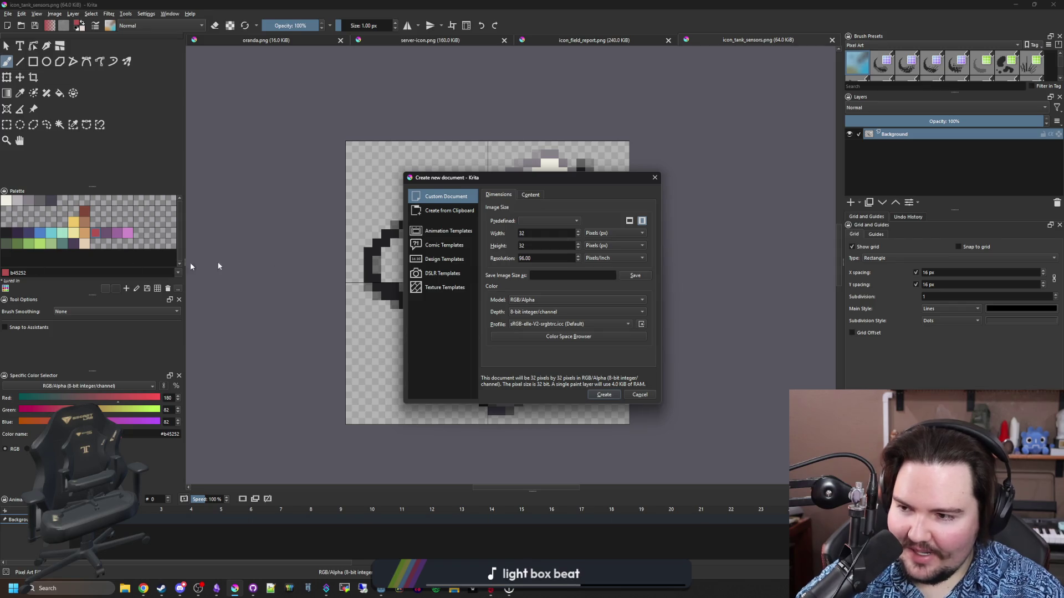
double_click(566, 232)
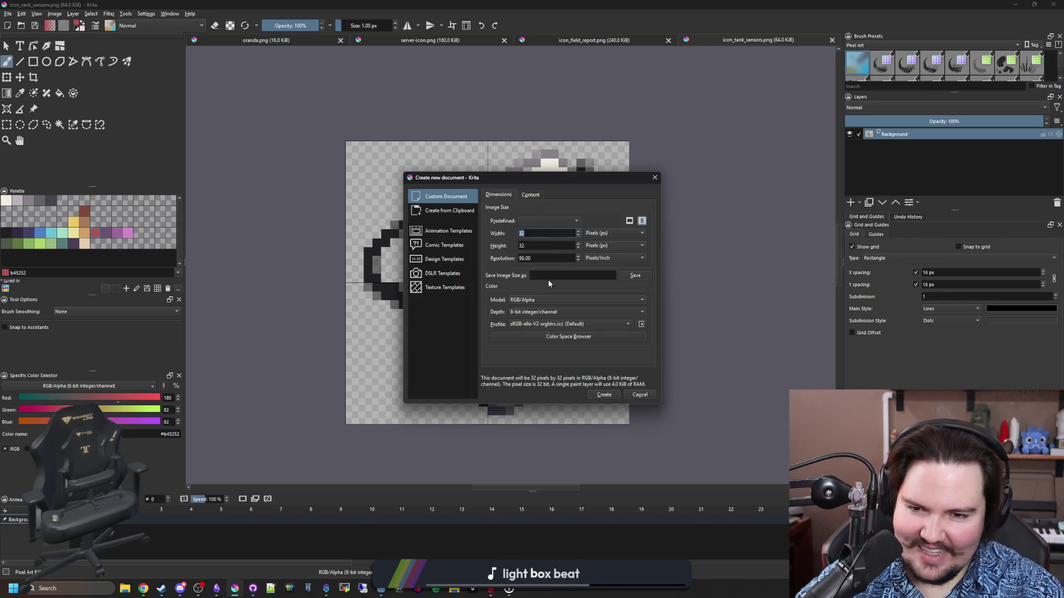
click(608, 395)
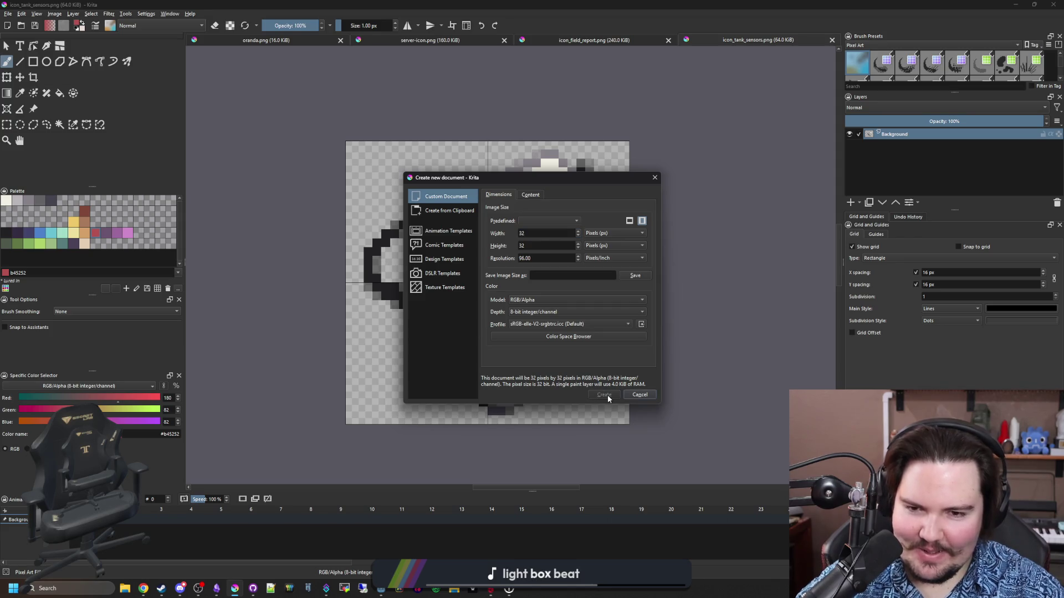
scroll(349, 324, down, 2)
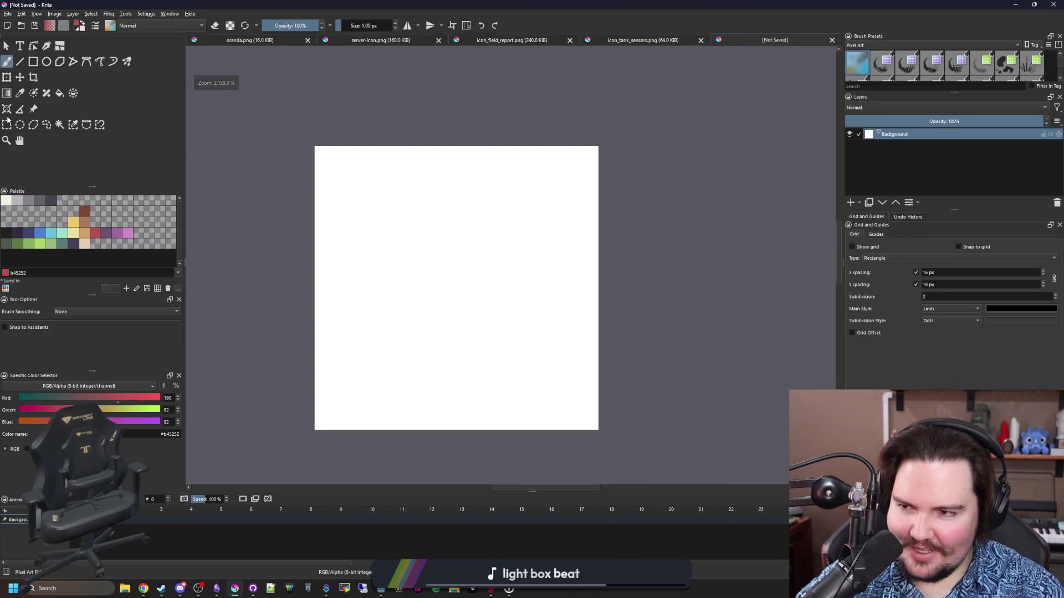
click(6, 125)
Step: Clear the whole canvas to transparent and drop the selection
drag(252, 120, 643, 475)
key(Delete)
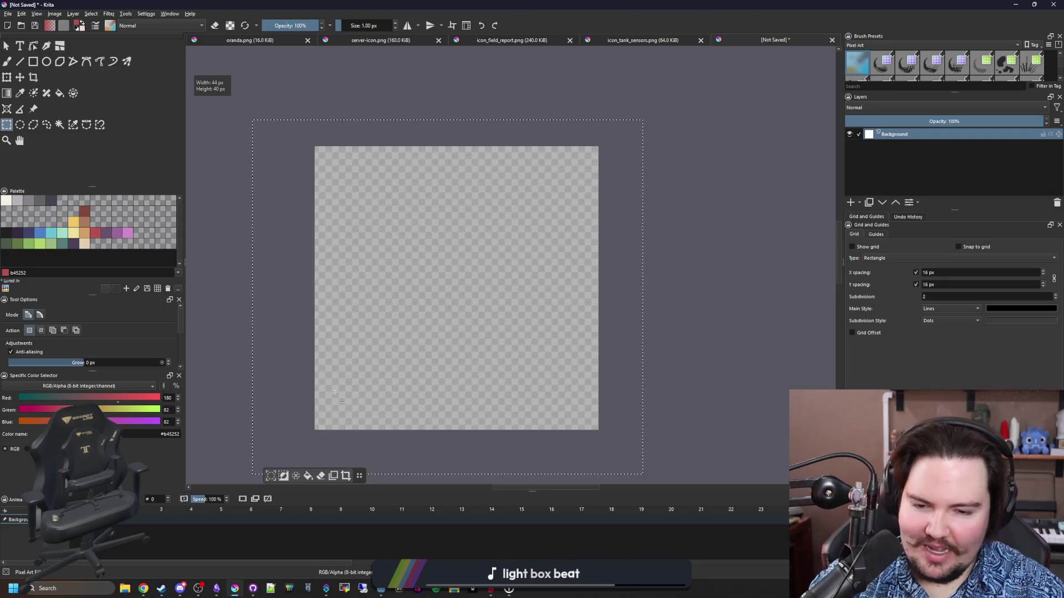
click(387, 354)
scroll(335, 346, up, 2)
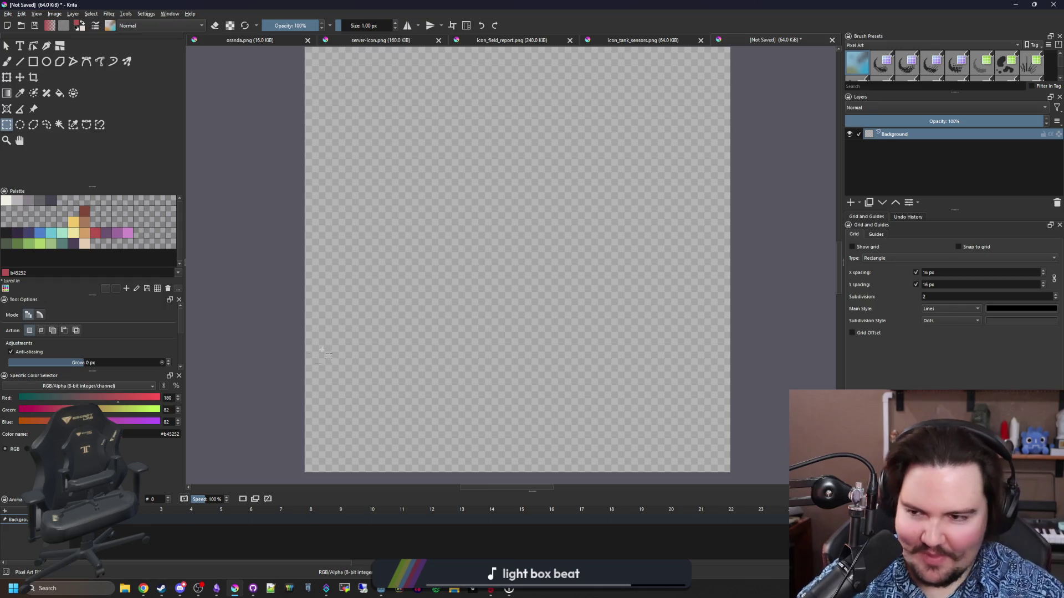
scroll(294, 358, down, 1)
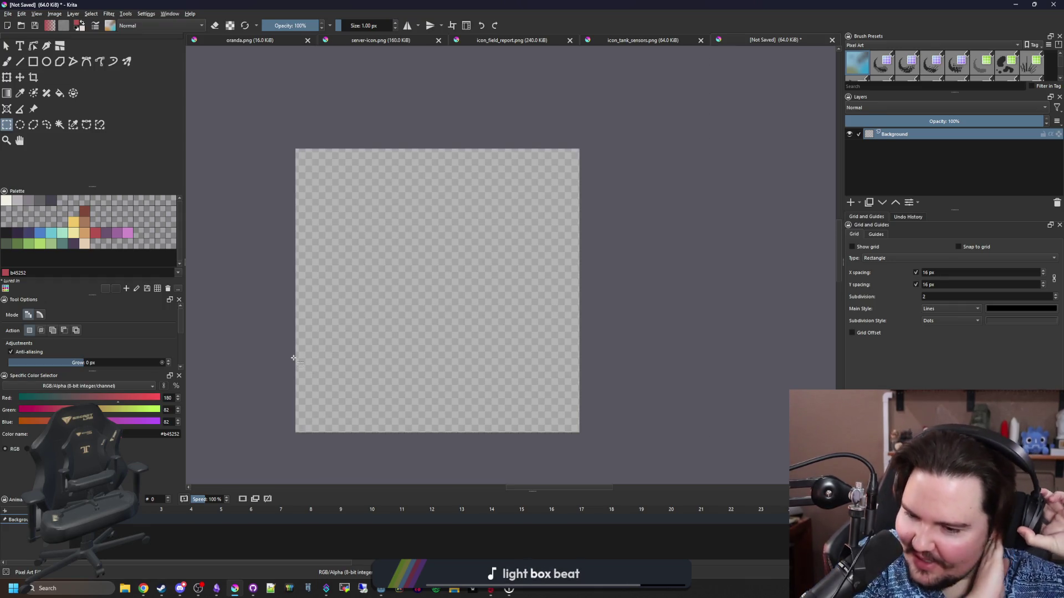
Step: Draw a large filled blue (4b80ca) rectangle on the canvas
click(41, 233)
click(33, 61)
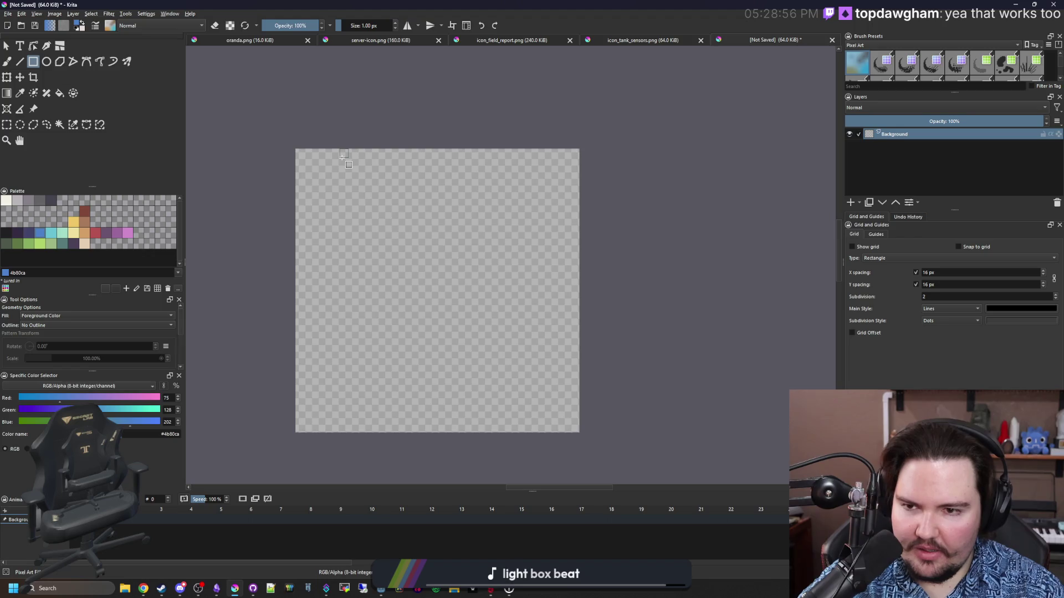
mouse_move(340, 159)
mouse_down()
mouse_move(536, 337)
mouse_move(535, 424)
mouse_up()
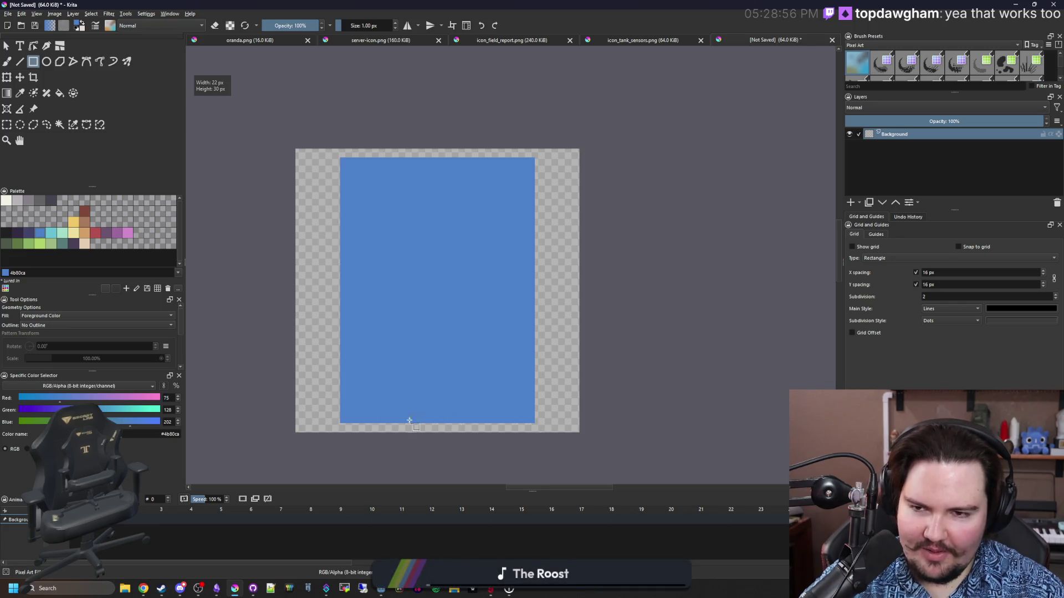
Step: Erase stepped notches at both bottom corners, repainting two blue pixels on the right step
scroll(349, 410, up, 2)
key(b)
click(341, 431)
drag(357, 428, 339, 410)
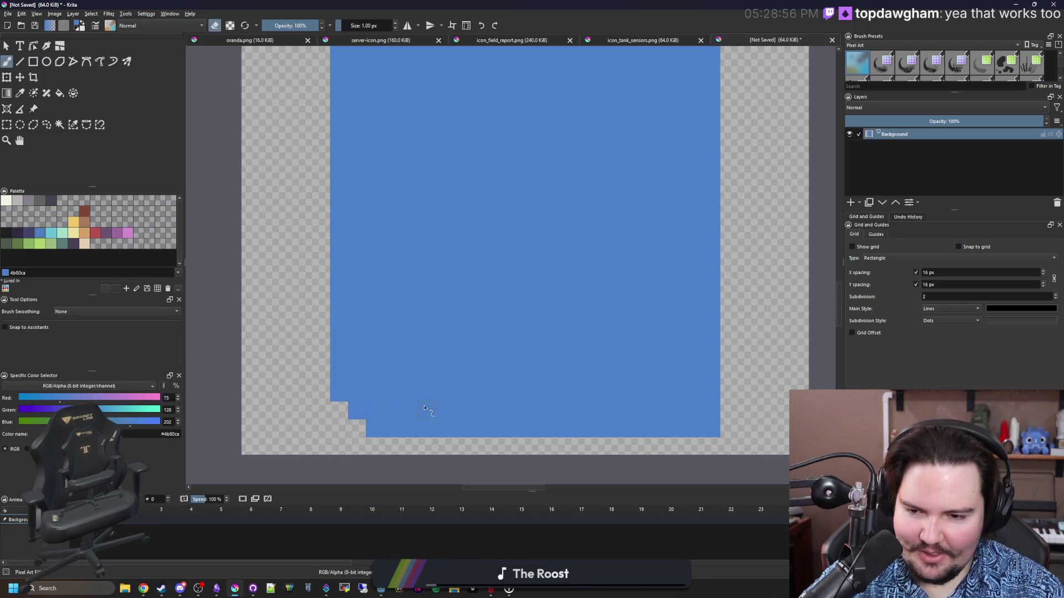
click(711, 429)
drag(693, 429, 711, 411)
click(693, 412)
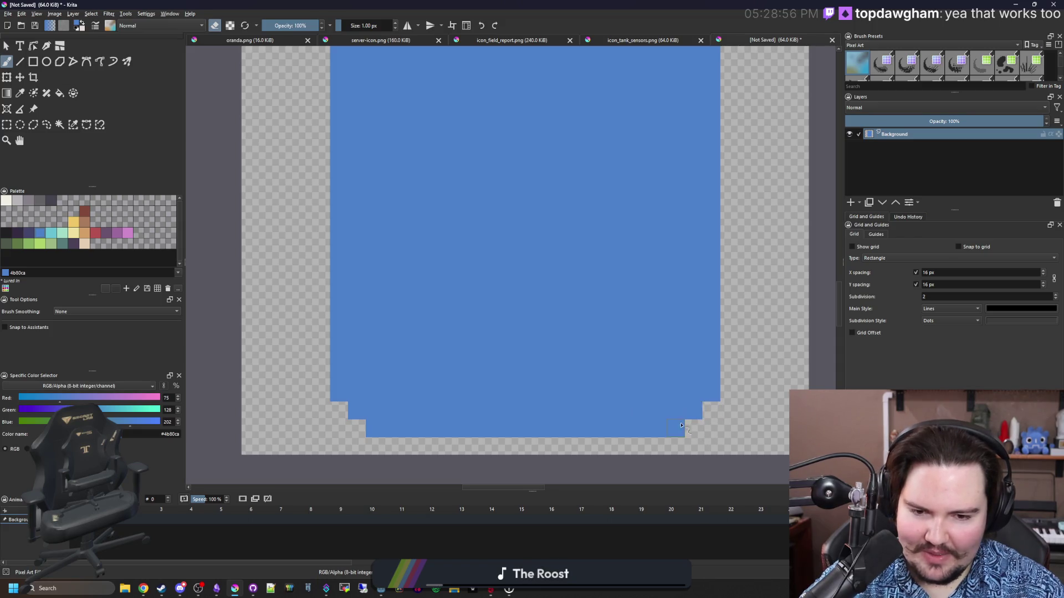
click(676, 429)
click(712, 393)
mouse_move(375, 428)
mouse_down()
mouse_move(339, 393)
mouse_move(410, 428)
mouse_move(339, 357)
mouse_up()
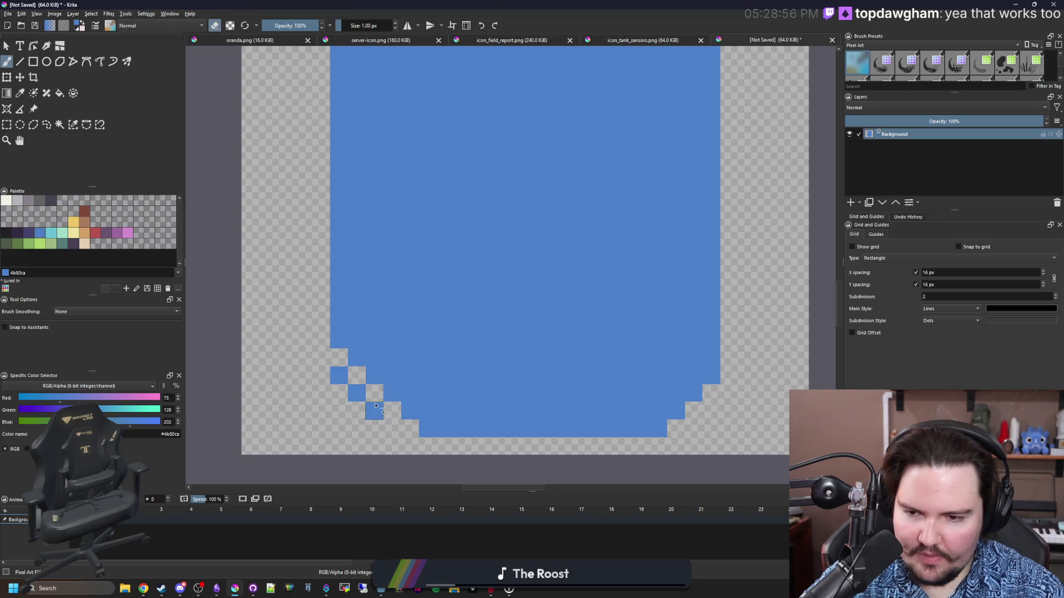
mouse_move(658, 427)
mouse_down()
mouse_move(641, 429)
mouse_move(717, 355)
mouse_move(679, 418)
mouse_up()
key(e)
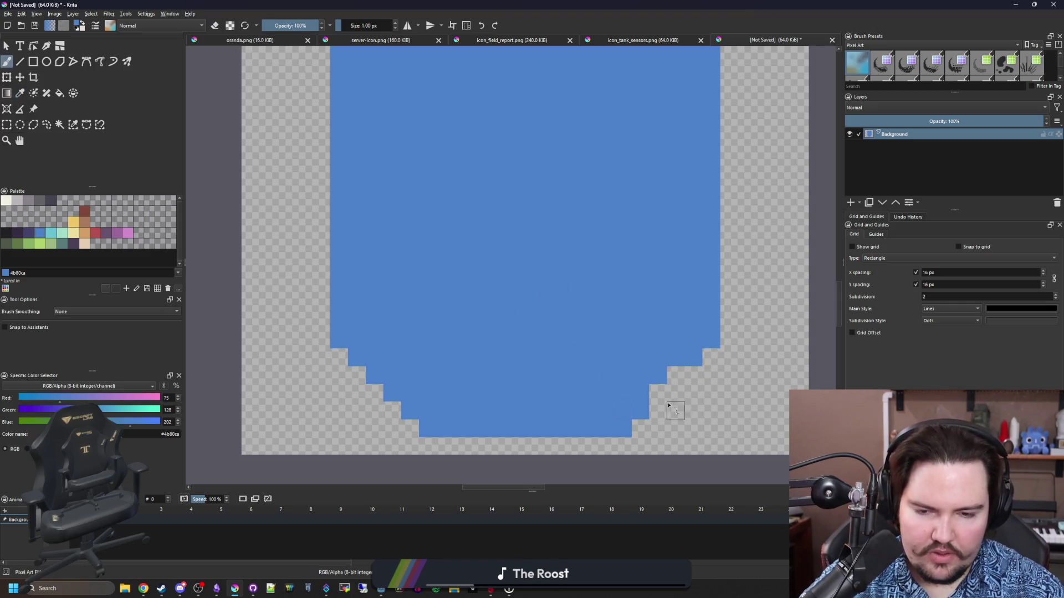
drag(668, 383, 659, 392)
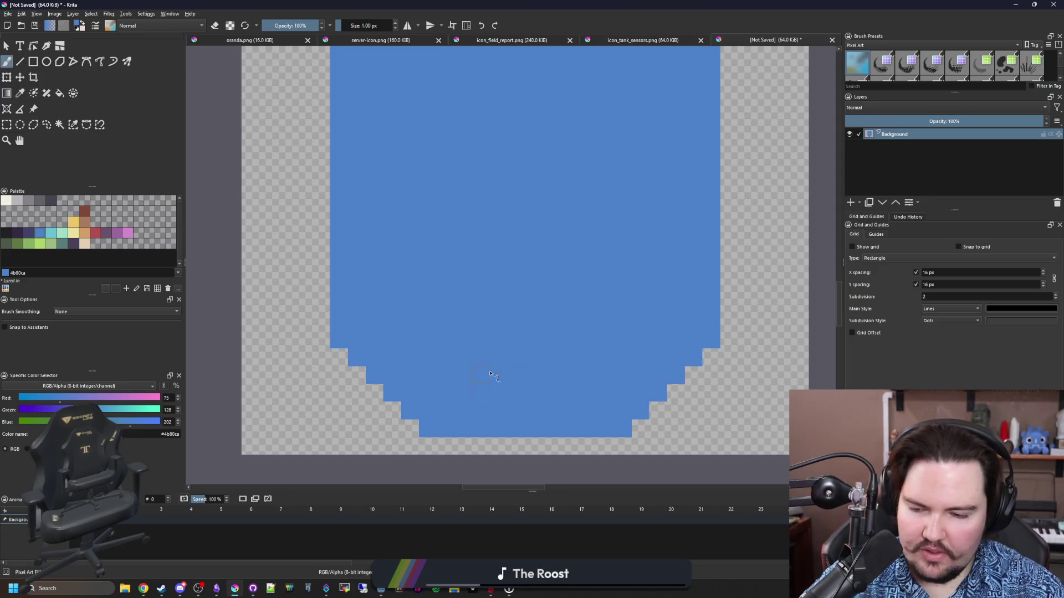
Step: Open Task Manager, view the Disk 5 (D:) activity graph, then close it
right_click(701, 586)
click(714, 557)
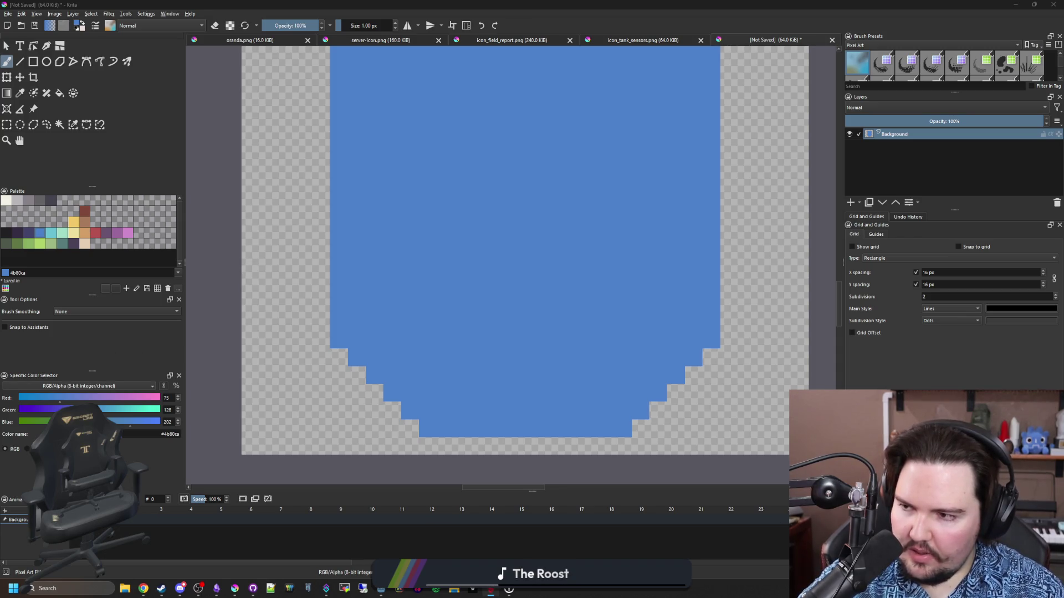
click(232, 286)
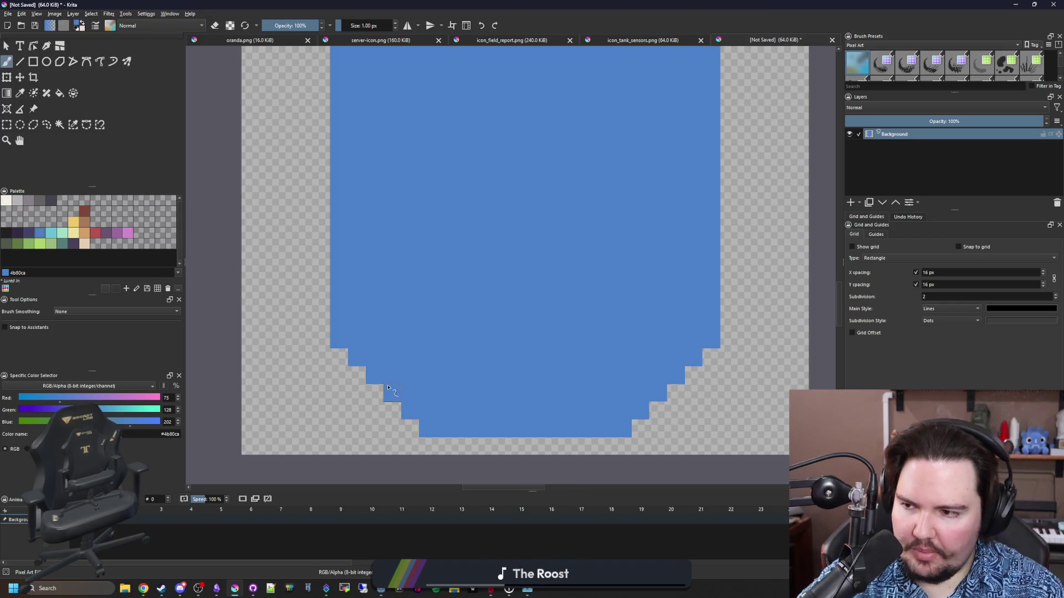
click(527, 590)
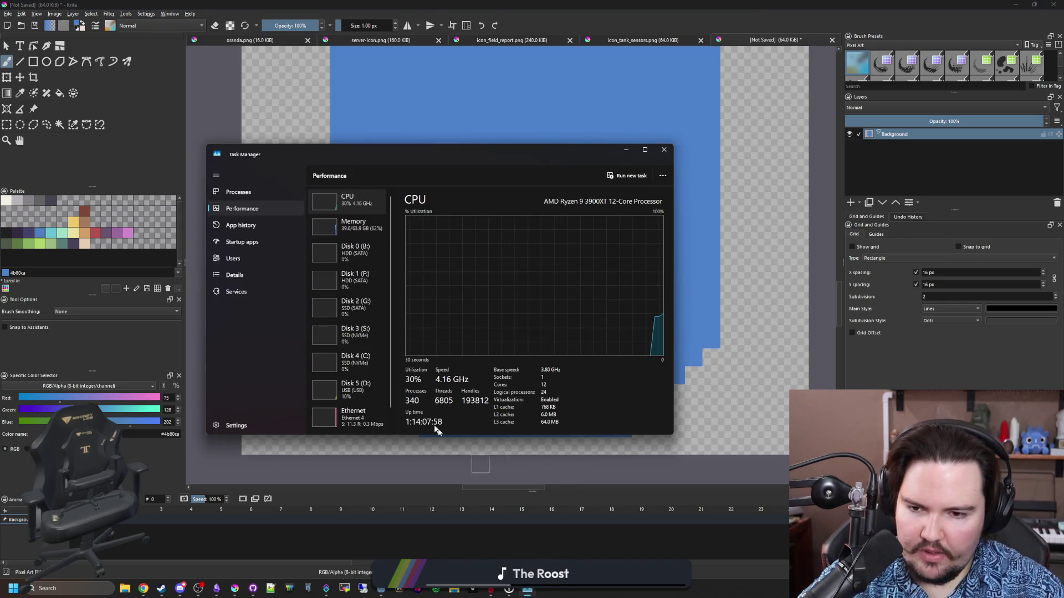
scroll(369, 388, down, 1)
click(350, 360)
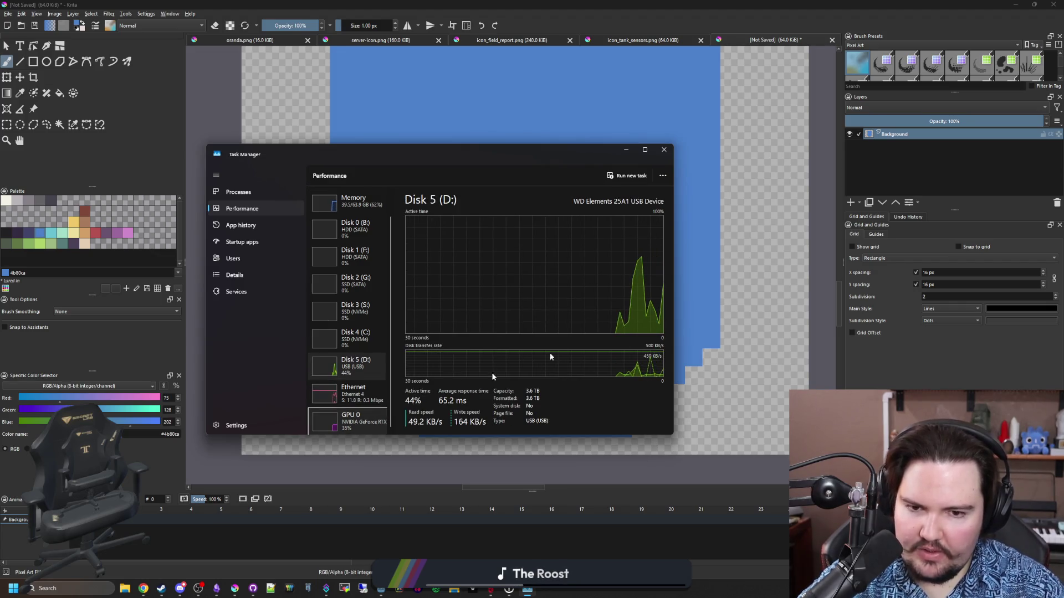
click(664, 150)
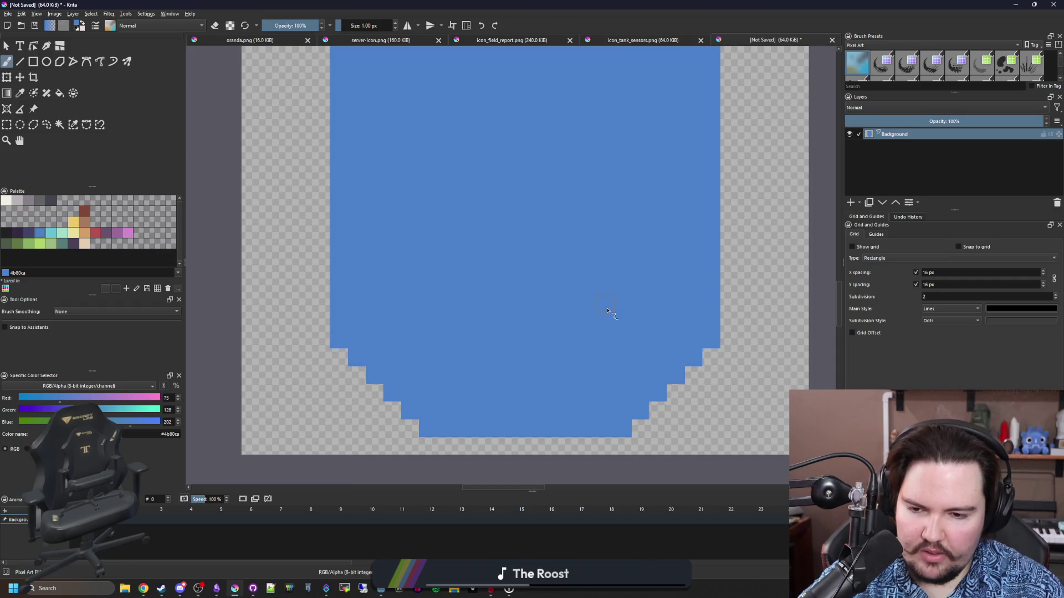
Step: Draw two dark #212123 diagonal guide lines rising from the bottom centre outward
scroll(612, 314, down, 5)
scroll(576, 368, up, 4)
scroll(582, 378, up, 2)
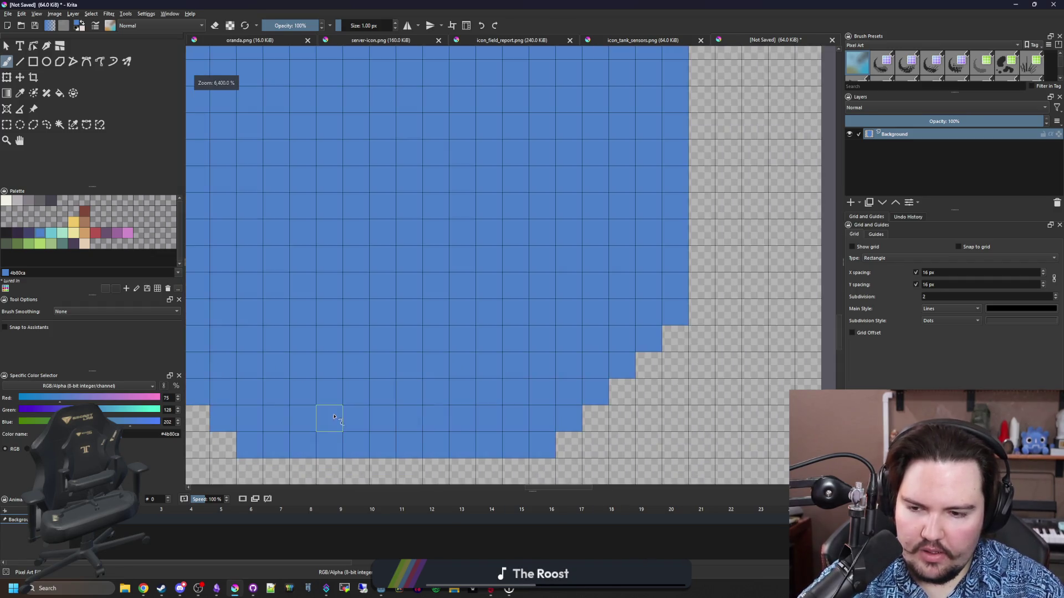
scroll(328, 416, down, 2)
click(21, 62)
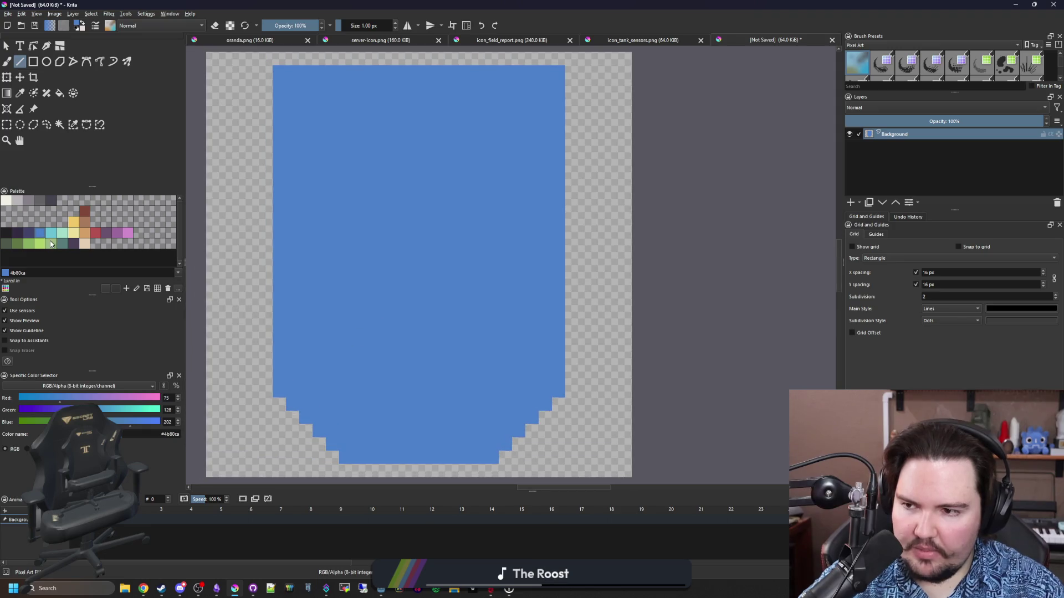
click(10, 232)
drag(405, 461, 277, 341)
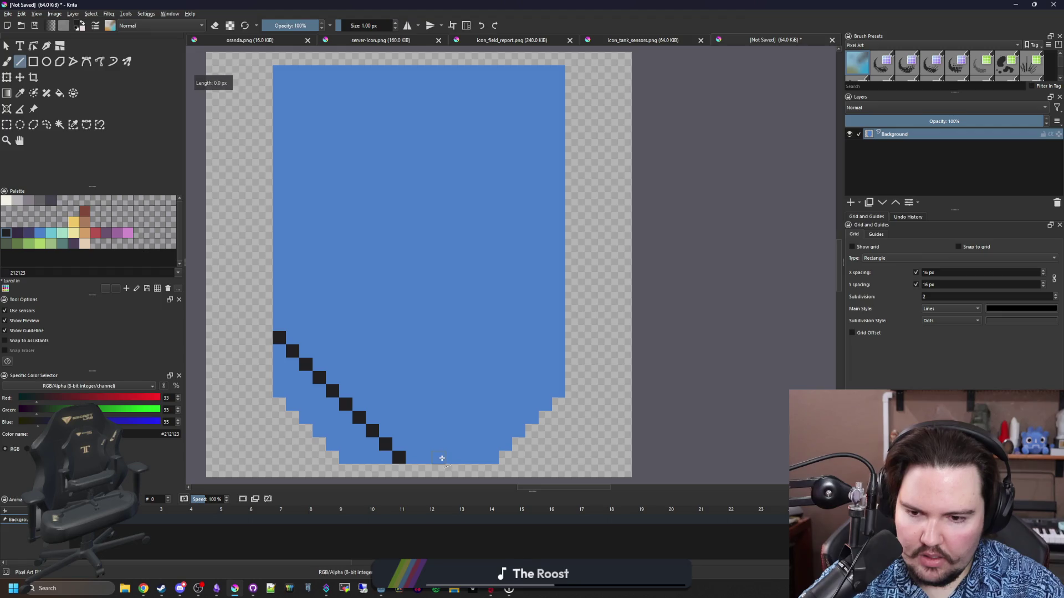
drag(558, 336, 556, 337)
Step: Delete the blue outside both diagonals, then remove the dark guide lines and deselect
click(60, 126)
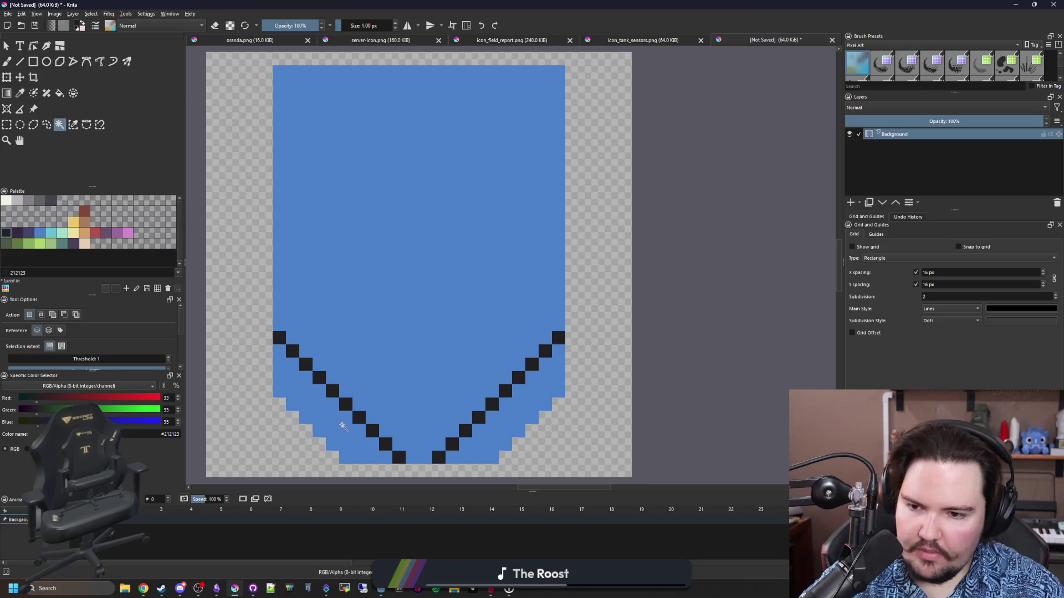
click(343, 427)
key(Delete)
click(524, 416)
key(Delete)
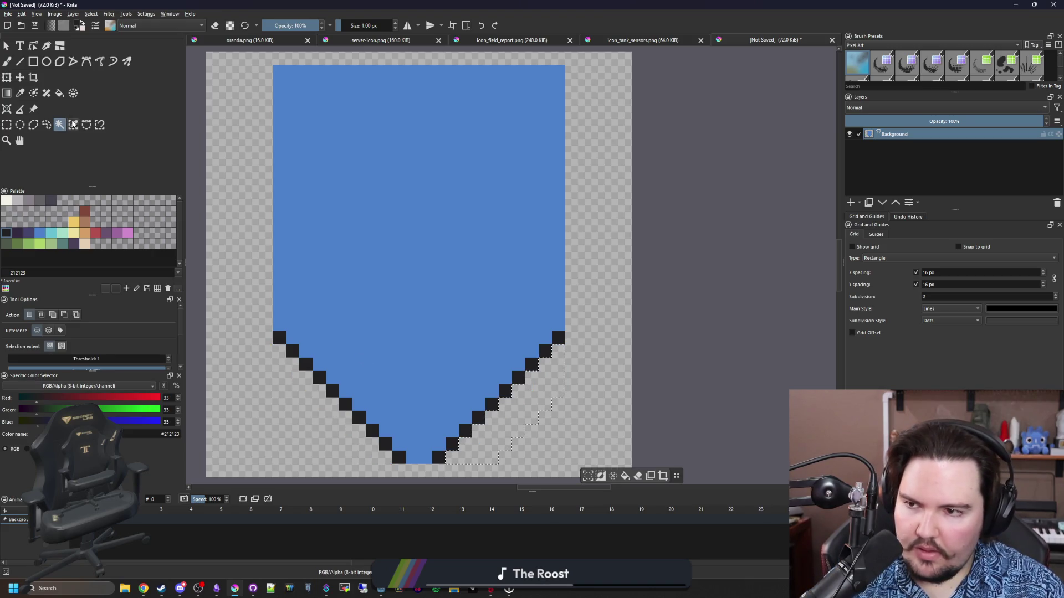
click(73, 124)
click(275, 333)
key(Delete)
key(ctrl+shift+a)
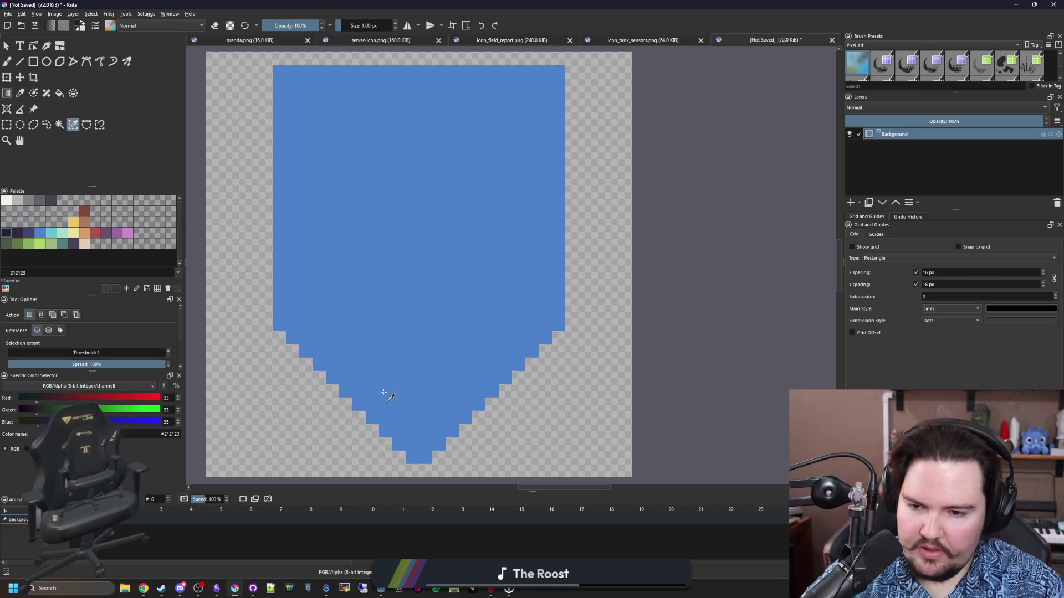
Step: Sample the shield's blue and redraw both stepped bottom edges in blue
drag(385, 391, 434, 356)
key(p)
click(434, 356)
key(v)
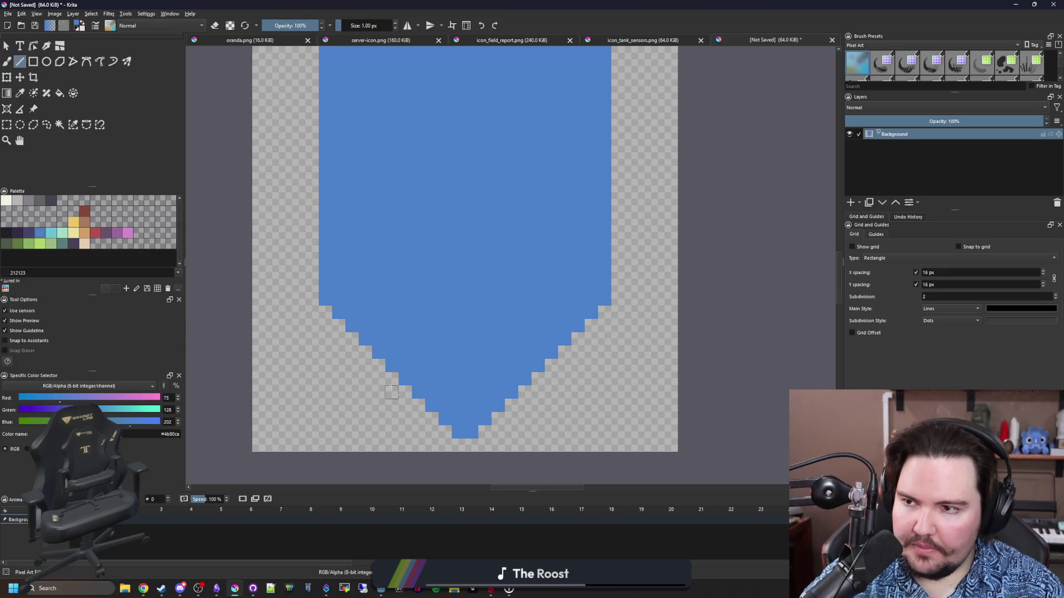
drag(446, 438, 326, 313)
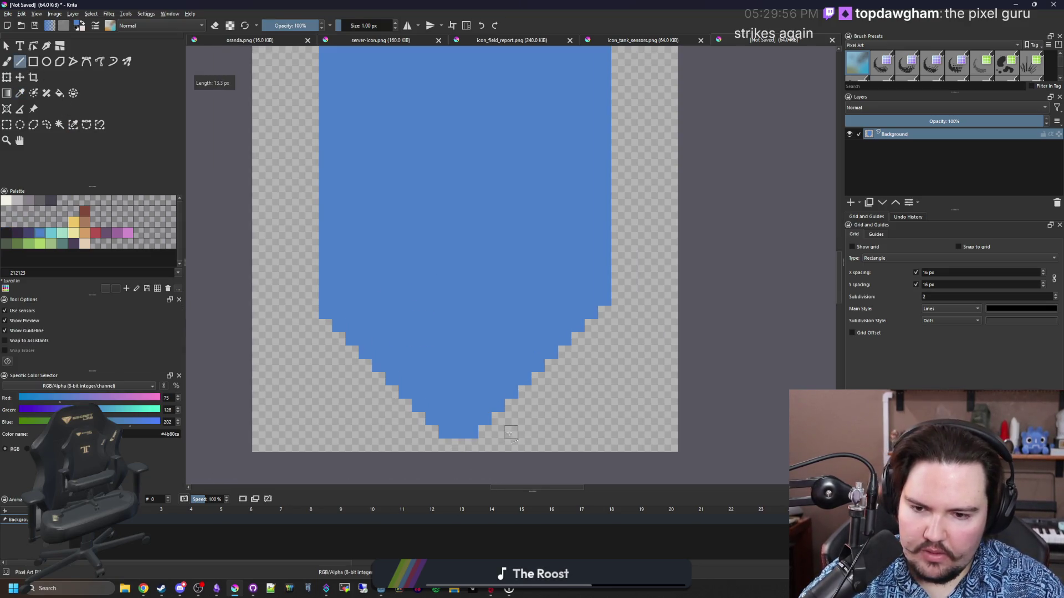
drag(607, 308, 607, 307)
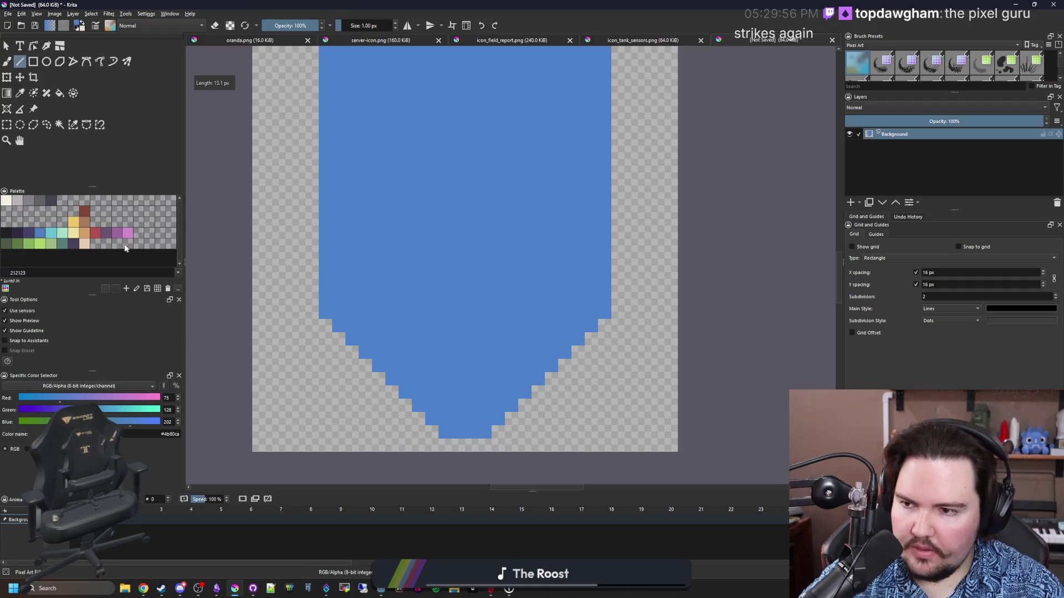
click(29, 232)
Step: Replace the shield's top-left and top-right corner pixels with dark pixels
key(b)
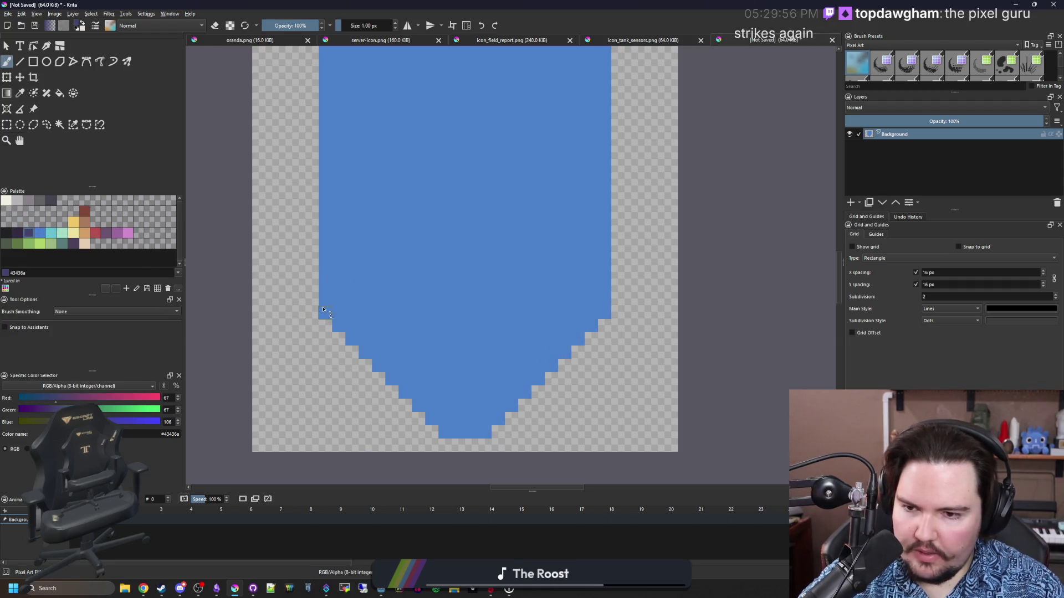
click(599, 311)
scroll(331, 226, up, 3)
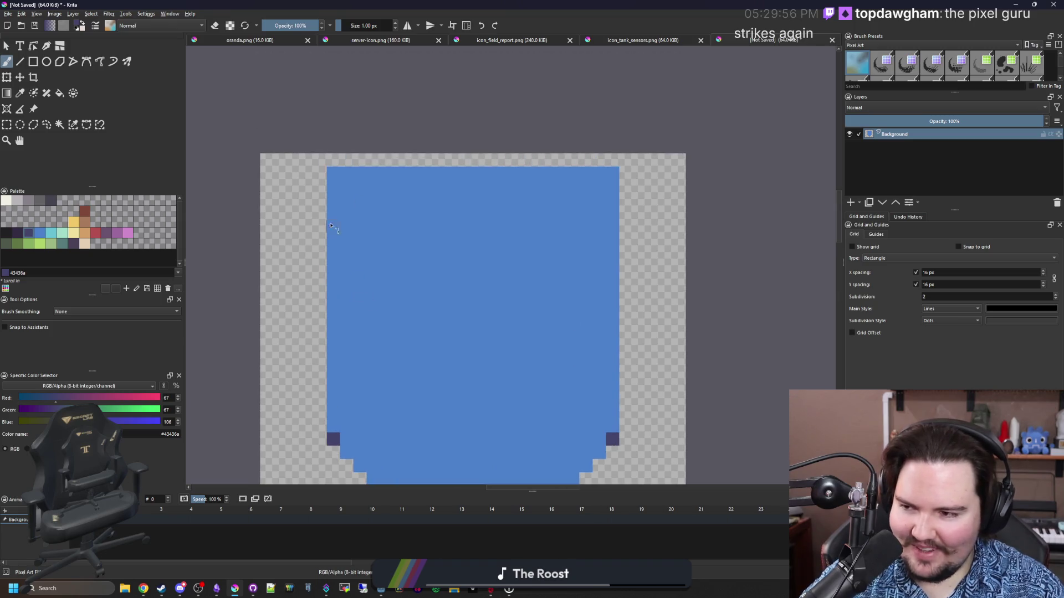
key(e)
click(332, 175)
click(614, 173)
key(e)
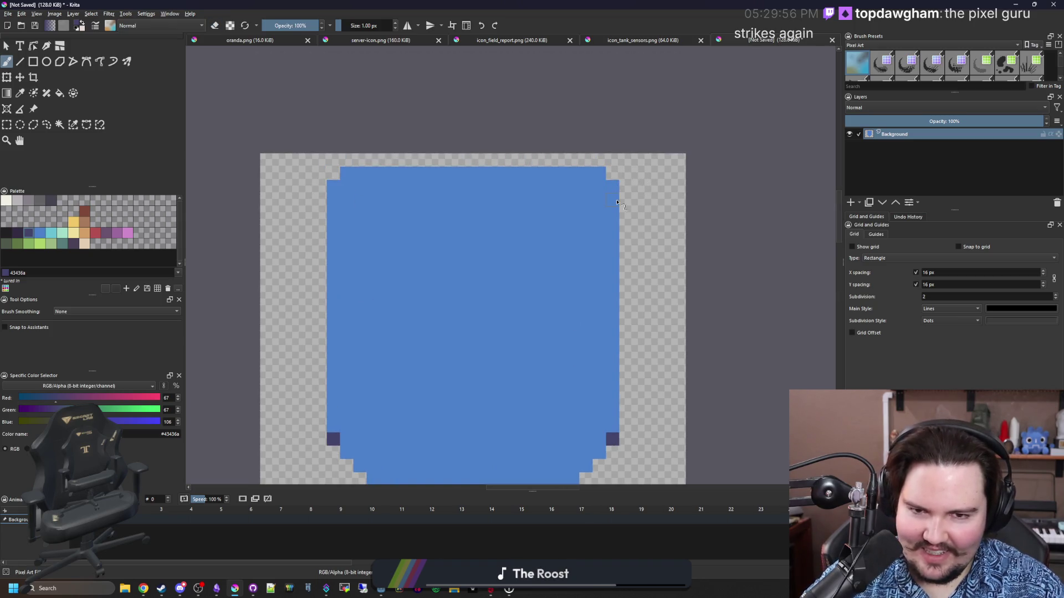
click(601, 175)
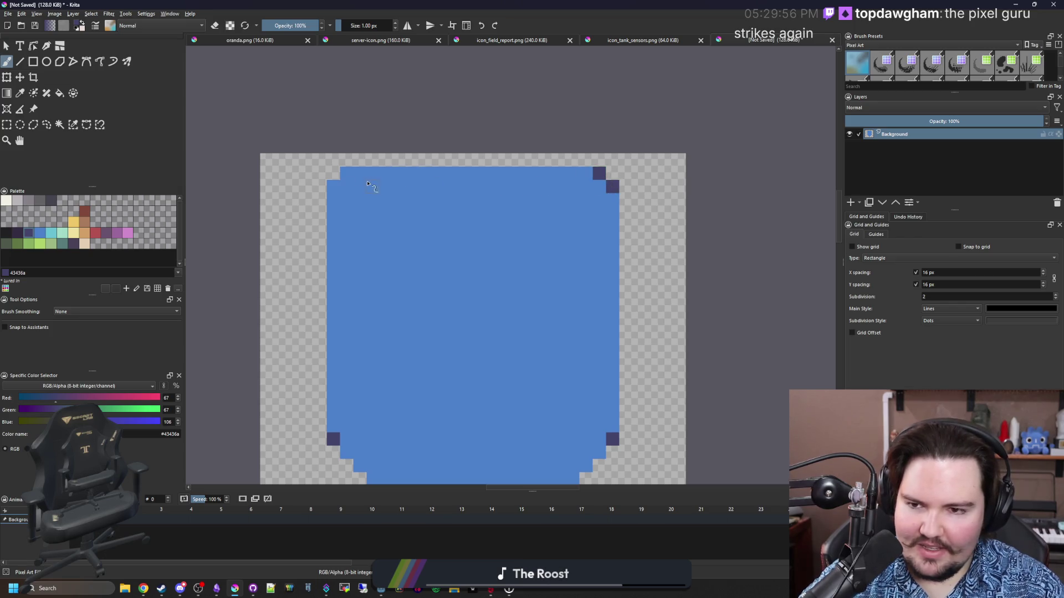
click(333, 186)
click(346, 173)
Step: Select the shield's lower part and nudge it up one pixel with the Move tool
drag(382, 216, 375, 124)
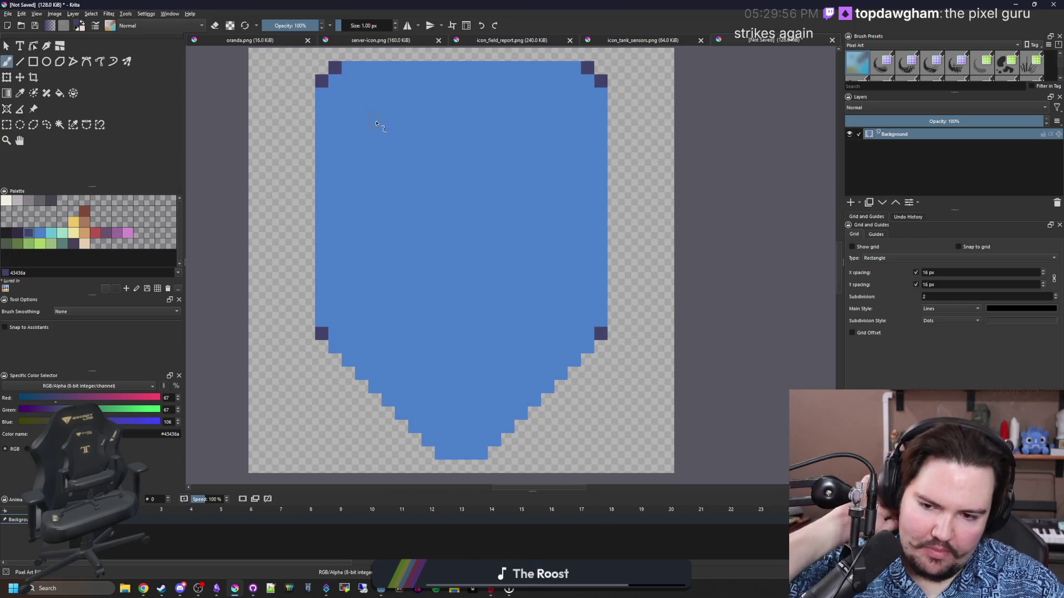
key(ctrl+r)
key(minus)
drag(278, 90, 615, 240)
click(19, 77)
scroll(481, 198, up, 2)
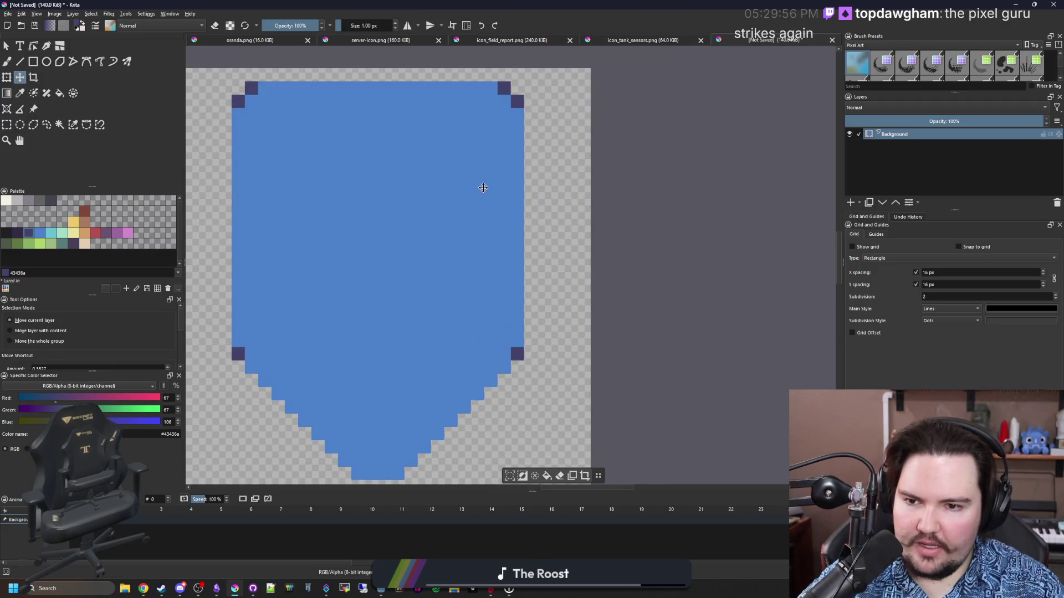
scroll(482, 198, down, 2)
key(ctrl+r)
drag(590, 392, 341, 253)
key(t)
scroll(444, 302, up, 1)
key(Up)
scroll(505, 335, down, 1)
scroll(487, 327, up, 2)
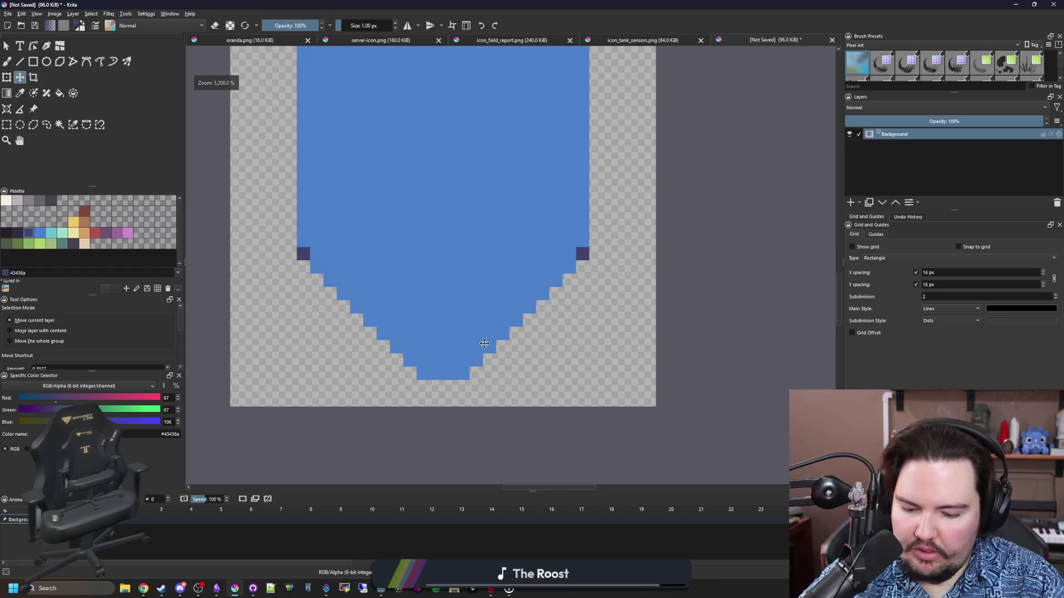
Step: Sample the dark corner colour and add dark pixels at the tip's bottom-left and bottom-right
key(p)
click(303, 253)
scroll(382, 369, up, 1)
key(b)
click(461, 374)
click(532, 375)
scroll(387, 227, down, 2)
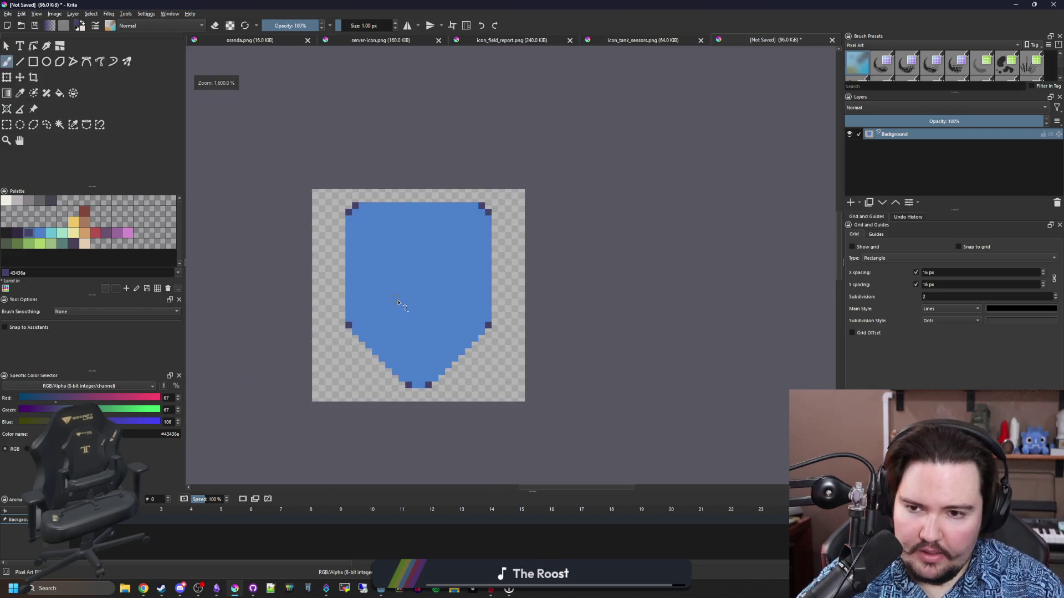
scroll(394, 195, up, 1)
Step: Draw a darker inner outline up the left edge and across the shield's top
drag(401, 190, 598, 188)
key(ctrl+z)
scroll(446, 161, down, 3)
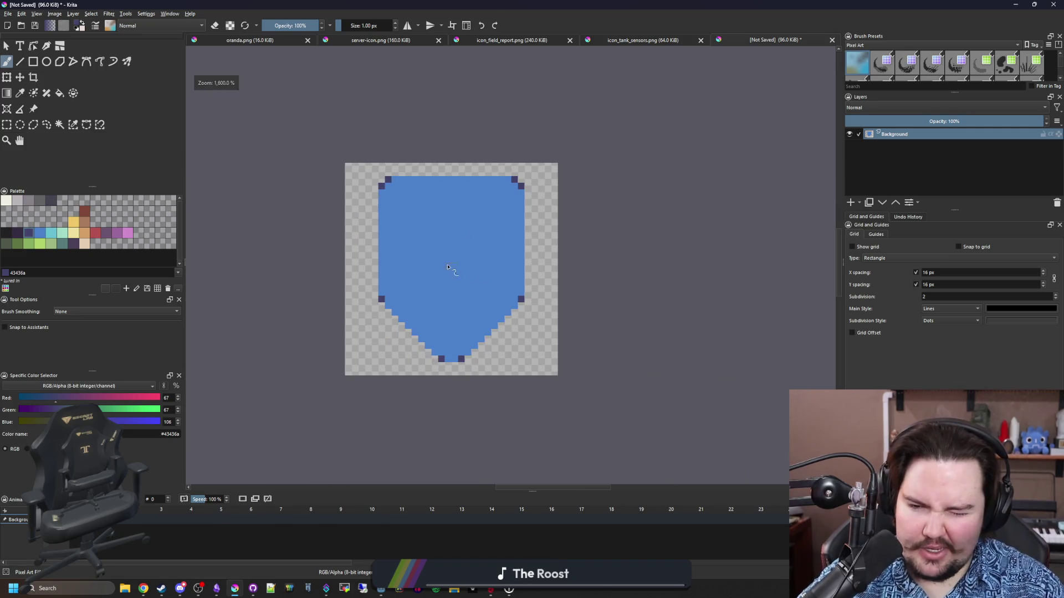
scroll(447, 267, up, 1)
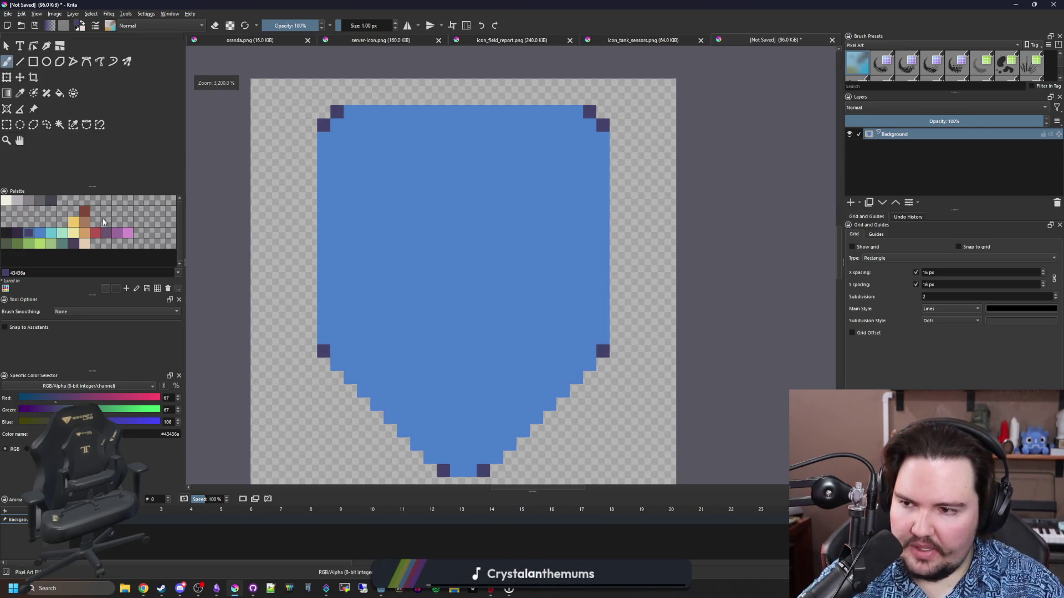
scroll(322, 140, up, 1)
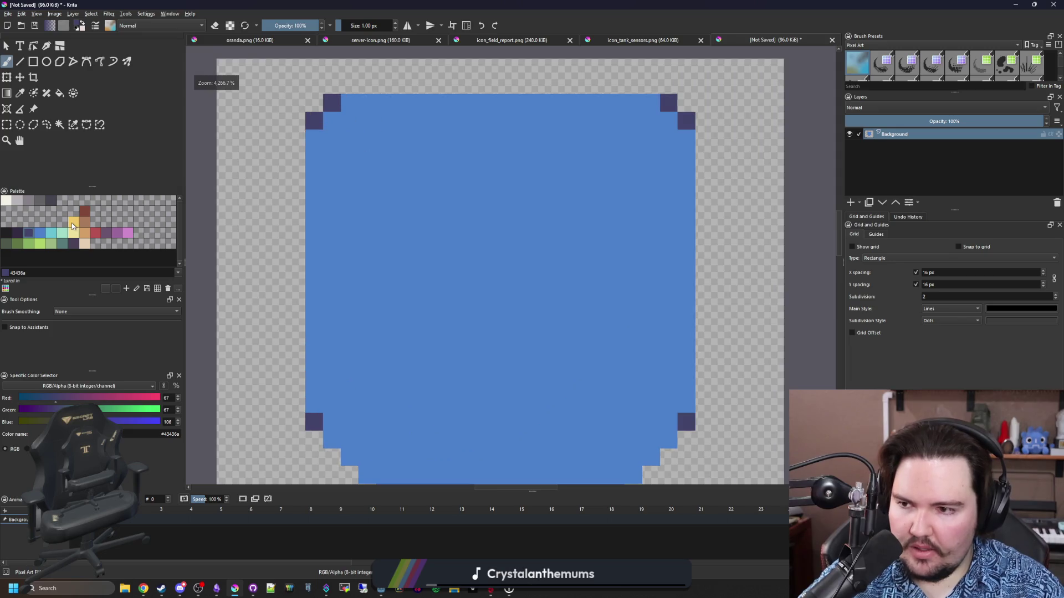
click(16, 237)
click(20, 61)
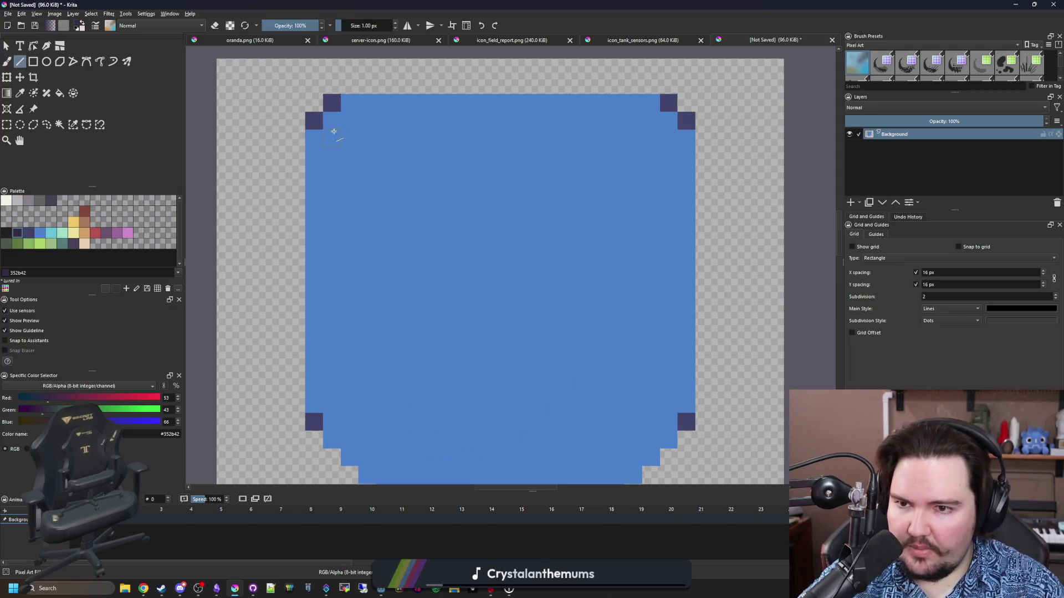
scroll(343, 177, down, 1)
drag(350, 249, 349, 175)
drag(350, 133, 354, 134)
drag(586, 137, 584, 138)
Step: Continue the inner outline down the right side and along the diagonals to the tip
drag(573, 333, 573, 333)
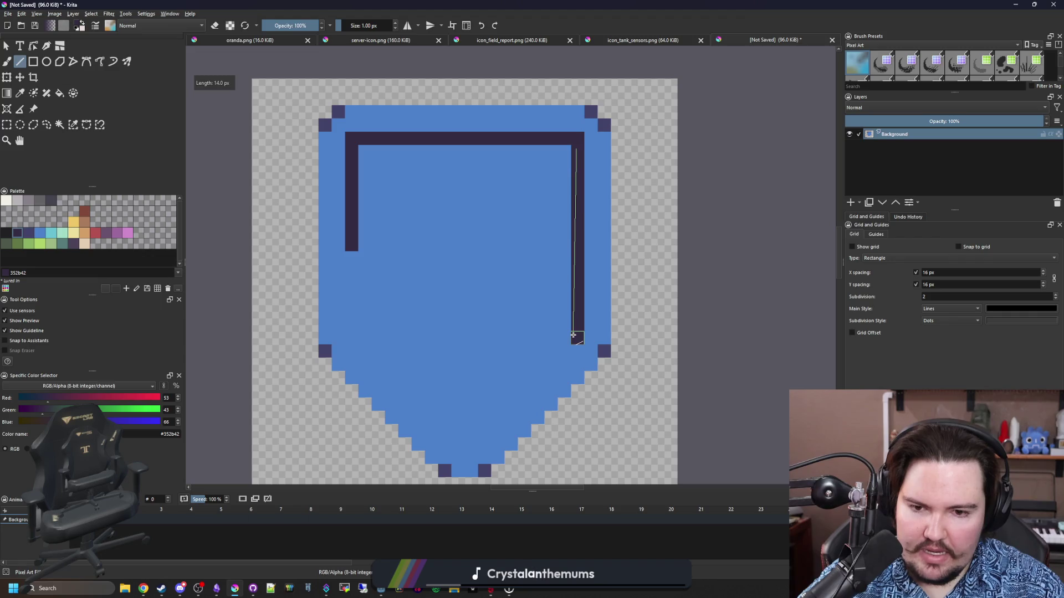
scroll(572, 331, up, 2)
mouse_move(568, 288)
mouse_down()
mouse_move(475, 399)
mouse_move(448, 411)
mouse_move(297, 272)
mouse_up()
mouse_move(297, 271)
mouse_down()
mouse_move(294, 237)
mouse_move(280, 230)
mouse_move(290, 252)
mouse_move(284, 147)
mouse_move(288, 244)
mouse_up()
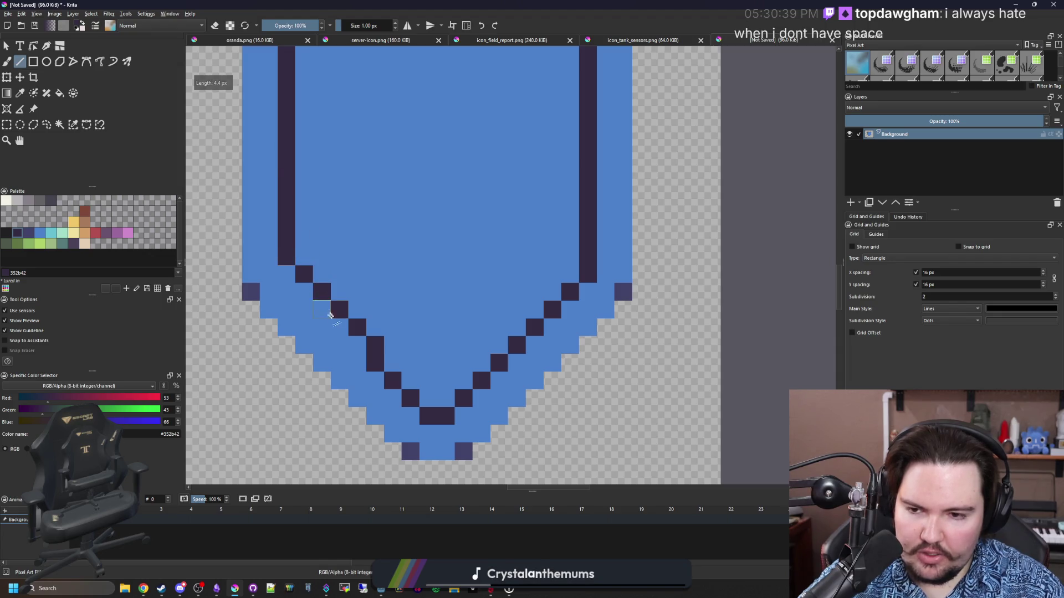
drag(340, 305, 352, 334)
key(ctrl+z)
key(ctrl+z)
key(ctrl+z)
mouse_move(437, 415)
mouse_down()
mouse_move(290, 266)
mouse_move(288, 277)
mouse_move(285, 155)
mouse_up()
scroll(349, 271, down, 2)
scroll(376, 281, up, 1)
scroll(376, 282, up, 1)
Step: Paint the inner outline's top-left and top-right corner pixels back to shield blue
key(b)
scroll(309, 145, up, 1)
ctrl+click(356, 202)
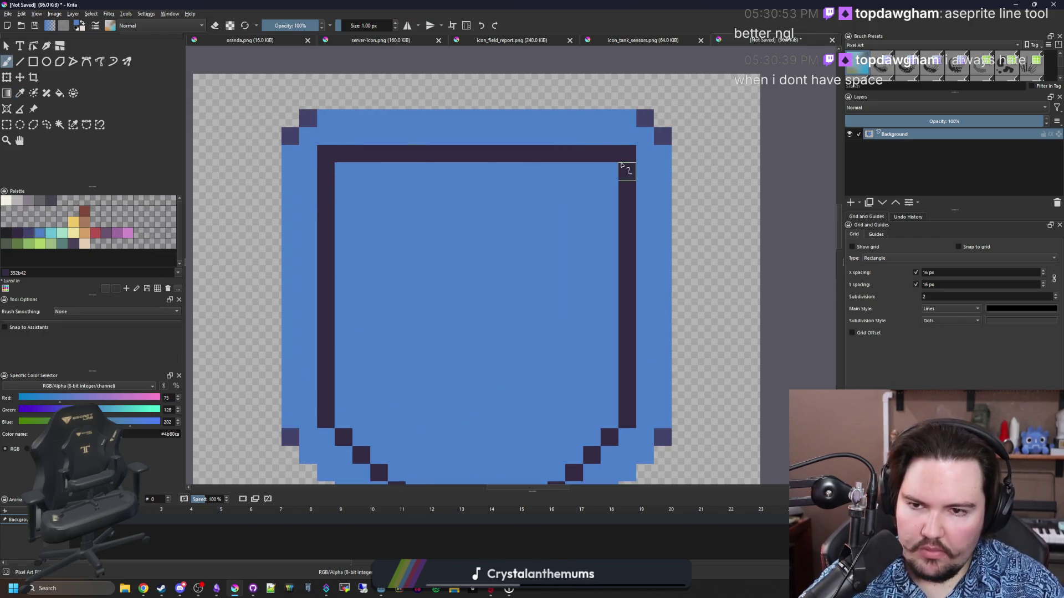
click(627, 154)
click(326, 155)
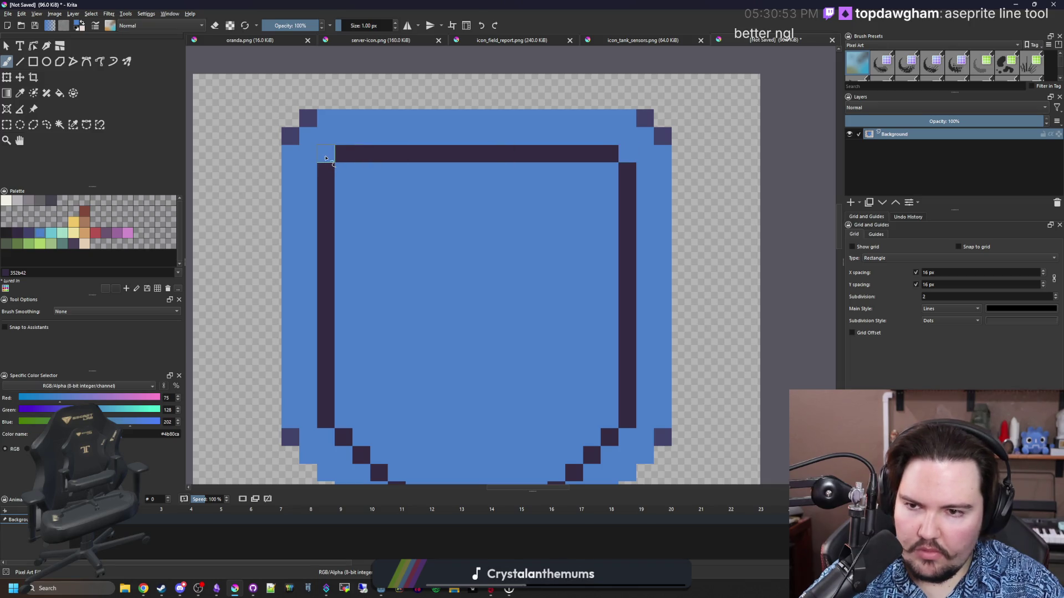
Step: Reshape the outline's tip by repainting stray dark pixels blue and adding a flat dark bottom row
key(p)
scroll(373, 200, down, 1)
scroll(387, 164, up, 1)
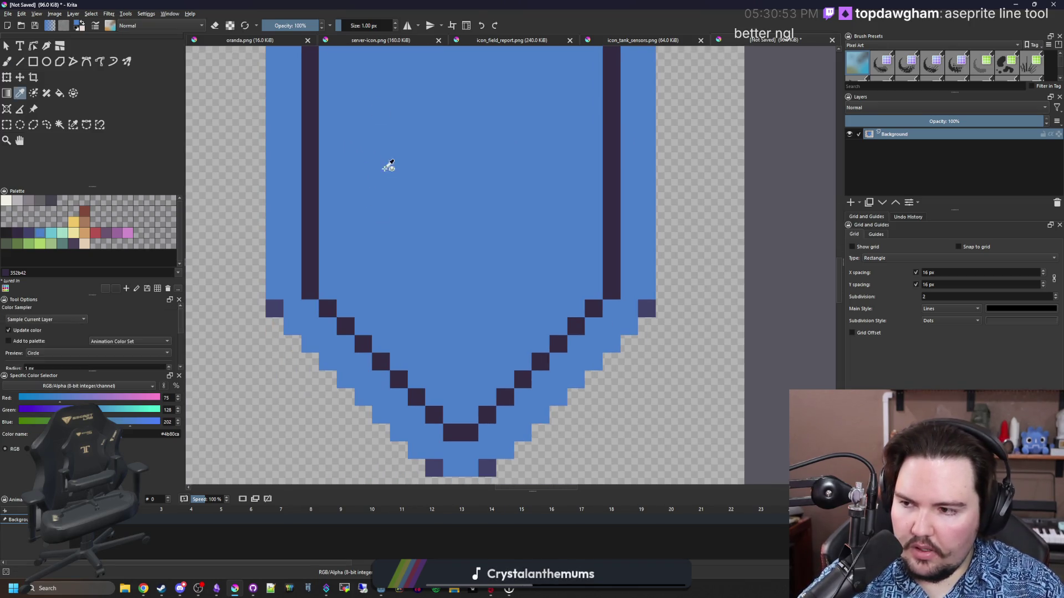
scroll(454, 397, up, 1)
key(b)
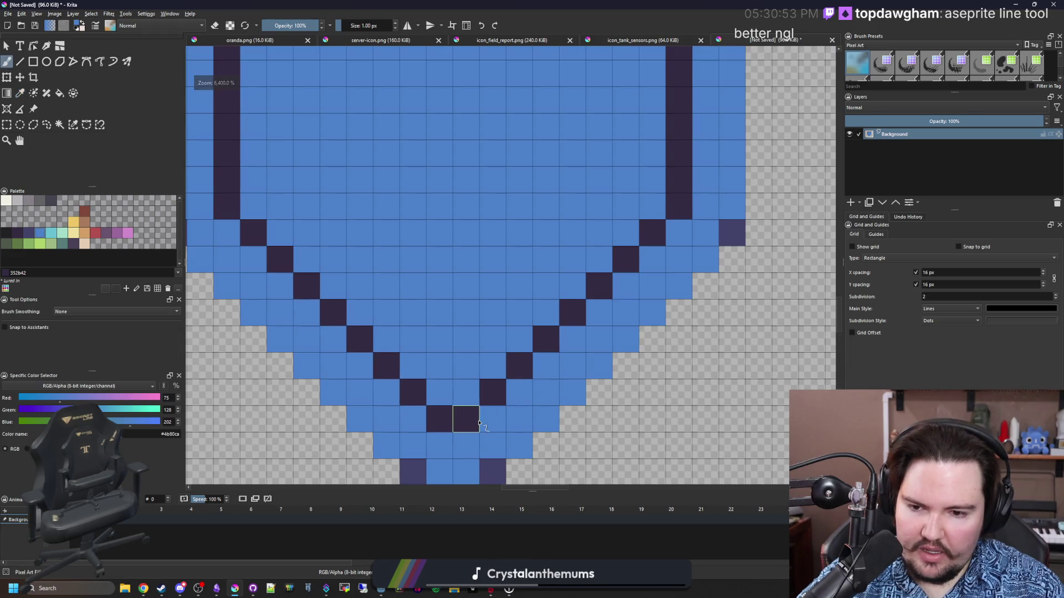
drag(501, 416, 413, 427)
click(492, 391)
key(p)
click(520, 365)
key(b)
drag(490, 391, 438, 392)
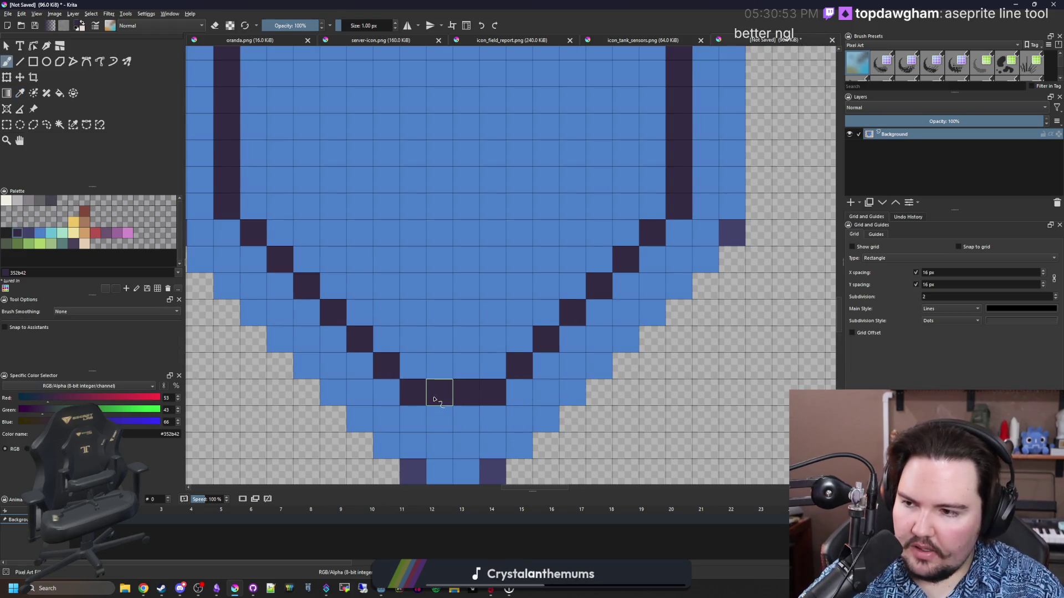
scroll(456, 395, down, 3)
scroll(473, 352, up, 1)
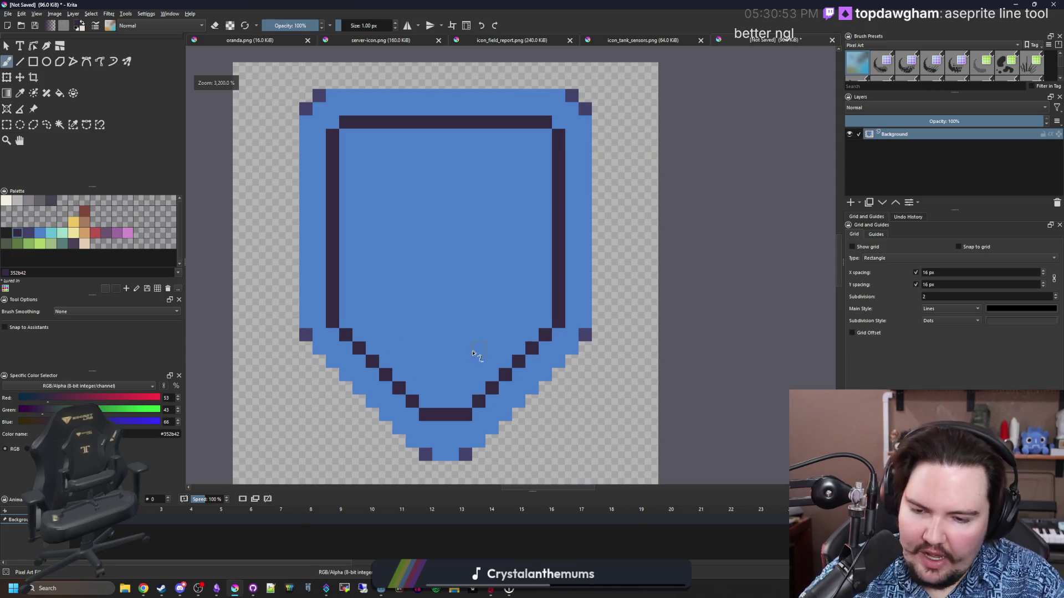
scroll(473, 352, up, 1)
Step: Bucket-fill the whole inner outline slate #43436a, widening the fill's spread
key(p)
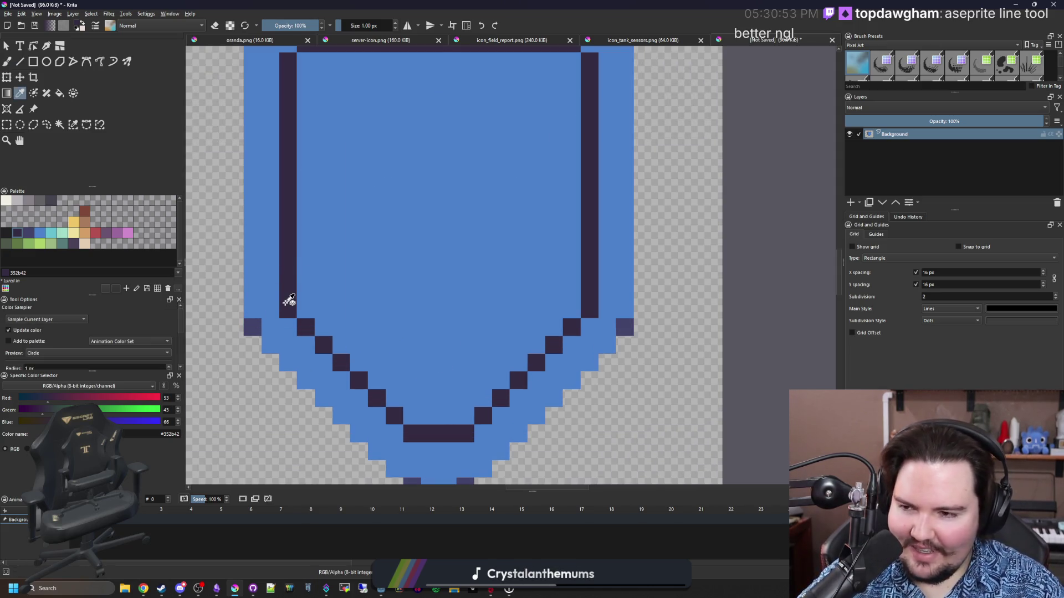
click(28, 233)
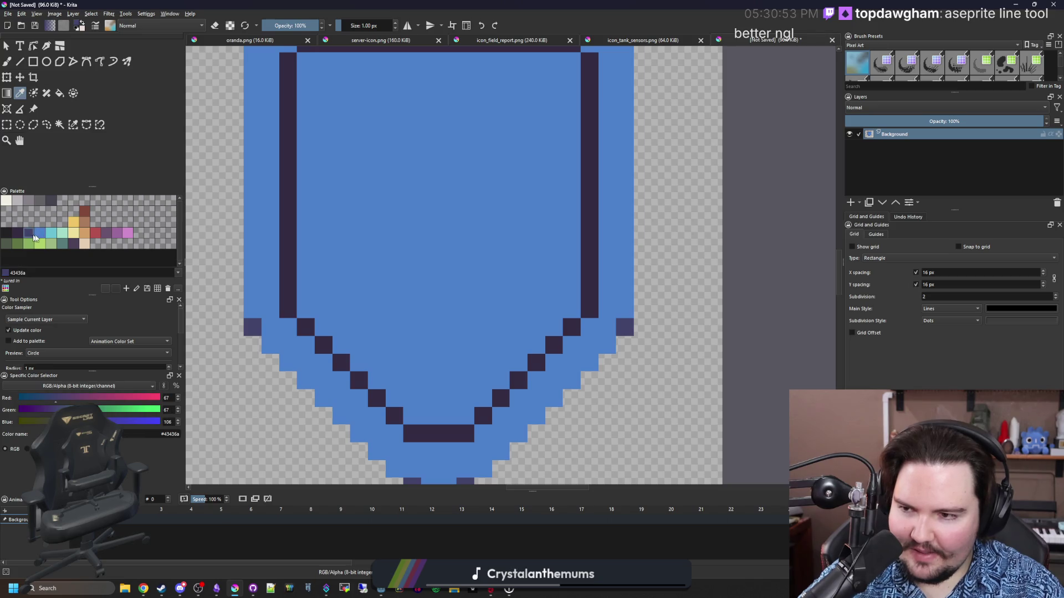
scroll(315, 364, up, 3)
key(f)
click(280, 230)
scroll(280, 231, down, 3)
key(ctrl+z)
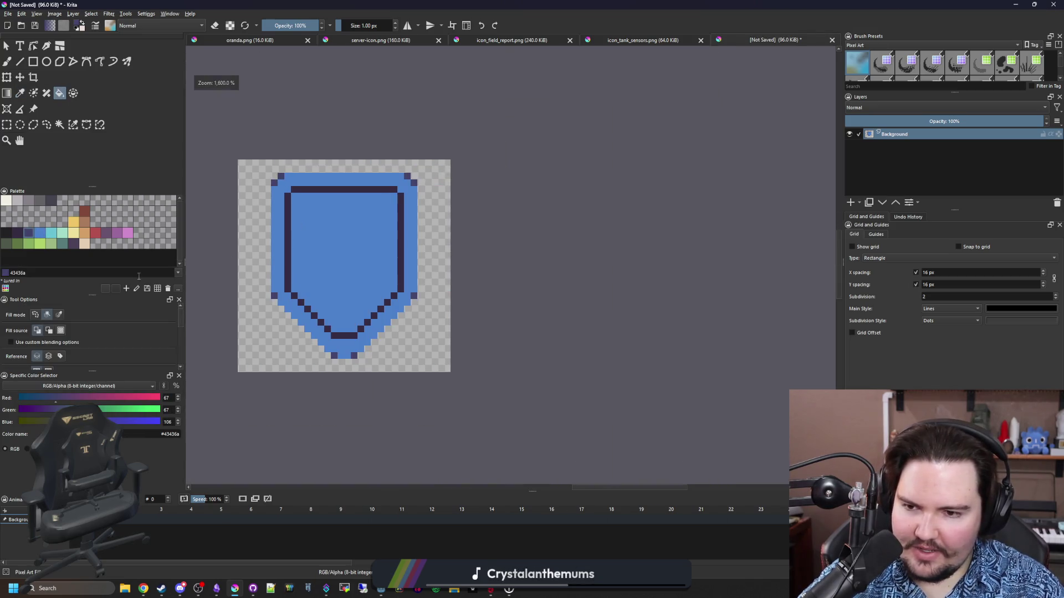
click(59, 314)
scroll(297, 232, up, 2)
click(273, 230)
scroll(332, 266, down, 2)
scroll(304, 290, up, 2)
key(b)
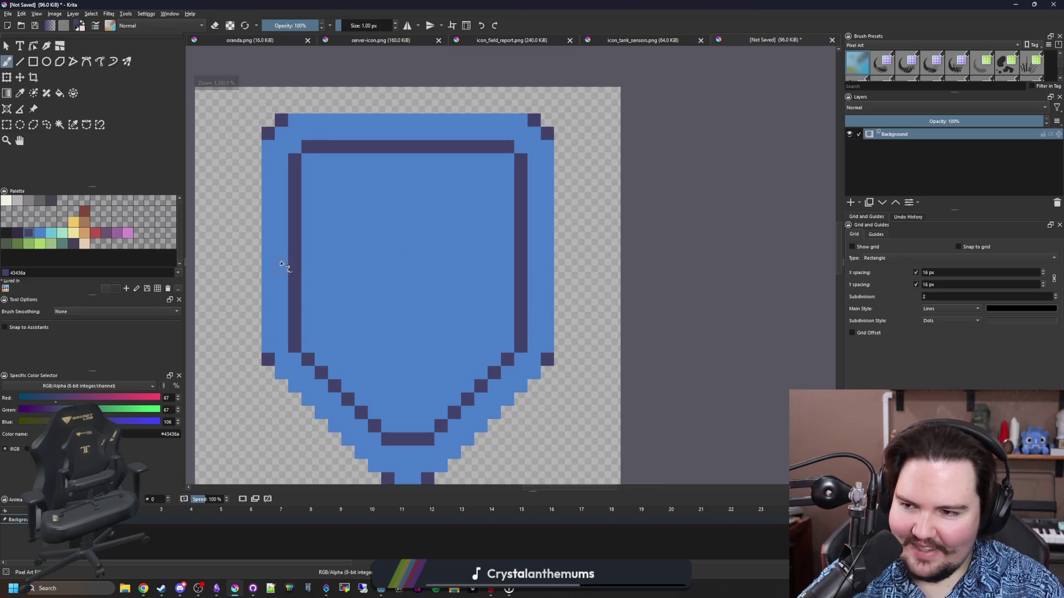
click(49, 234)
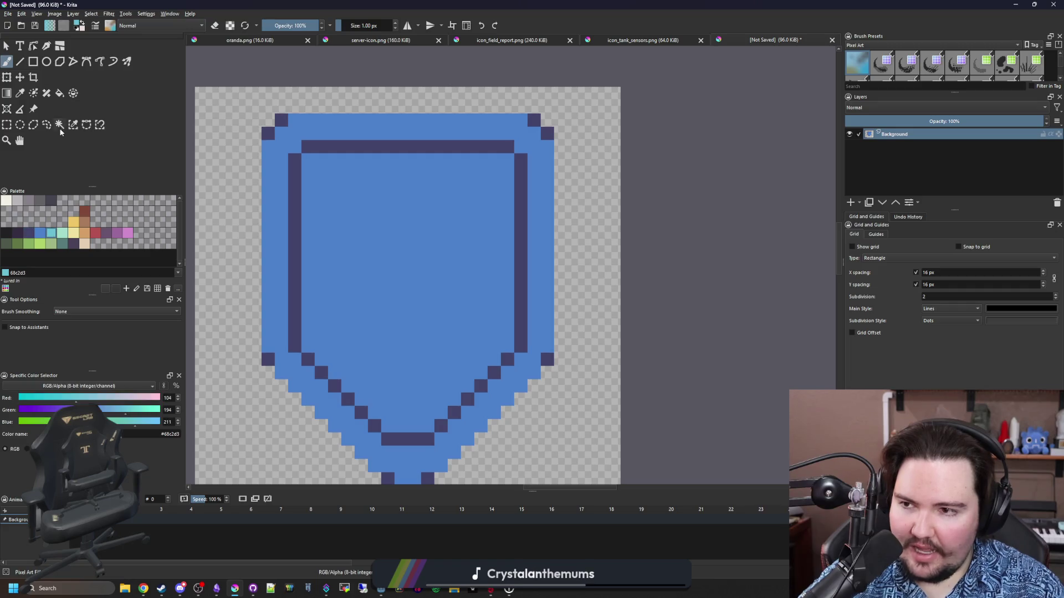
Step: Draw a light-cyan highlight line along the shield's top edge
scroll(428, 118, up, 1)
scroll(268, 118, up, 3)
scroll(268, 119, down, 2)
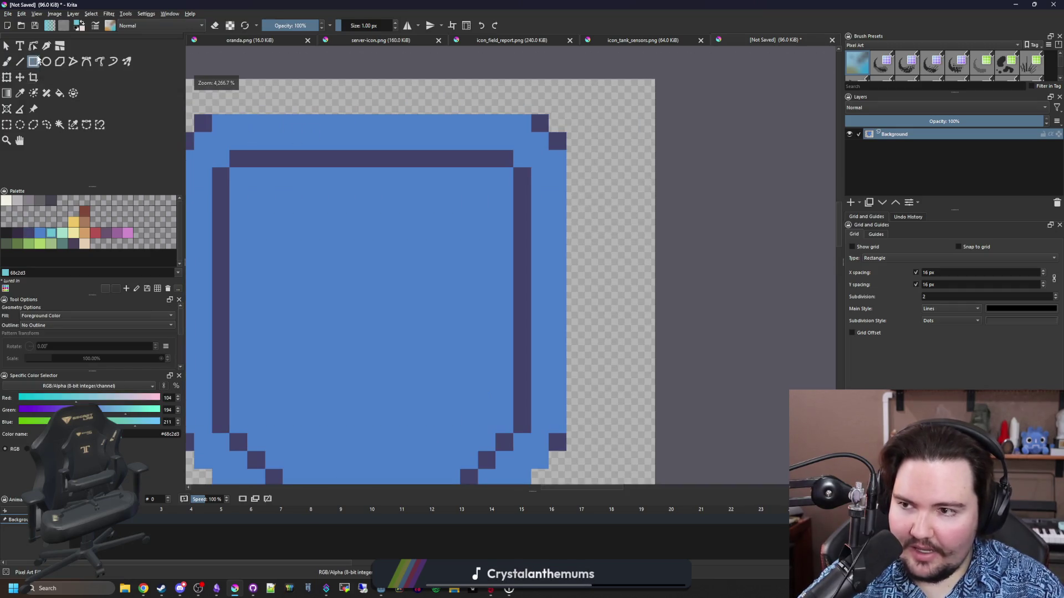
key(v)
drag(277, 123, 469, 124)
Step: Add cyan highlight pixels along the right diagonal (four) and the left diagonal (five)
drag(335, 261, 413, 225)
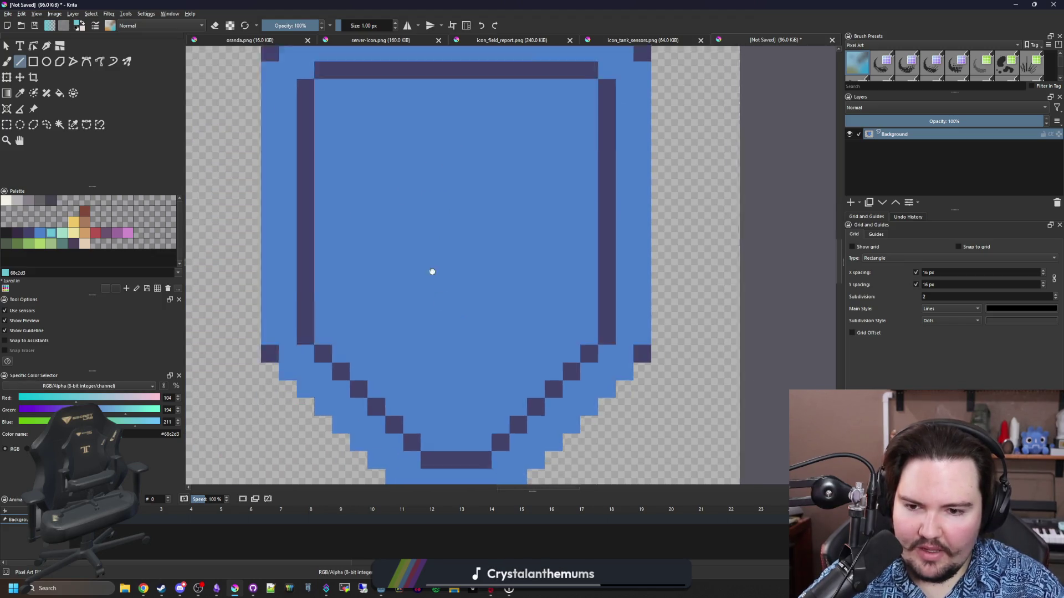
scroll(531, 304, up, 2)
key(b)
click(464, 293)
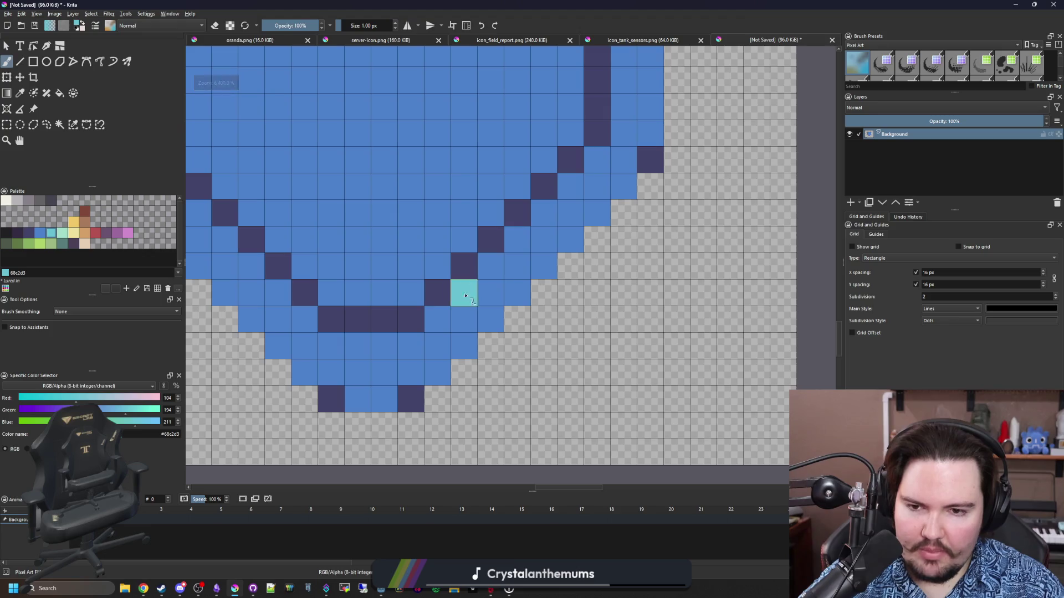
click(490, 266)
click(517, 239)
click(544, 212)
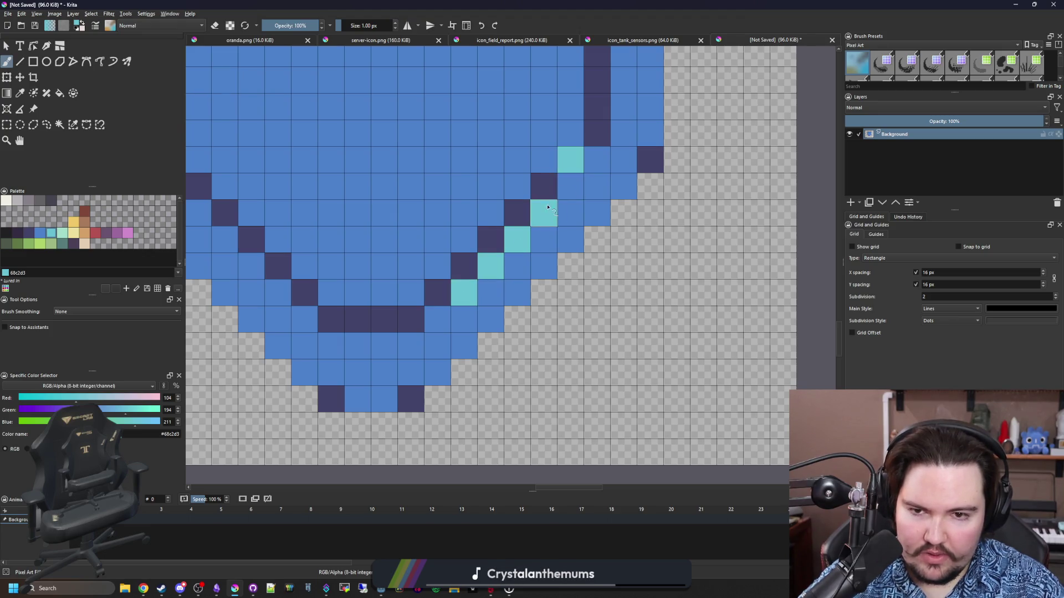
scroll(470, 286, down, 5)
scroll(460, 278, up, 6)
click(429, 341)
click(402, 315)
click(375, 288)
click(349, 262)
click(322, 236)
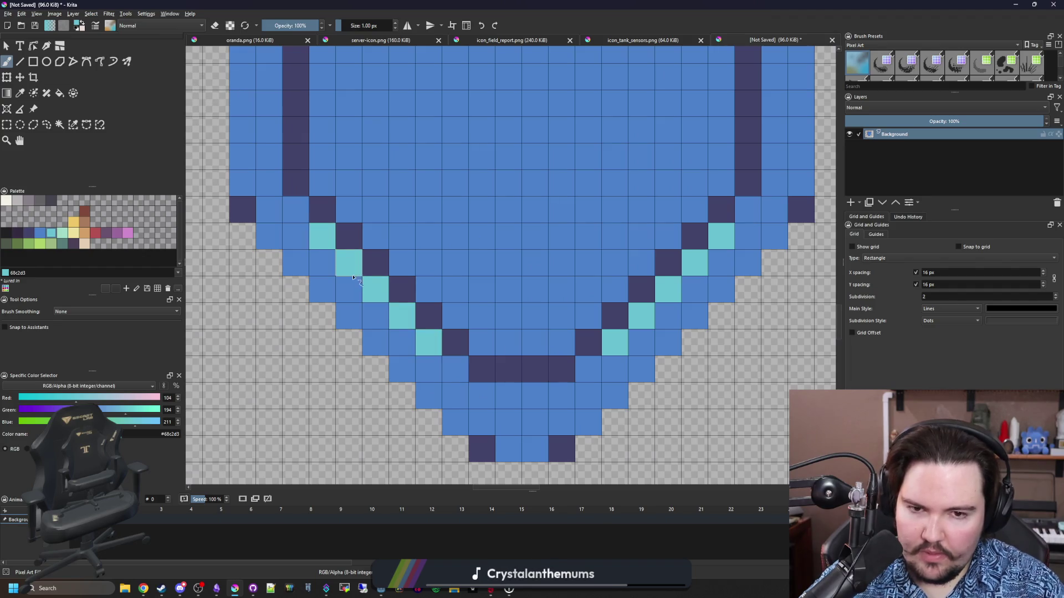
Step: Draw a light-cyan highlight line just below the inner outline's top
scroll(349, 271, down, 4)
scroll(377, 269, up, 4)
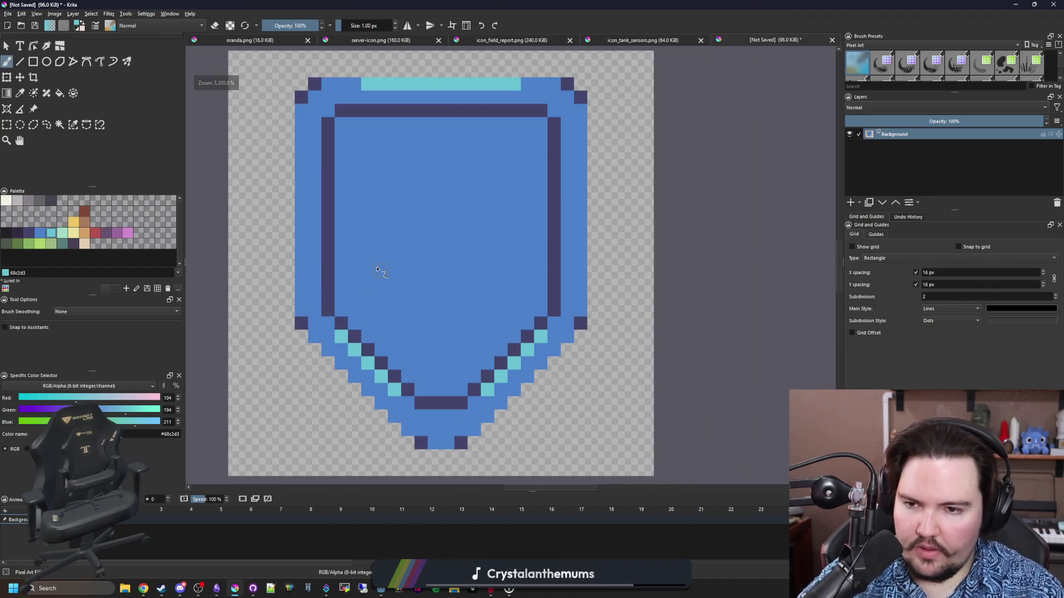
scroll(377, 270, up, 1)
scroll(376, 270, down, 1)
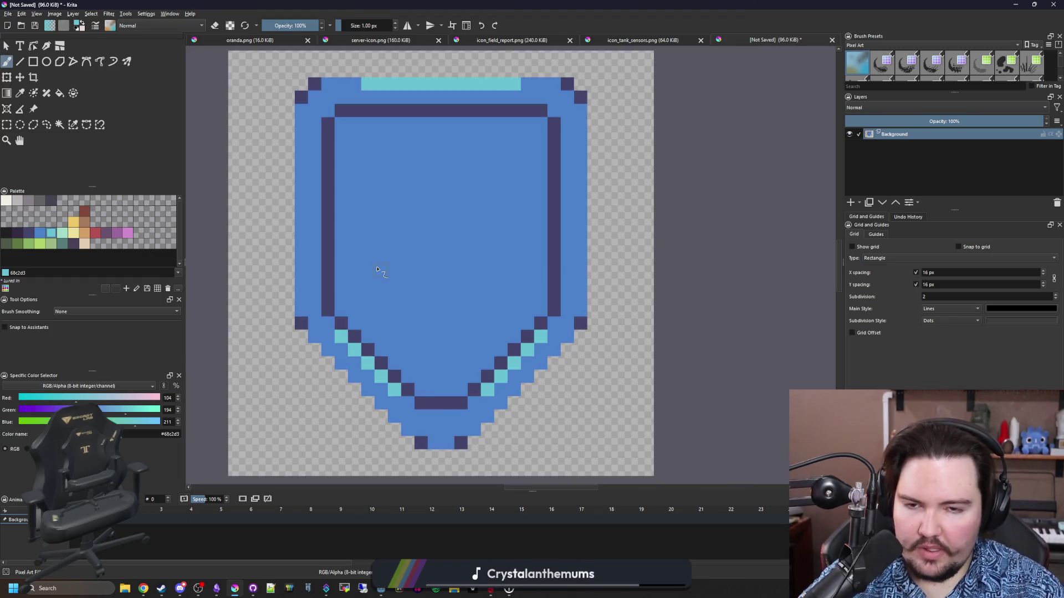
scroll(439, 214, up, 1)
scroll(441, 261, up, 1)
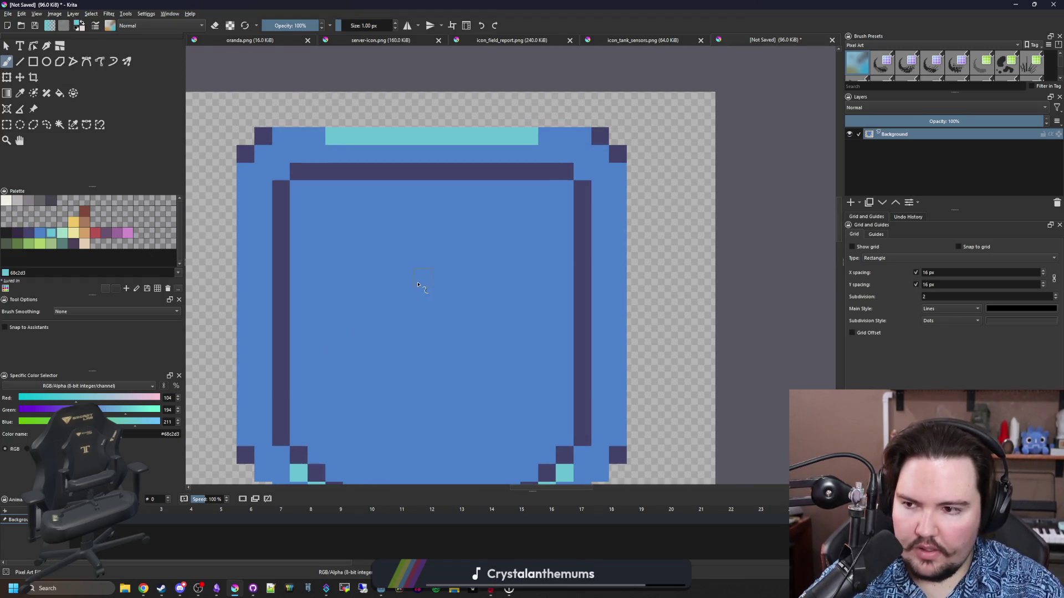
click(24, 66)
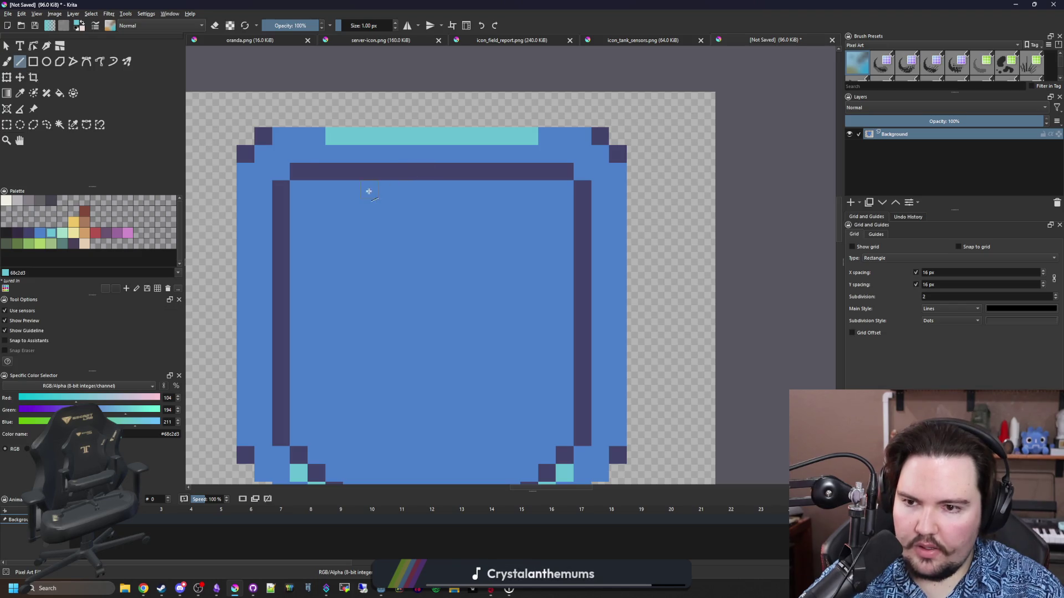
mouse_move(318, 204)
mouse_down()
mouse_move(572, 213)
mouse_move(547, 205)
mouse_up()
scroll(430, 277, down, 9)
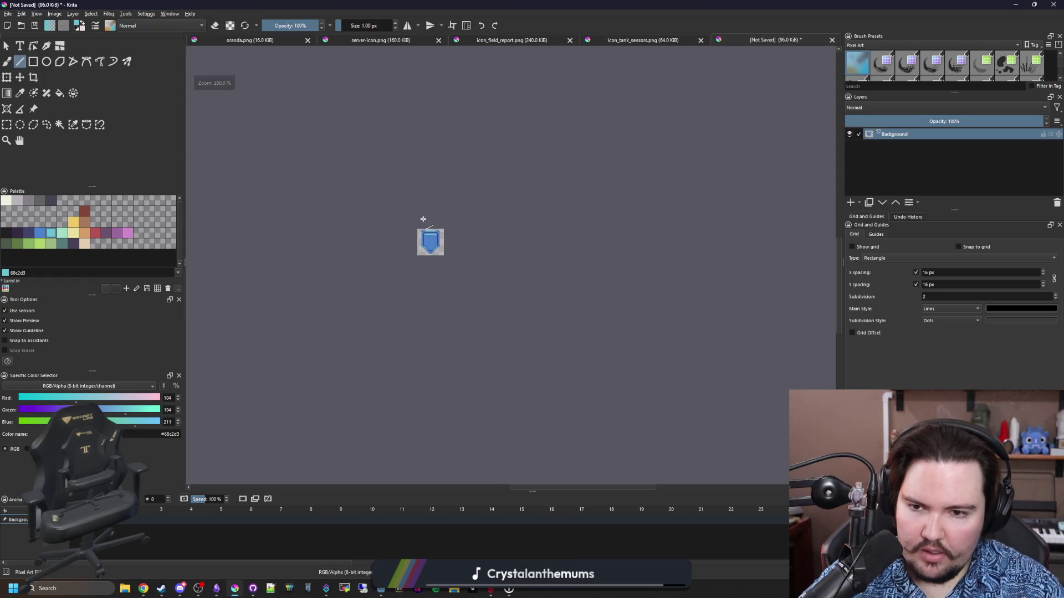
scroll(424, 222, up, 10)
Step: Add a cyan bar under the dark top border and paint both its ends back to blue
drag(393, 236, 615, 233)
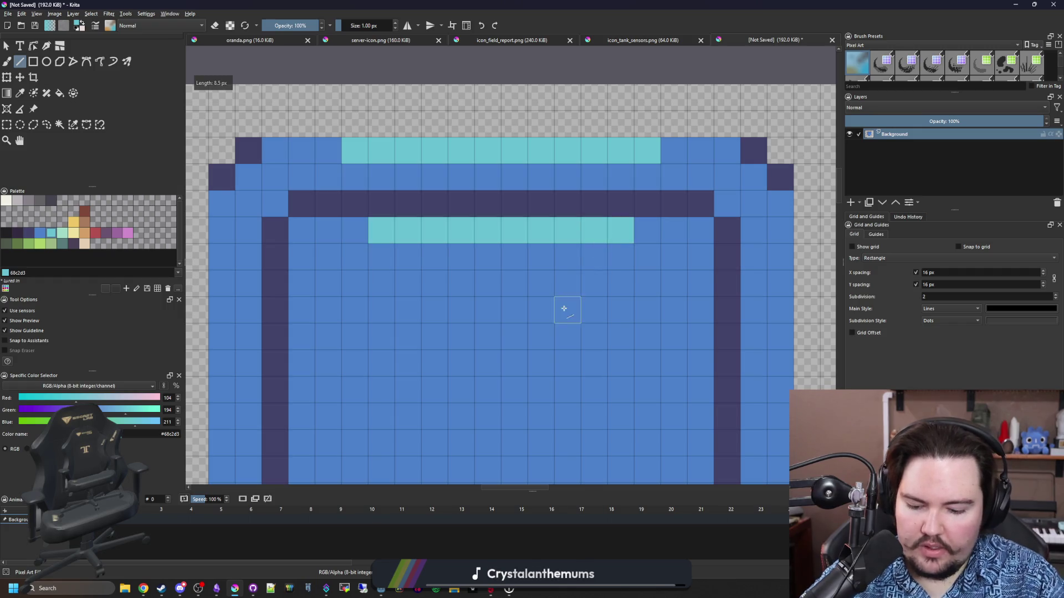
ctrl+click(557, 322)
key(b)
click(381, 232)
click(626, 227)
scroll(464, 229, down, 2)
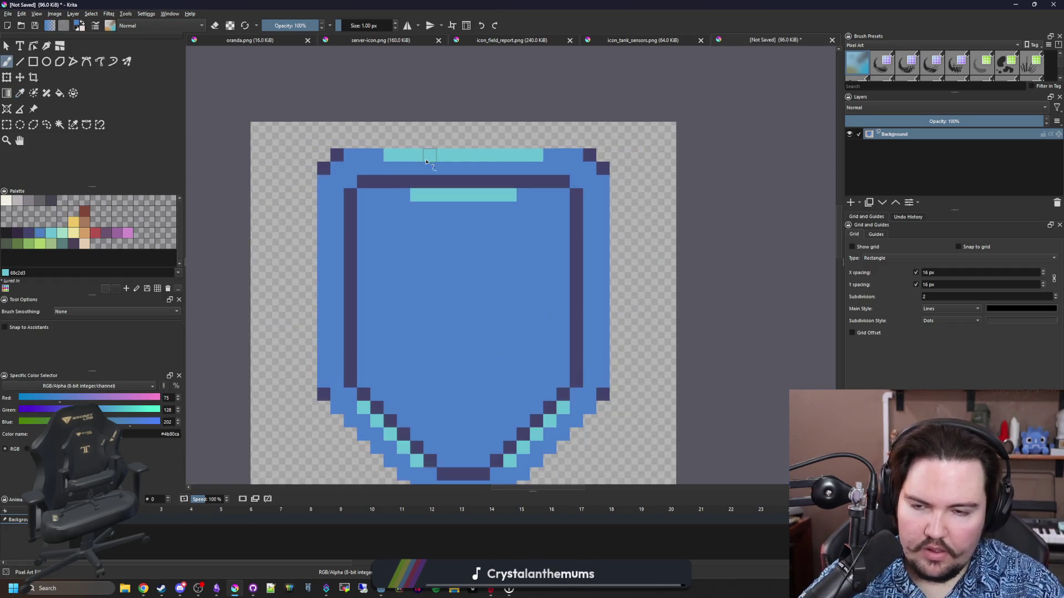
scroll(465, 229, up, 1)
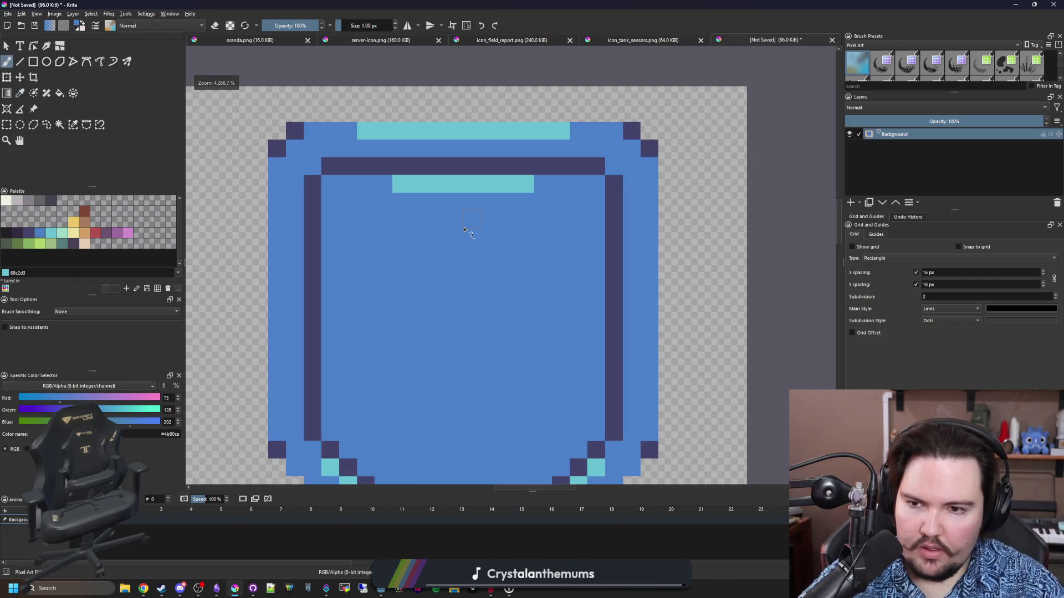
Step: Bucket-fill the shield interior with teal
ctrl+click(356, 169)
scroll(374, 278, down, 1)
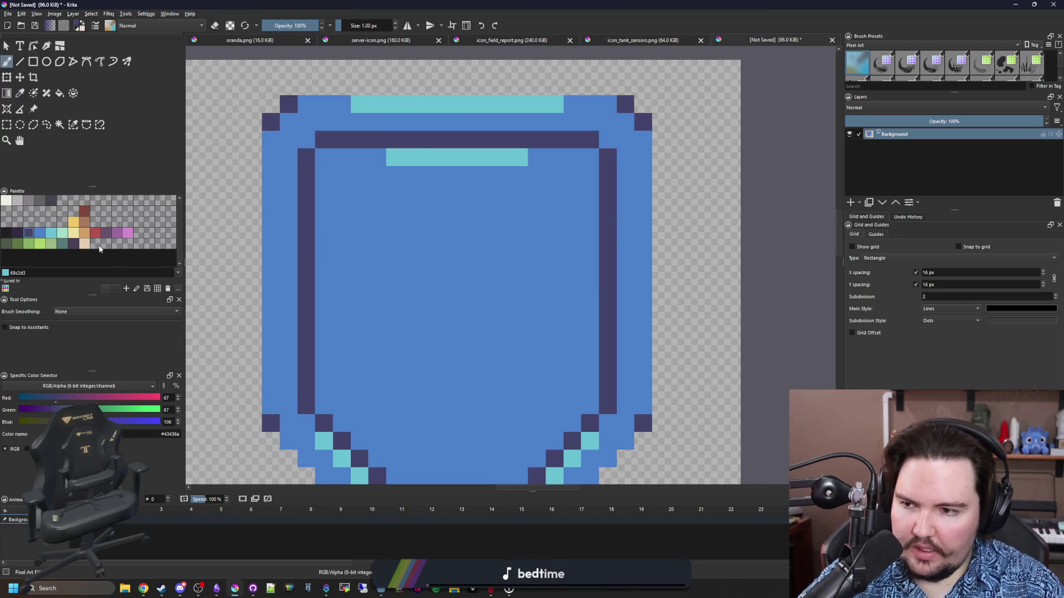
click(58, 246)
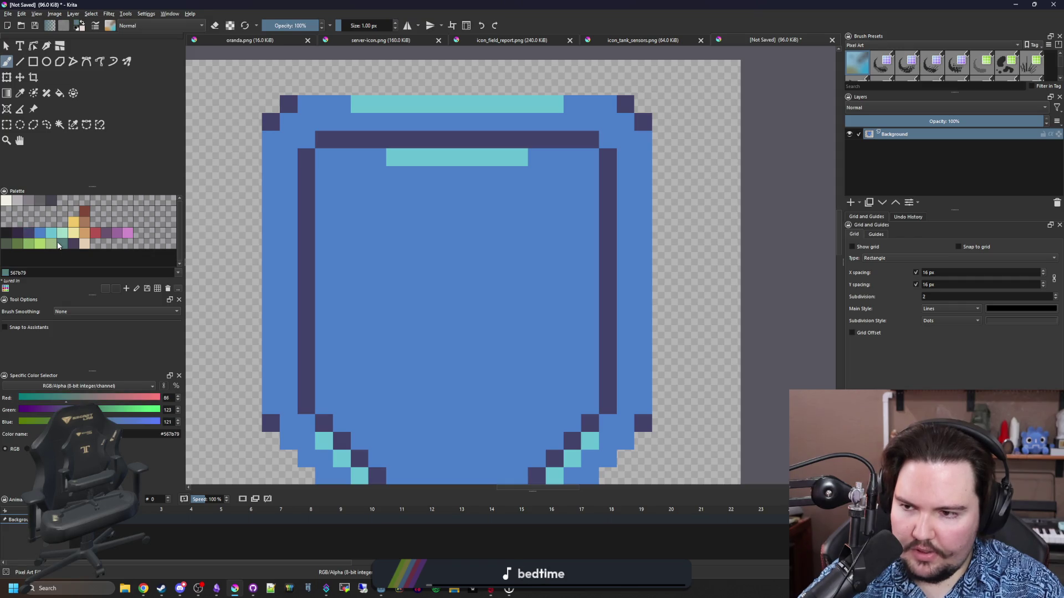
key(f)
click(437, 277)
Step: Set the Fill tool to recolour all similar areas and turn the shield's blue areas gold
click(48, 314)
click(421, 289)
scroll(420, 290, down, 8)
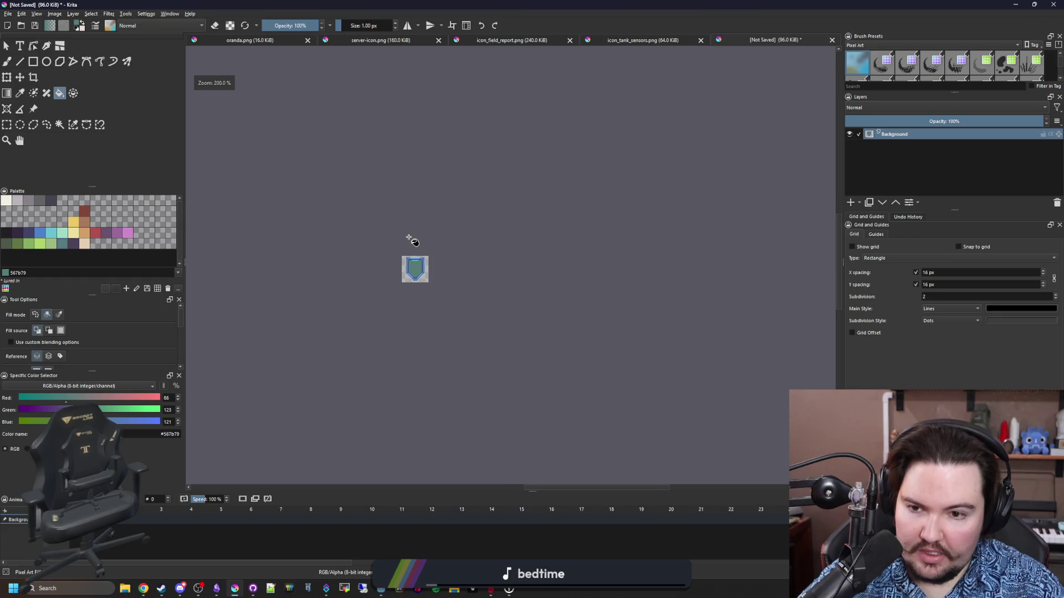
scroll(410, 259, up, 4)
scroll(426, 292, up, 2)
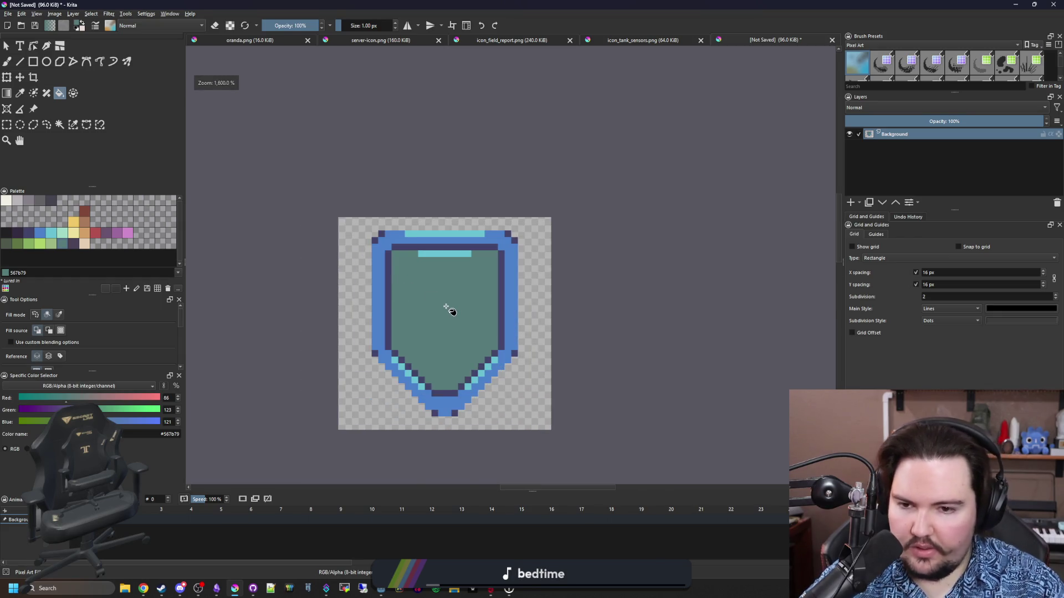
key(ctrl+z)
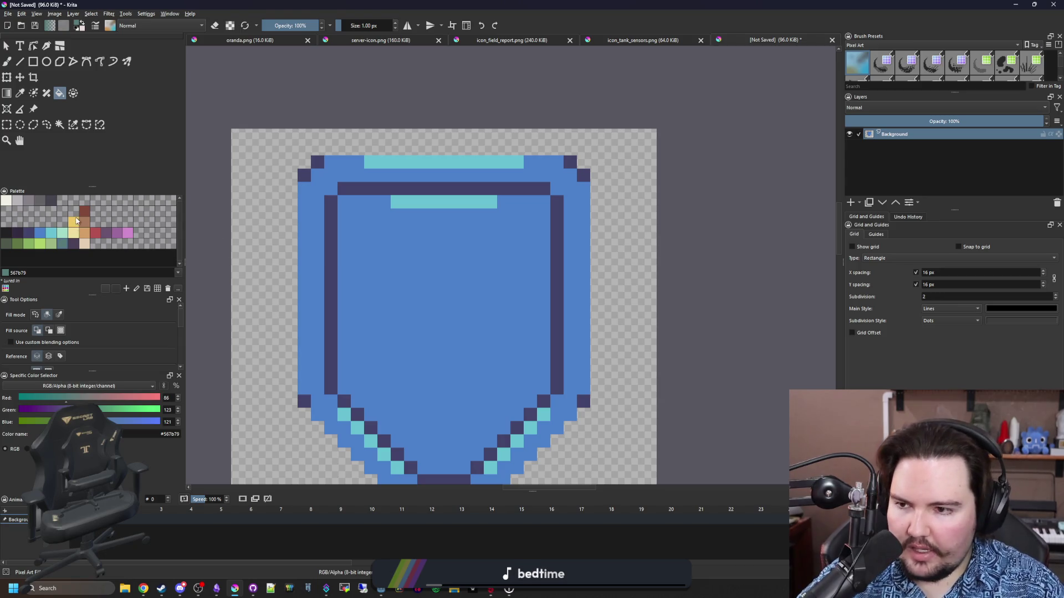
click(76, 221)
click(59, 315)
click(350, 167)
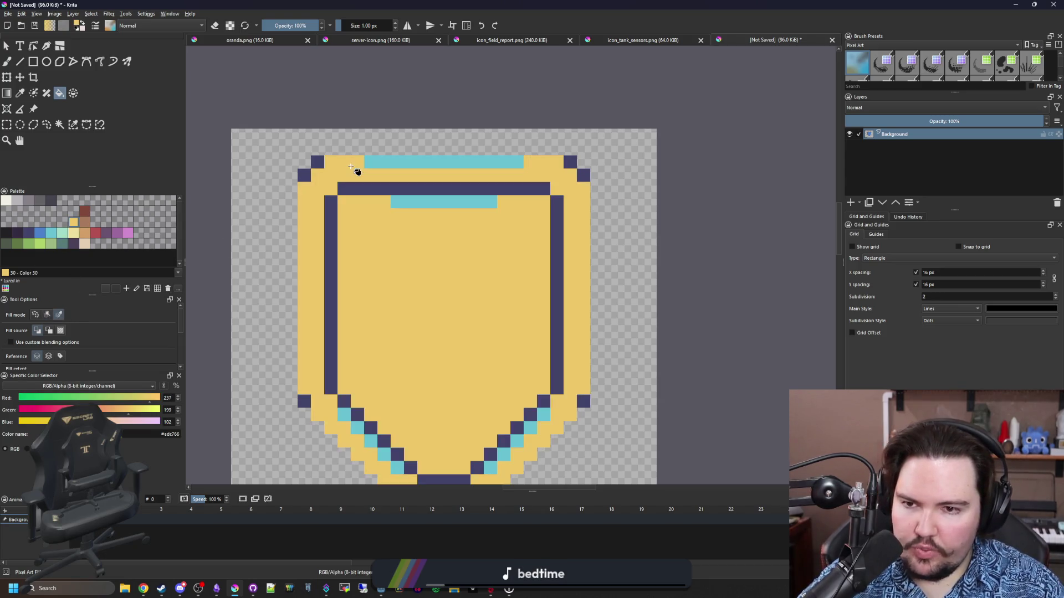
Step: Make the blue areas tan, then turn the cyan highlights gold and then cream
click(87, 236)
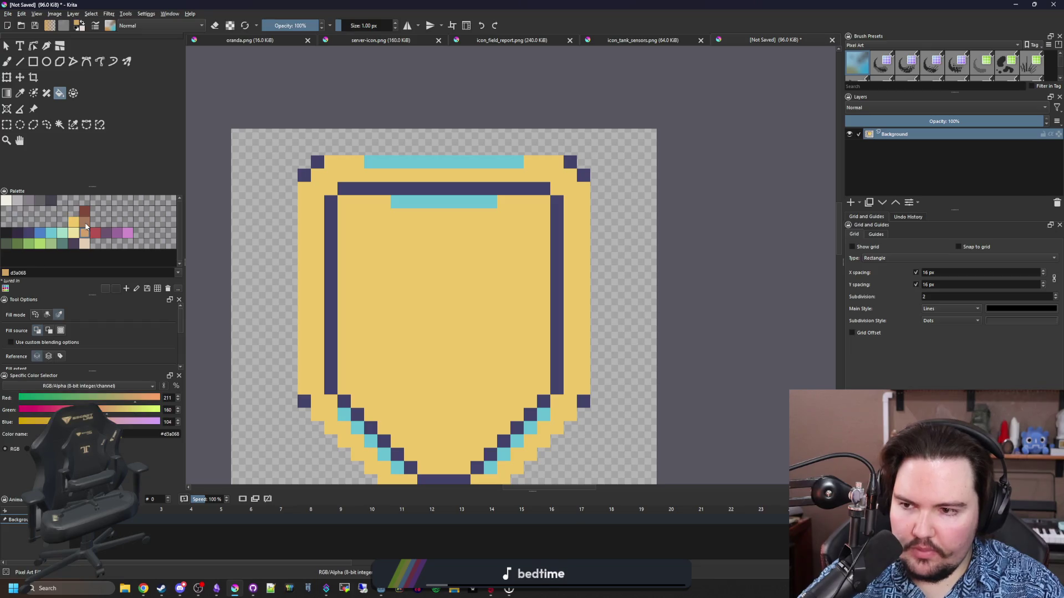
click(319, 209)
click(353, 222)
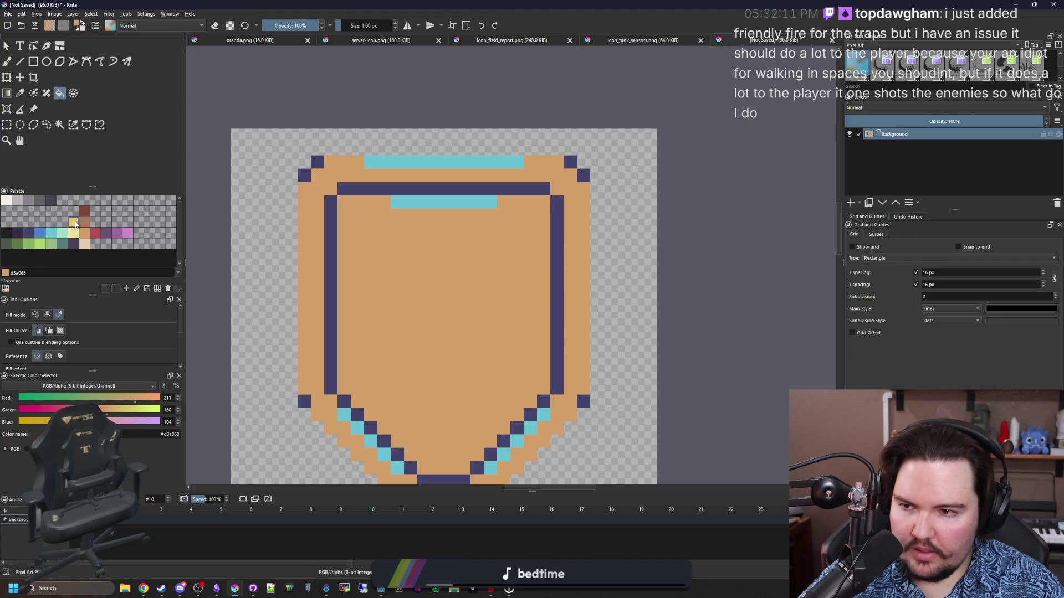
click(75, 223)
click(472, 164)
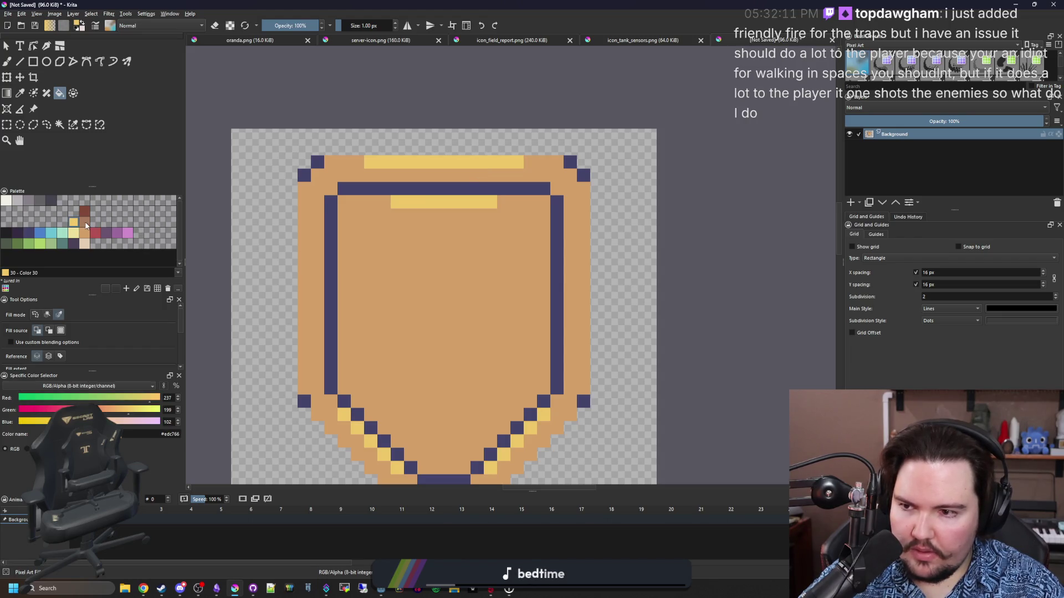
click(79, 234)
click(409, 169)
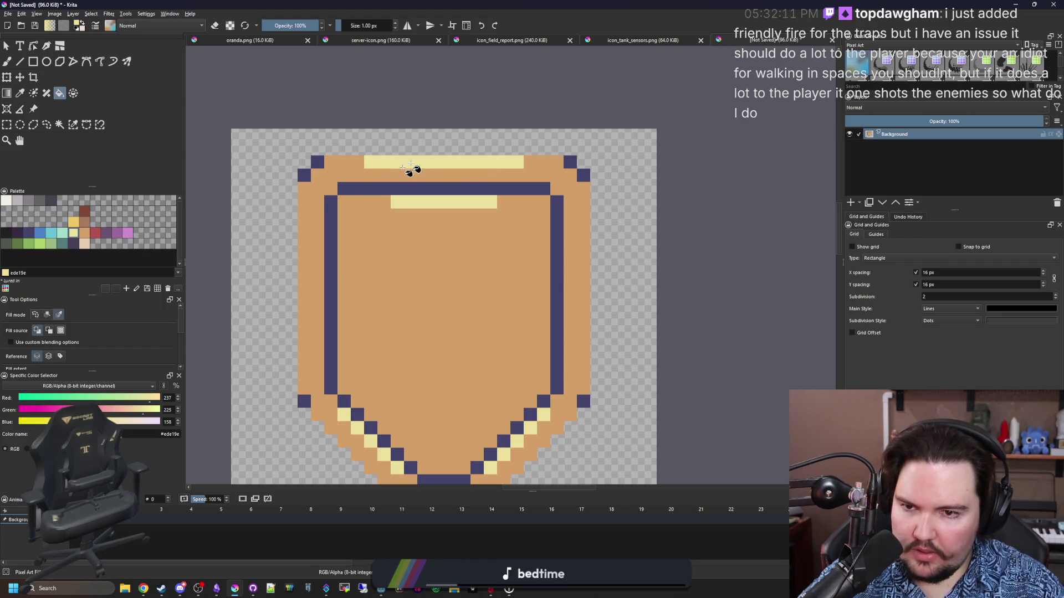
Step: Turn the tan shield body gold and the navy outline light brown
click(77, 222)
click(471, 285)
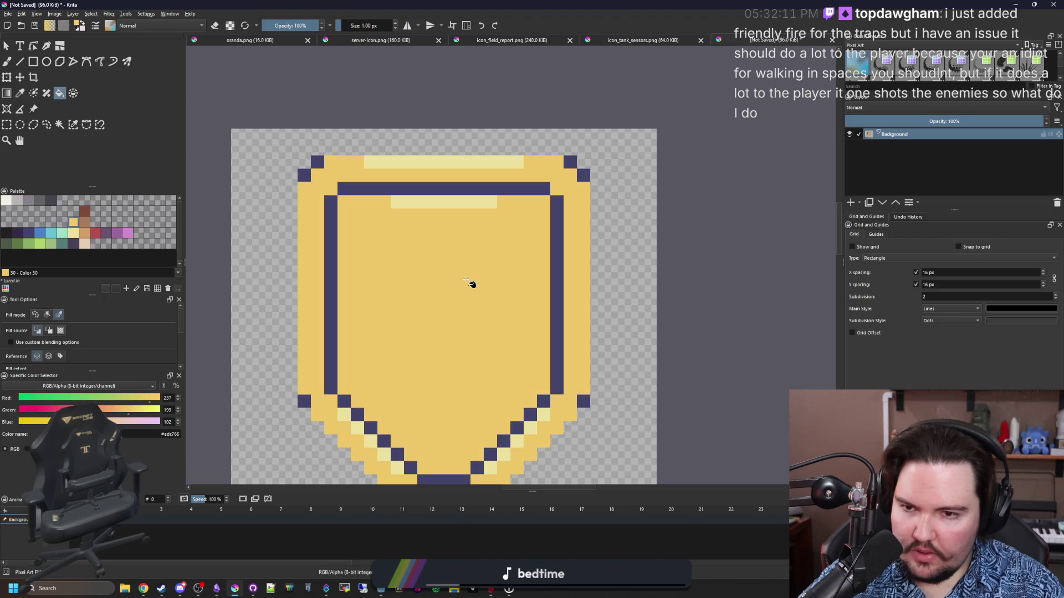
click(87, 224)
click(358, 196)
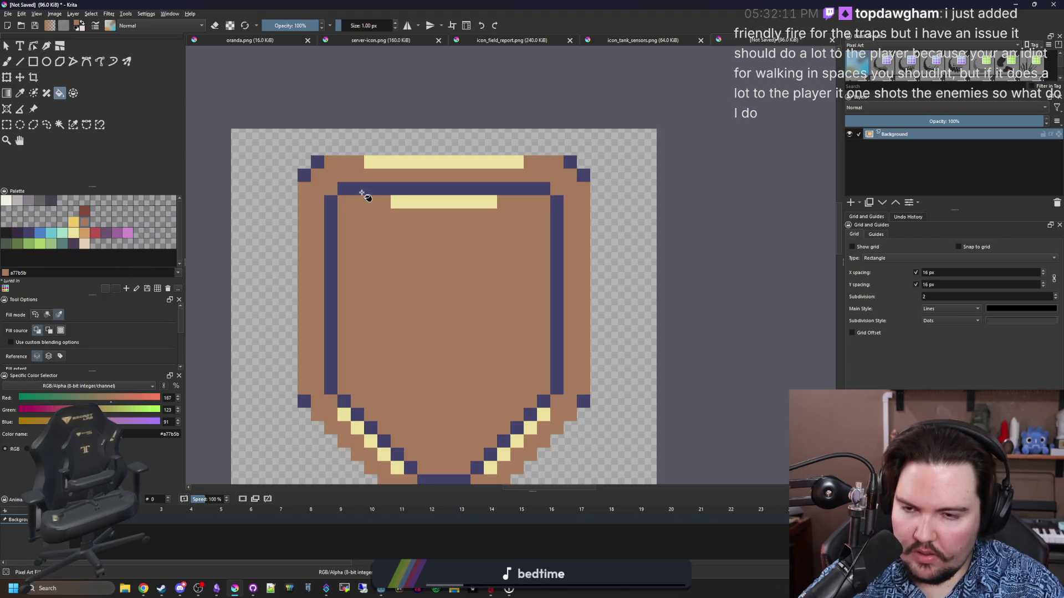
key(ctrl+z)
click(360, 190)
scroll(363, 194, down, 1)
scroll(393, 263, up, 1)
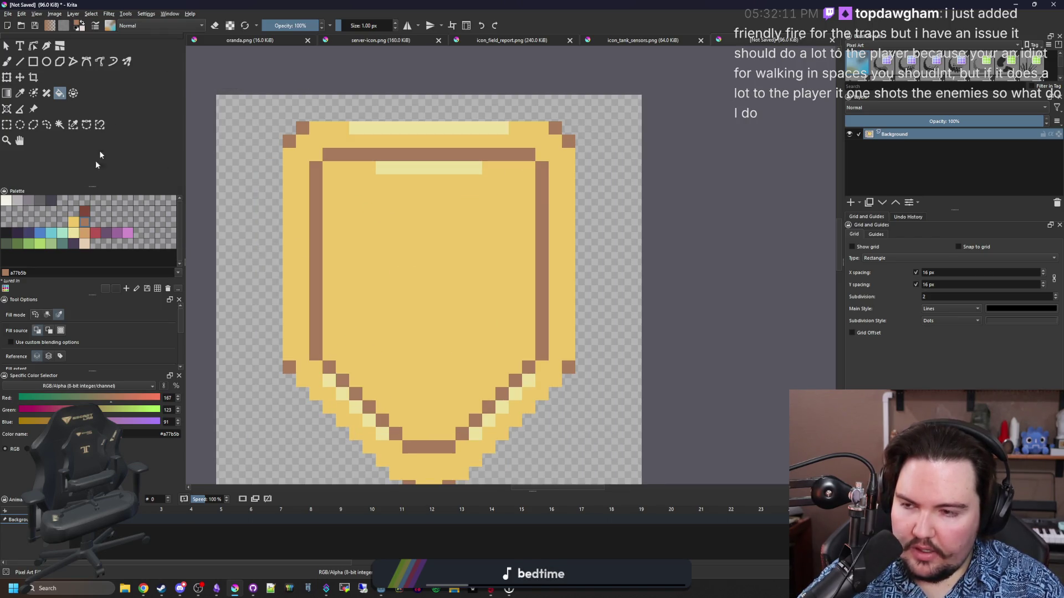
Step: Try filling the shield interior dark brown, undoing each attempt
click(84, 211)
click(401, 252)
key(ctrl+z)
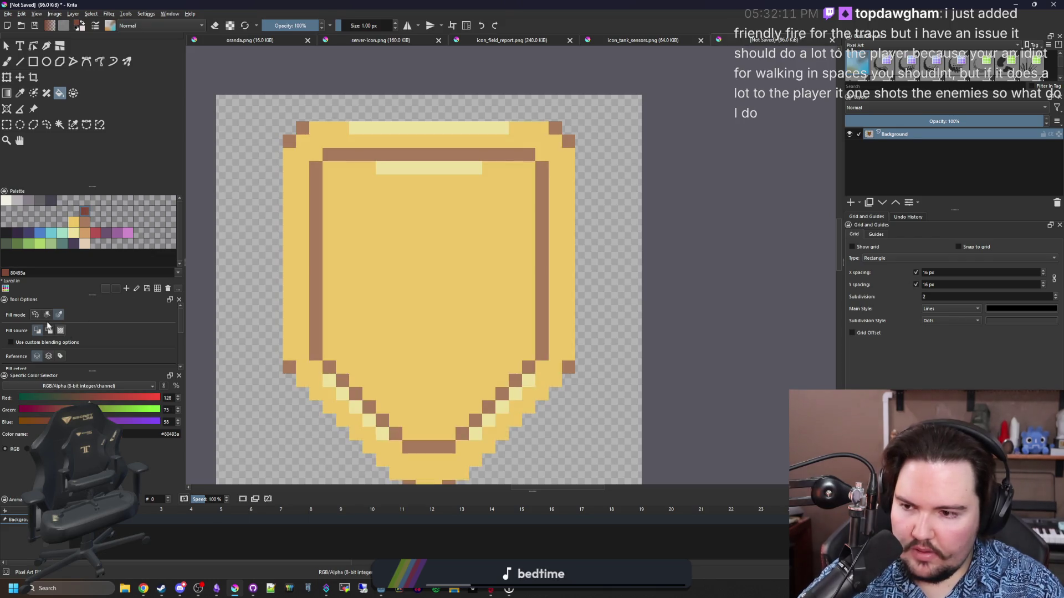
click(452, 286)
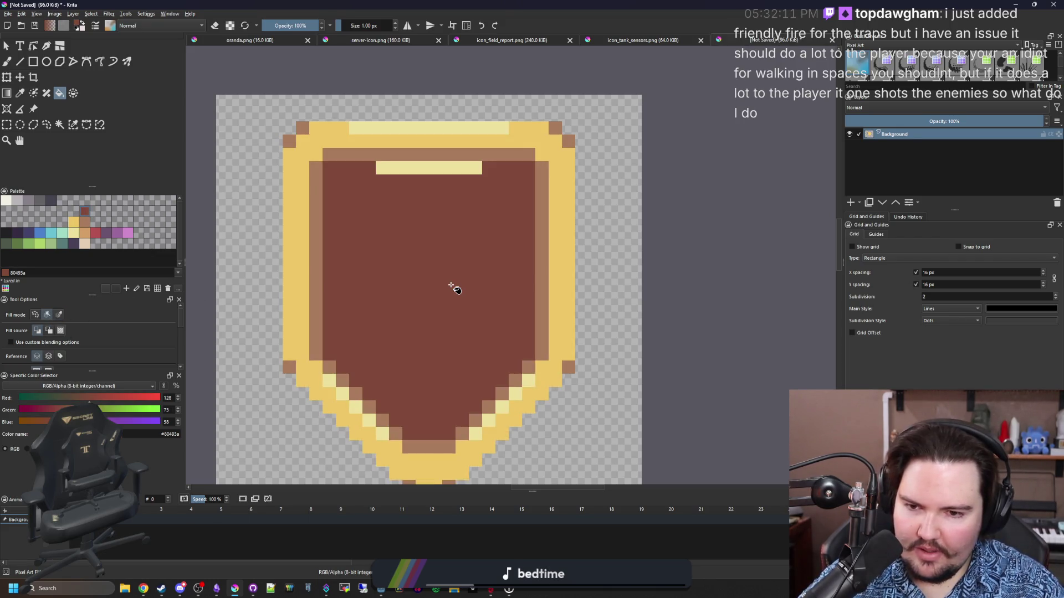
scroll(454, 287, down, 8)
scroll(453, 287, up, 6)
key(ctrl+z)
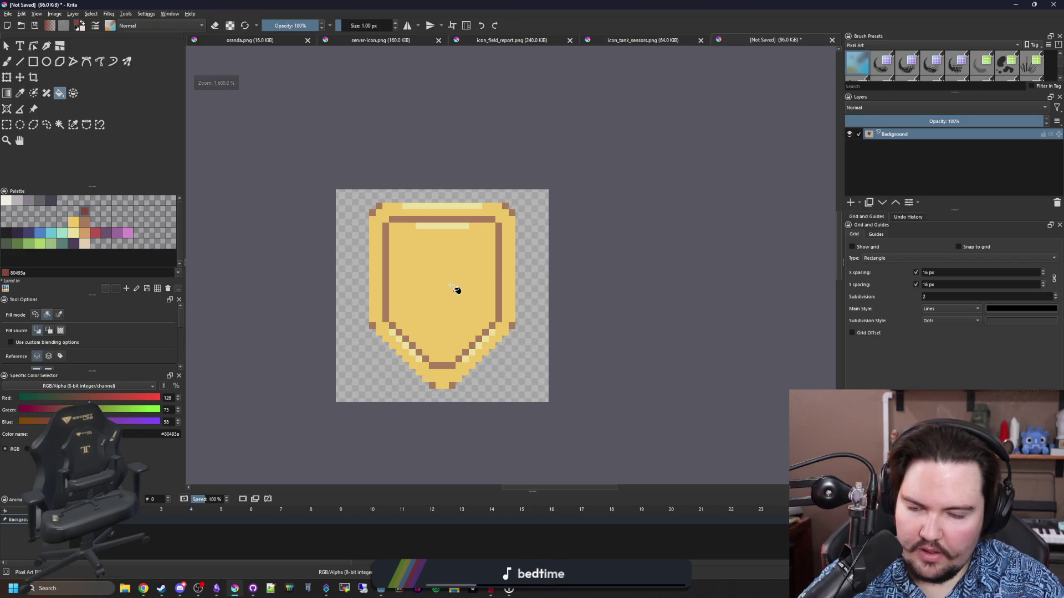
scroll(453, 287, up, 1)
click(361, 205)
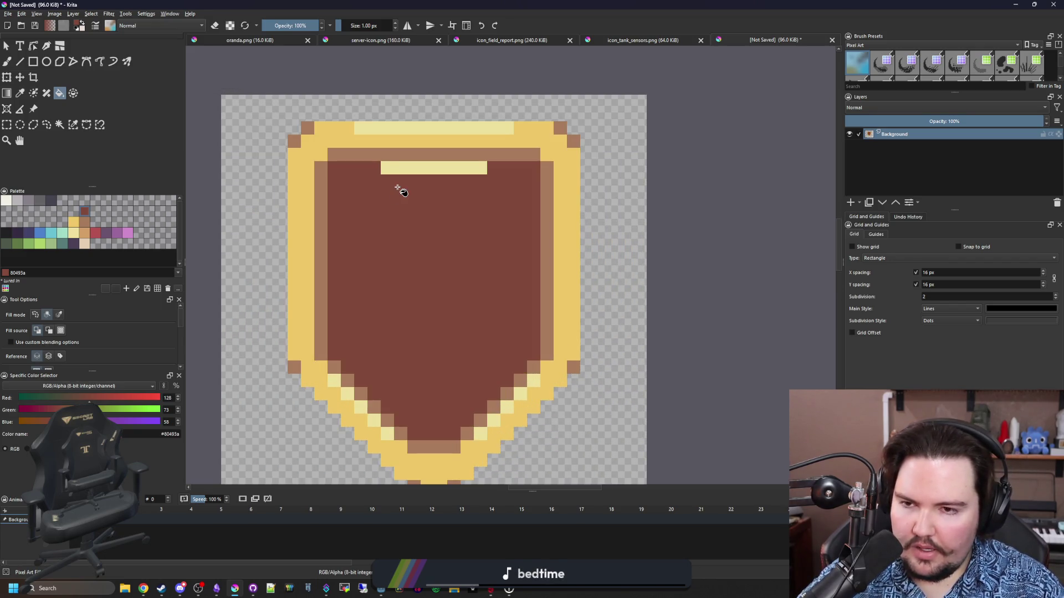
scroll(397, 187, up, 1)
key(ctrl+z)
Step: Fill the shield interior and the inner highlight bar light brown #a77b5b
click(89, 234)
click(443, 265)
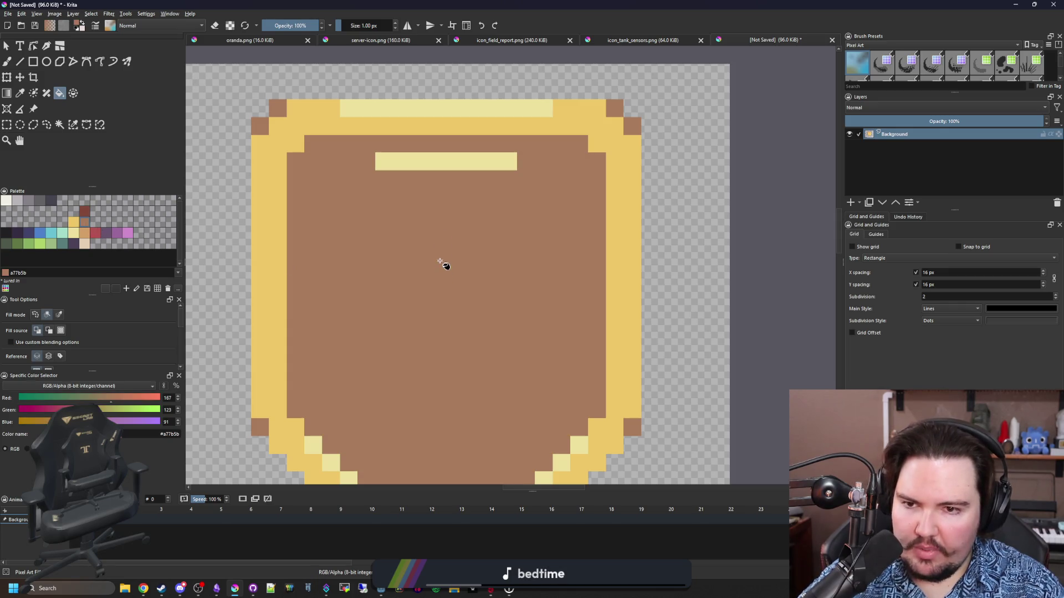
click(419, 165)
scroll(420, 165, down, 4)
scroll(417, 269, up, 3)
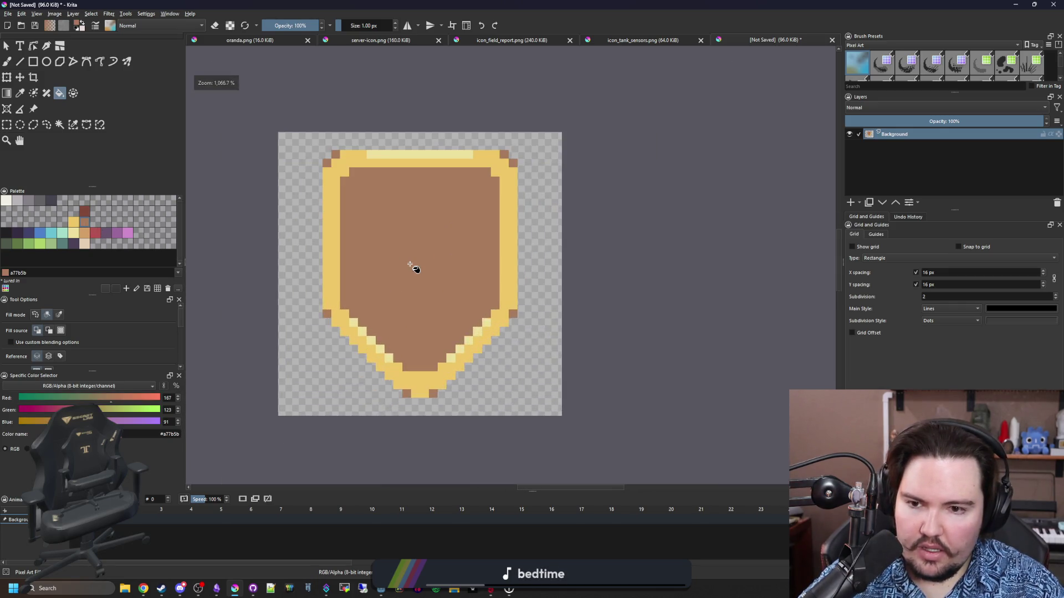
key(b)
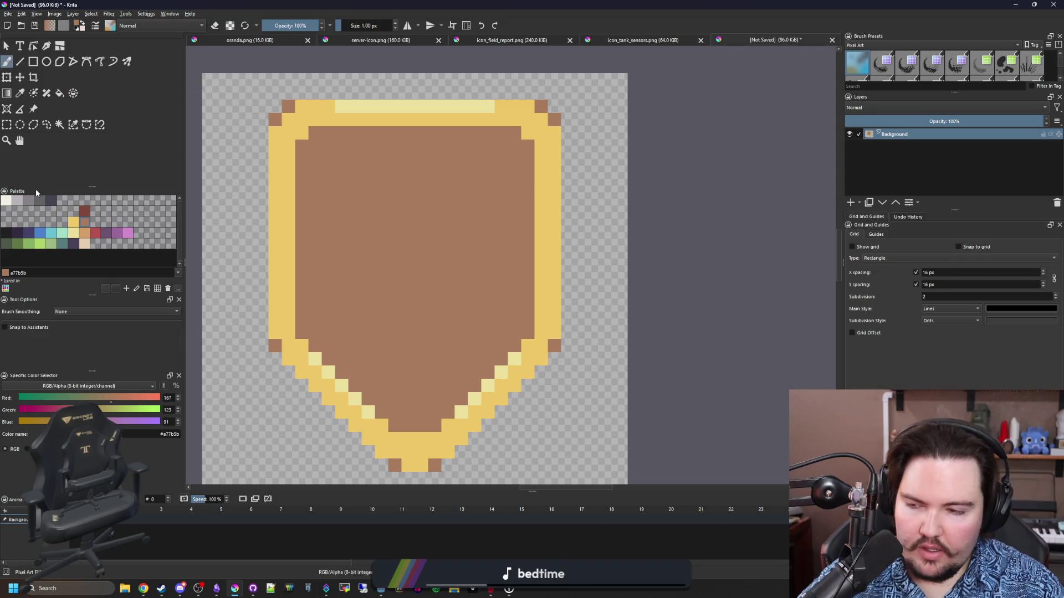
click(8, 236)
Step: Draw near-black #212123 lines along the shield's left edge, lower-right diagonal and bottom
click(20, 61)
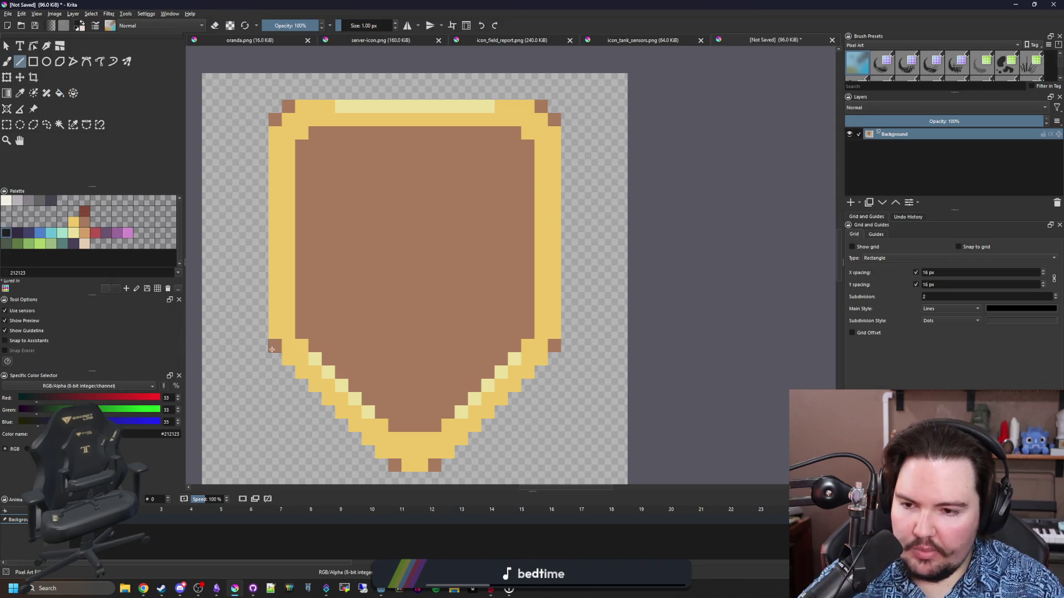
mouse_move(261, 347)
mouse_down()
mouse_move(261, 113)
mouse_move(288, 93)
mouse_move(536, 87)
mouse_move(567, 144)
mouse_move(567, 353)
mouse_up()
scroll(568, 354, down, 3)
drag(591, 274, 468, 381)
mouse_move(463, 391)
mouse_down()
mouse_move(423, 393)
mouse_move(302, 271)
mouse_up()
scroll(394, 349, down, 2)
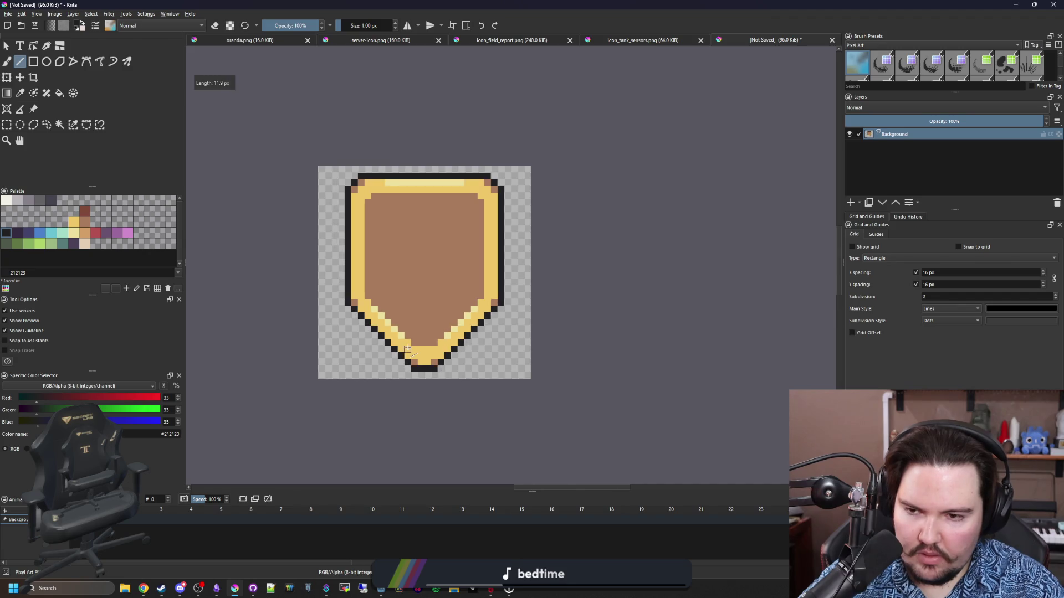
scroll(395, 300, up, 2)
scroll(395, 300, up, 1)
Step: Return to the freehand brush and pick up the shield's gold colour
key(b)
ctrl+click(299, 321)
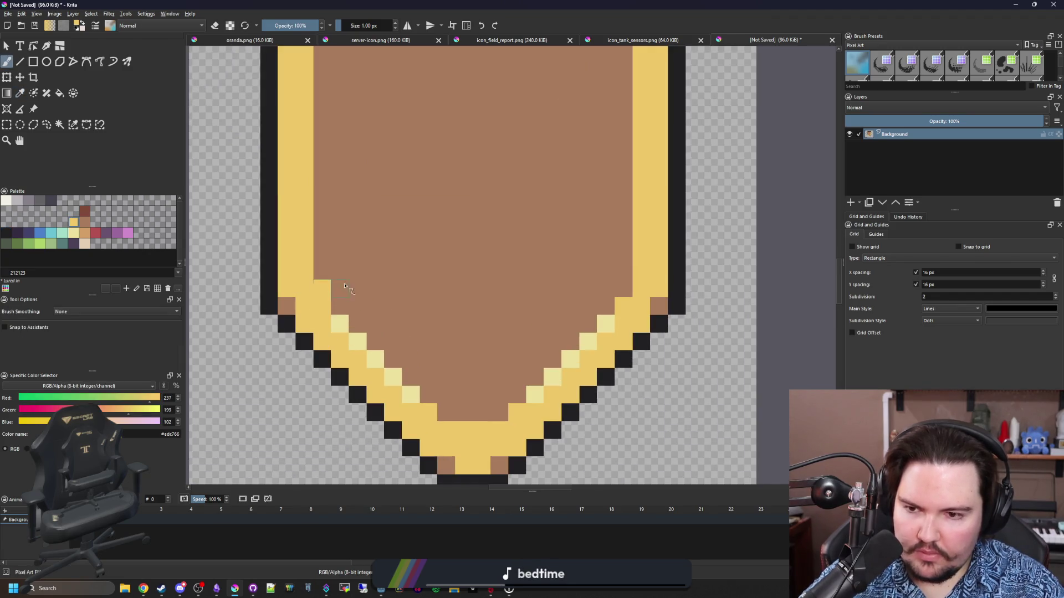
scroll(393, 352, down, 5)
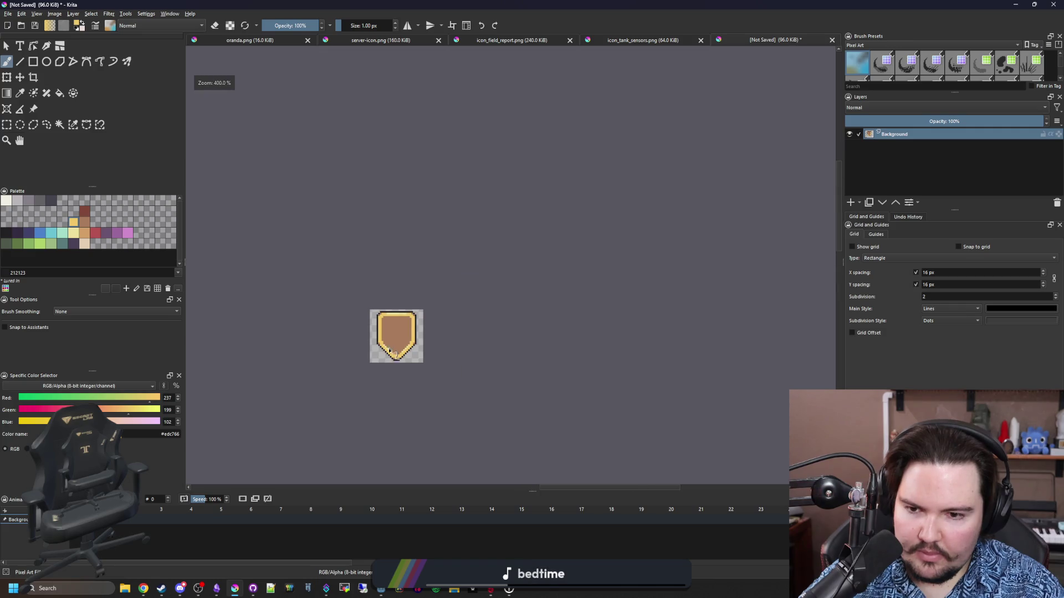
scroll(388, 359, up, 5)
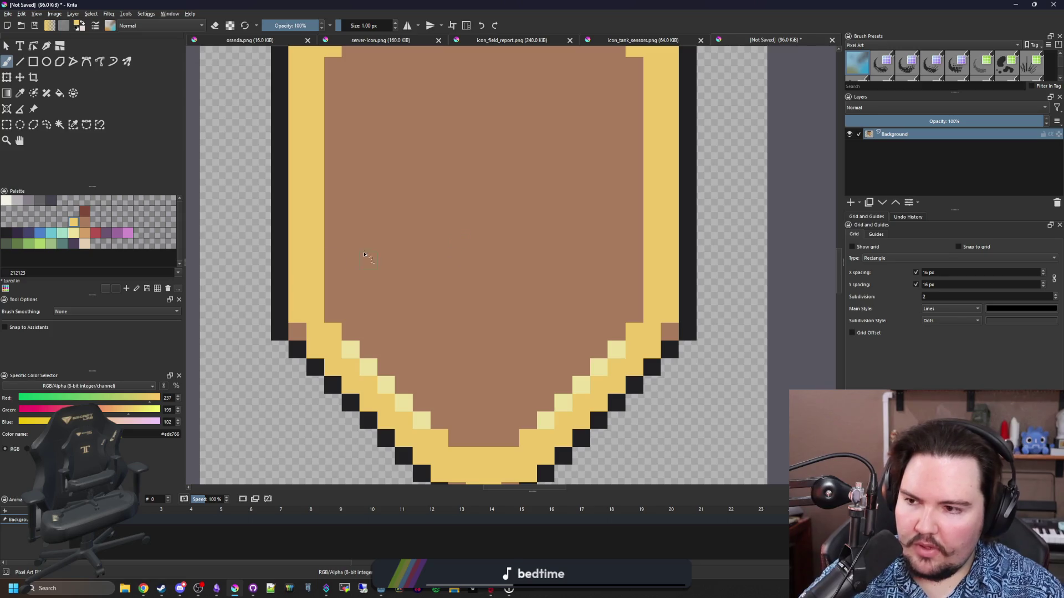
scroll(361, 248, right, 2)
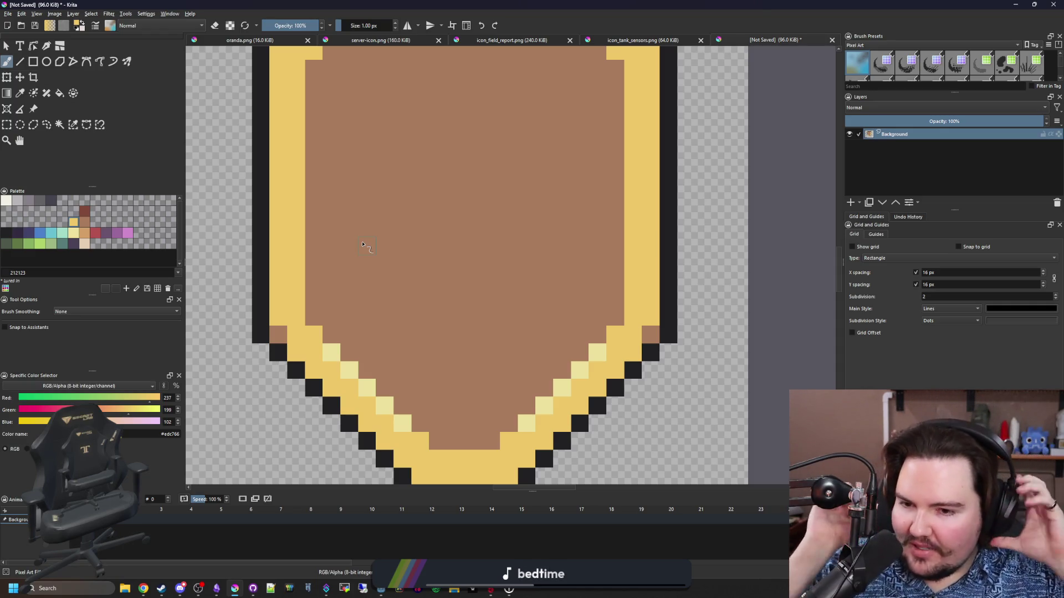
Step: Draw a dark red-brown #80493a line along the shield's top inner edge
key(p)
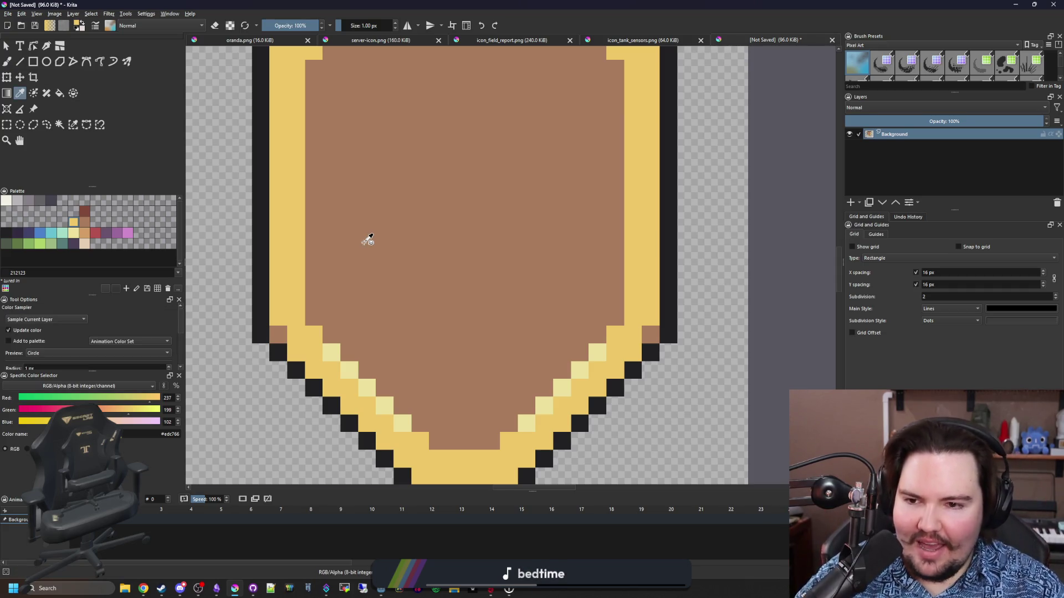
scroll(397, 230, down, 2)
scroll(377, 207, up, 1)
scroll(234, 209, down, 1)
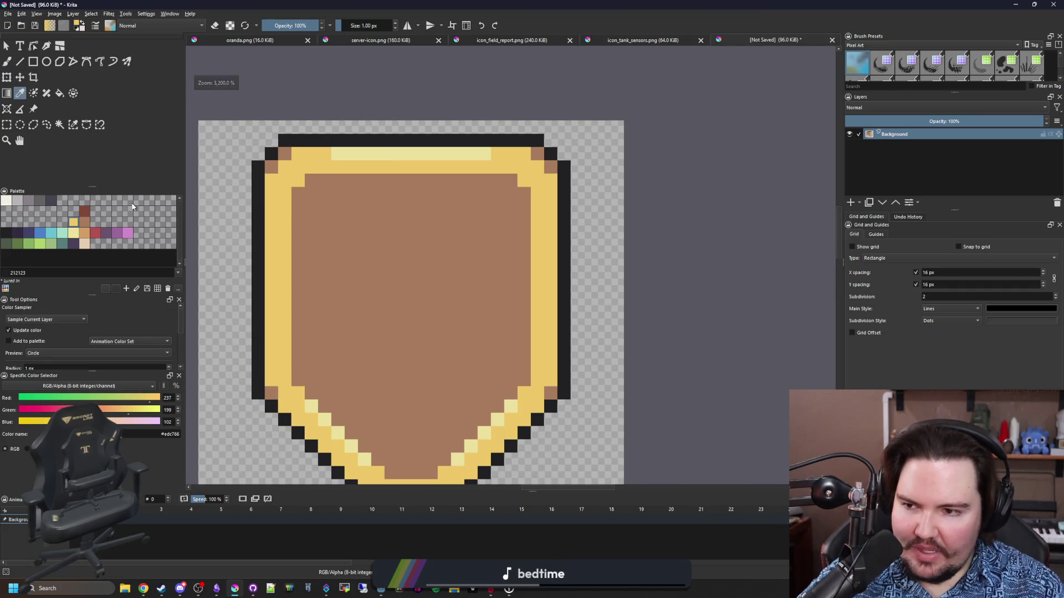
click(84, 211)
click(20, 62)
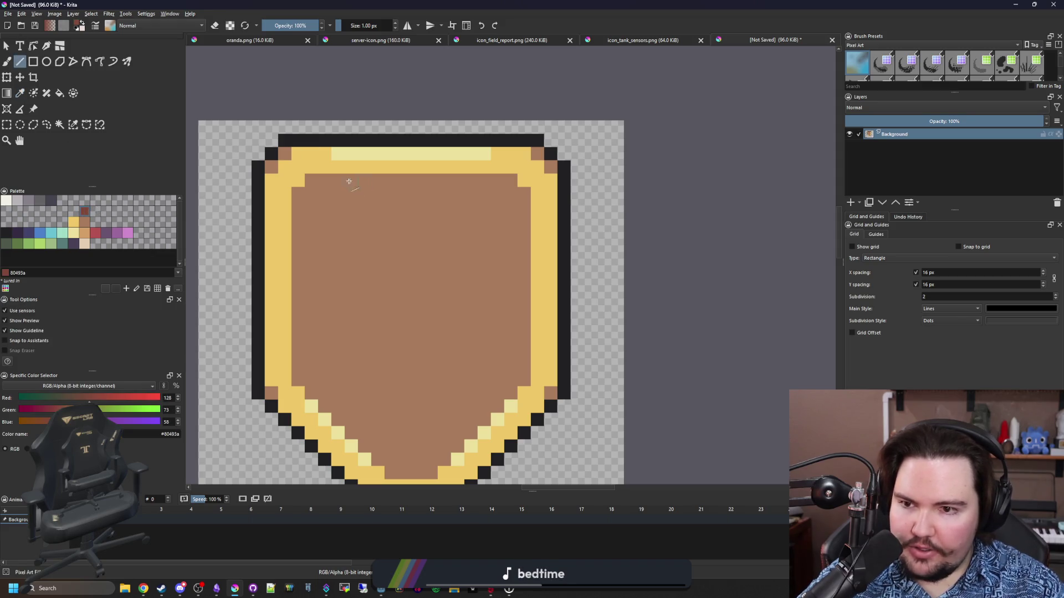
scroll(291, 174, up, 1)
drag(534, 177, 566, 172)
key(b)
Step: Sample the shield's gold #edc766 from the canvas for the brush
scroll(443, 221, down, 1)
scroll(442, 260, down, 3)
scroll(442, 260, down, 2)
scroll(442, 260, up, 5)
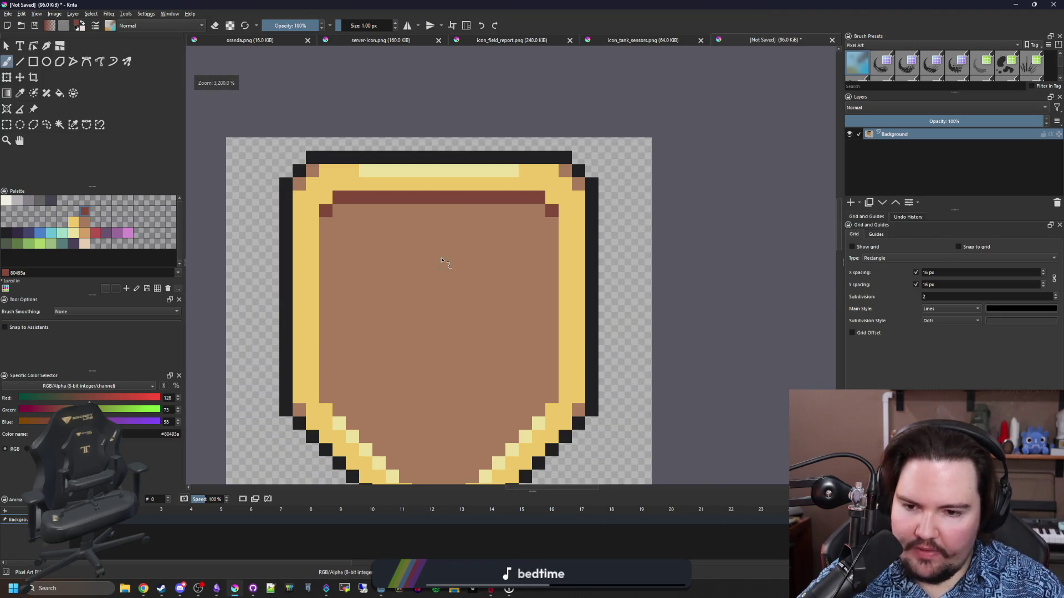
scroll(442, 260, down, 5)
scroll(410, 320, up, 1)
key(p)
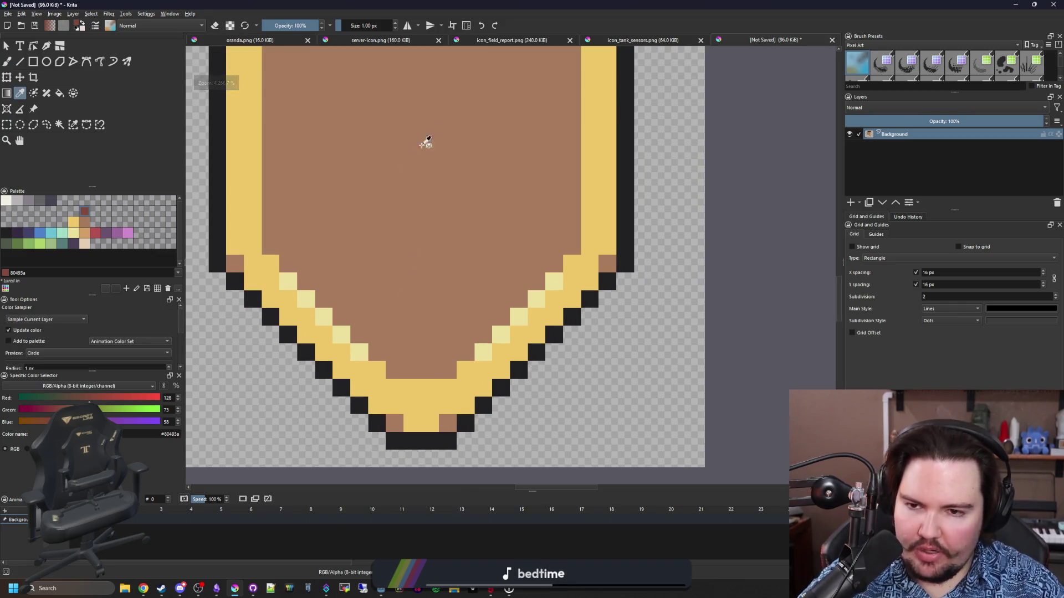
scroll(344, 373, down, 2)
scroll(344, 244, up, 2)
click(345, 343)
key(b)
Step: Repaint the light-yellow highlight pixels along both lower diagonals plain gold
click(361, 347)
drag(346, 341, 287, 277)
click(488, 346)
drag(490, 346, 556, 277)
scroll(434, 243, up, 2)
scroll(432, 261, down, 2)
click(75, 234)
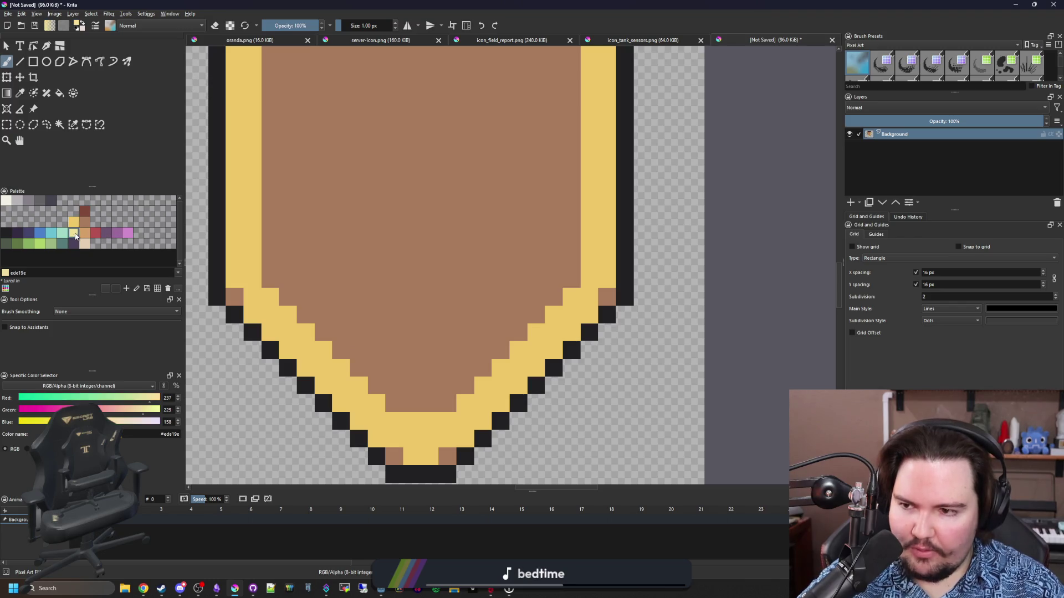
Step: Draw light-yellow #ede19e staircase lines along the bottom row and both inner lower edges
click(20, 62)
mouse_move(450, 402)
mouse_down()
mouse_move(390, 403)
mouse_move(381, 391)
mouse_up()
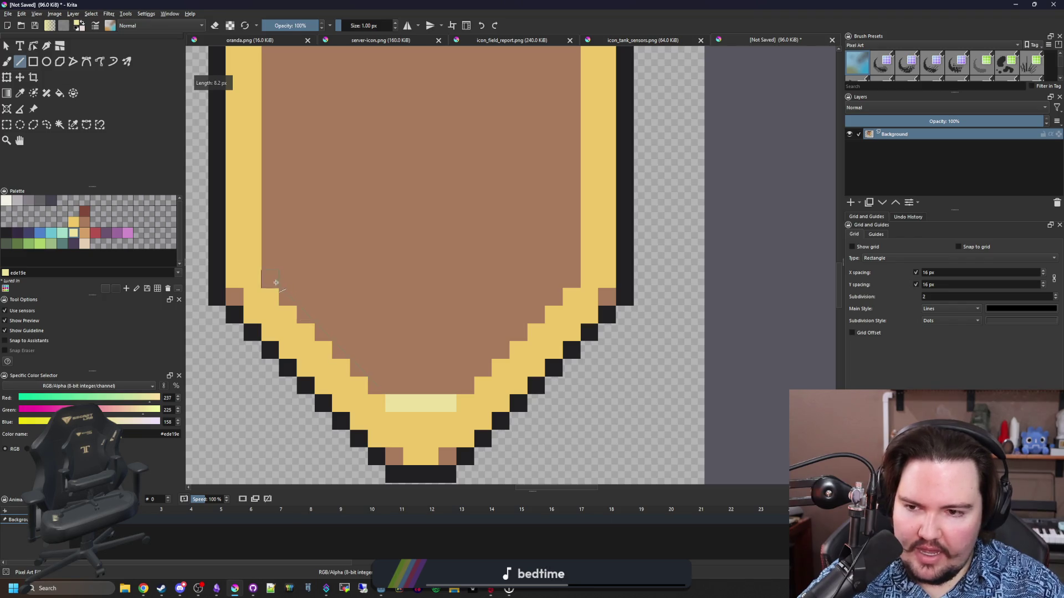
drag(276, 283, 276, 283)
drag(578, 275, 463, 390)
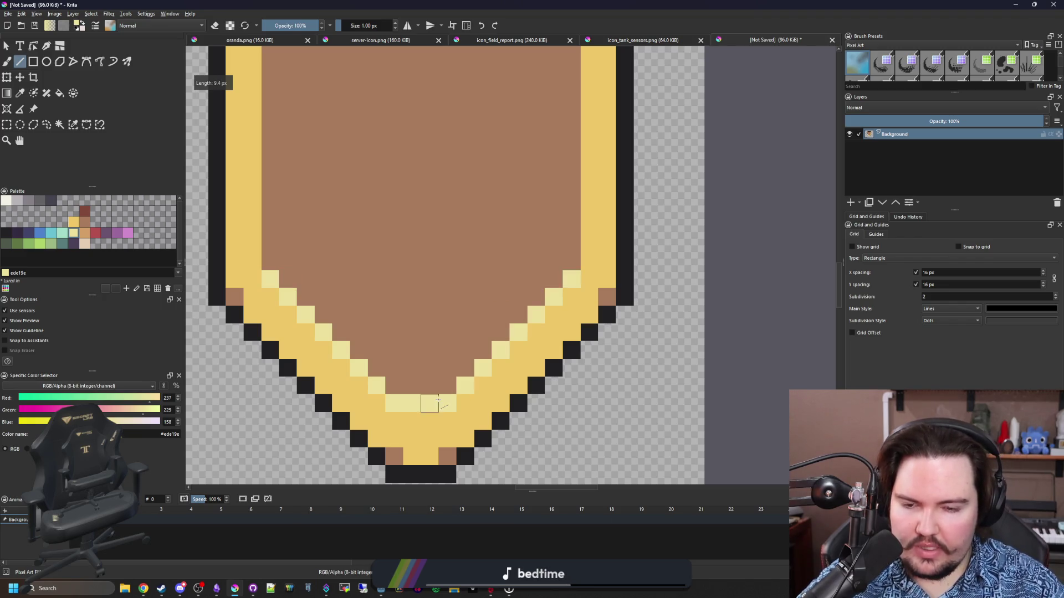
scroll(413, 414, down, 5)
scroll(410, 411, up, 4)
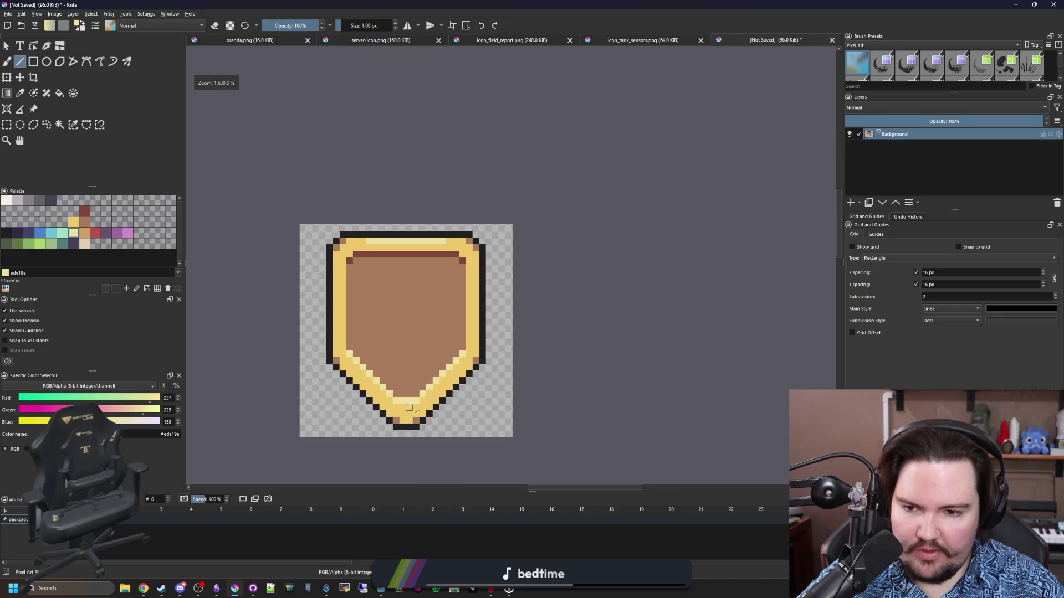
scroll(408, 408, down, 2)
scroll(409, 407, up, 6)
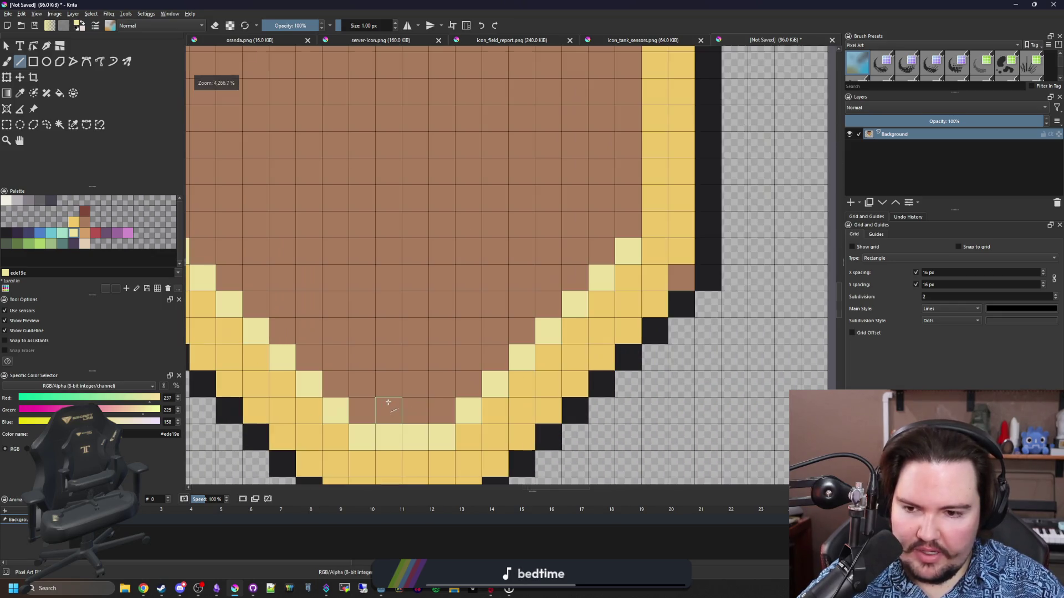
Step: Pick cream #f2f0e5 and apply it to the highlights with the Fill tool
click(7, 200)
key(f)
click(308, 383)
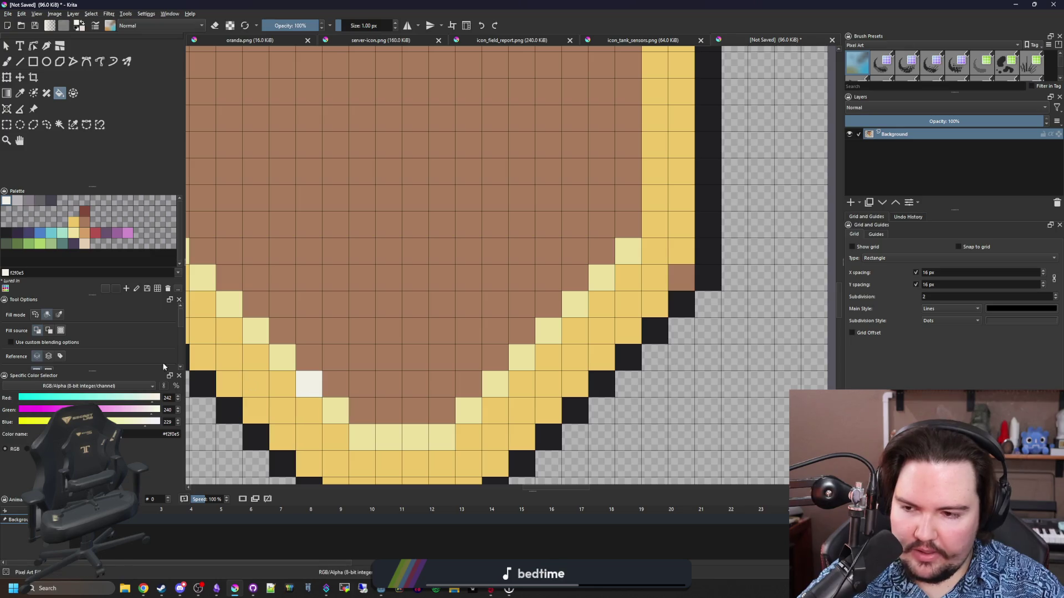
key(ctrl+z)
scroll(408, 434, down, 8)
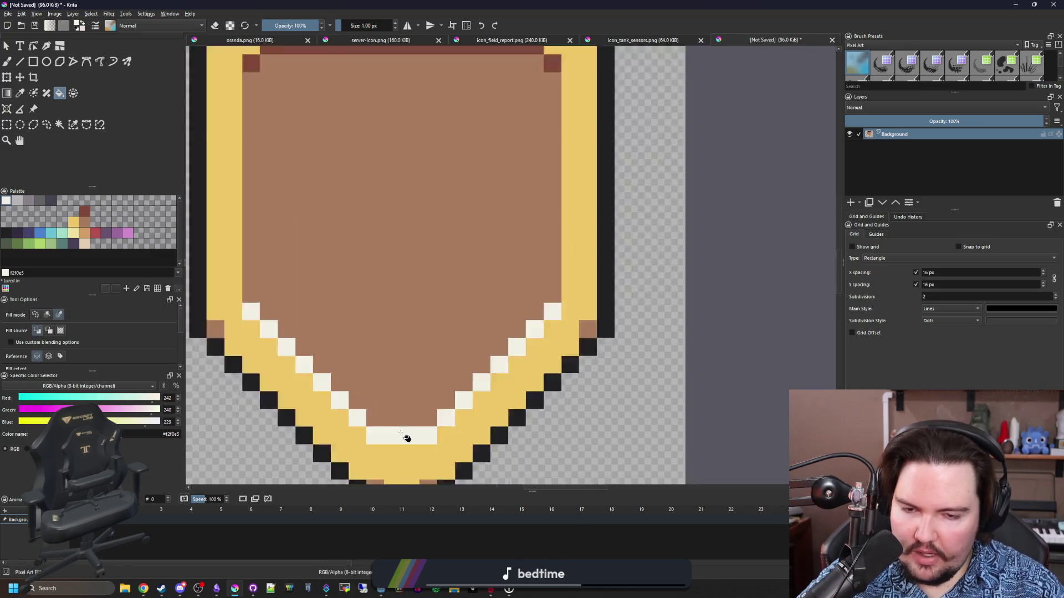
scroll(400, 306, up, 5)
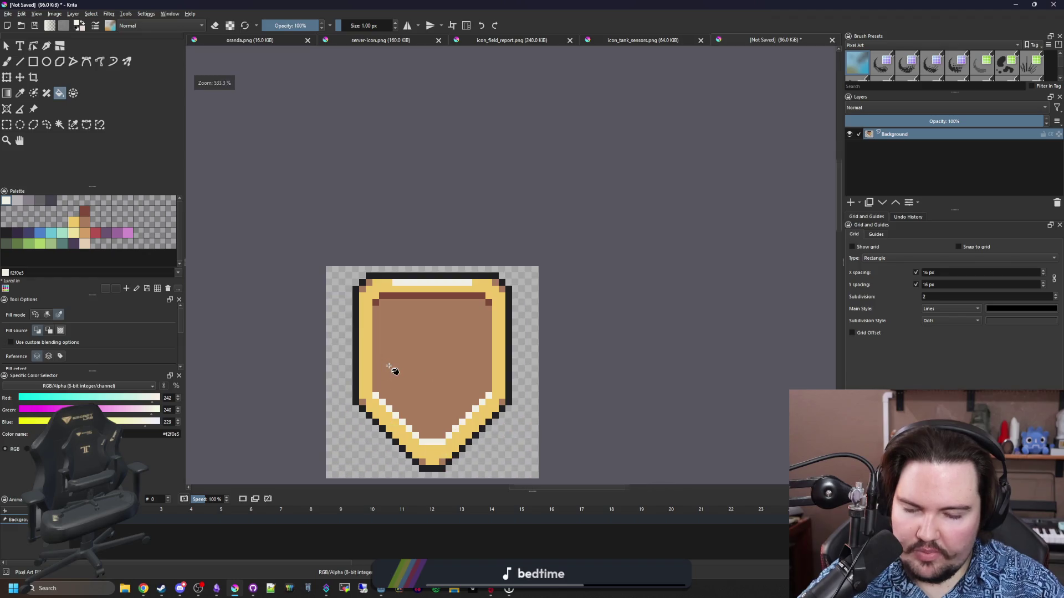
scroll(404, 351, down, 1)
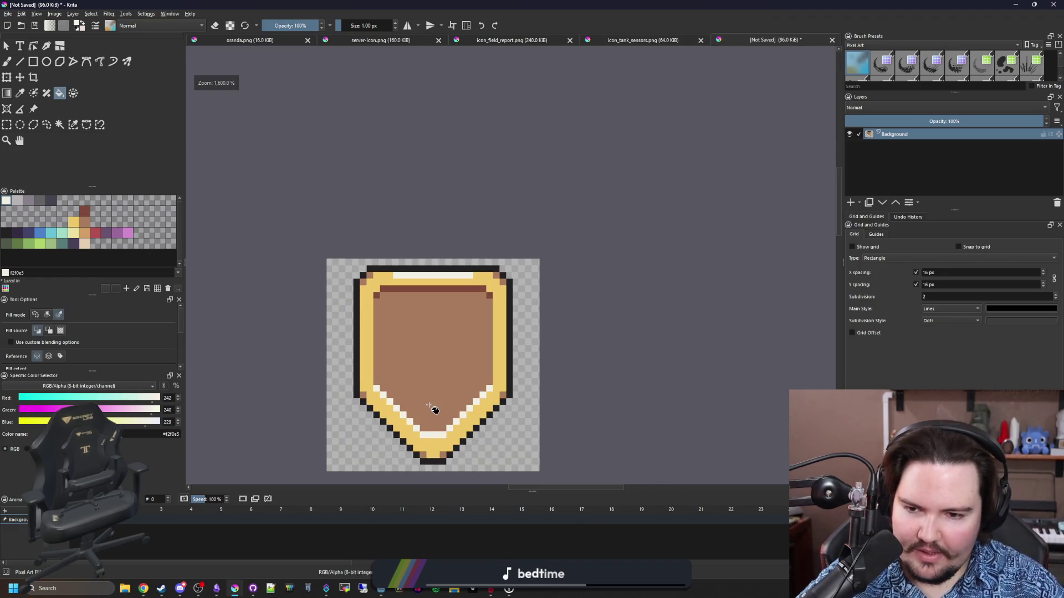
scroll(432, 409, up, 1)
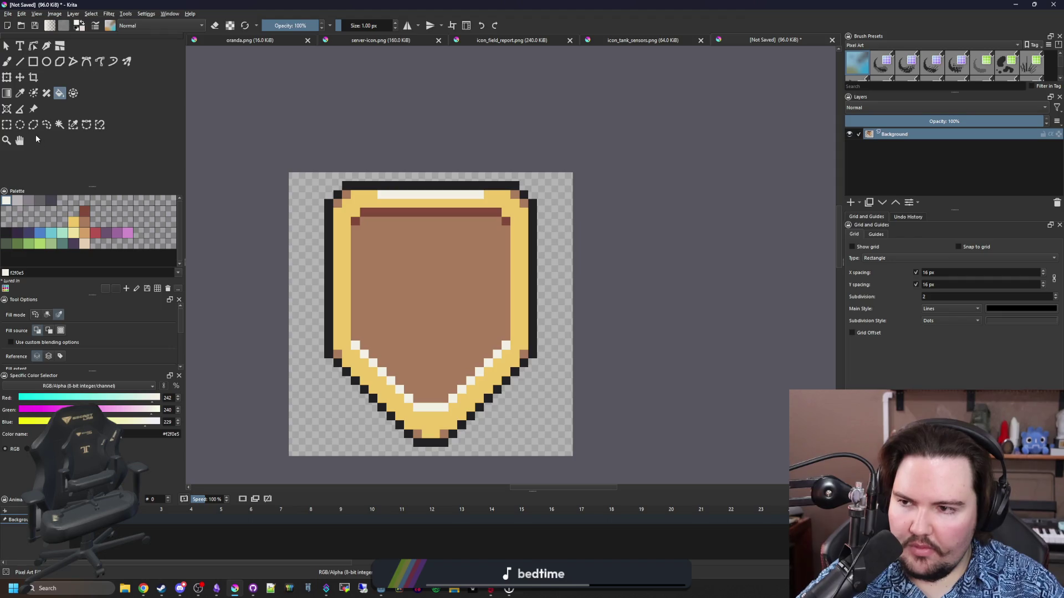
key(ctrl+r)
scroll(250, 202, up, 1)
Step: Within a selection of the top rows, paint the top row cream and the row beneath gold
drag(233, 110, 646, 257)
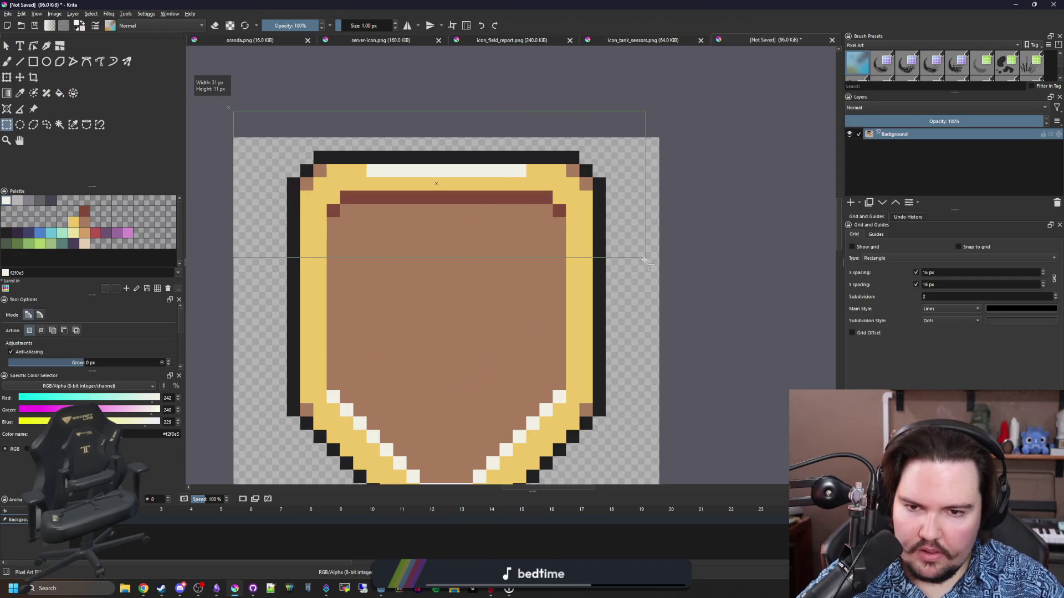
click(21, 81)
scroll(443, 174, up, 2)
key(b)
mouse_move(291, 179)
mouse_down()
mouse_move(603, 177)
mouse_move(562, 170)
mouse_move(634, 205)
mouse_up()
drag(279, 179, 261, 202)
ctrl+click(334, 207)
drag(349, 188, 577, 186)
click(651, 187)
key(ctrl+z)
Step: Redraw the near-black #212123 outline across the shield's top edge and both corners
ctrl+click(652, 221)
mouse_move(651, 188)
mouse_down()
mouse_move(615, 152)
mouse_move(487, 151)
mouse_move(291, 152)
mouse_move(256, 169)
mouse_move(248, 187)
mouse_up()
click(248, 188)
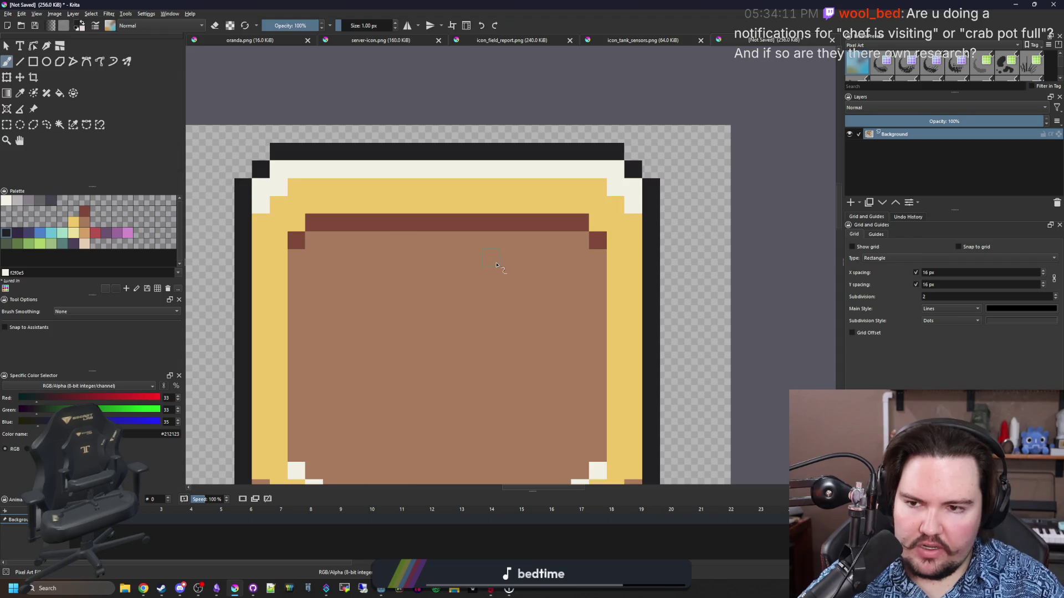
scroll(491, 266, down, 2)
scroll(479, 265, up, 5)
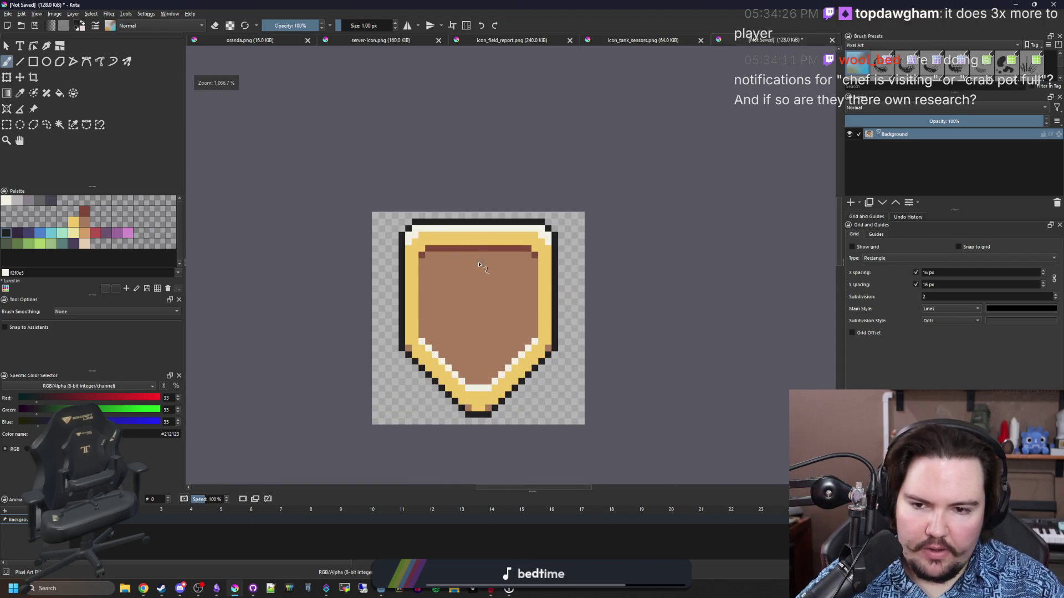
scroll(474, 300, down, 2)
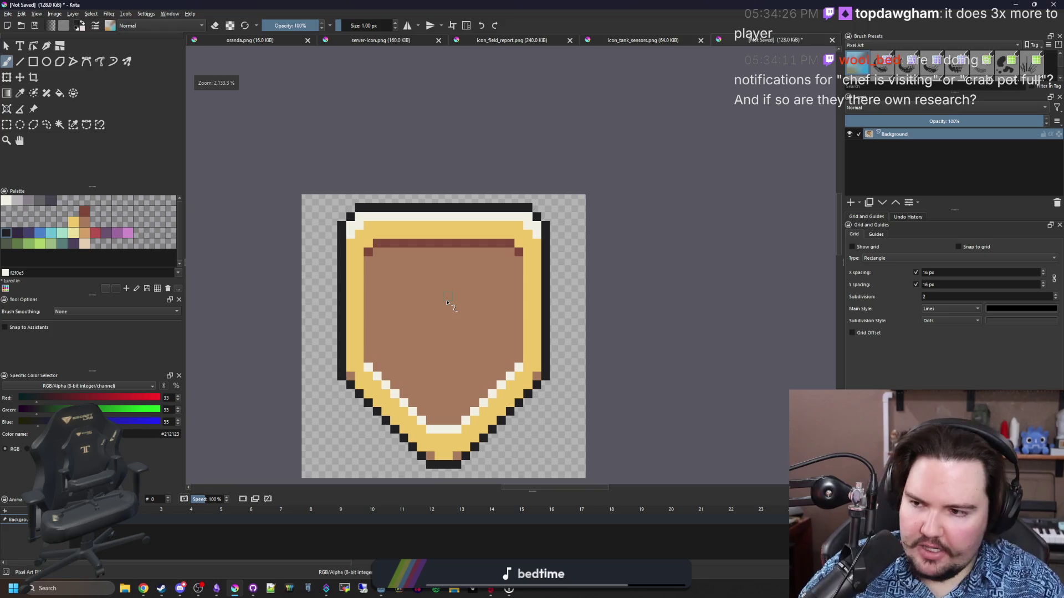
scroll(452, 433, up, 1)
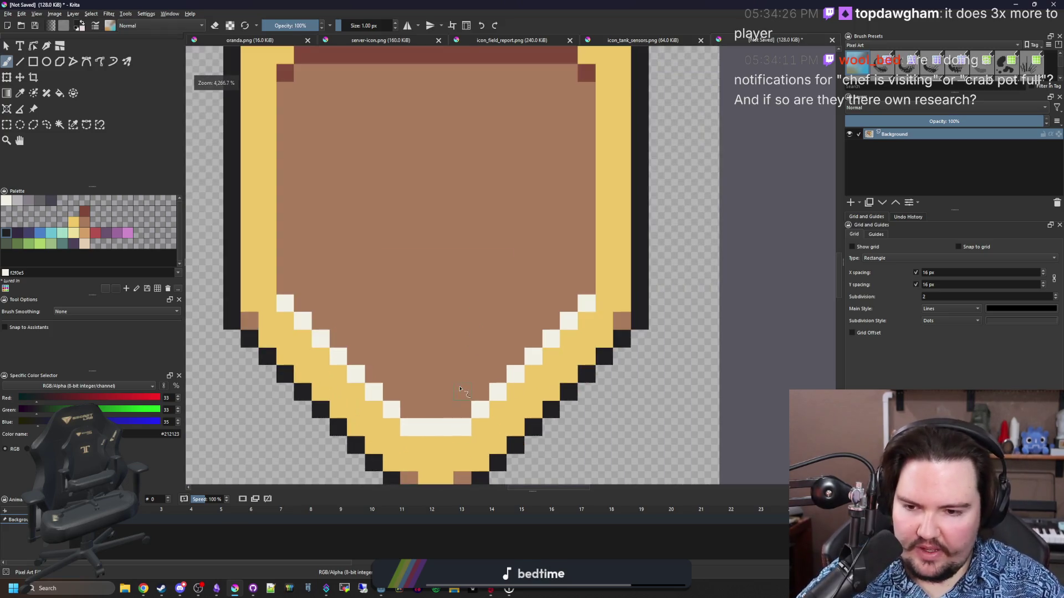
scroll(404, 345, down, 2)
scroll(404, 344, up, 2)
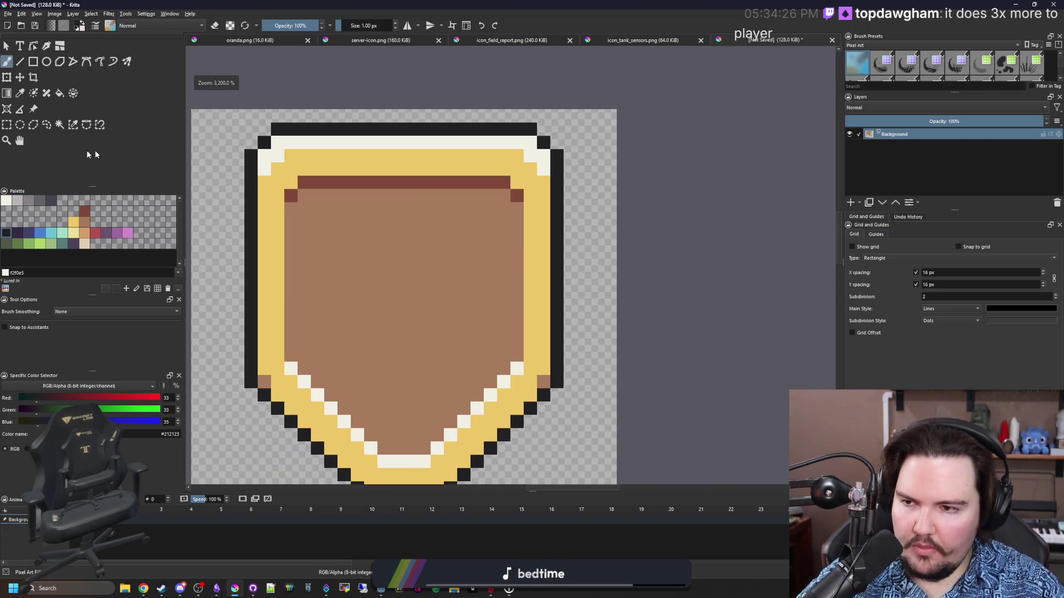
Step: Fill the shield's black outline with dark red-brown #80493a
click(84, 211)
key(f)
click(250, 371)
scroll(318, 335, down, 2)
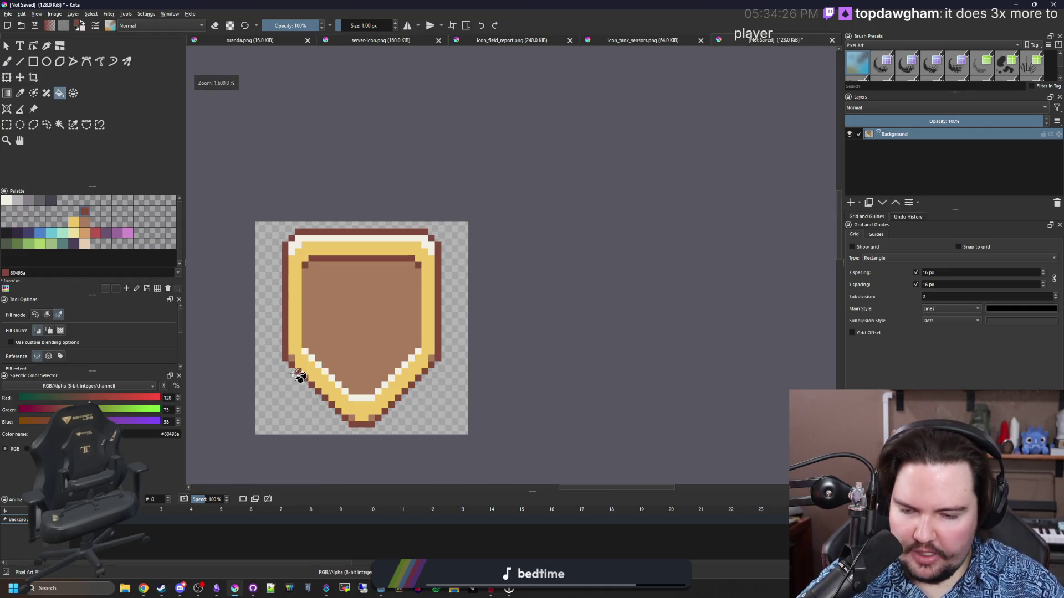
scroll(403, 339, down, 1)
scroll(403, 339, up, 3)
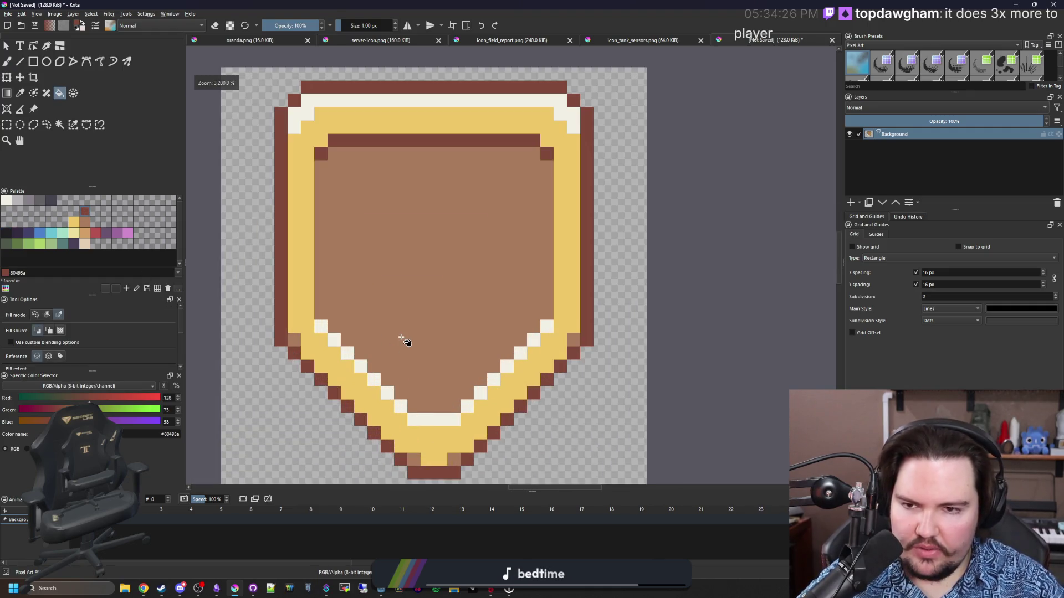
scroll(402, 339, down, 5)
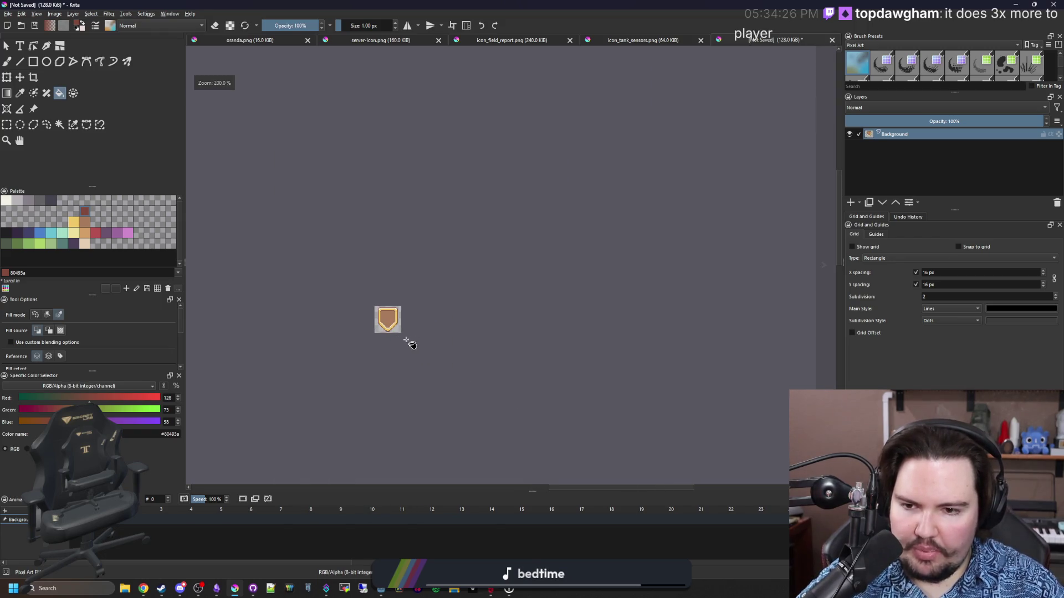
scroll(394, 318, up, 5)
Step: Bring up the Open Images dialog from the File menu, browsing the Sprites folder
key(b)
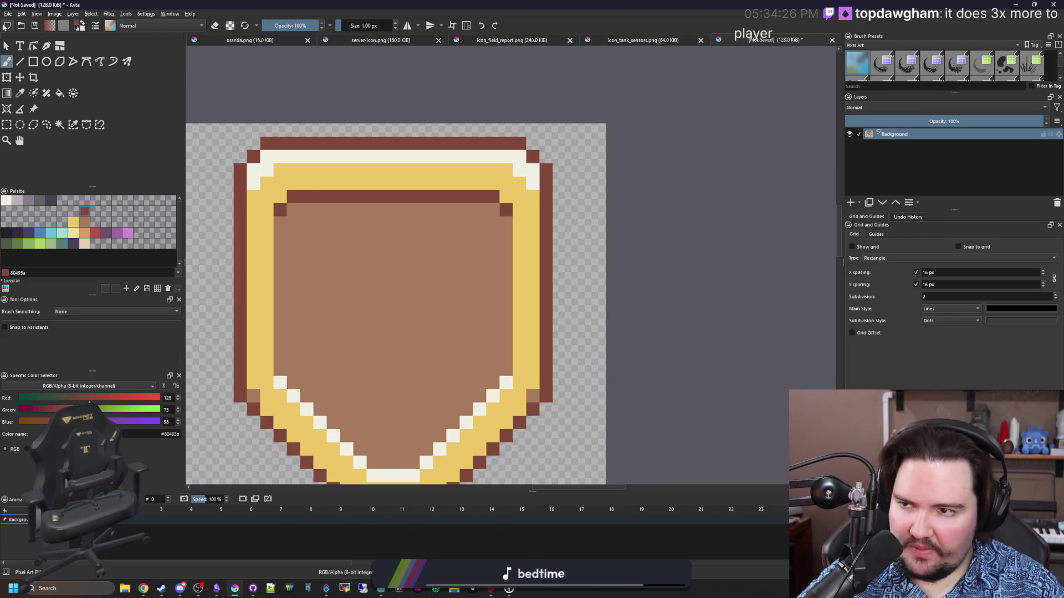
click(8, 13)
click(16, 32)
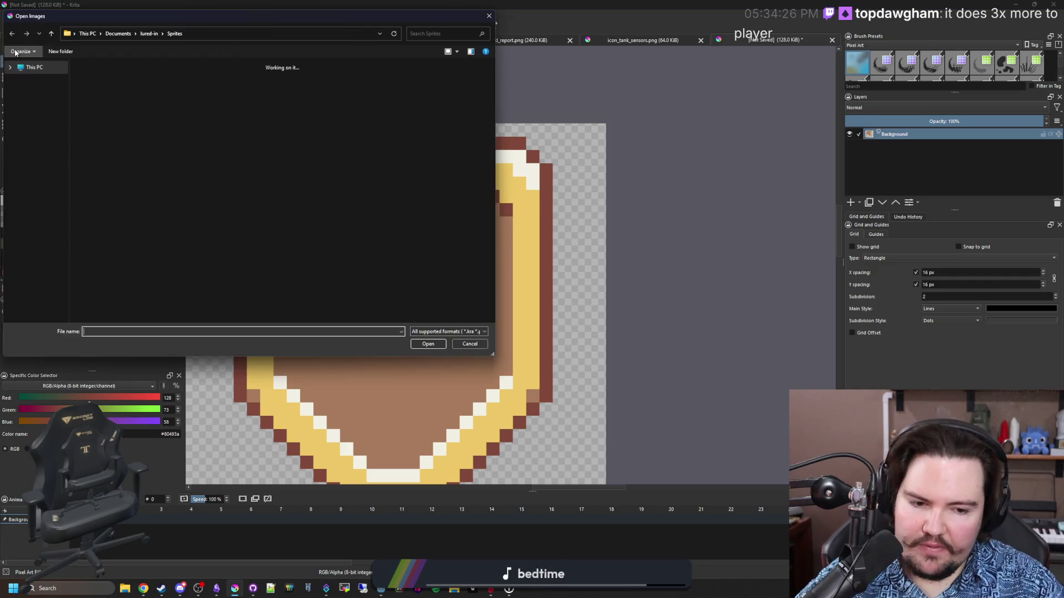
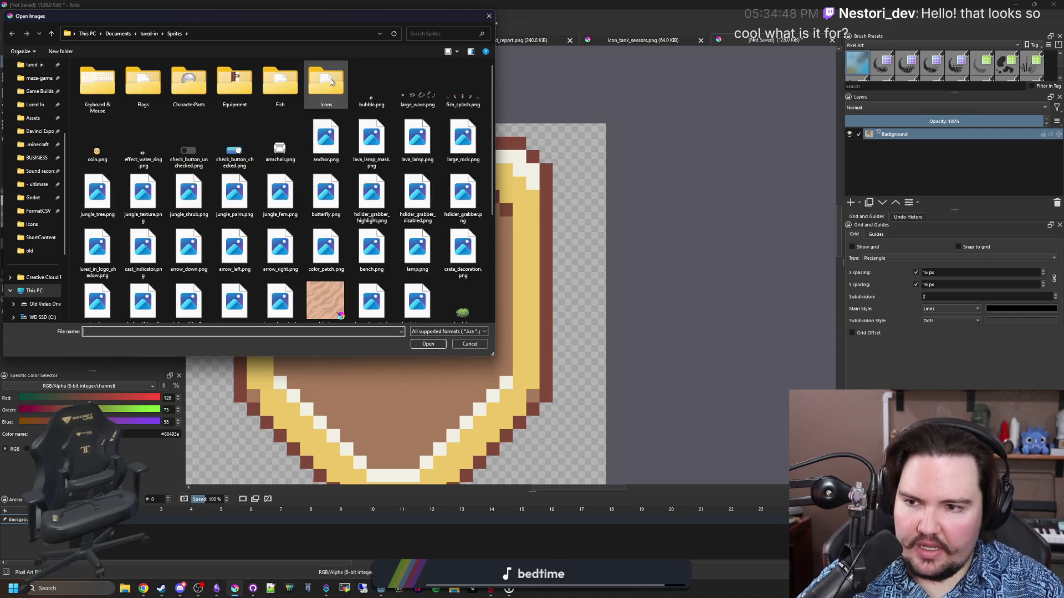
Step: Scroll the Sprites folder to icon_sponge.png and open it
scroll(366, 174, down, 2)
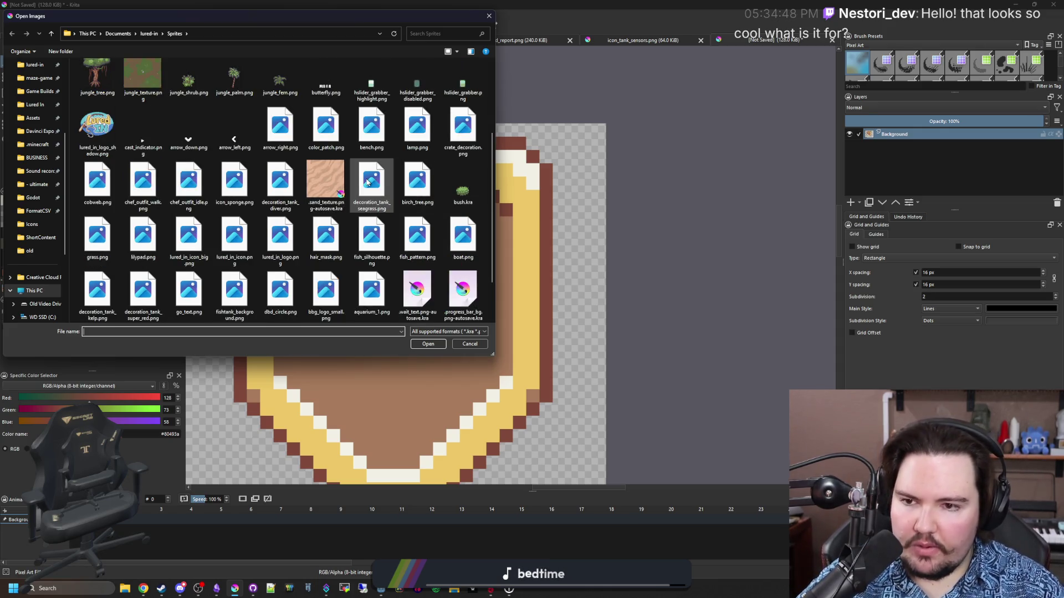
scroll(366, 182, down, 1)
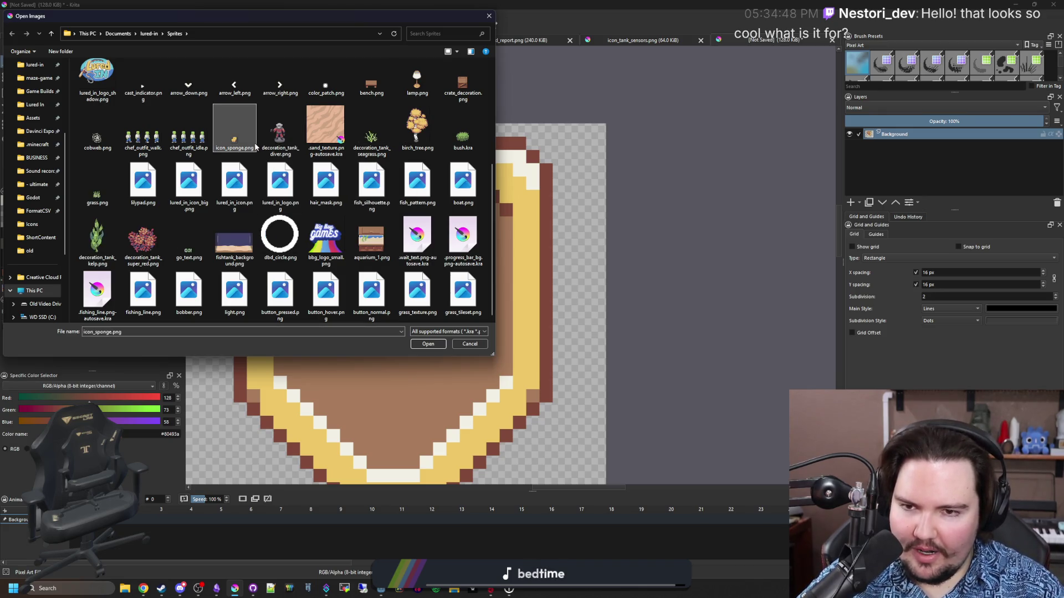
key(Escape)
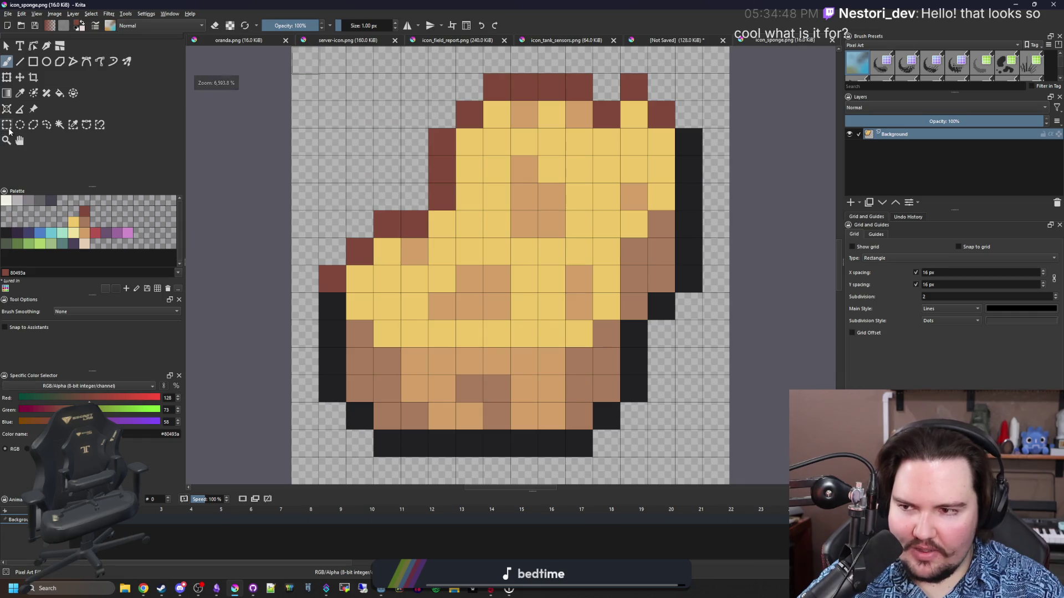
Step: Copy the whole sponge drawing and paste it, centred, into the unsaved shield badge on a new layer
click(6, 124)
mouse_move(654, 426)
mouse_down()
mouse_move(512, 266)
mouse_move(380, 149)
mouse_up()
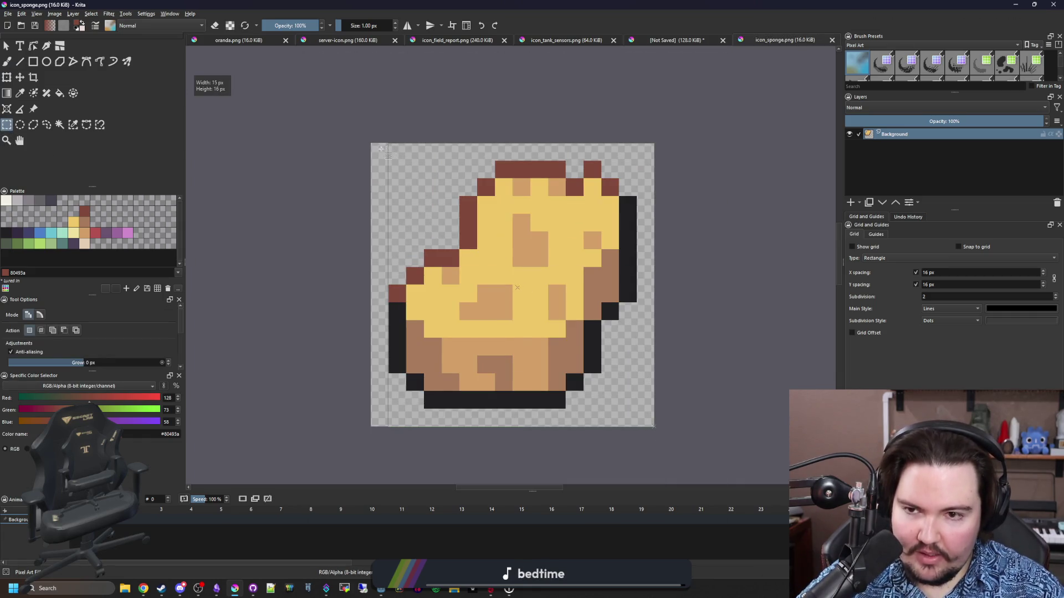
click(681, 44)
key(ctrl+v)
key(ctrl+t)
drag(334, 214, 428, 295)
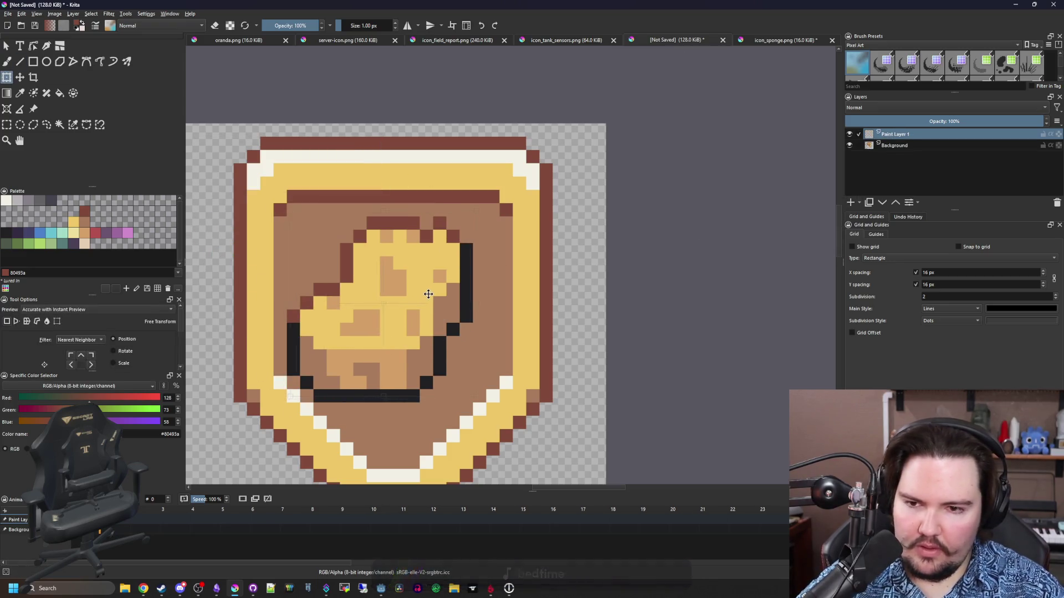
scroll(432, 291, down, 5)
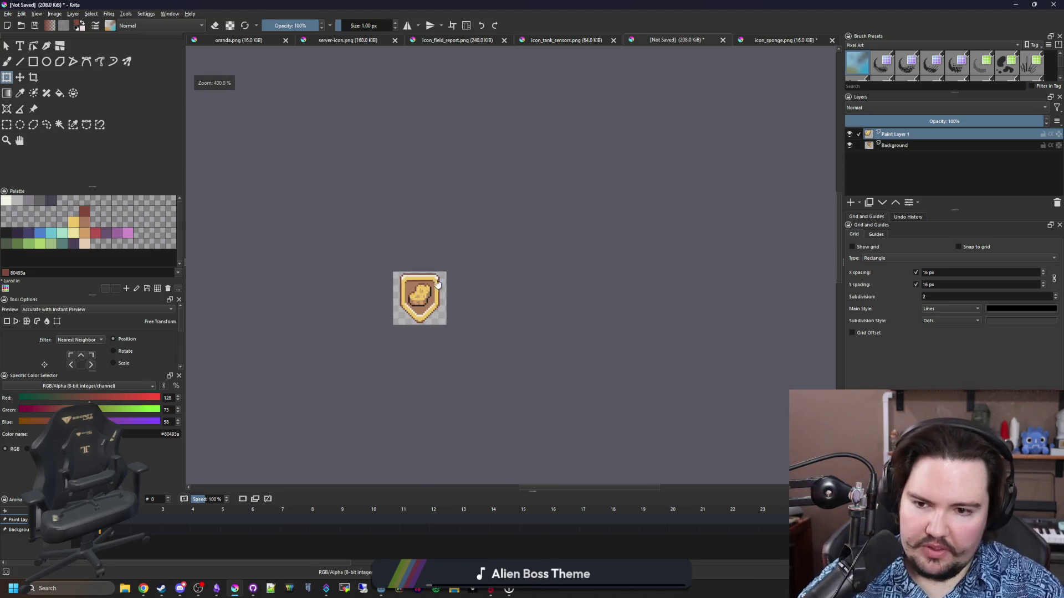
scroll(418, 293, up, 5)
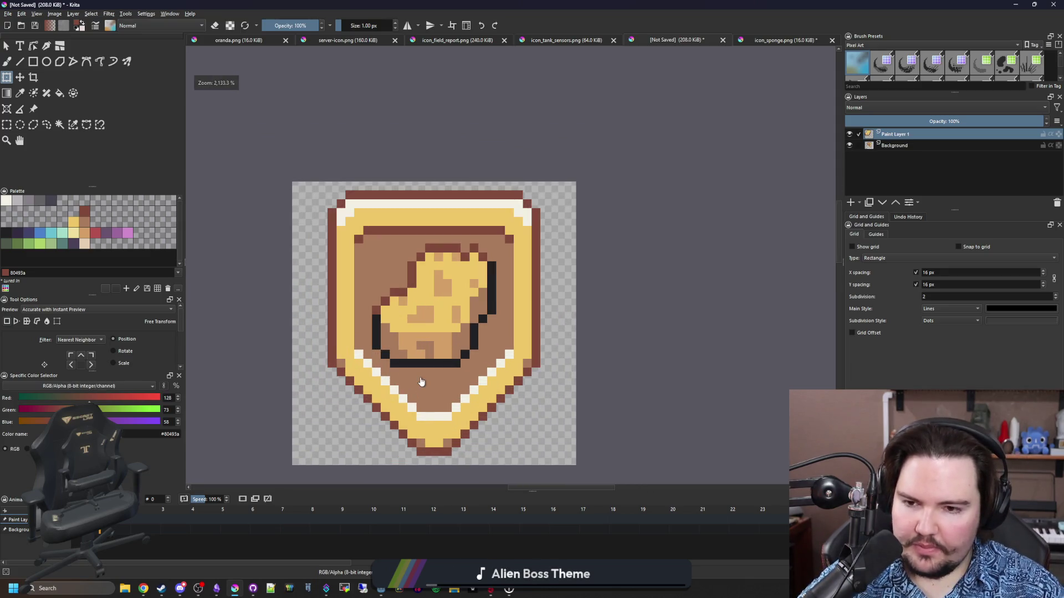
drag(417, 395, 401, 349)
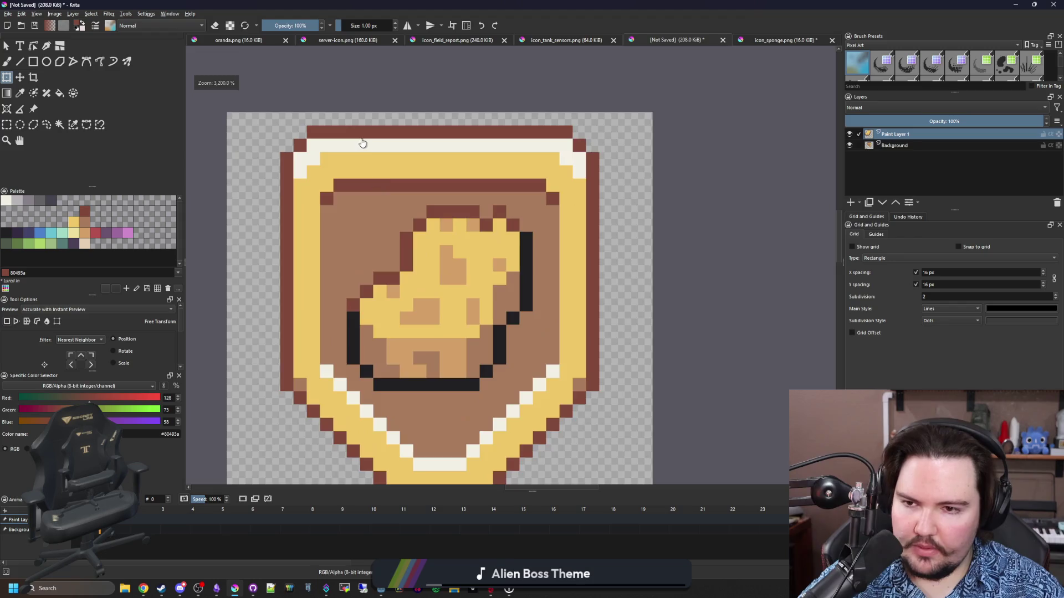
scroll(361, 143, up, 3)
Step: On the Background layer, paint the shield's dark top row with the shield's yellow
key(b)
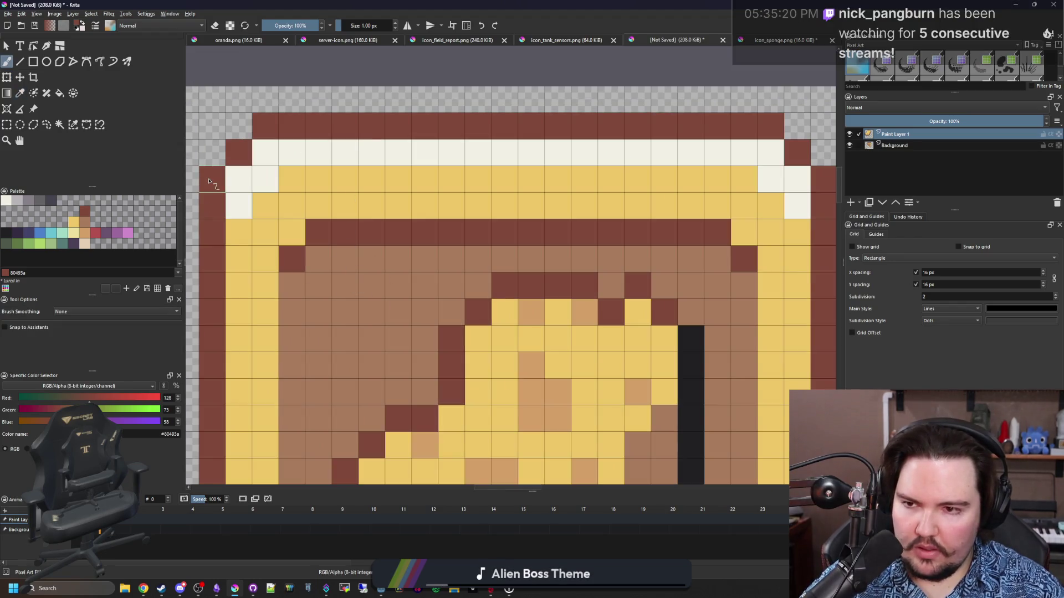
scroll(285, 255, down, 1)
key(Page_Down)
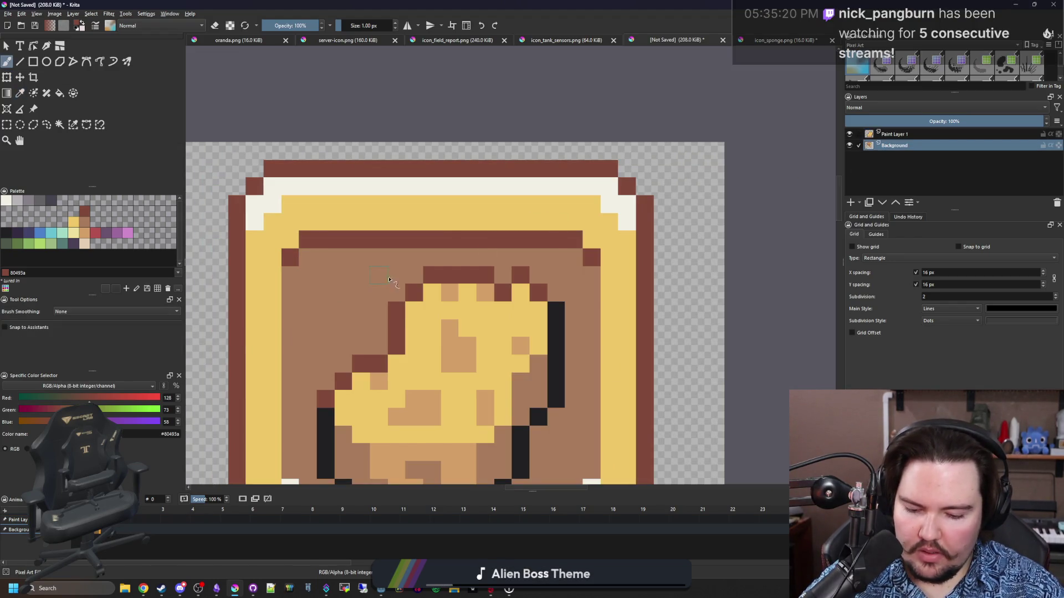
ctrl+click(330, 219)
drag(287, 175, 605, 172)
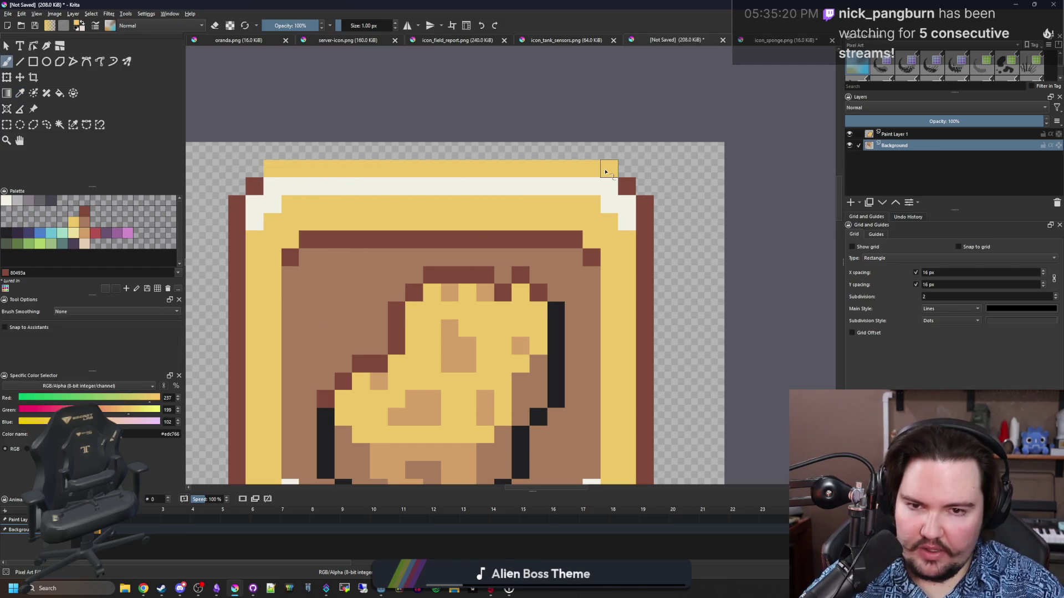
Step: With the sponge layer hidden, repaint the dark-red corner and right-edge pixels tan brown
click(87, 223)
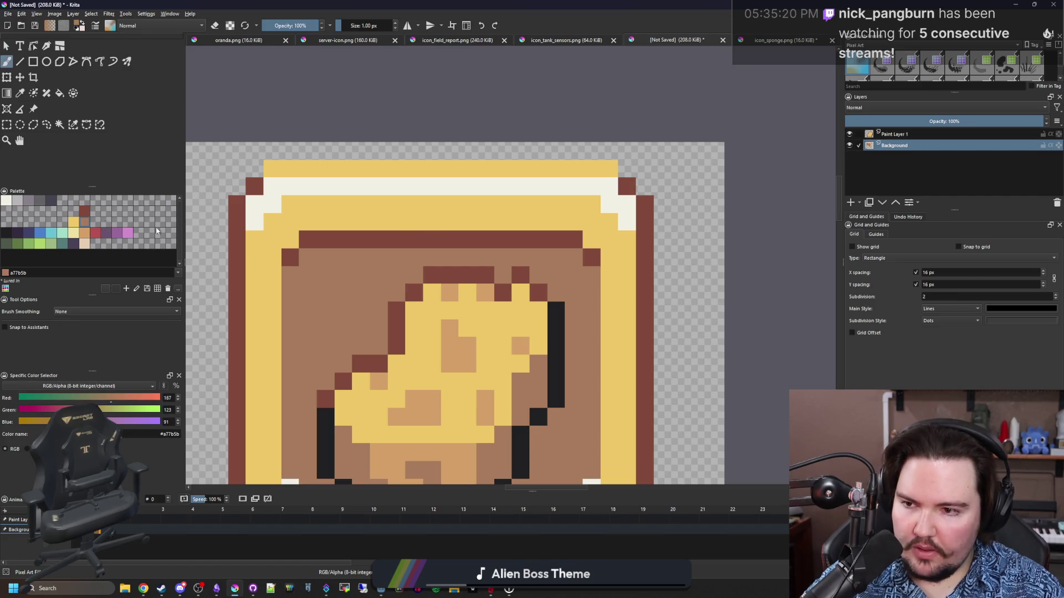
click(848, 135)
click(254, 186)
click(627, 186)
click(644, 204)
drag(642, 202, 644, 257)
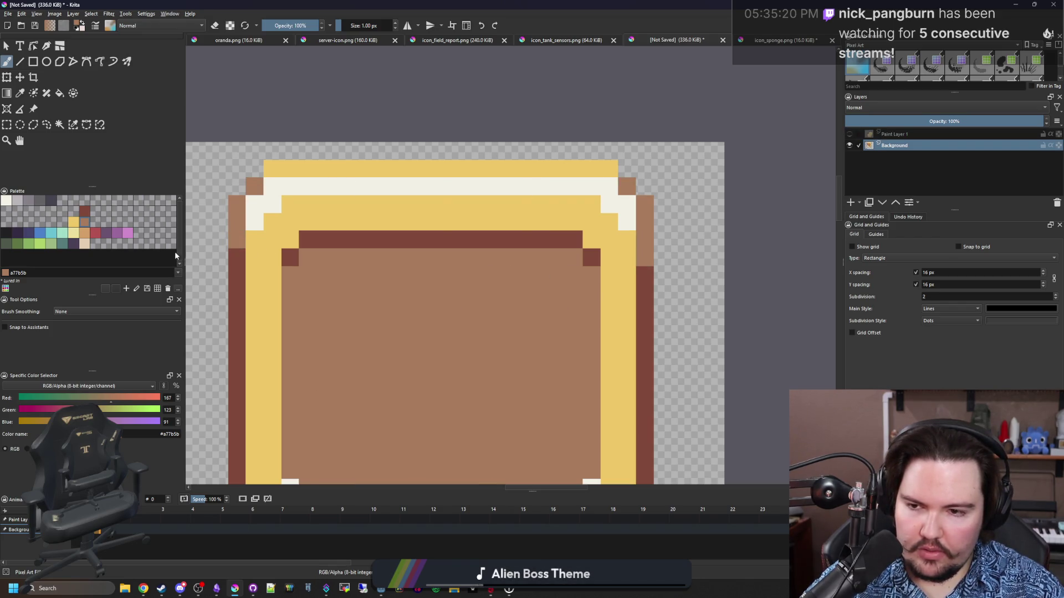
scroll(375, 206, down, 3)
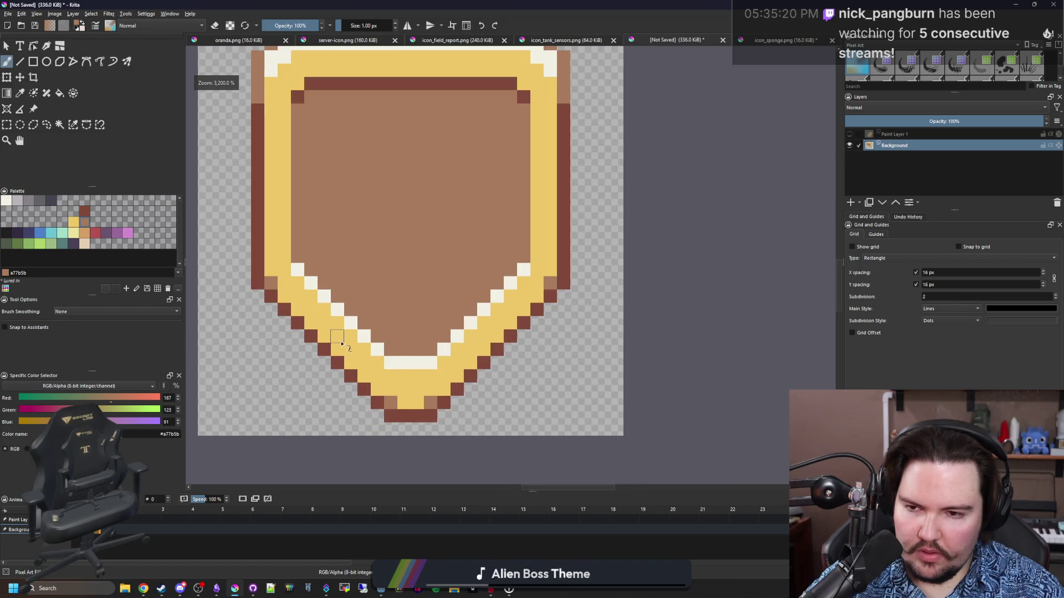
scroll(342, 344, up, 1)
scroll(355, 352, down, 5)
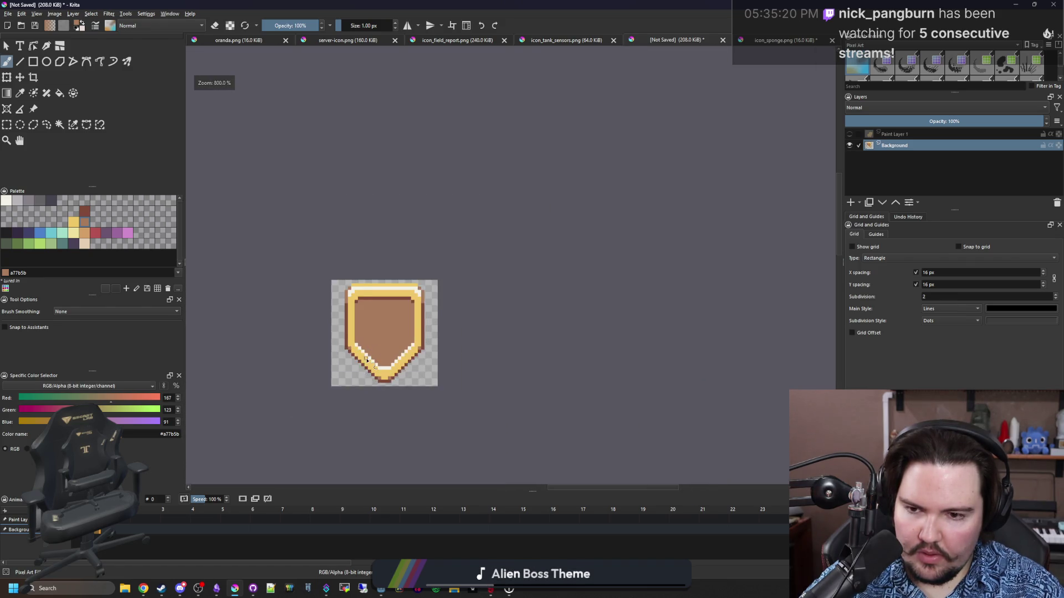
click(849, 134)
scroll(297, 247, up, 5)
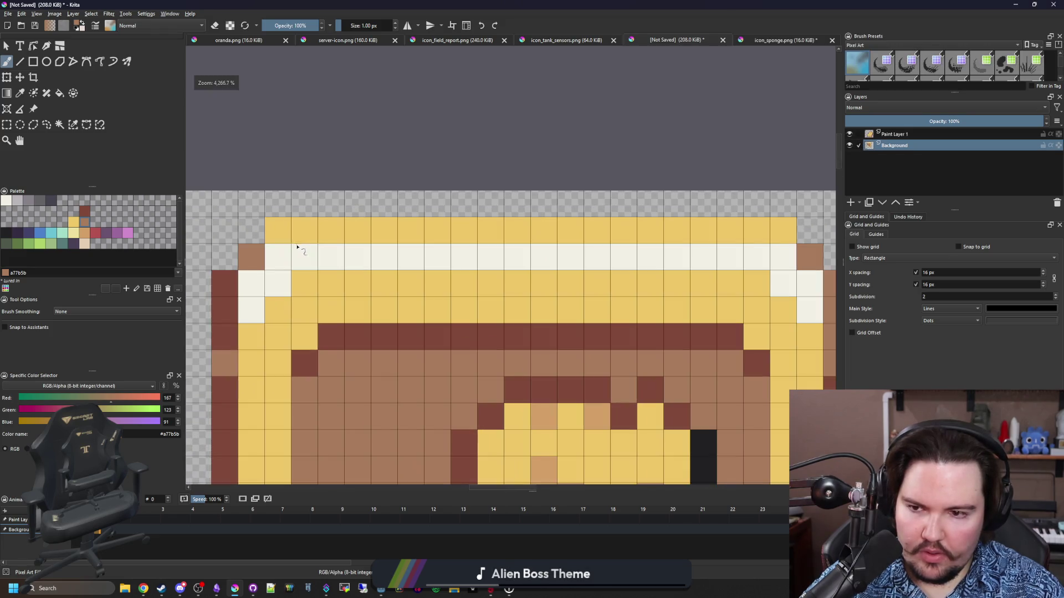
scroll(401, 233, down, 1)
Step: Erase two yellow pixels at the top row's end and fill the top corner pixels tan brown
key(Page_Up)
key(e)
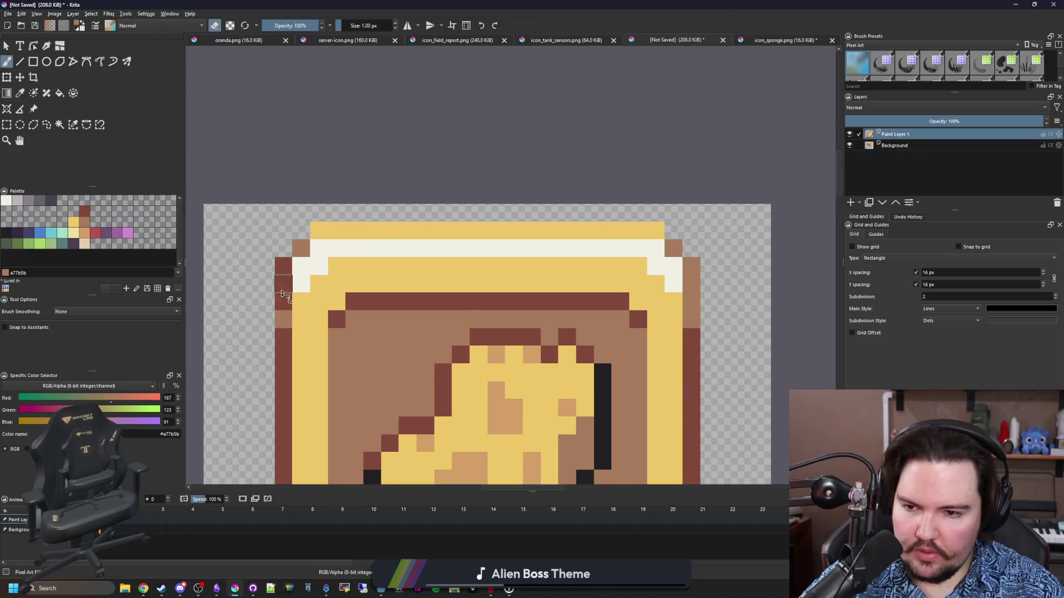
key(Page_Down)
drag(319, 230, 336, 233)
key(e)
drag(655, 231, 642, 234)
scroll(470, 277, down, 6)
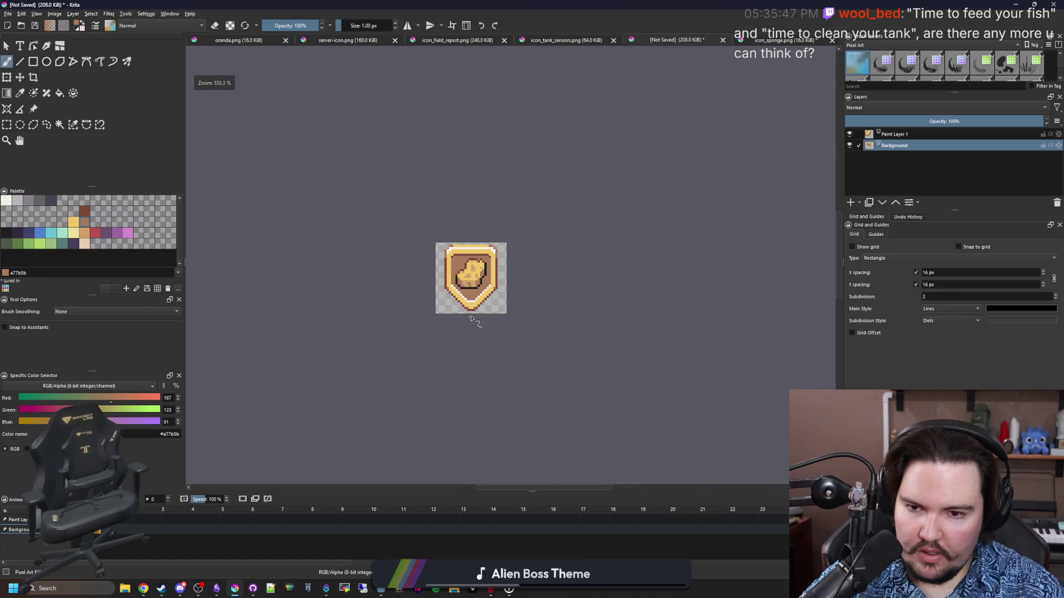
scroll(471, 283, up, 4)
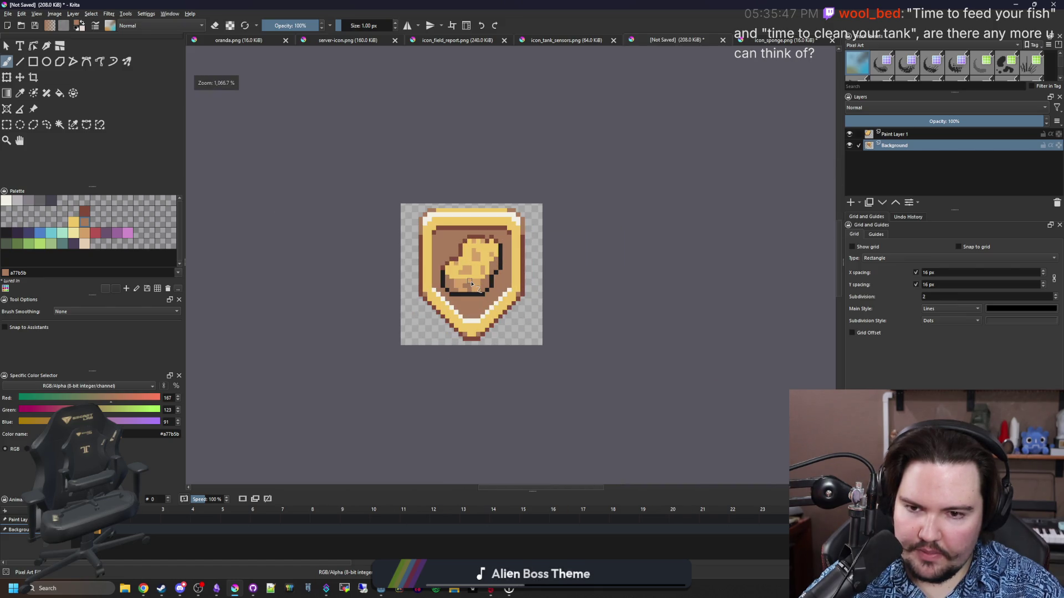
scroll(482, 204, up, 1)
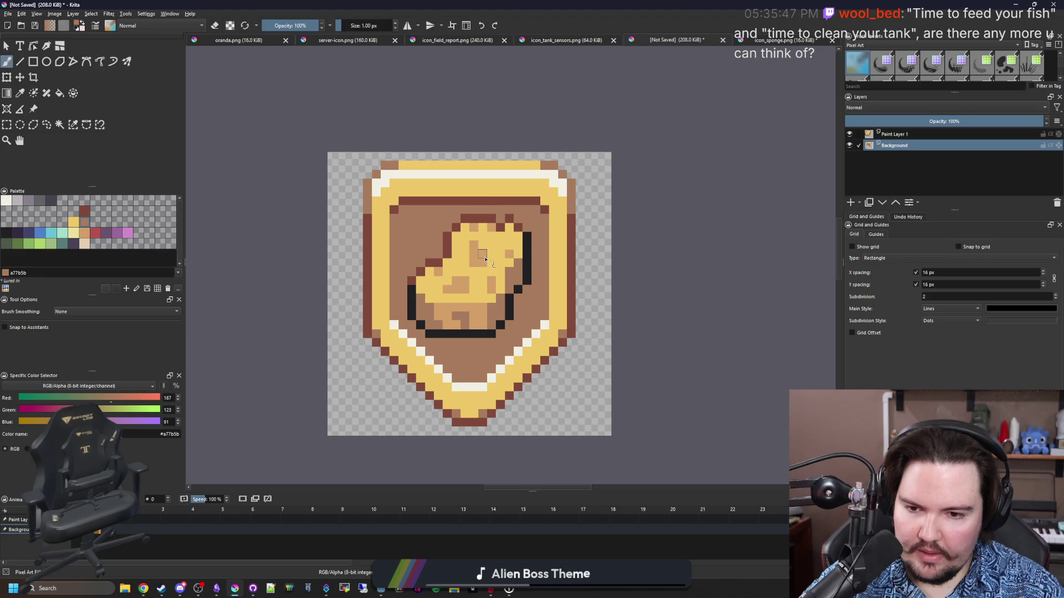
click(9, 14)
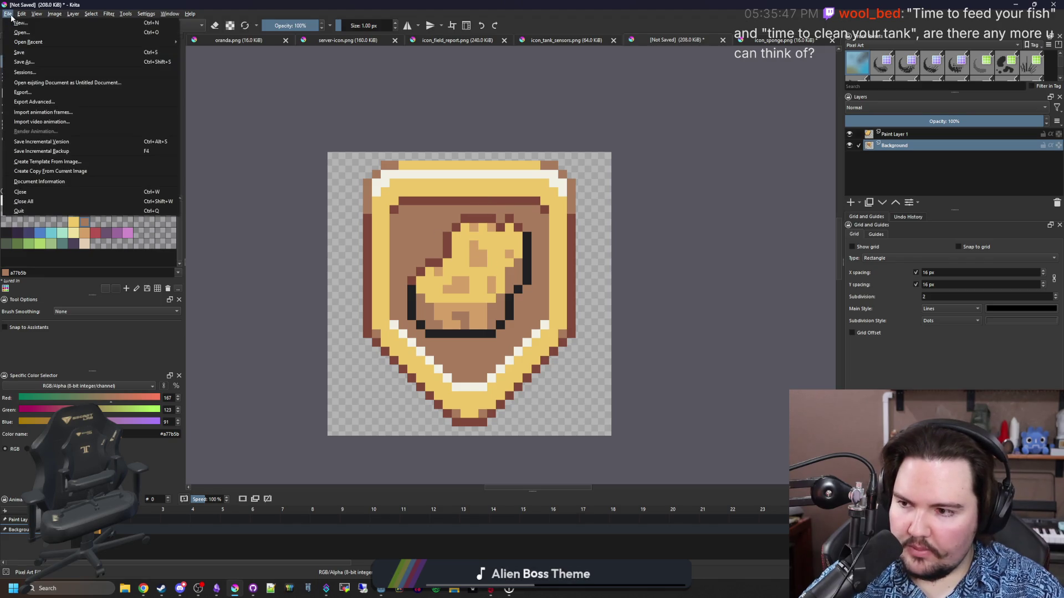
Step: Save the badge as a PNG named icon_warning_sponge, accepting the default PNG options
click(24, 62)
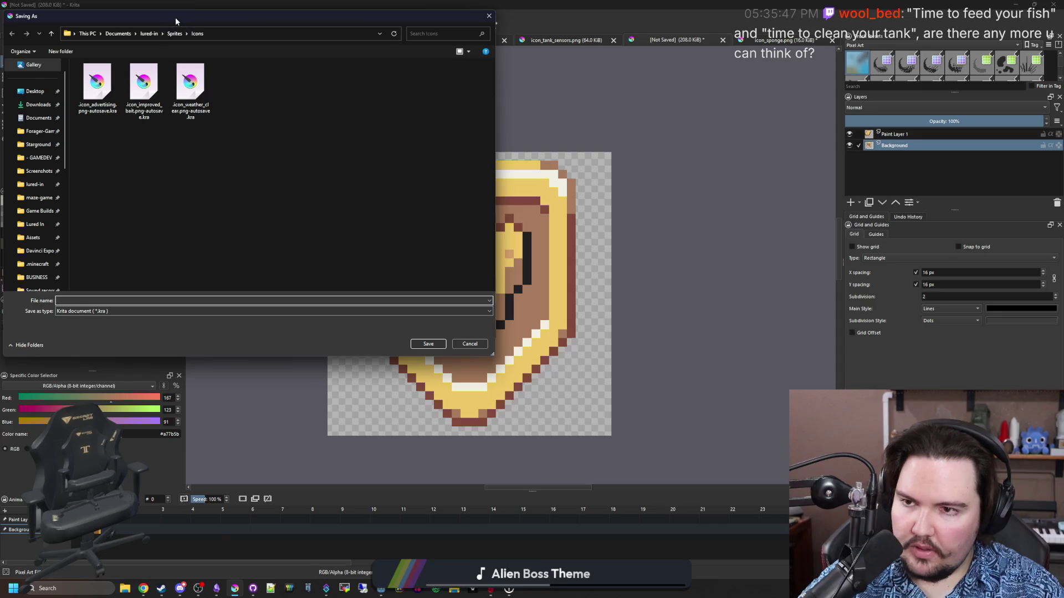
drag(177, 21, 411, 95)
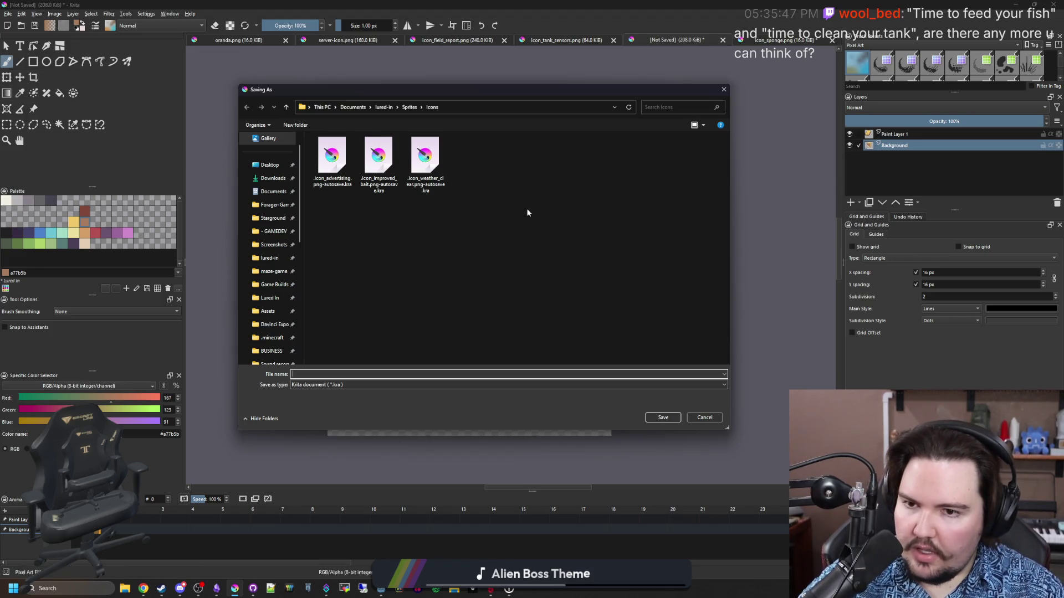
click(330, 385)
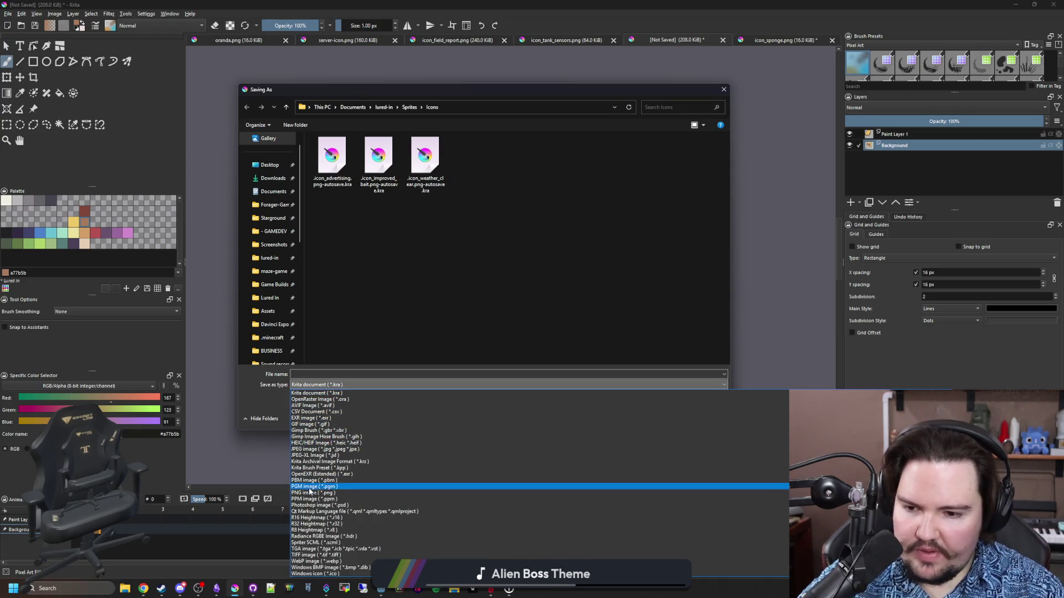
click(314, 493)
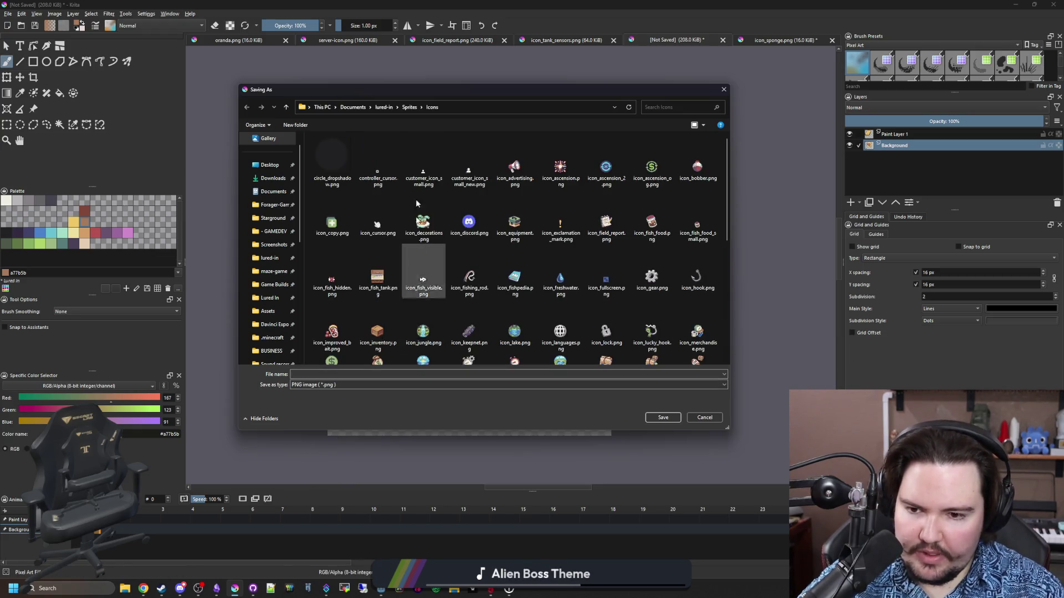
mouse_move(485, 90)
mouse_down()
mouse_move(616, 445)
mouse_move(800, 182)
mouse_move(594, 162)
mouse_move(836, 107)
mouse_move(800, 110)
mouse_up()
click(620, 398)
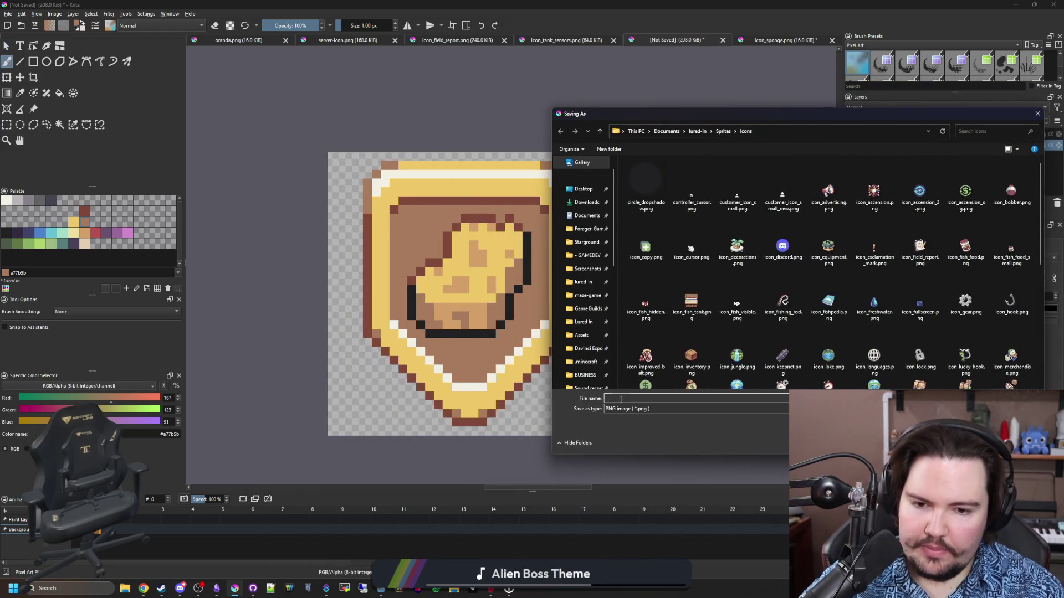
text(ICON_WA)
key(BackSpace)
key(BackSpace)
key(BackSpace)
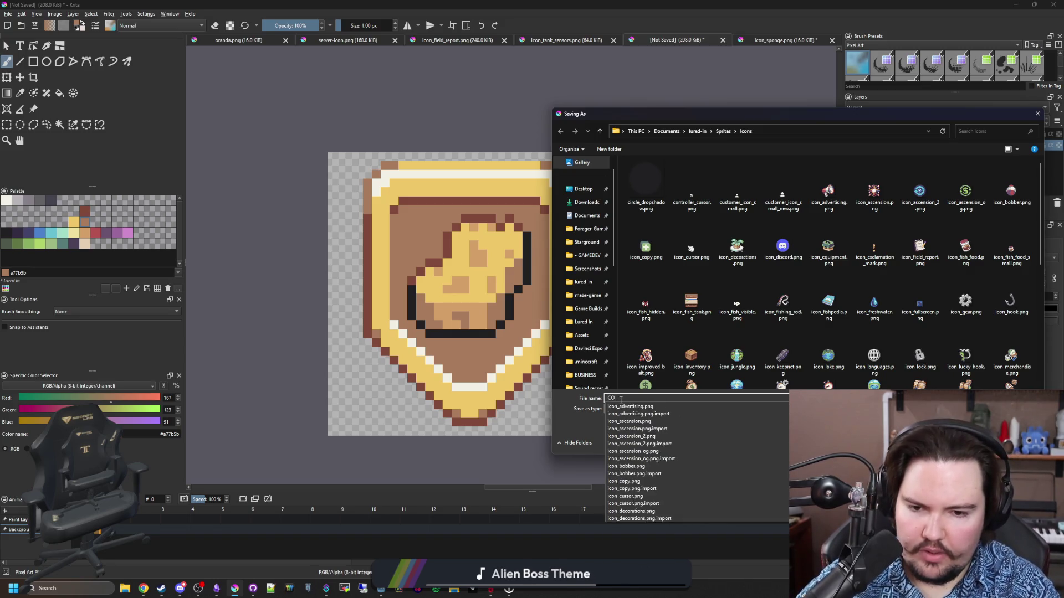
text(icon_warning_sponge)
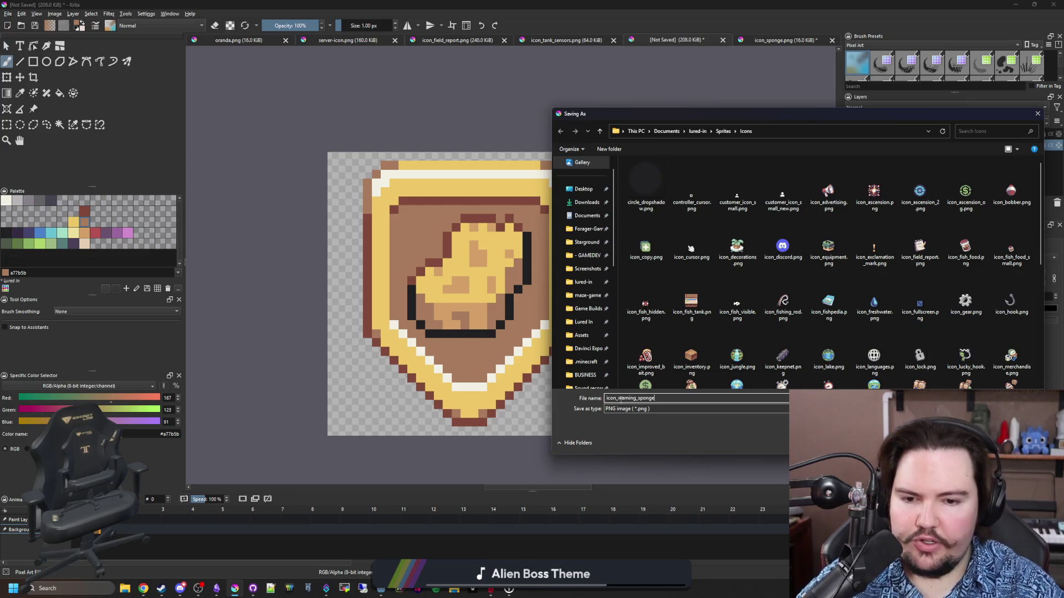
key(Return)
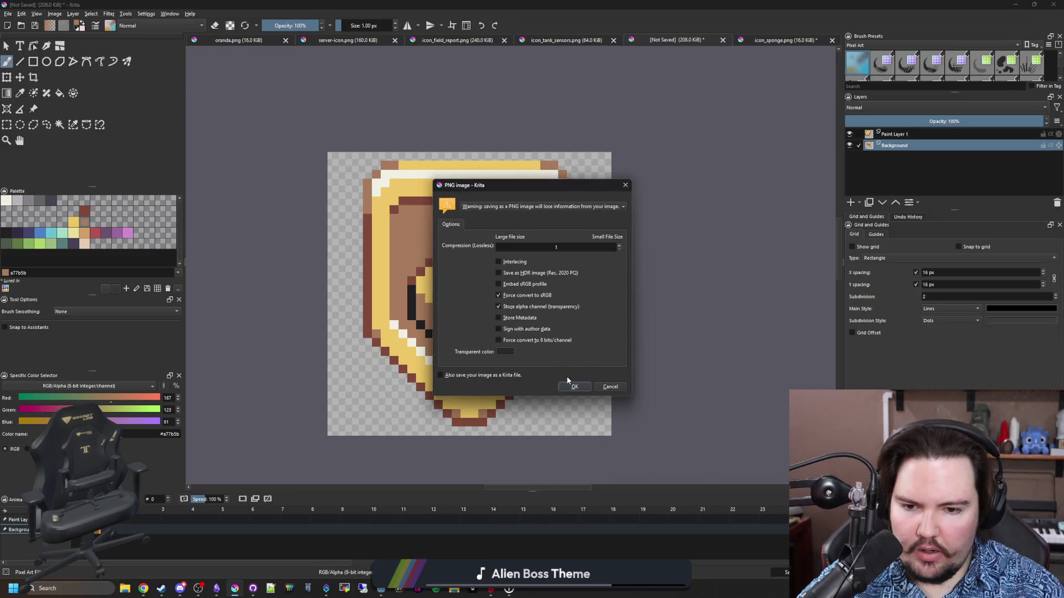
click(571, 386)
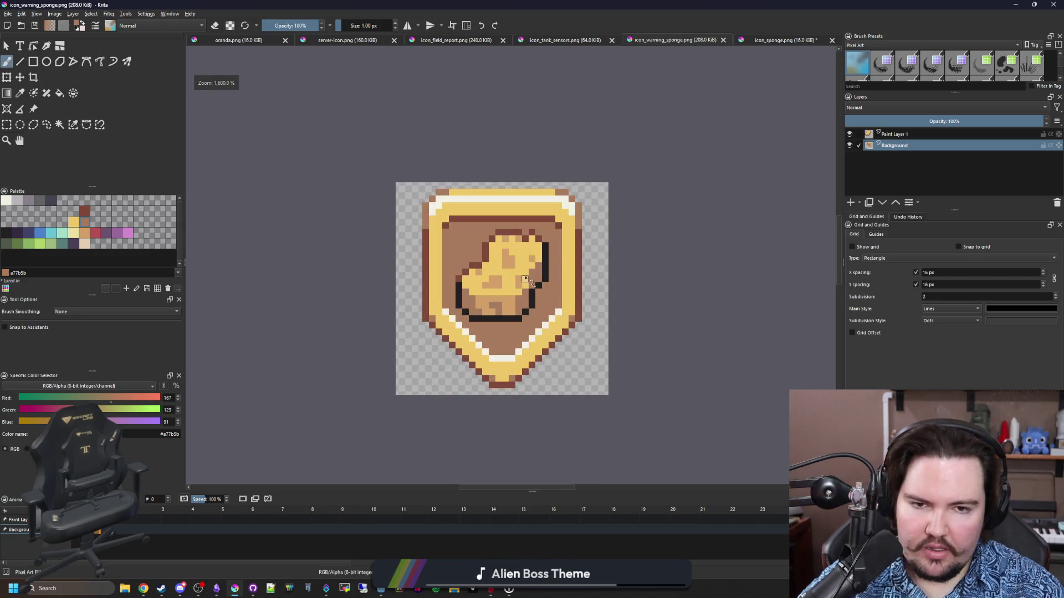
key(super+Down)
key(super+Down)
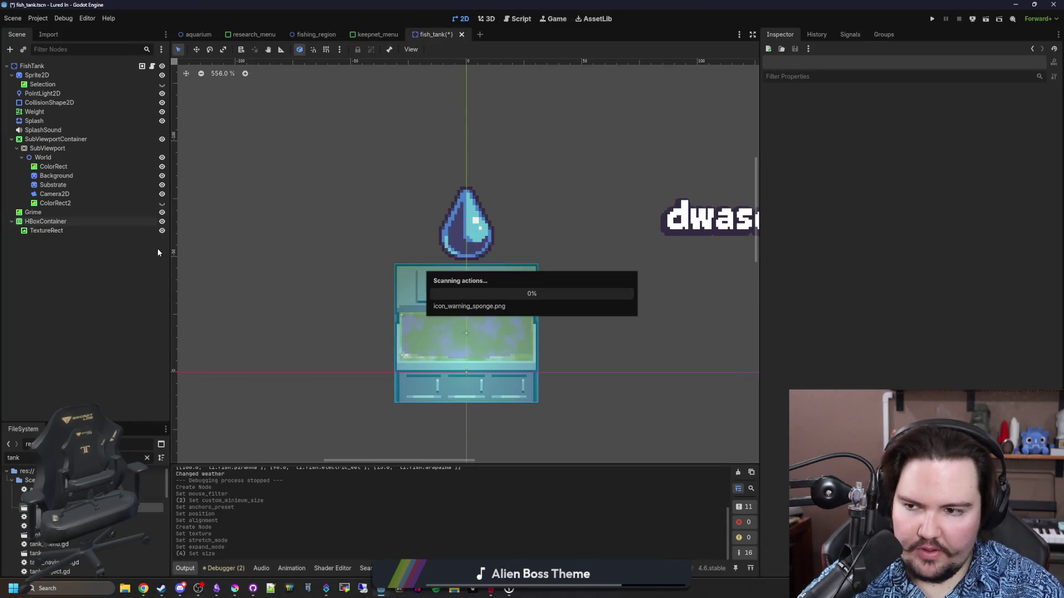
Step: Quick Load the sponge warning shield icon, found by searching 'spong', as TextureRect's texture
click(51, 229)
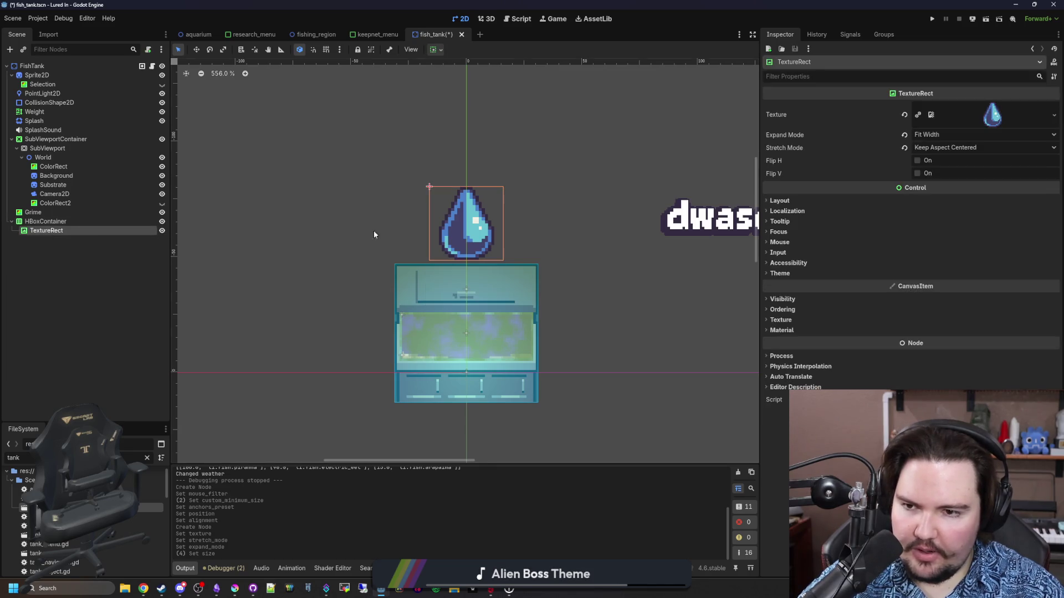
right_click(1003, 115)
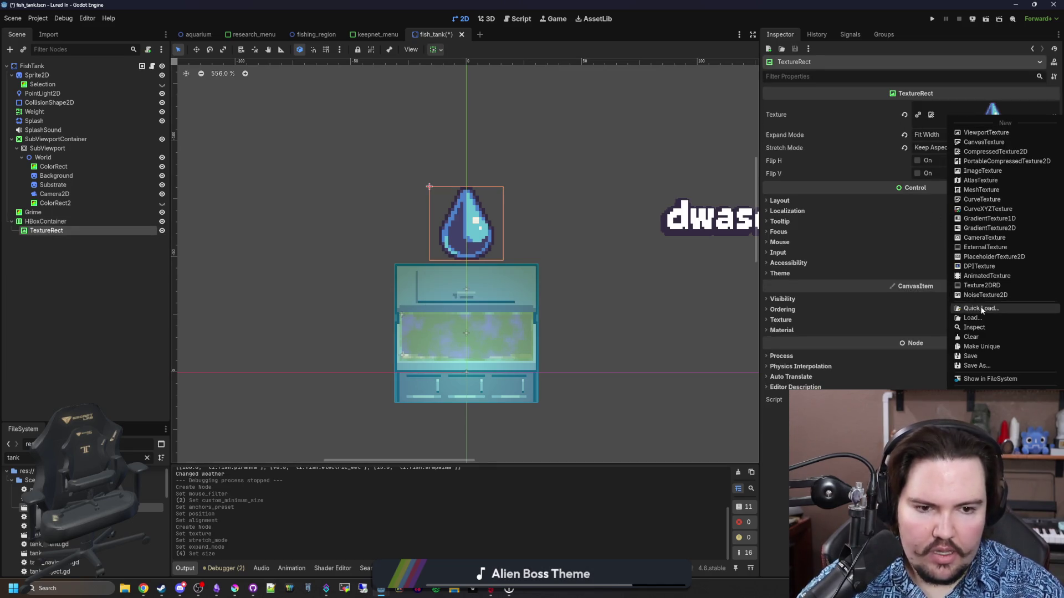
click(980, 308)
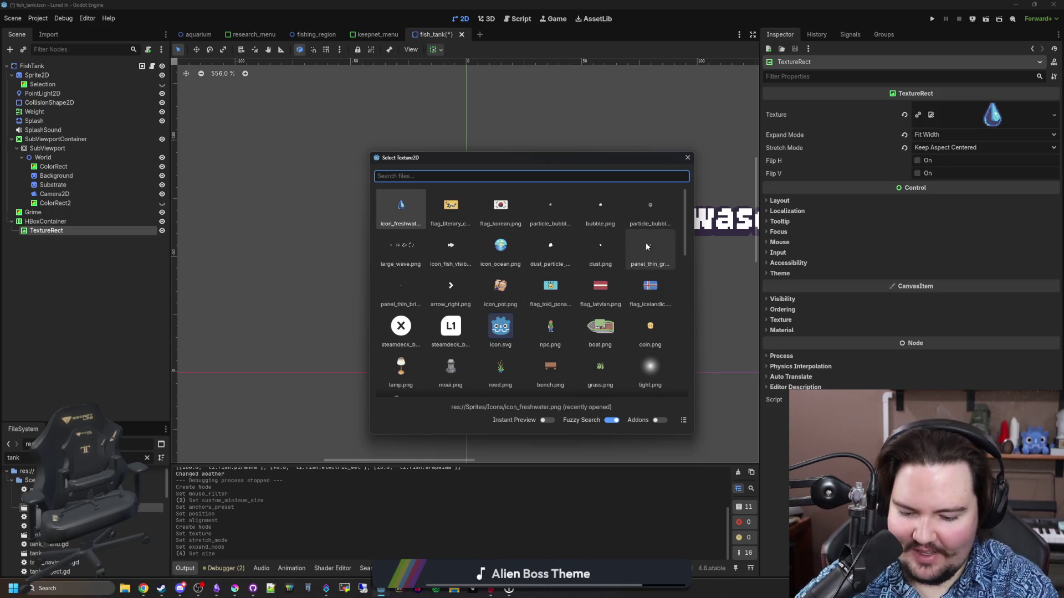
text(spong)
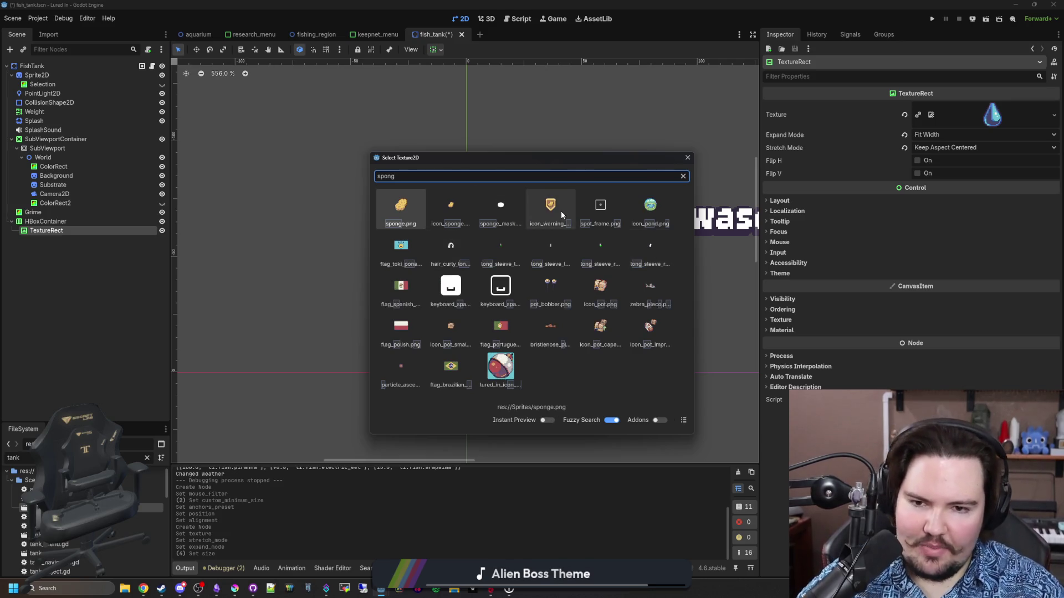
double_click(561, 215)
scroll(526, 239, down, 1)
Step: Save the fish_tank scene and check the updated badge
key(ctrl+s)
scroll(493, 265, up, 1)
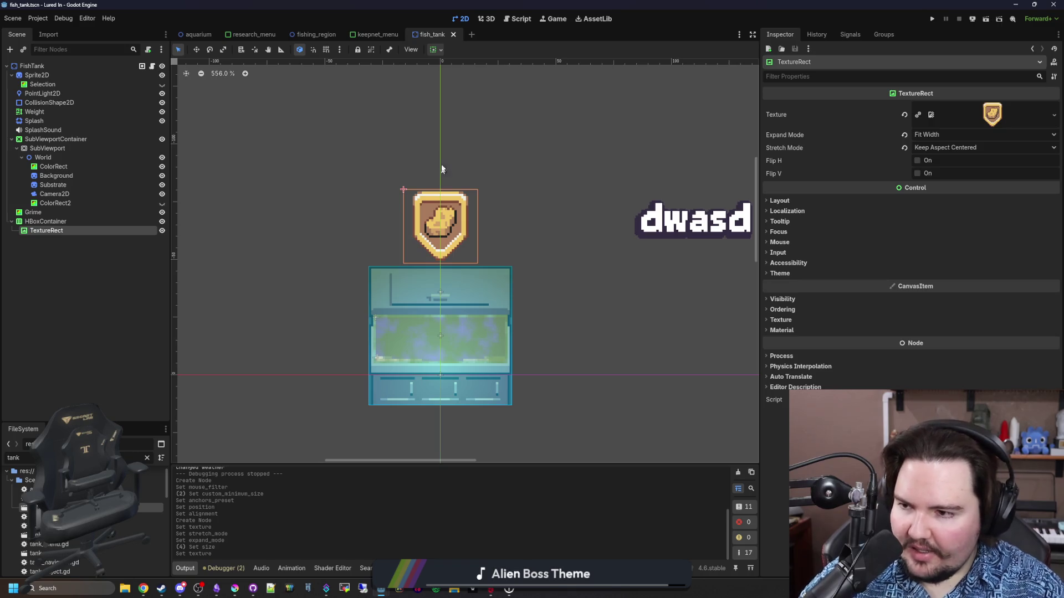
scroll(440, 227, up, 5)
scroll(440, 229, down, 4)
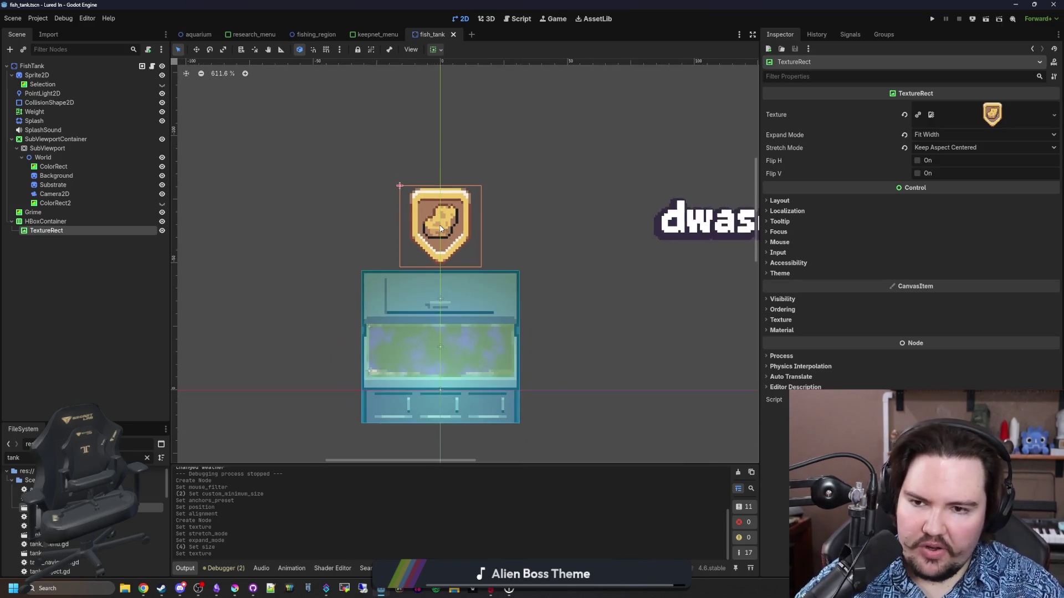
scroll(441, 229, down, 4)
scroll(440, 229, up, 3)
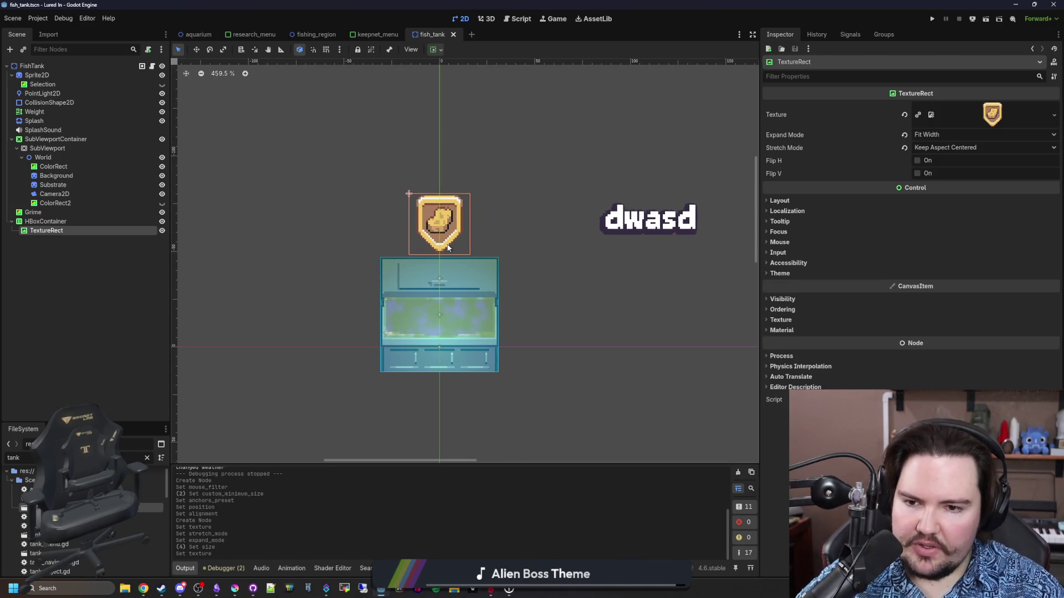
Step: Duplicate the TextureRect to make a second sponge badge
right_click(51, 231)
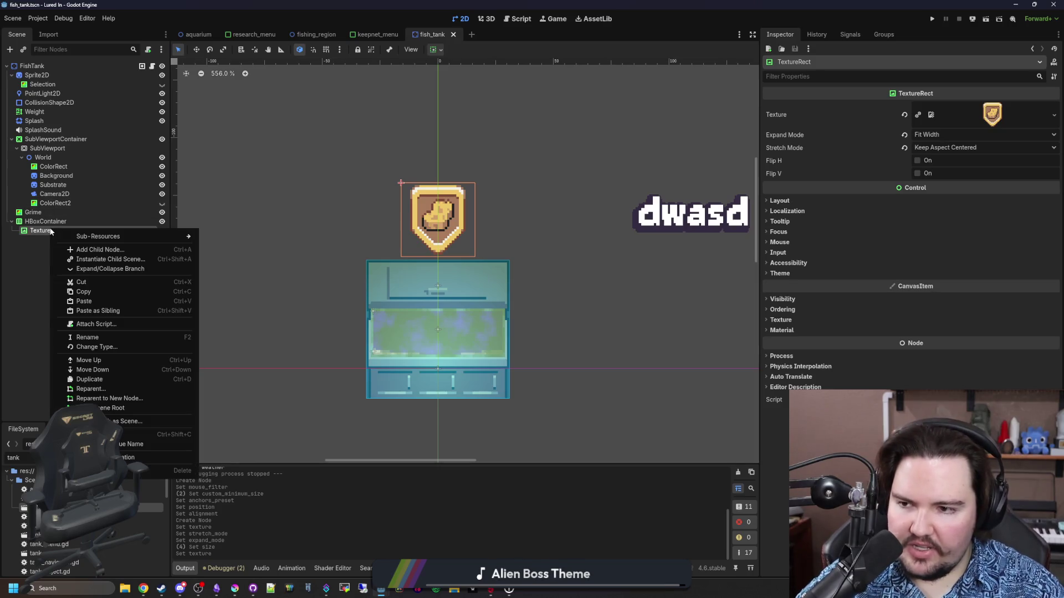
click(87, 379)
scroll(443, 244, up, 3)
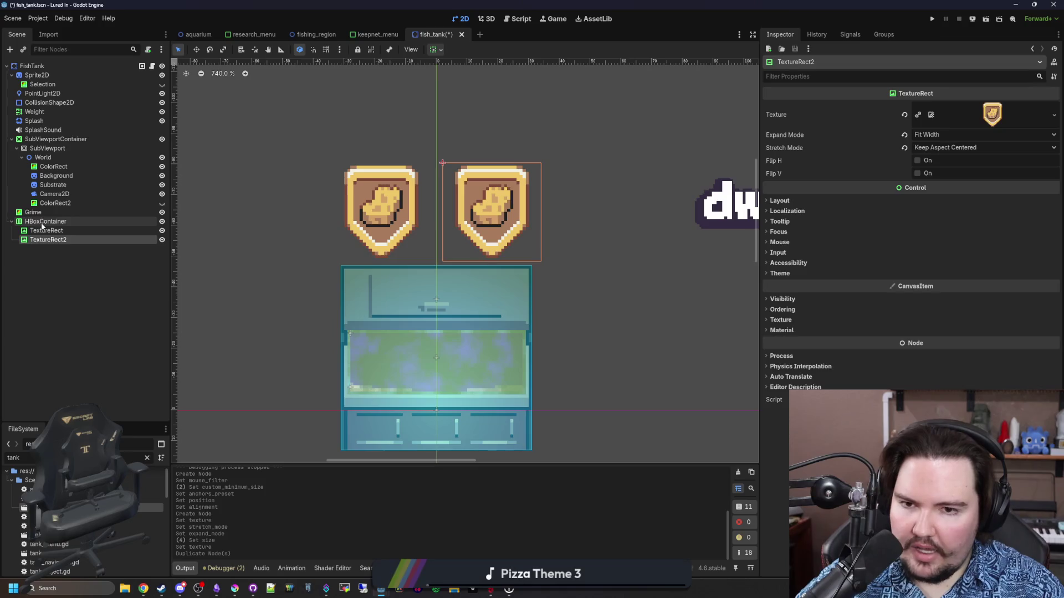
Step: Enable the HBoxContainer's Separation constant override and lower its value to narrow the gap
click(53, 222)
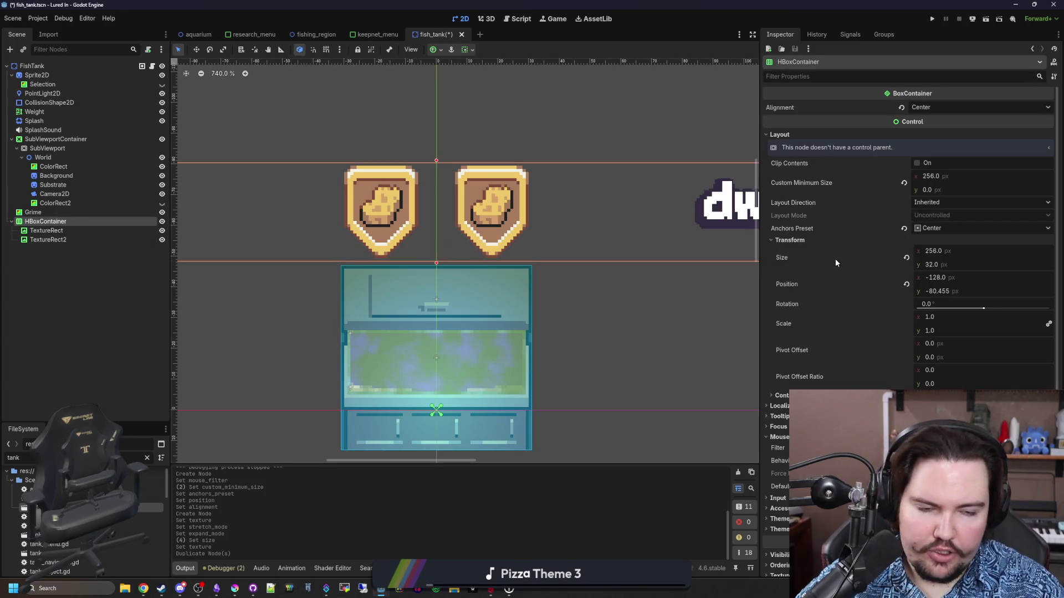
scroll(873, 286, down, 2)
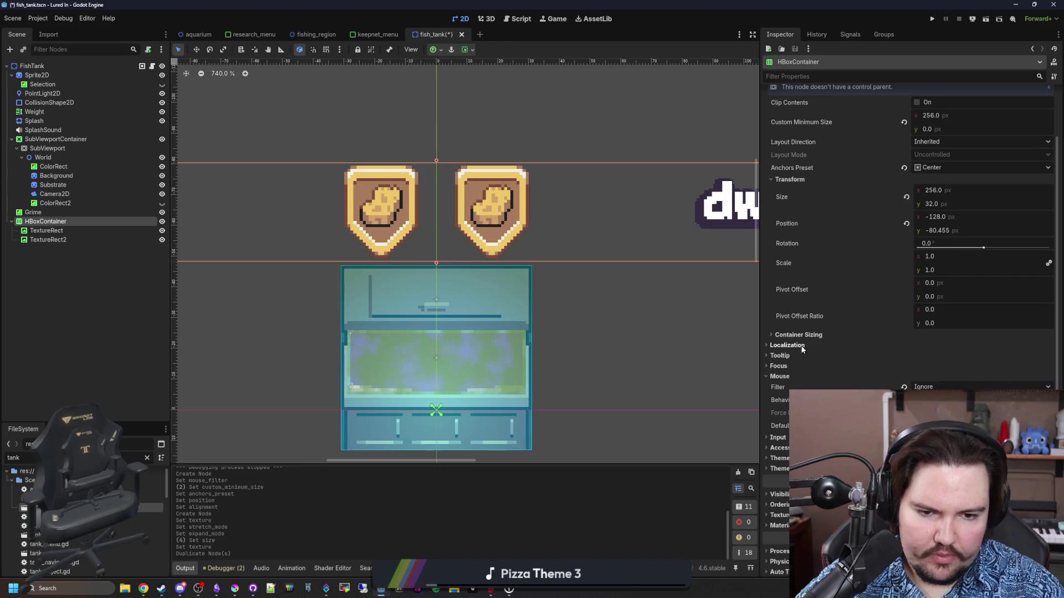
click(842, 335)
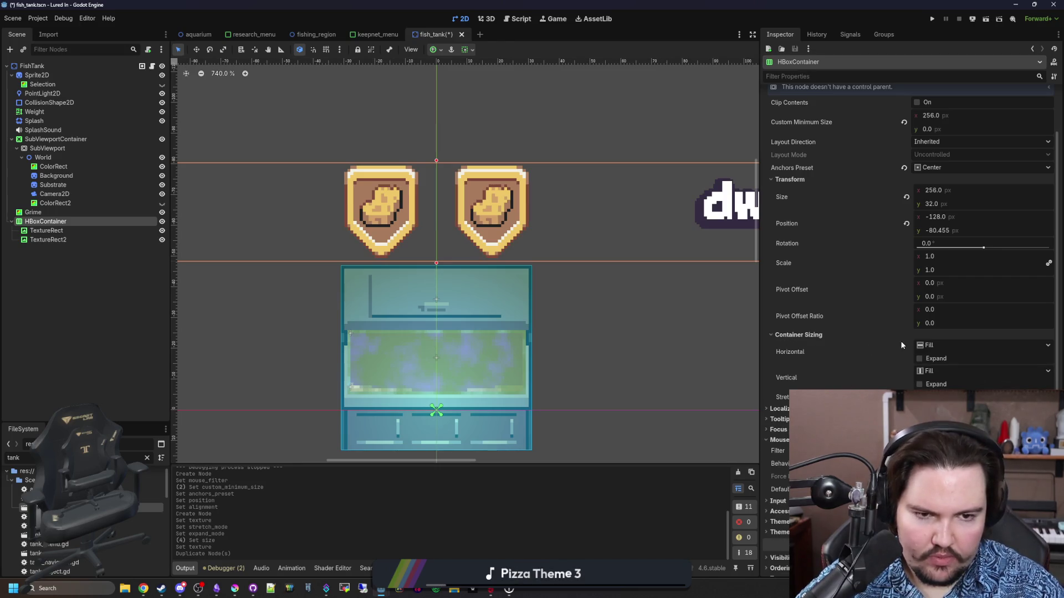
scroll(892, 354, down, 4)
click(779, 424)
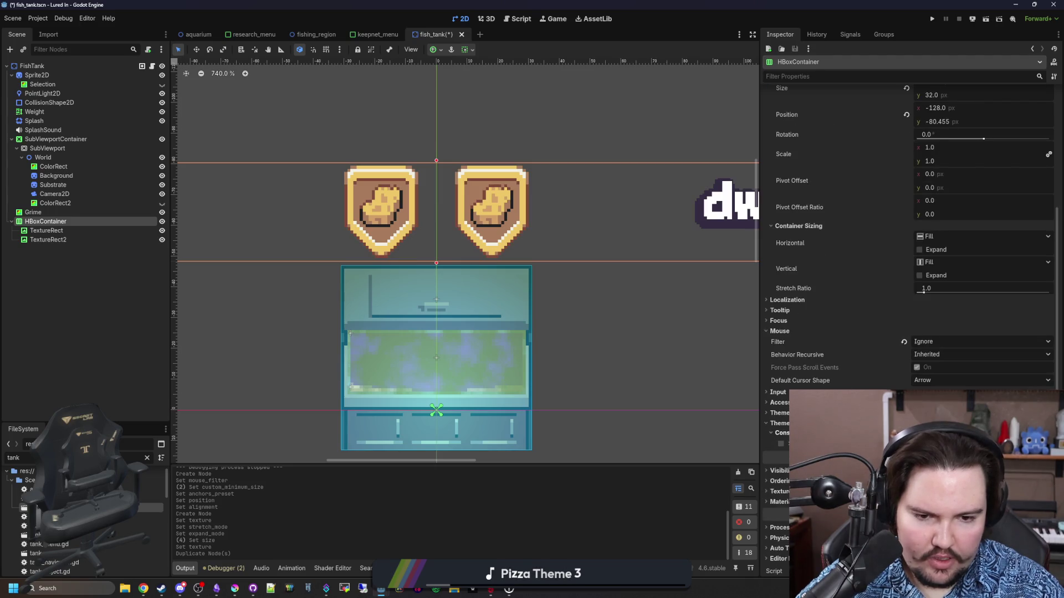
click(781, 444)
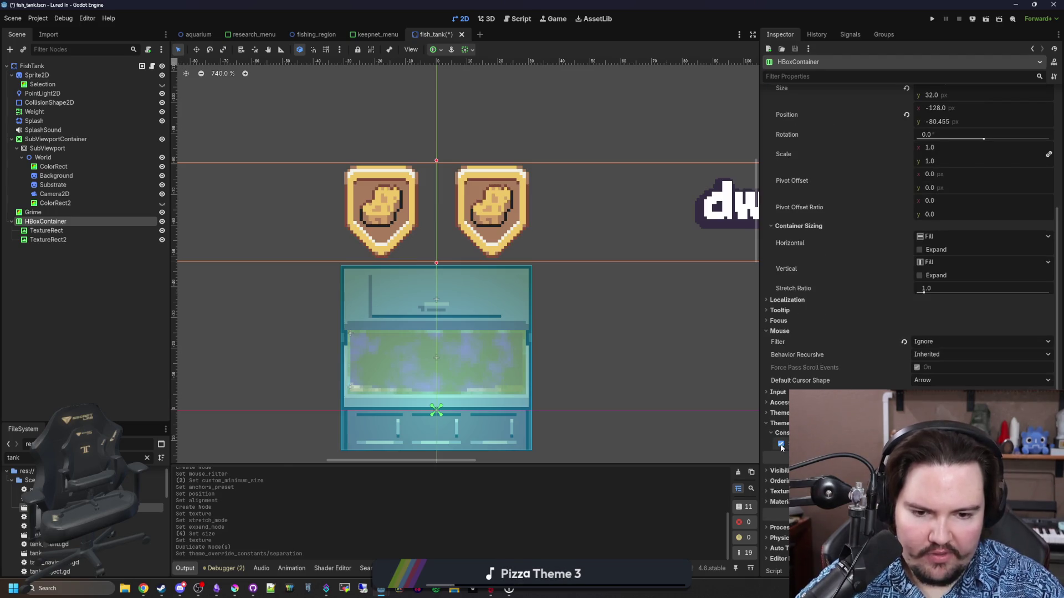
drag(941, 444, 930, 444)
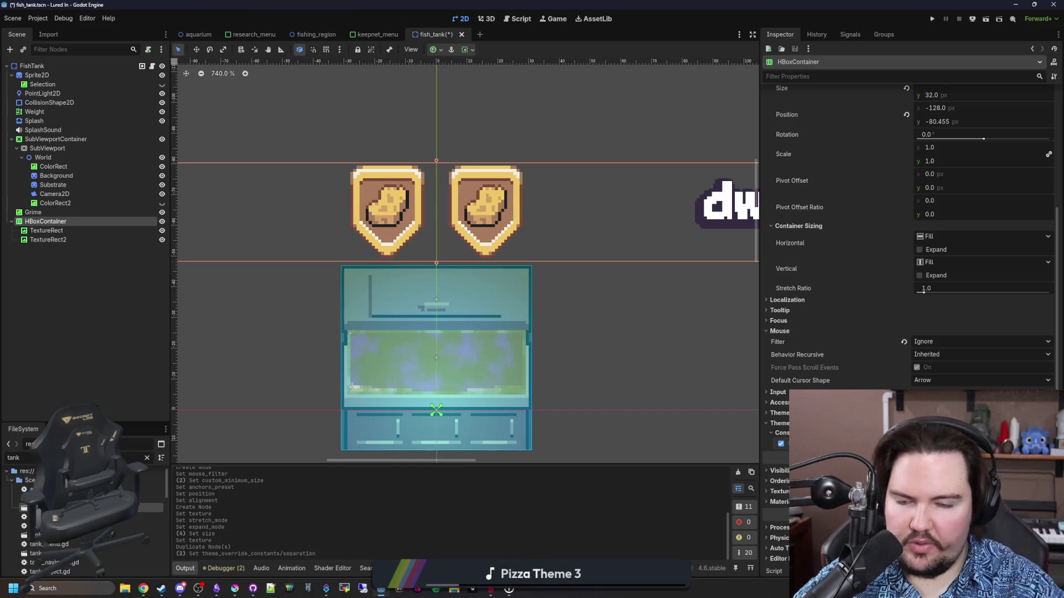
scroll(436, 356, down, 7)
Step: Deselect the container and save the fish_tank scene
click(158, 360)
key(ctrl+s)
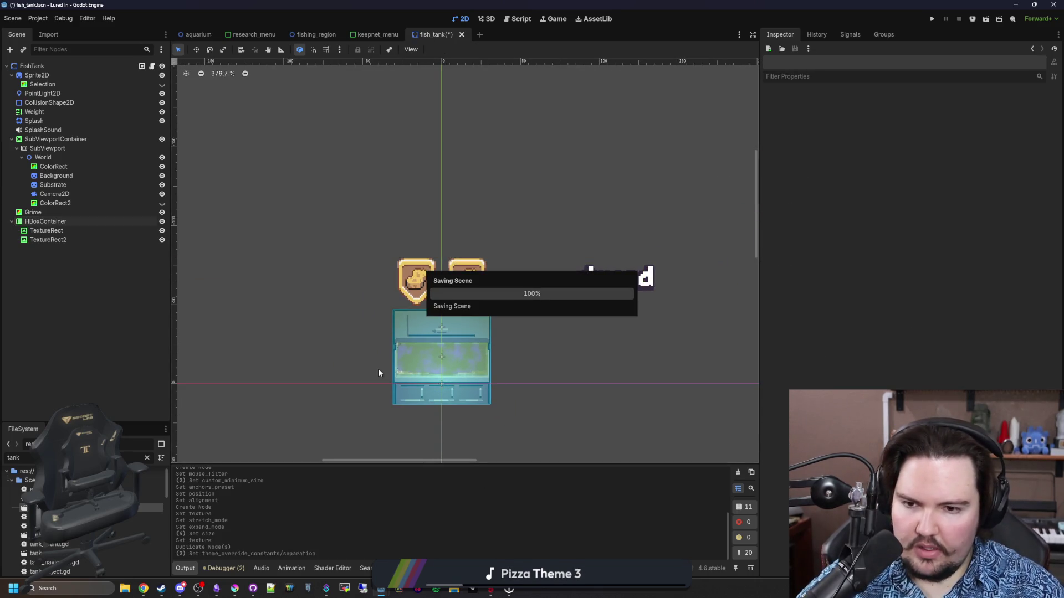
scroll(500, 360, up, 1)
scroll(488, 349, up, 3)
key(ctrl+s)
scroll(429, 286, up, 2)
click(232, 588)
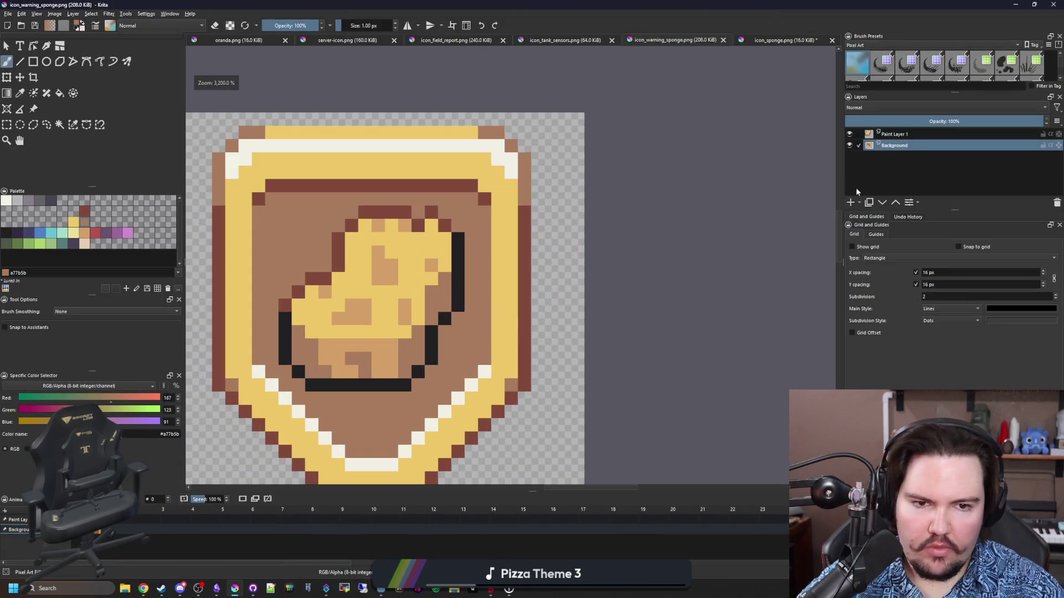
Step: Hide Paint Layer 1 and start opening another image, moving the file picker aside
click(852, 135)
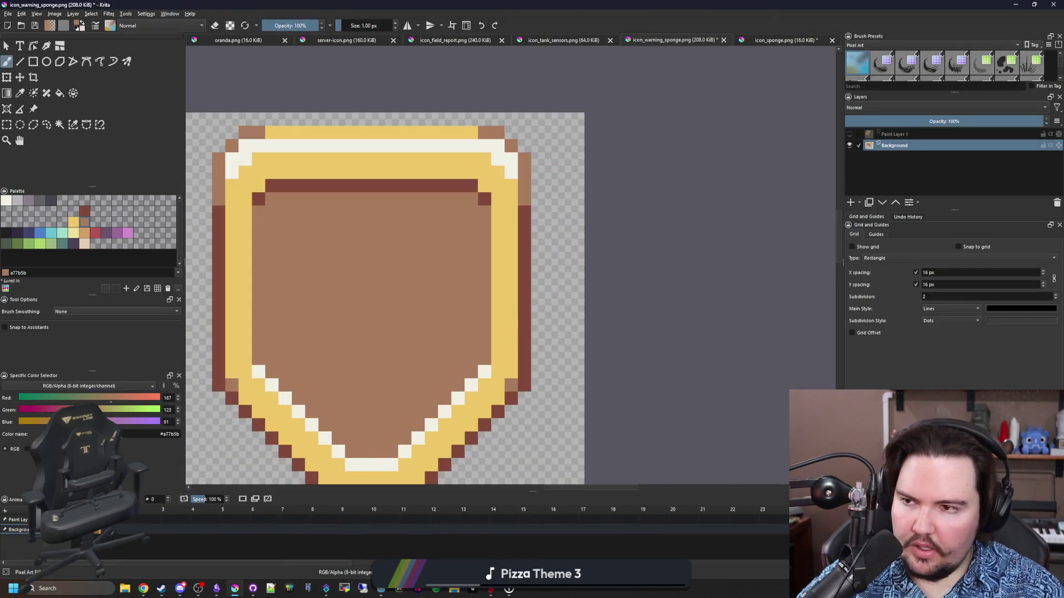
click(8, 14)
click(25, 31)
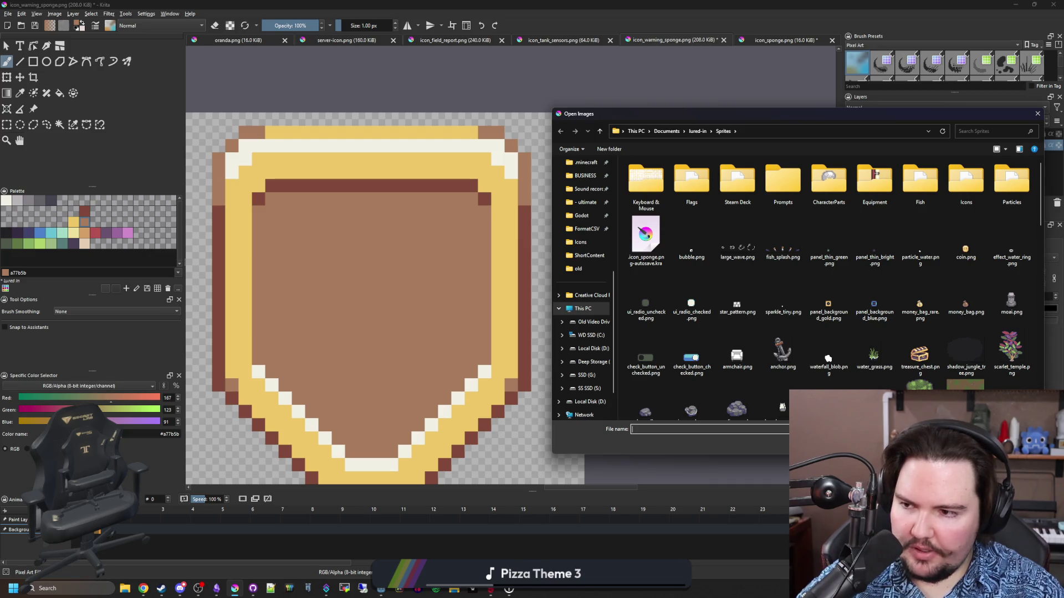
drag(782, 120, 589, 128)
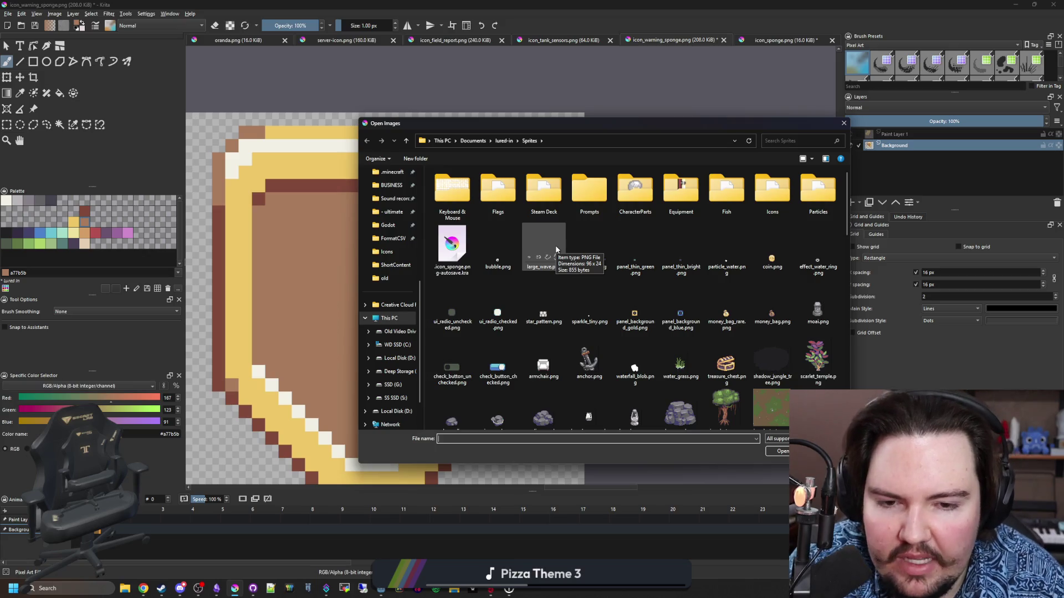
Step: Browse the Sprites folder and go into the Icons folder
scroll(546, 299, down, 2)
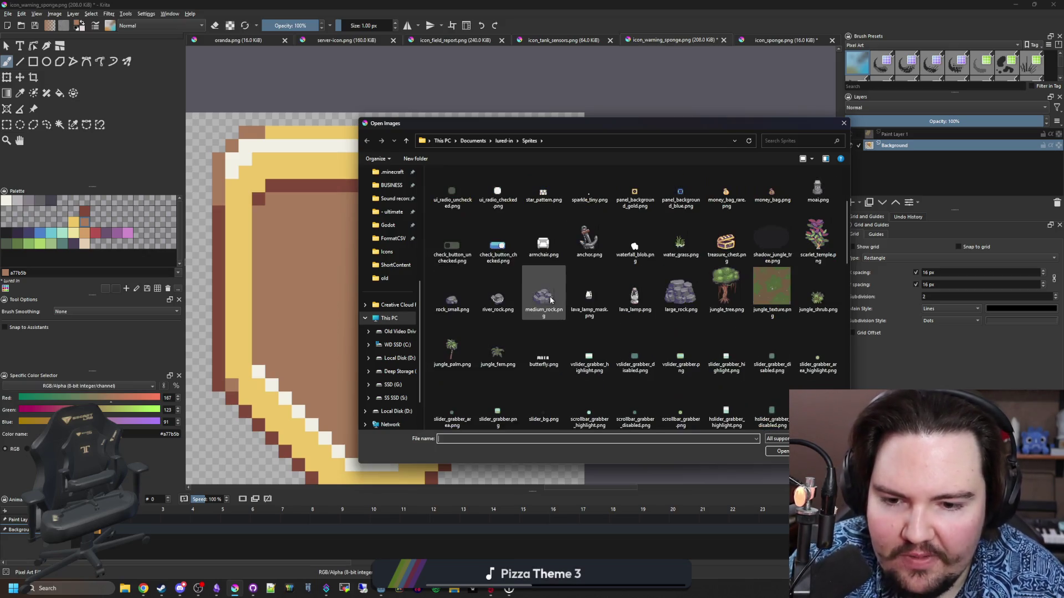
scroll(553, 297, down, 3)
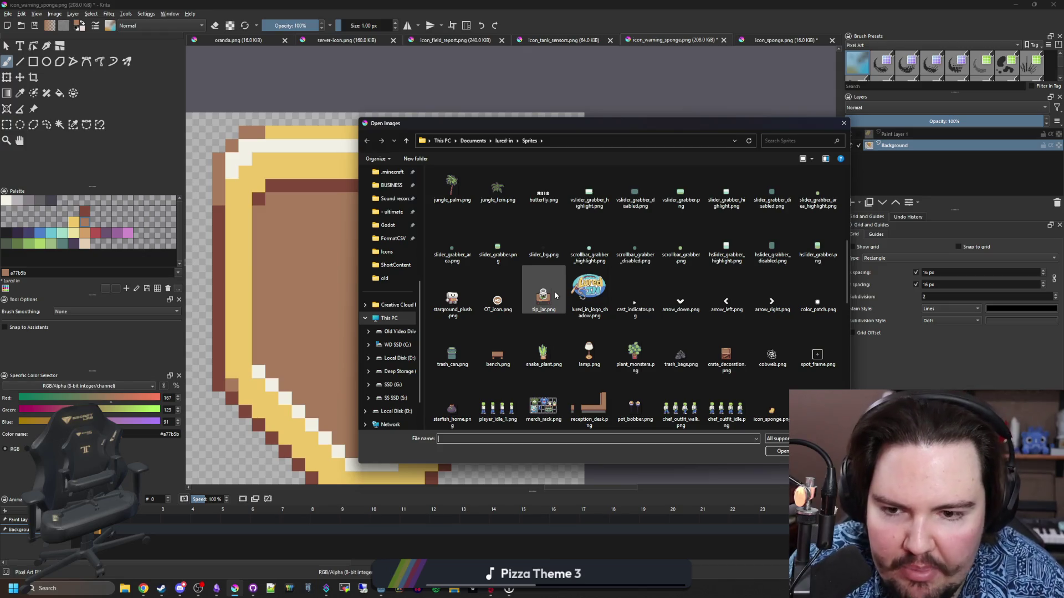
scroll(646, 272, down, 3)
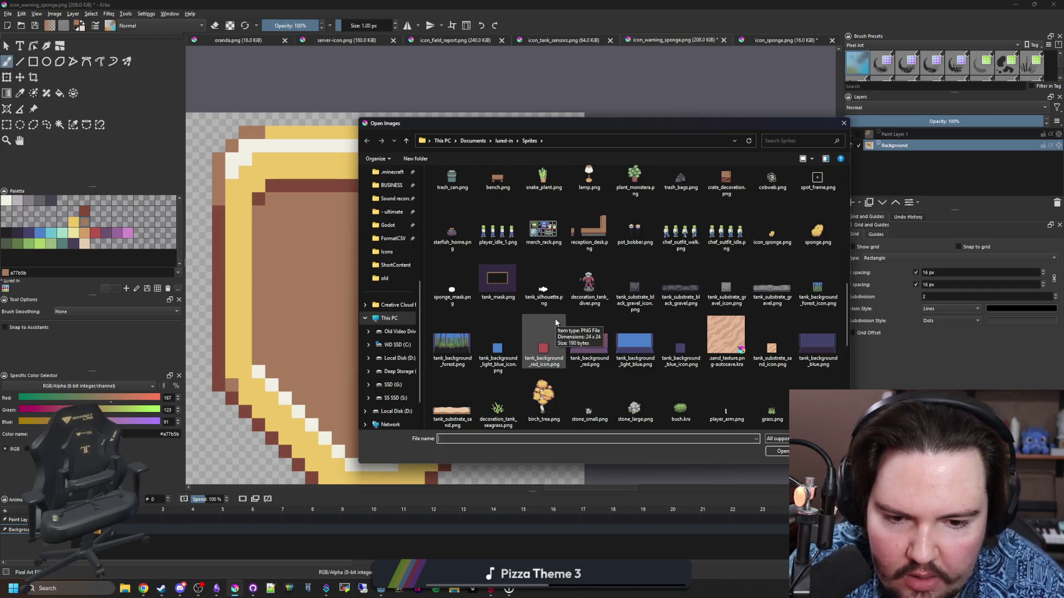
scroll(661, 304, down, 3)
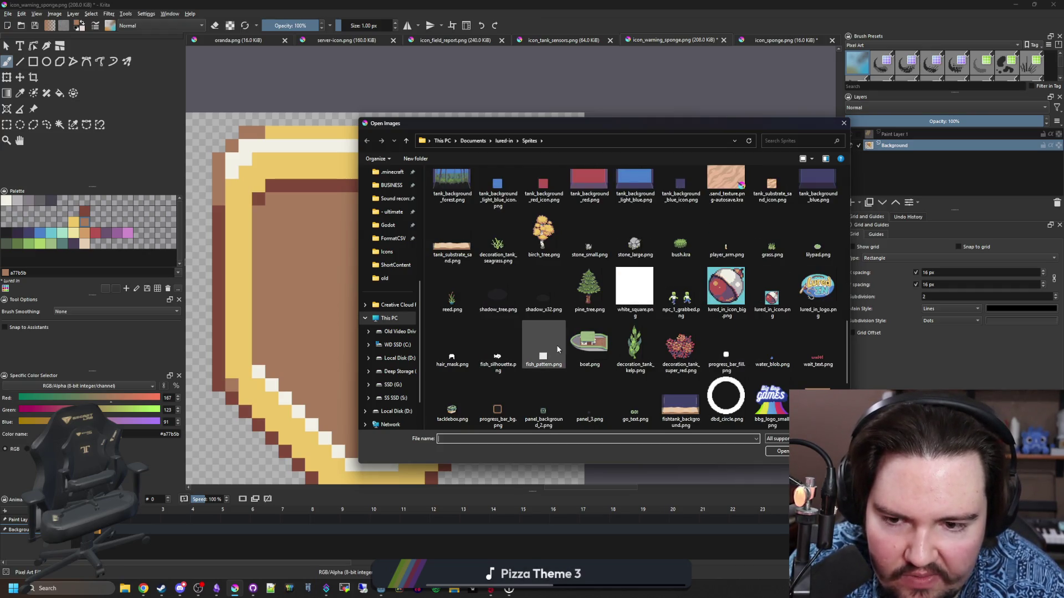
scroll(563, 331, down, 3)
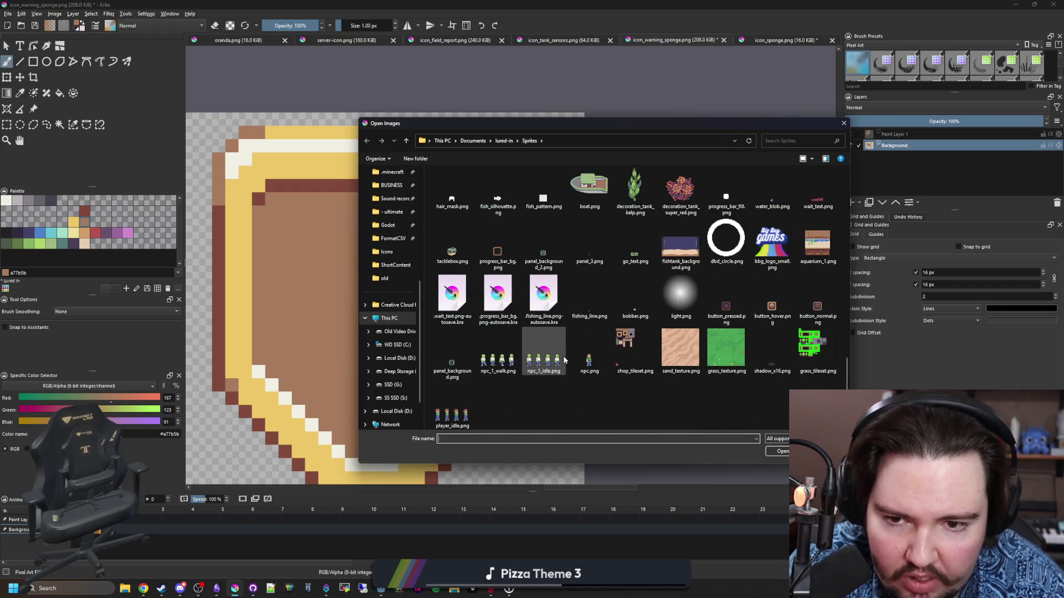
scroll(590, 314, up, 2)
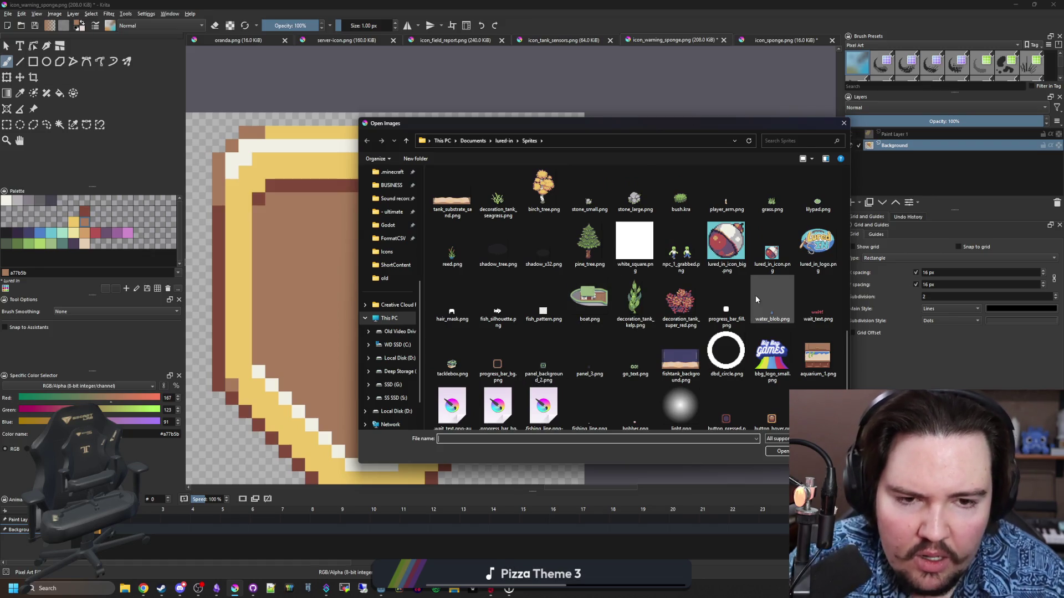
scroll(720, 288, up, 3)
scroll(641, 323, up, 3)
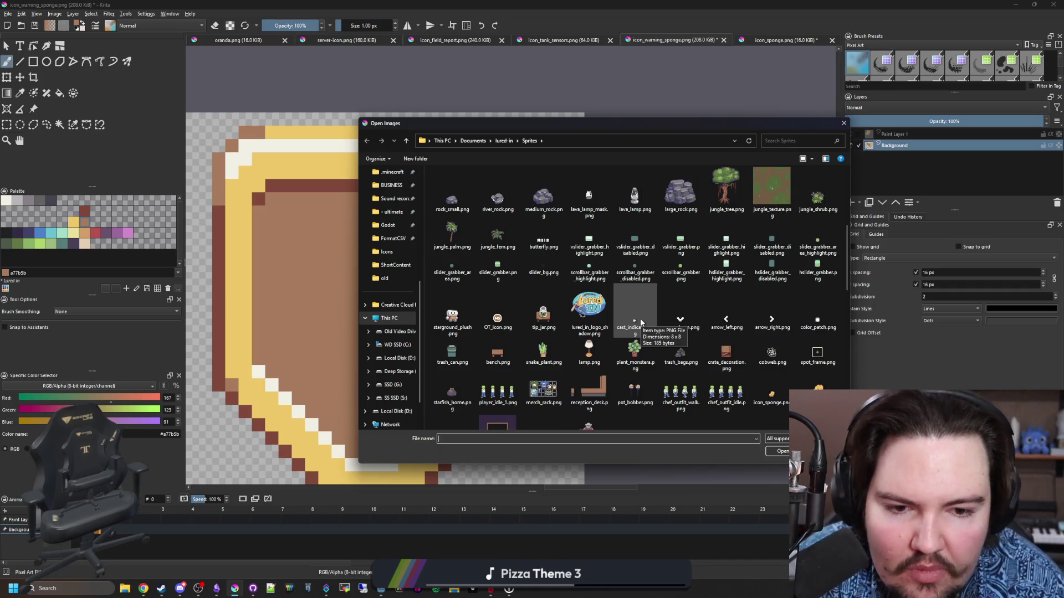
scroll(628, 327, up, 4)
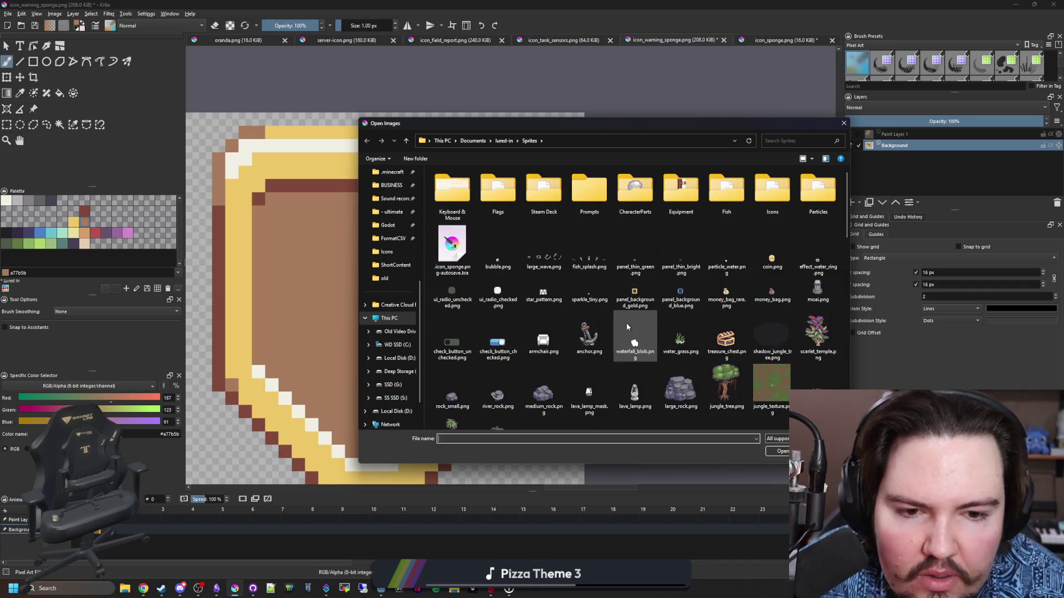
double_click(772, 189)
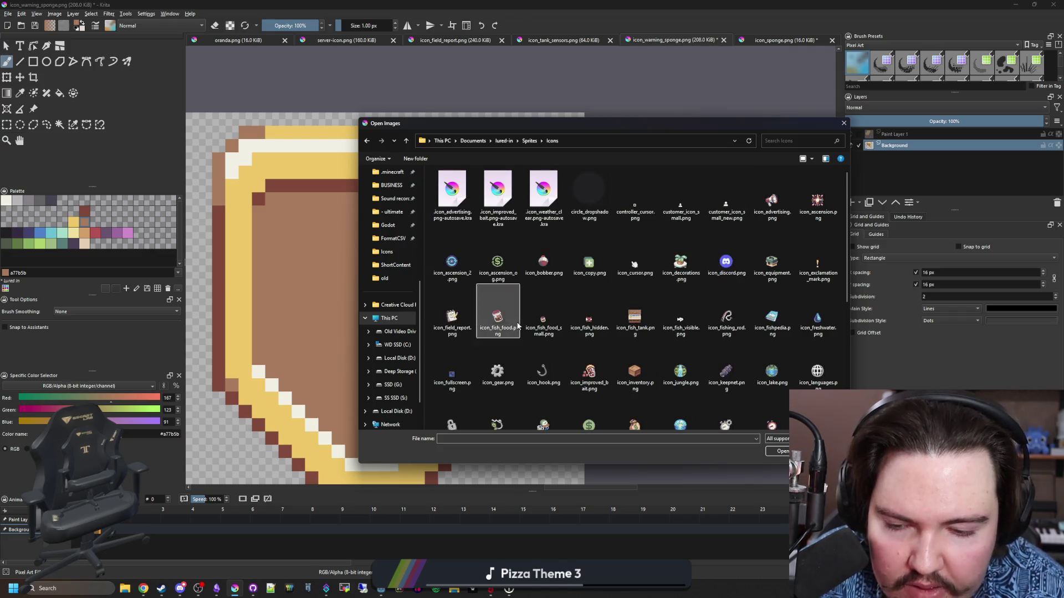
Step: Open the fish food icon, copy all its art, and paste it into the sponge warning shield
double_click(498, 319)
click(6, 124)
drag(659, 428, 372, 148)
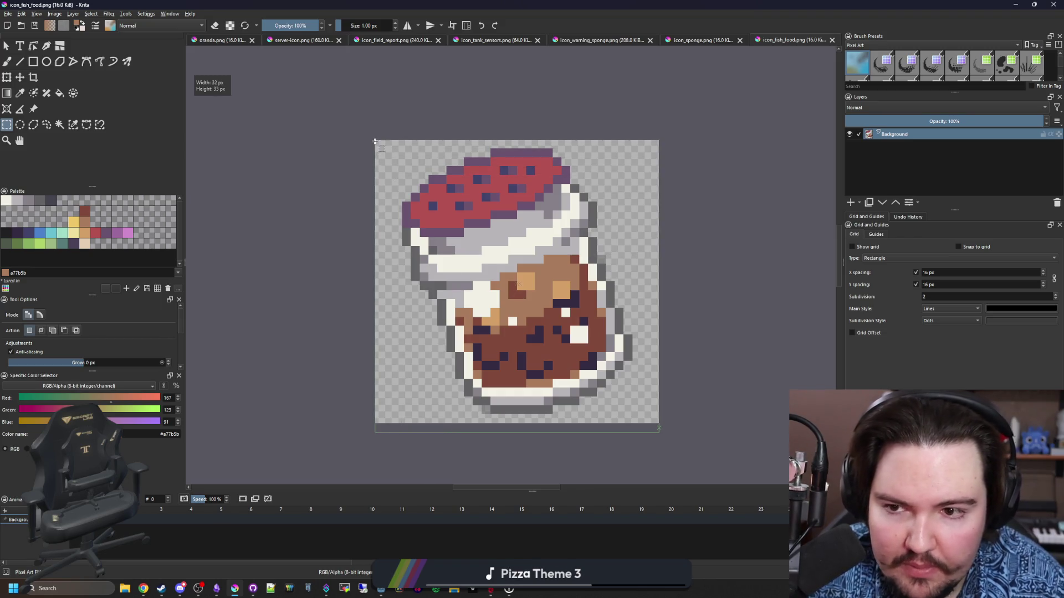
click(699, 41)
click(572, 40)
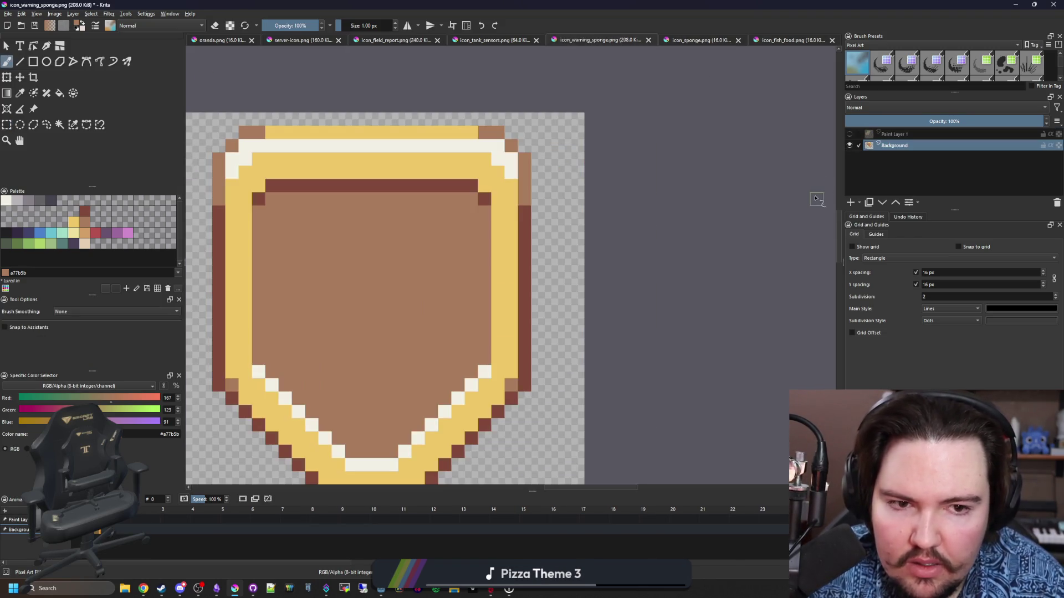
key(ctrl+v)
Step: Shrink the pasted fish food into the shield's centre, trimming its top and right slightly
key(ctrl+t)
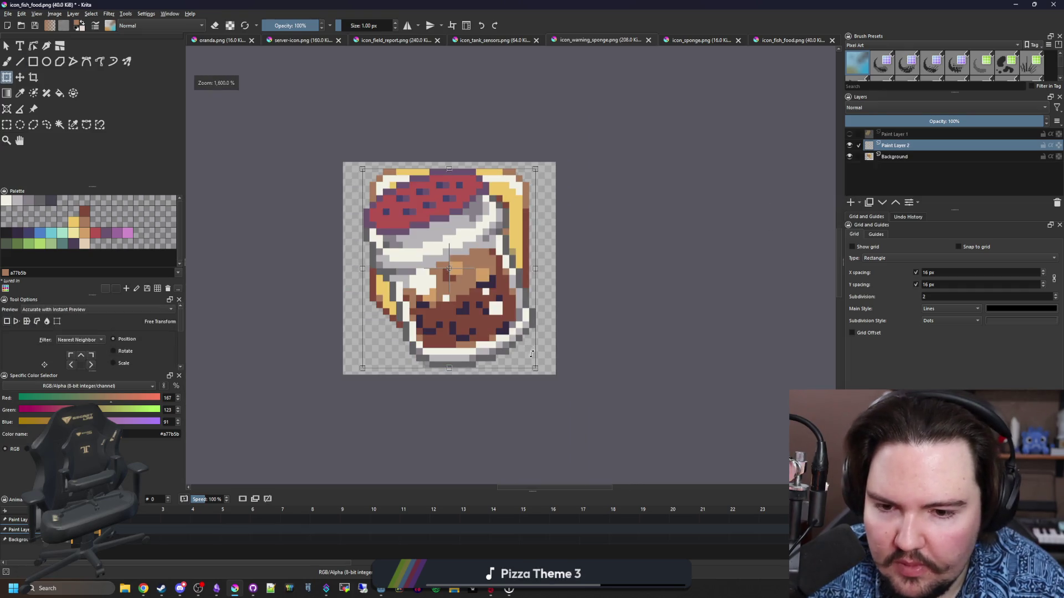
mouse_move(535, 366)
mouse_down()
mouse_move(462, 252)
mouse_move(475, 268)
mouse_up()
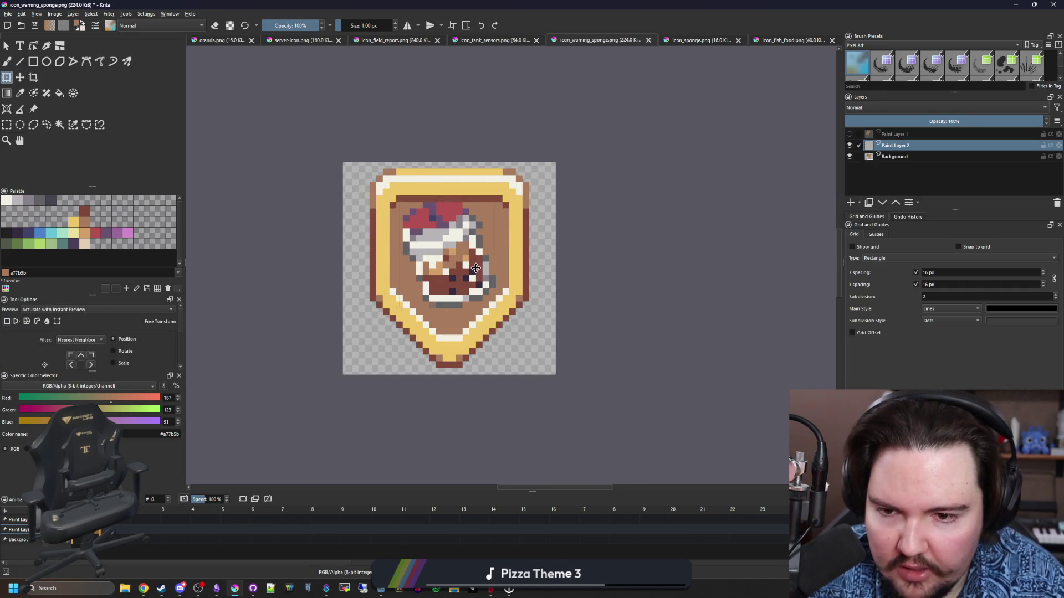
scroll(475, 268, up, 2)
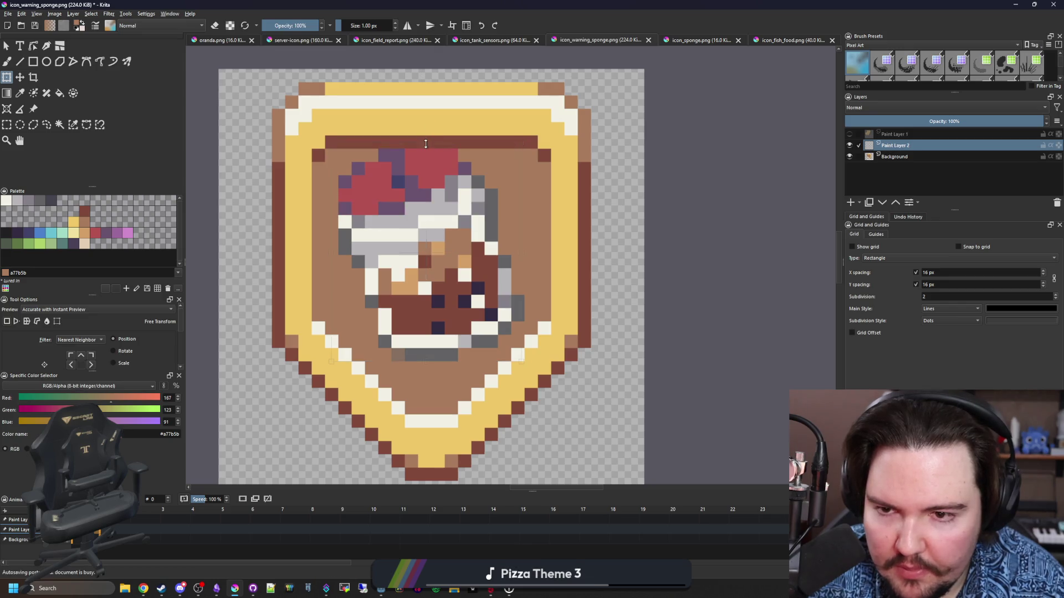
drag(426, 144, 426, 161)
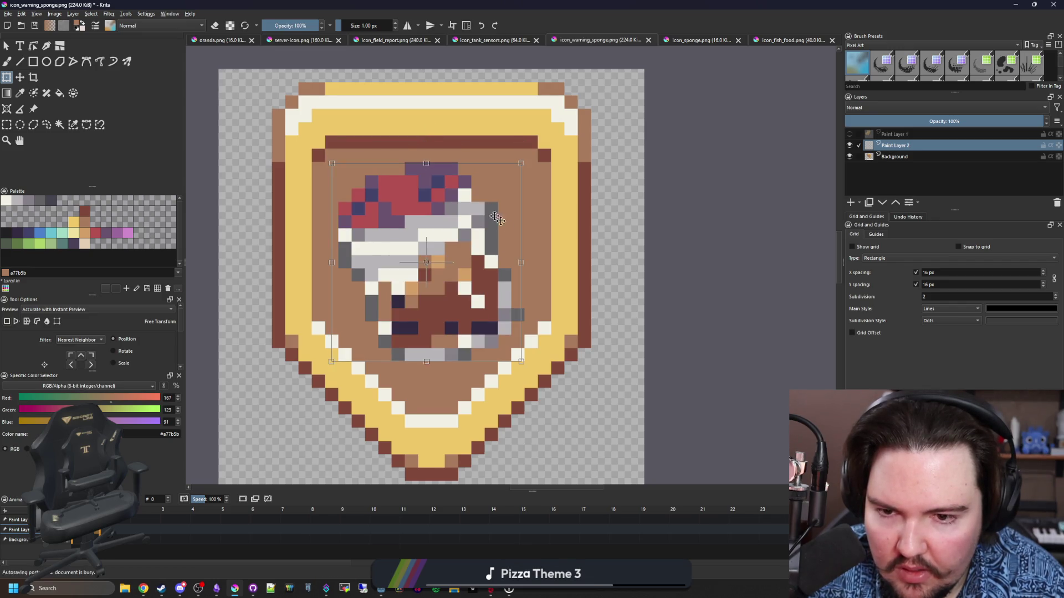
drag(521, 262, 513, 262)
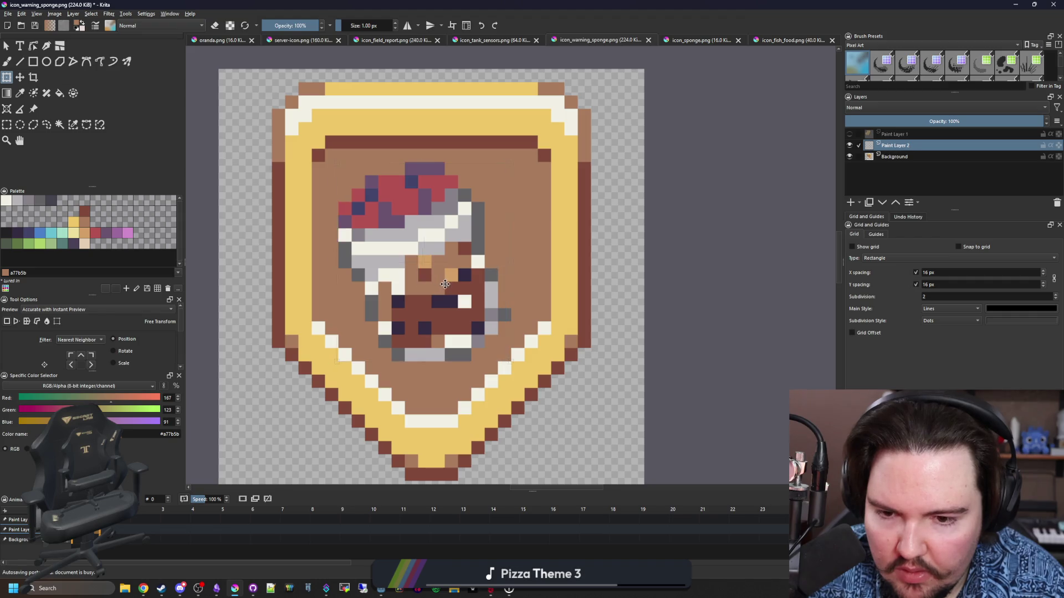
scroll(450, 283, down, 2)
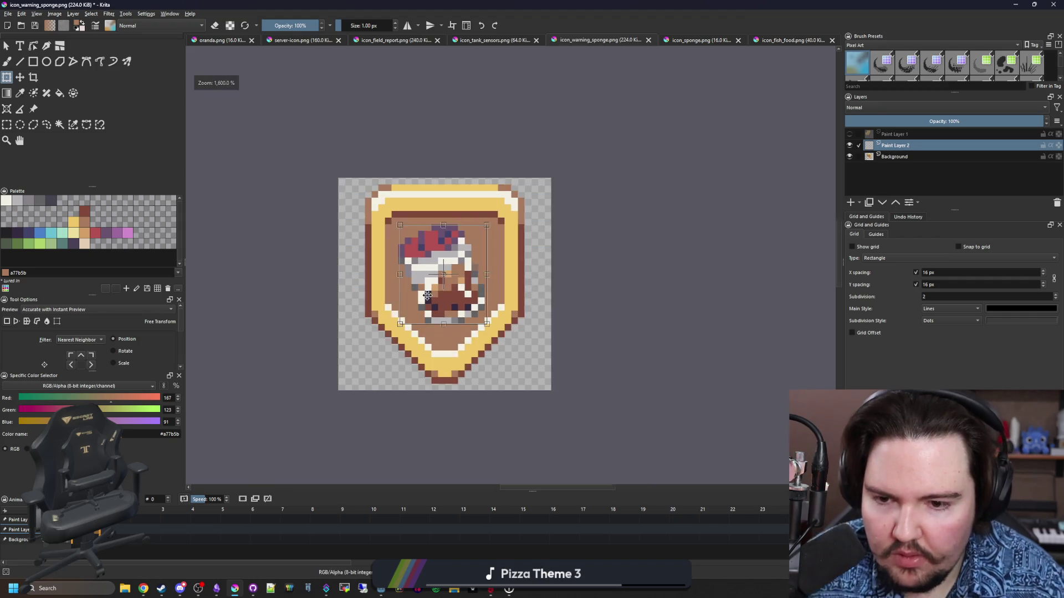
scroll(427, 295, up, 4)
key(p)
scroll(439, 304, up, 1)
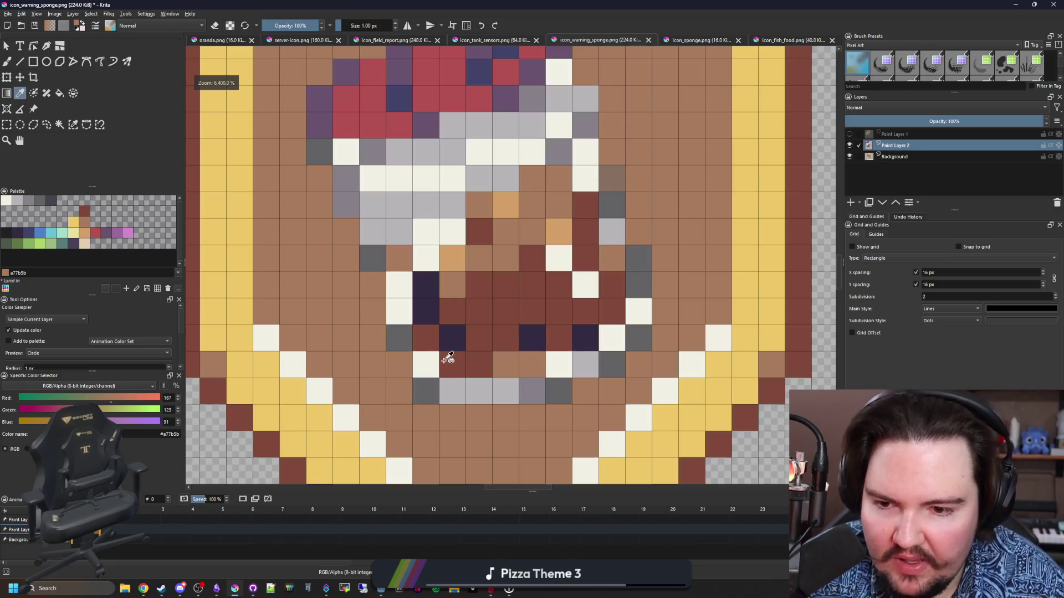
Step: Sample the art's light grey and paint two cells with it
click(443, 390)
key(b)
click(425, 390)
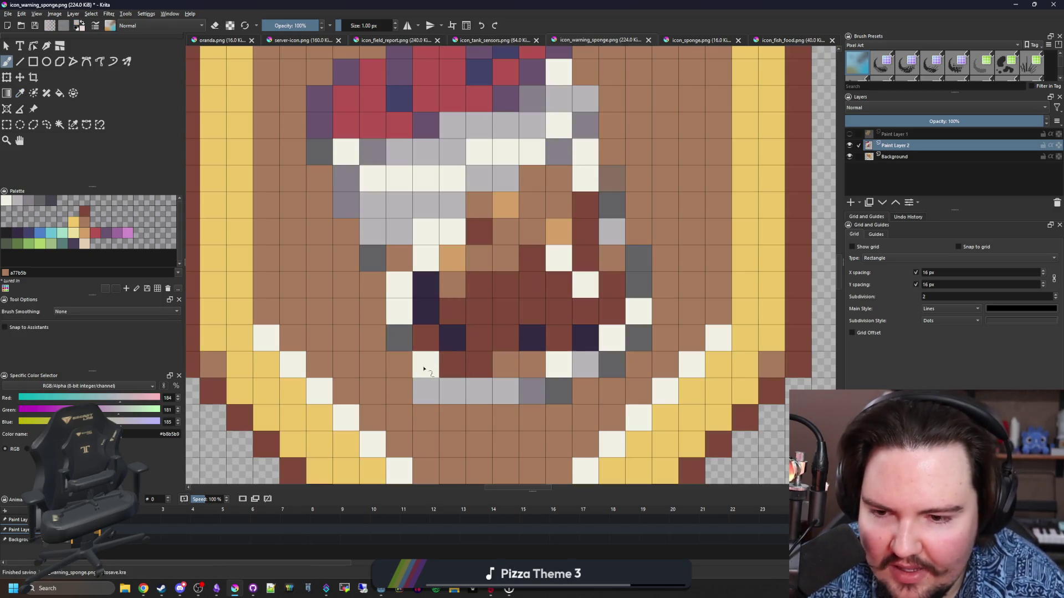
click(425, 364)
Step: Extend the cream outline along the bottom and up the right side, and turn two grey cells cream
ctrl+click(400, 313)
mouse_move(399, 338)
mouse_down()
mouse_move(426, 366)
mouse_move(519, 394)
mouse_move(562, 393)
mouse_up()
click(597, 366)
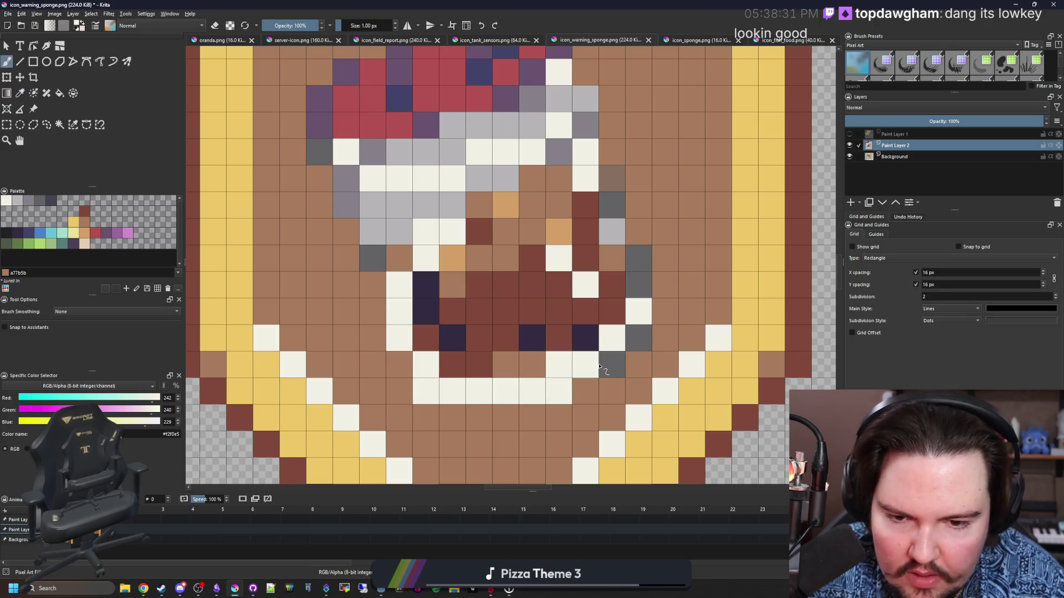
mouse_move(614, 366)
mouse_down()
mouse_move(636, 256)
mouse_move(605, 189)
mouse_up()
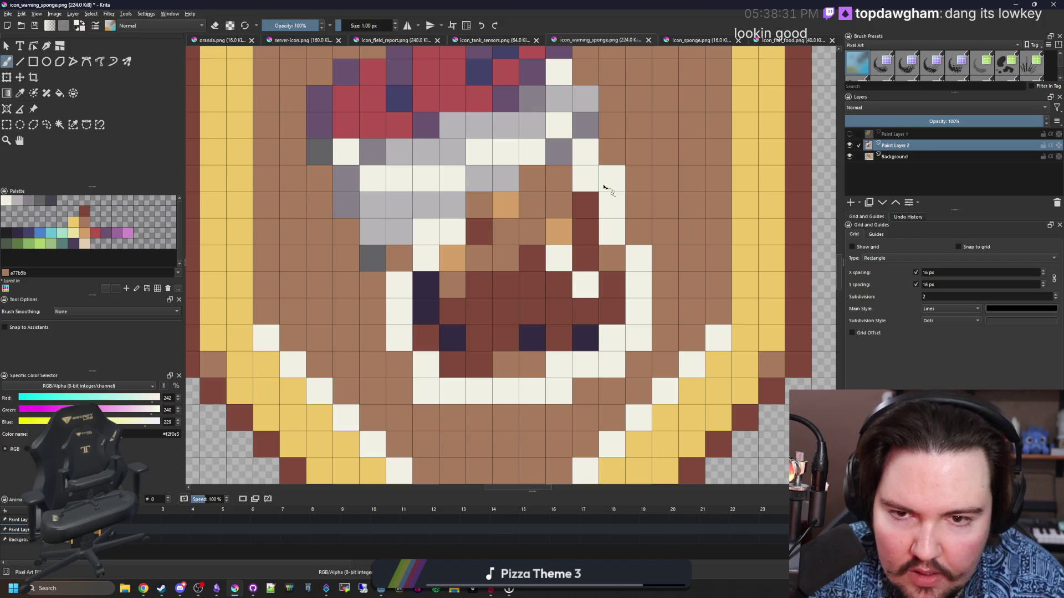
drag(382, 263, 376, 232)
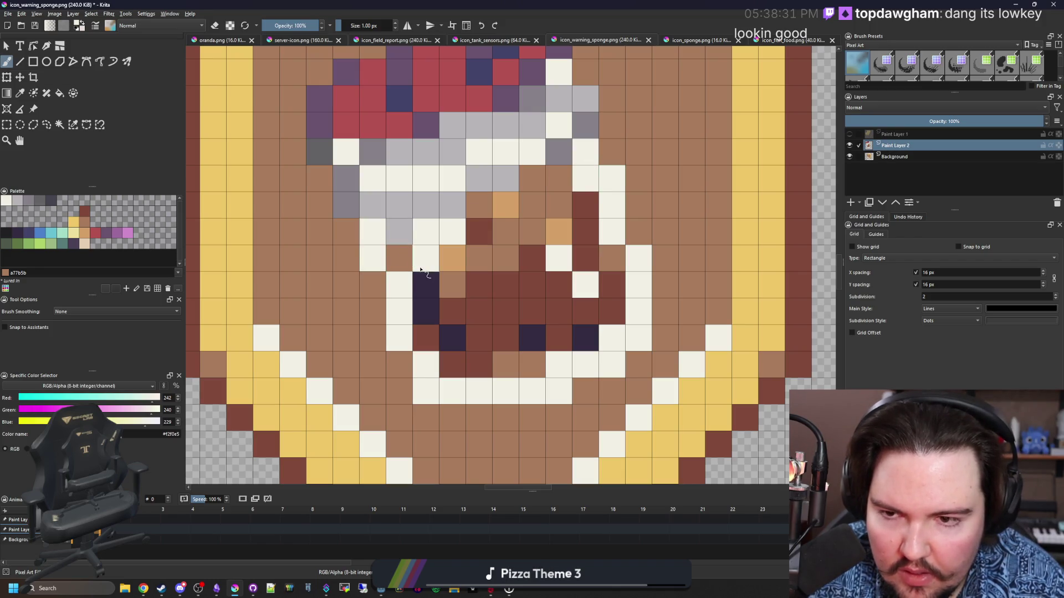
scroll(428, 277, down, 3)
scroll(441, 244, up, 2)
scroll(502, 245, up, 2)
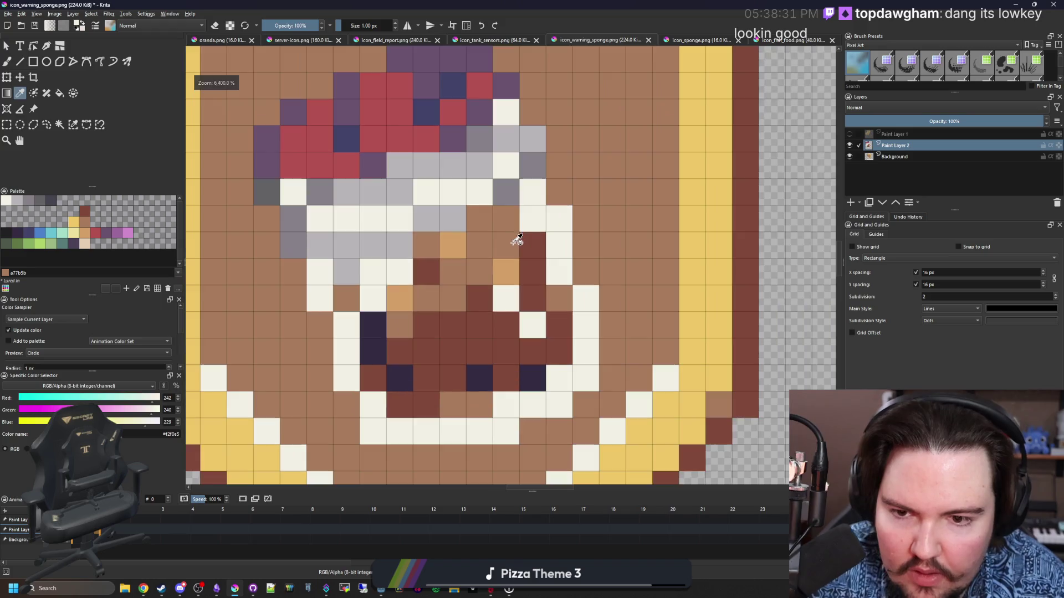
Step: Repaint the stray light-orange, cream, navy and tan cells with the brown background colour
ctrl+click(532, 221)
click(511, 281)
drag(510, 281, 532, 317)
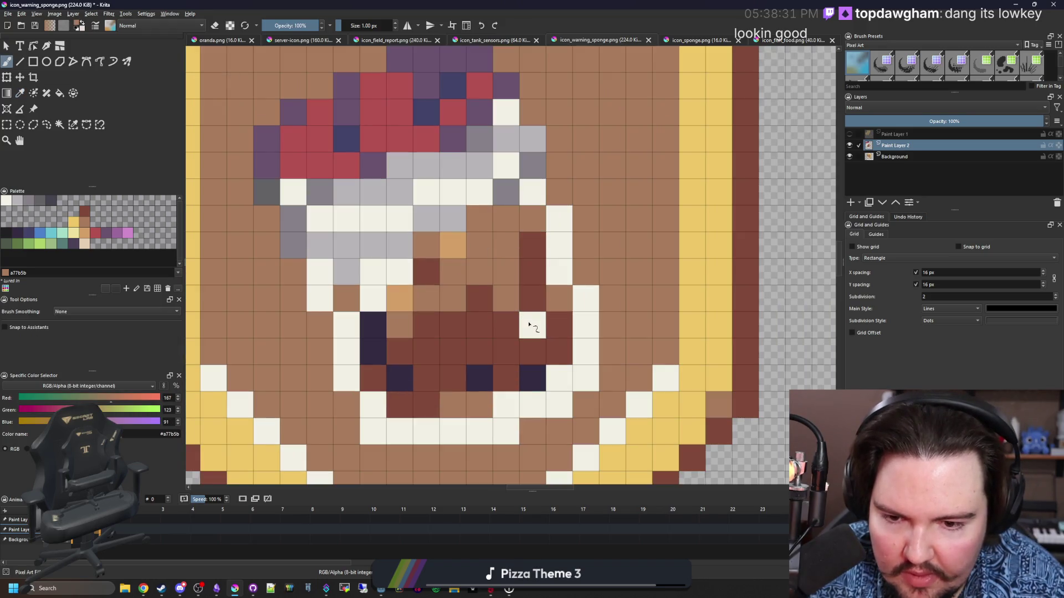
click(540, 388)
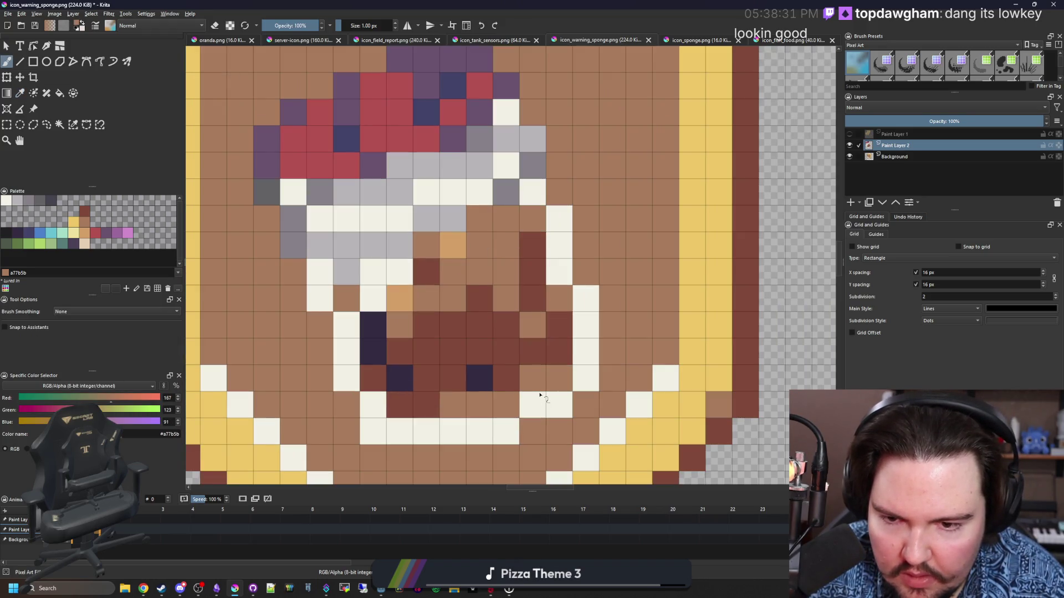
click(485, 379)
click(400, 379)
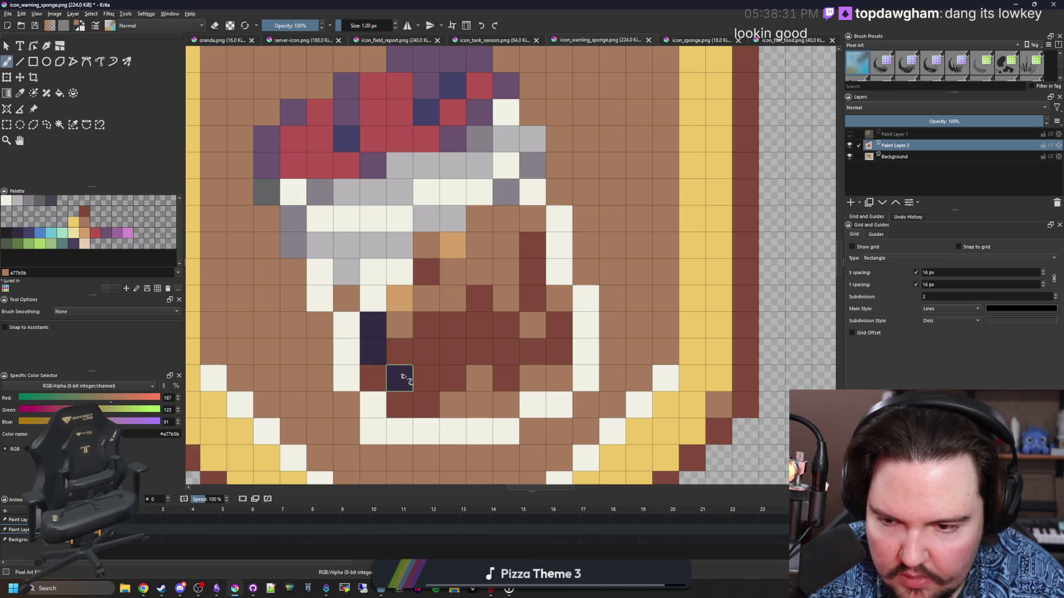
click(373, 352)
click(377, 337)
mouse_move(374, 272)
mouse_down()
mouse_move(372, 299)
mouse_move(415, 278)
mouse_up()
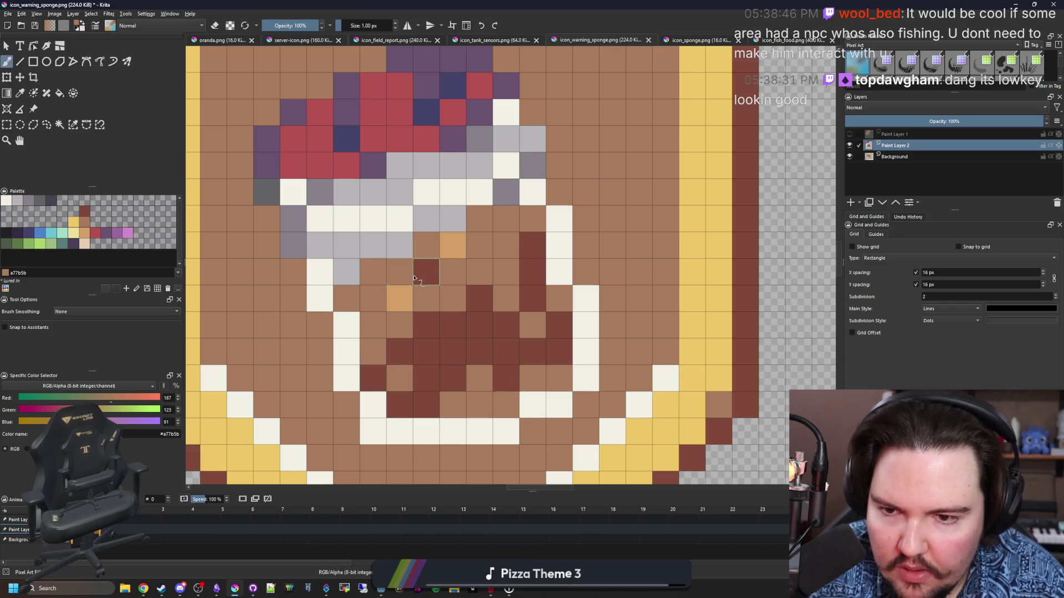
click(453, 245)
click(400, 298)
Step: Sample the cream colour and paint one more cell cream
key(p)
click(546, 262)
key(b)
click(506, 245)
scroll(429, 249, down, 10)
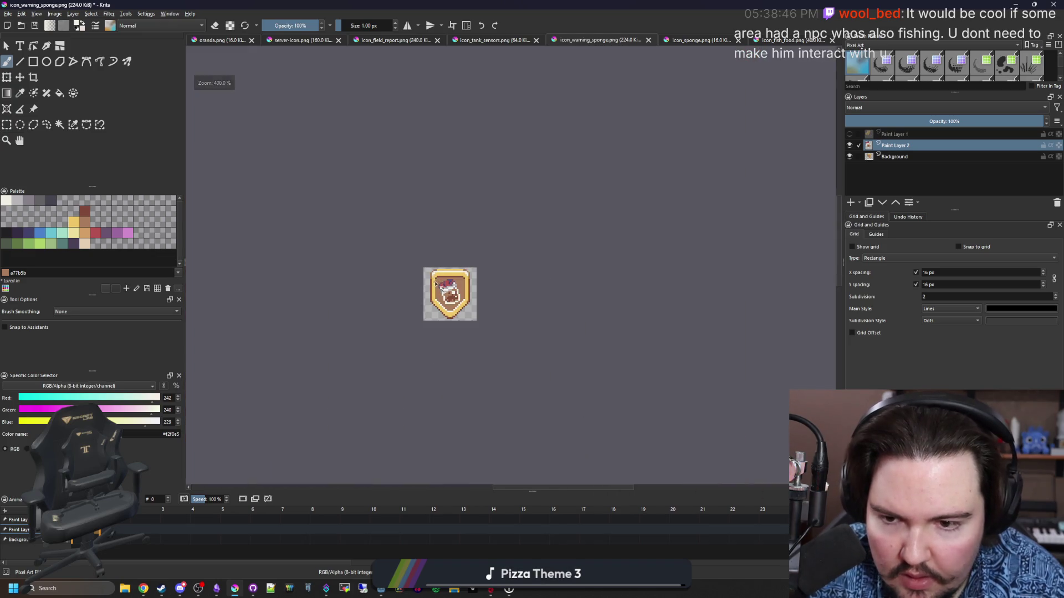
Step: Sample the hat's red and paint all the purple hat pixels red
scroll(436, 285, up, 10)
ctrl+click(521, 302)
click(471, 344)
mouse_move(525, 291)
mouse_down()
mouse_move(527, 262)
mouse_move(552, 264)
mouse_up()
scroll(434, 275, down, 8)
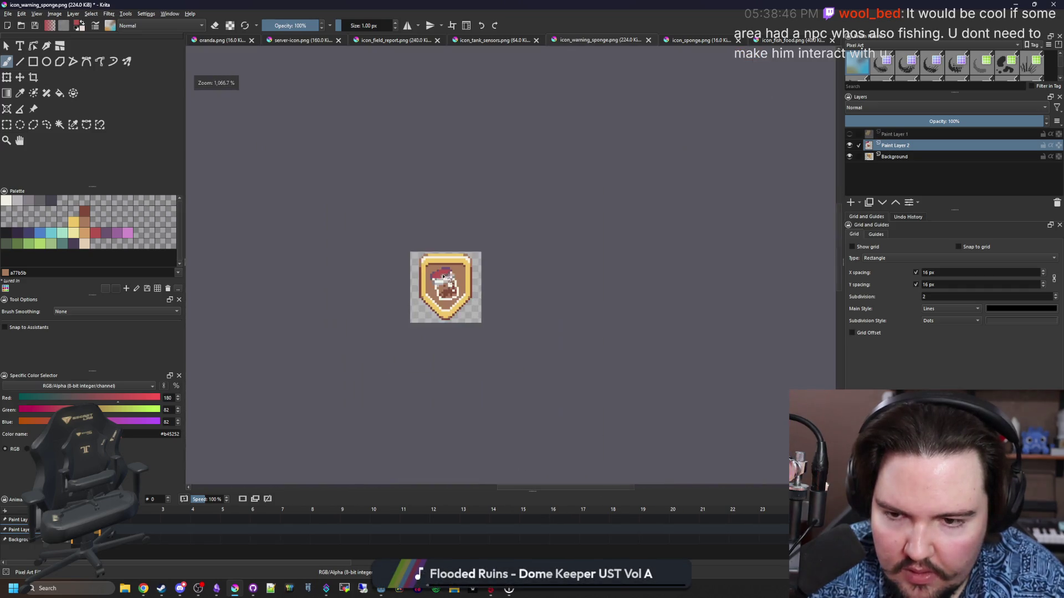
scroll(450, 250, up, 8)
scroll(450, 250, down, 8)
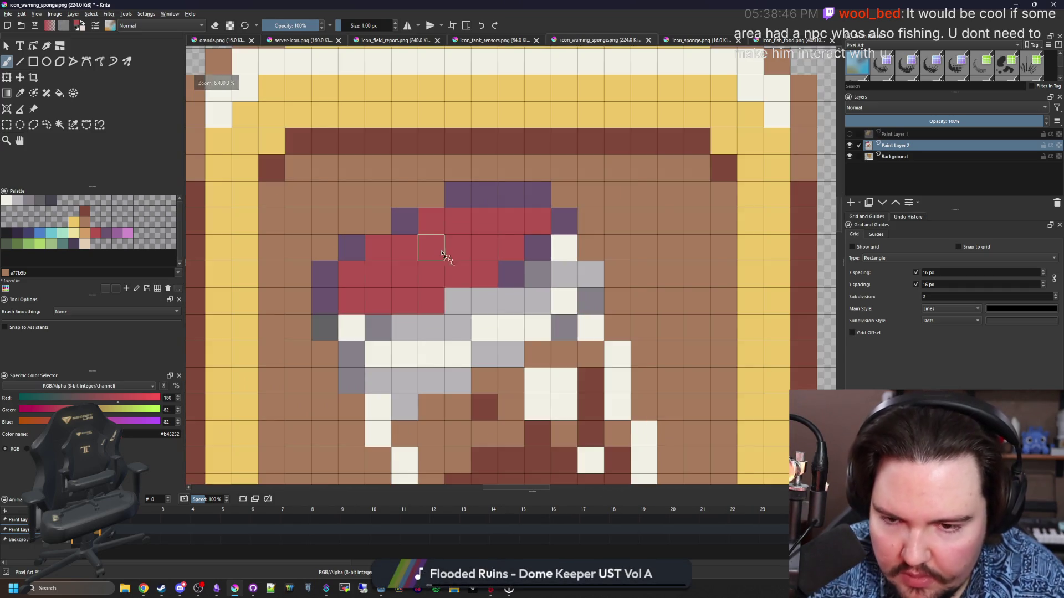
scroll(465, 222, up, 8)
mouse_move(470, 210)
mouse_down()
mouse_move(509, 211)
mouse_move(427, 261)
mouse_move(354, 264)
mouse_move(341, 298)
mouse_up()
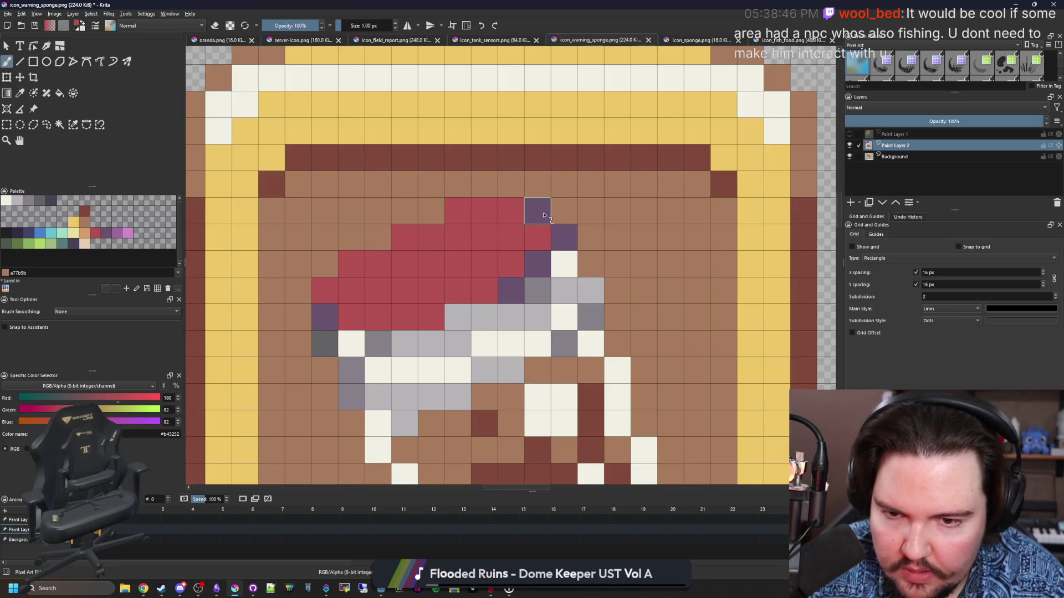
scroll(485, 268, down, 8)
scroll(496, 280, up, 8)
Step: Sample the hat's purple shade and darken a few hat pixels with it
ctrl+click(512, 293)
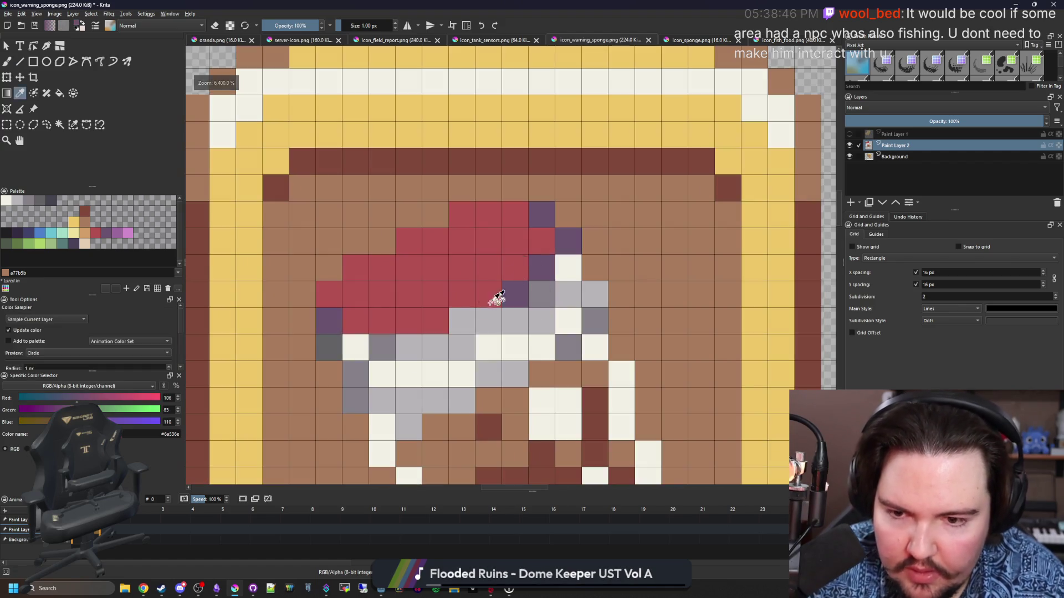
click(435, 321)
drag(433, 227, 383, 241)
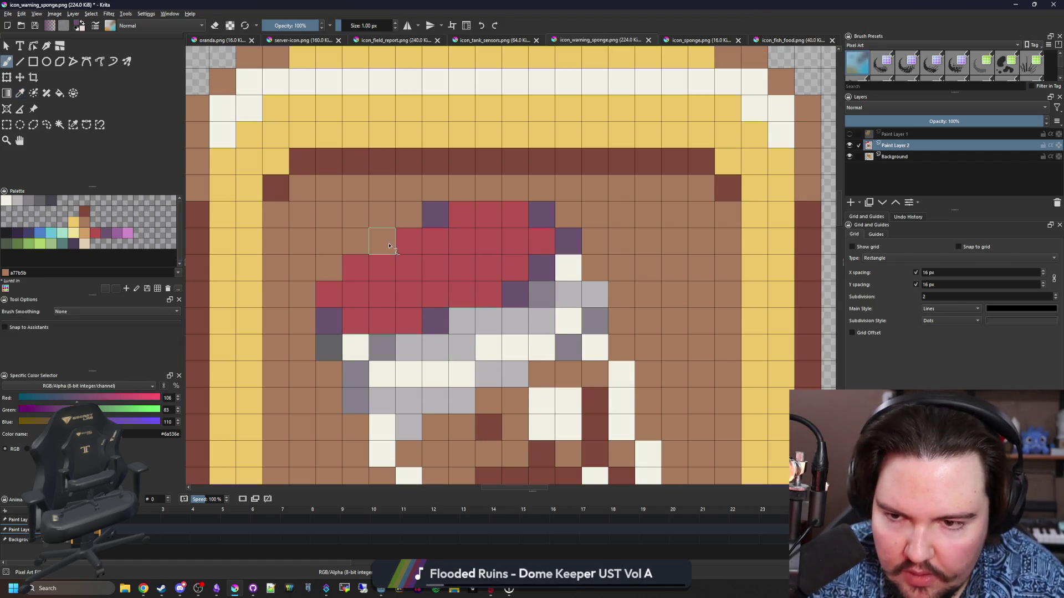
scroll(443, 232, down, 8)
scroll(447, 266, up, 8)
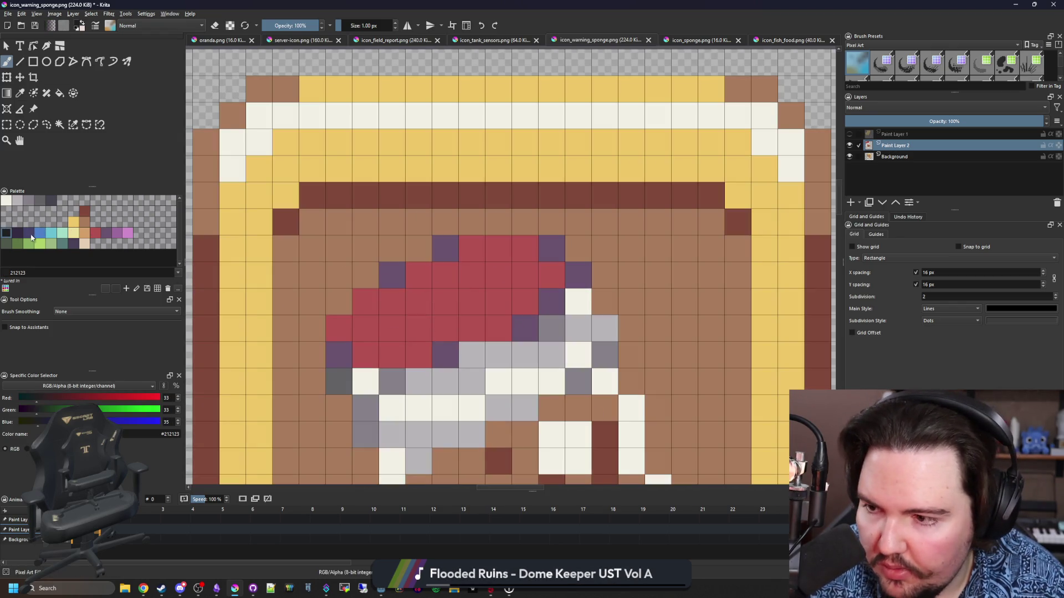
Step: Add five dark #352b42 spots across the hat
click(419, 329)
click(472, 302)
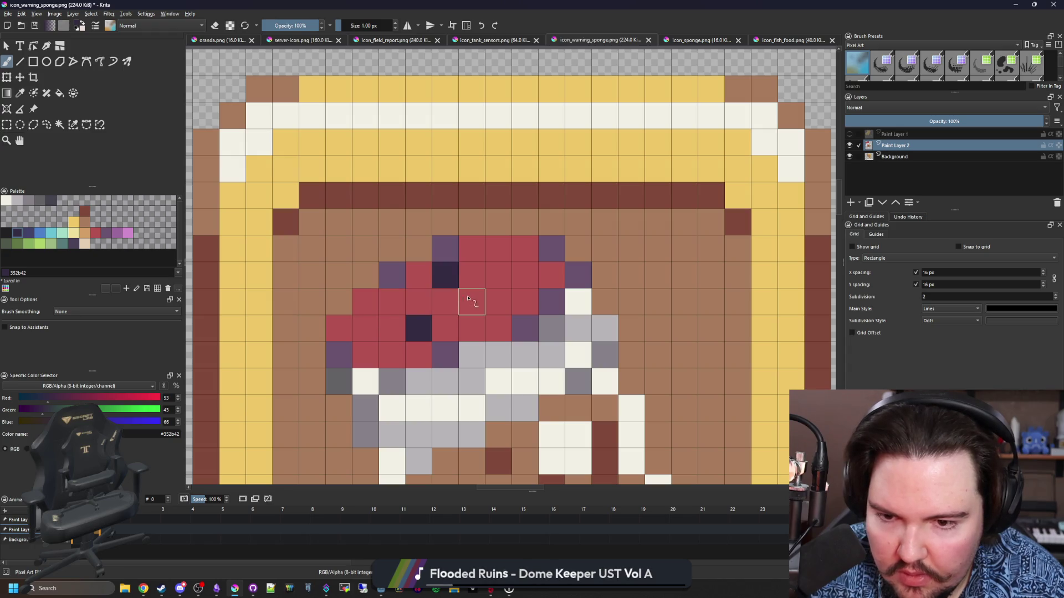
click(498, 275)
click(499, 248)
scroll(468, 270, down, 5)
scroll(468, 271, down, 2)
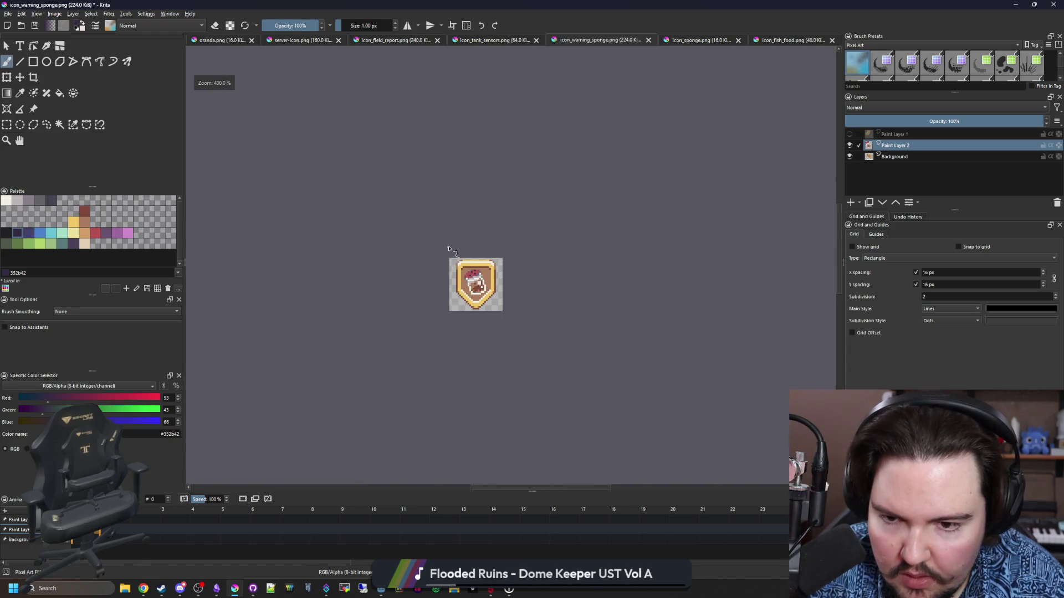
scroll(468, 270, up, 8)
click(476, 275)
scroll(464, 337, down, 8)
scroll(452, 311, up, 6)
scroll(448, 333, up, 3)
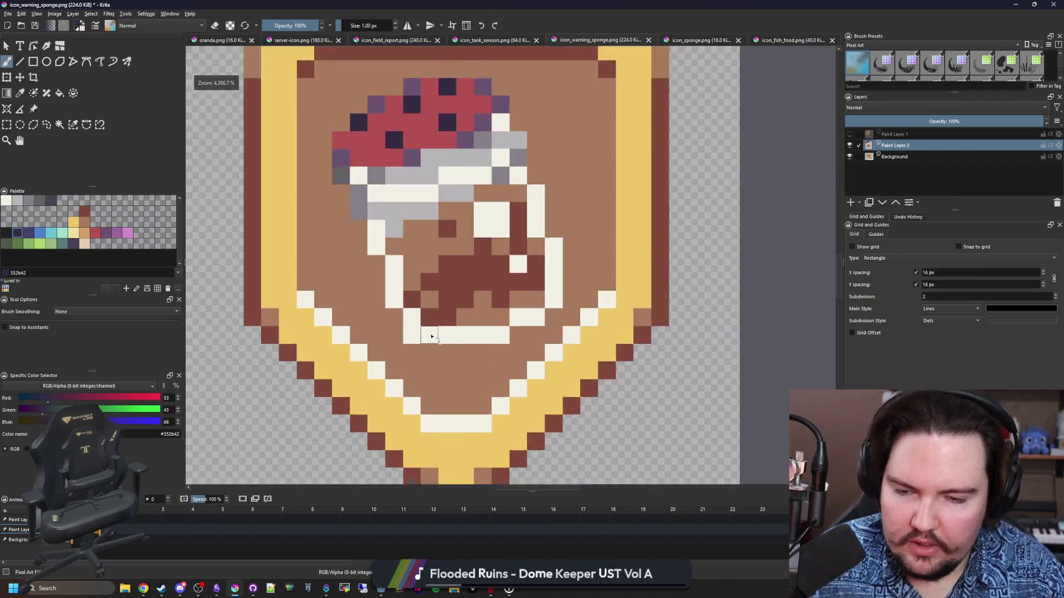
Step: Paint a cream corner pixel of the outline tan d3a068 from the palette
click(84, 232)
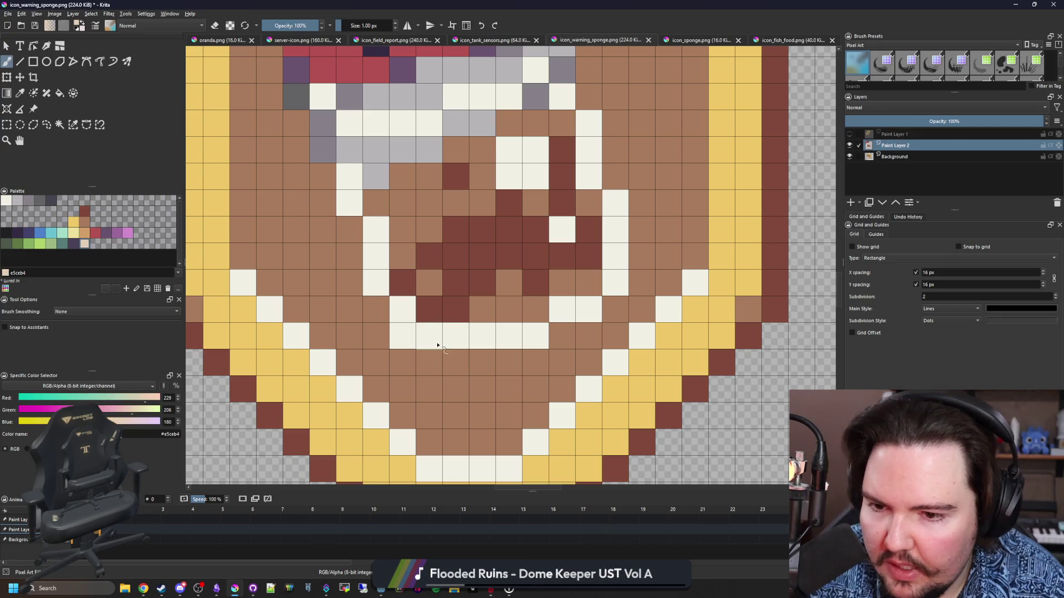
click(402, 336)
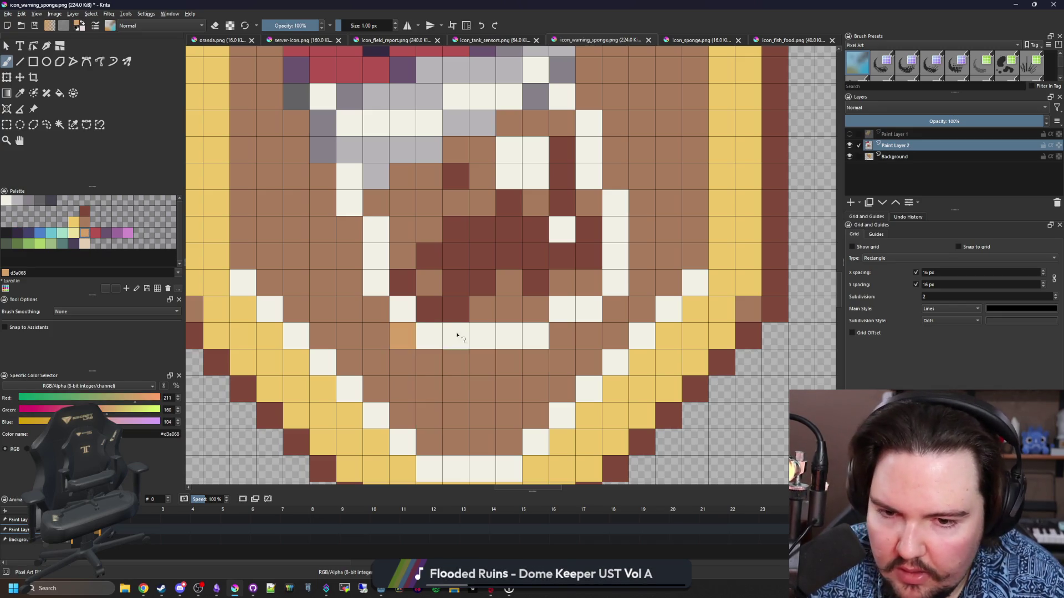
scroll(454, 338, down, 10)
scroll(524, 311, up, 8)
scroll(526, 309, down, 1)
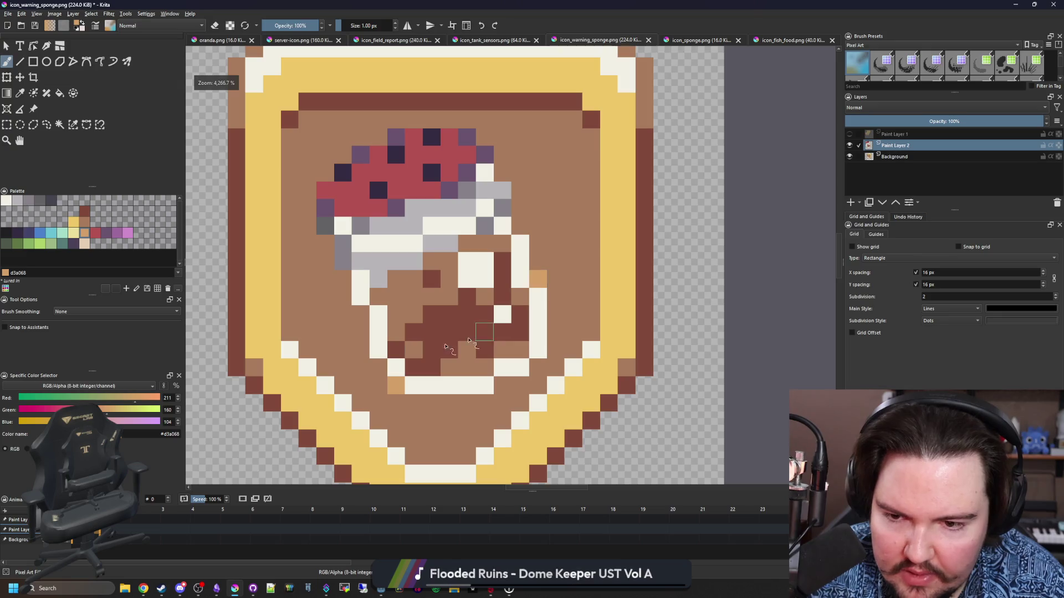
scroll(442, 288, down, 5)
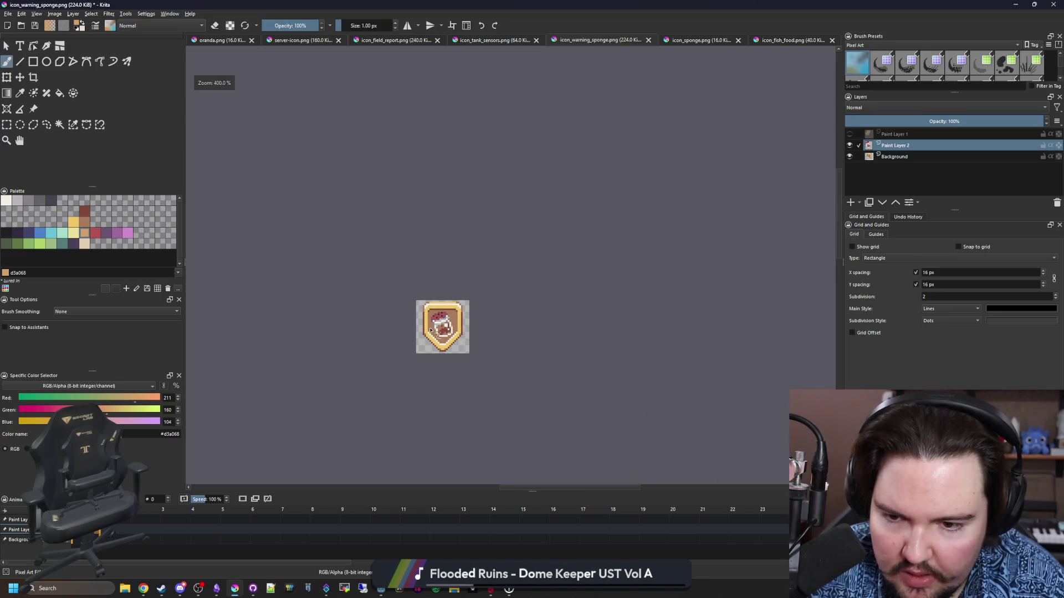
scroll(431, 331, up, 6)
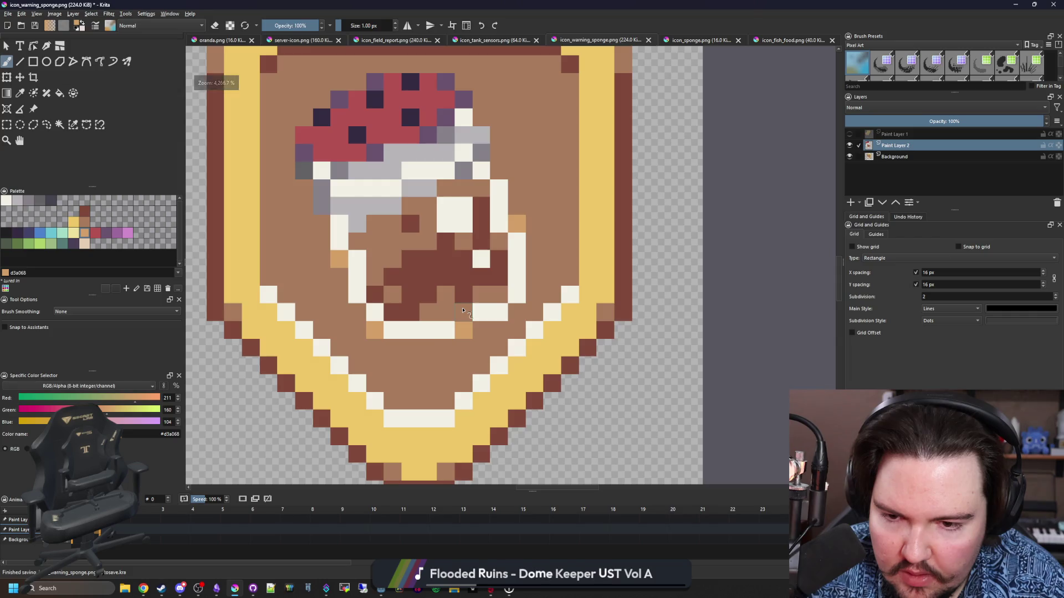
scroll(464, 310, down, 6)
scroll(388, 299, up, 3)
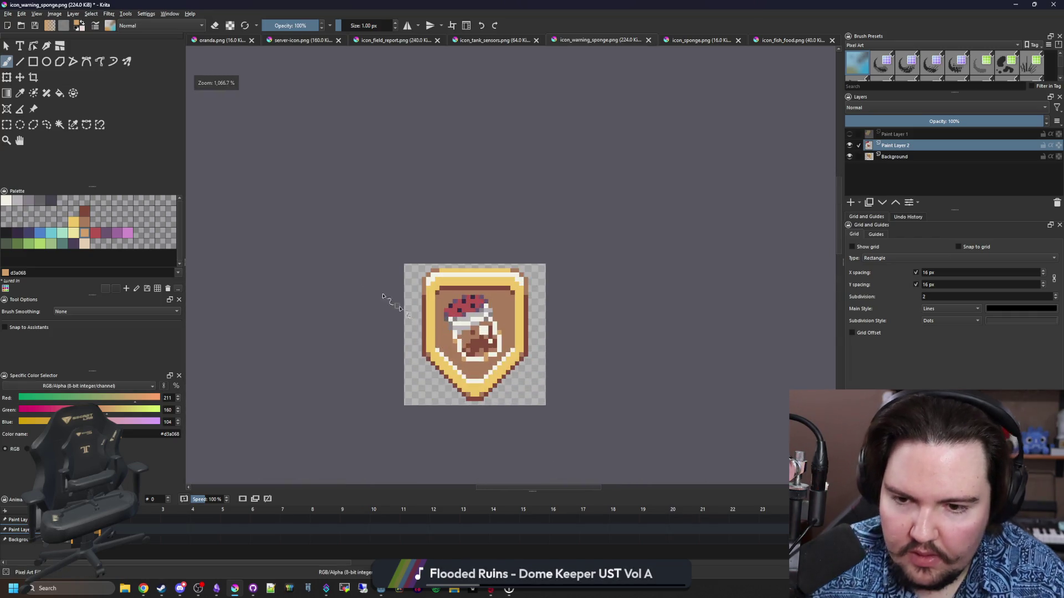
scroll(504, 352, up, 3)
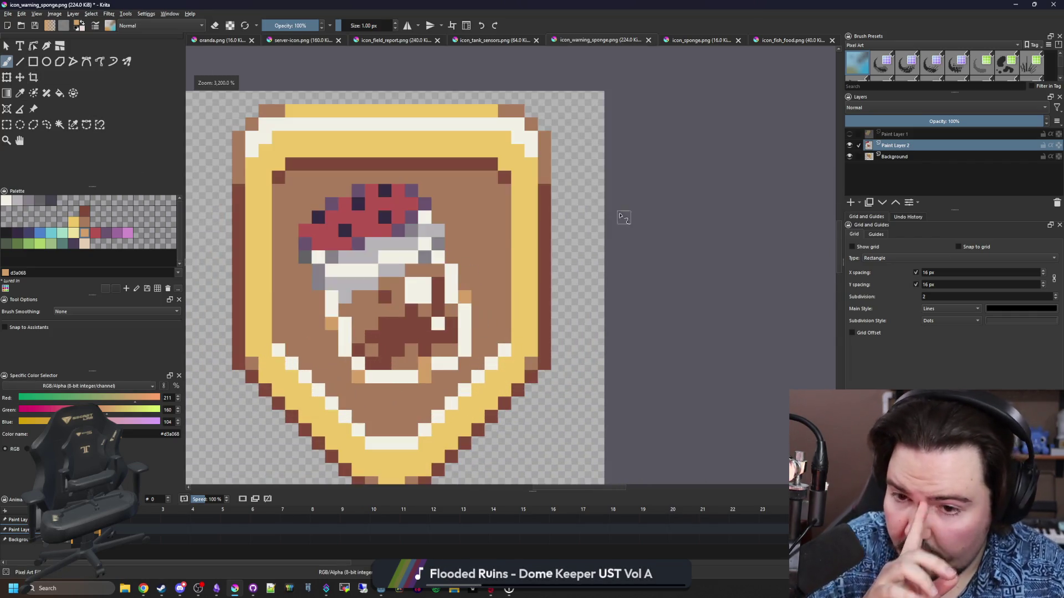
Step: On the Background layer, bucket-fill the shield's yellow border red b45252
click(893, 157)
click(95, 236)
key(f)
click(353, 170)
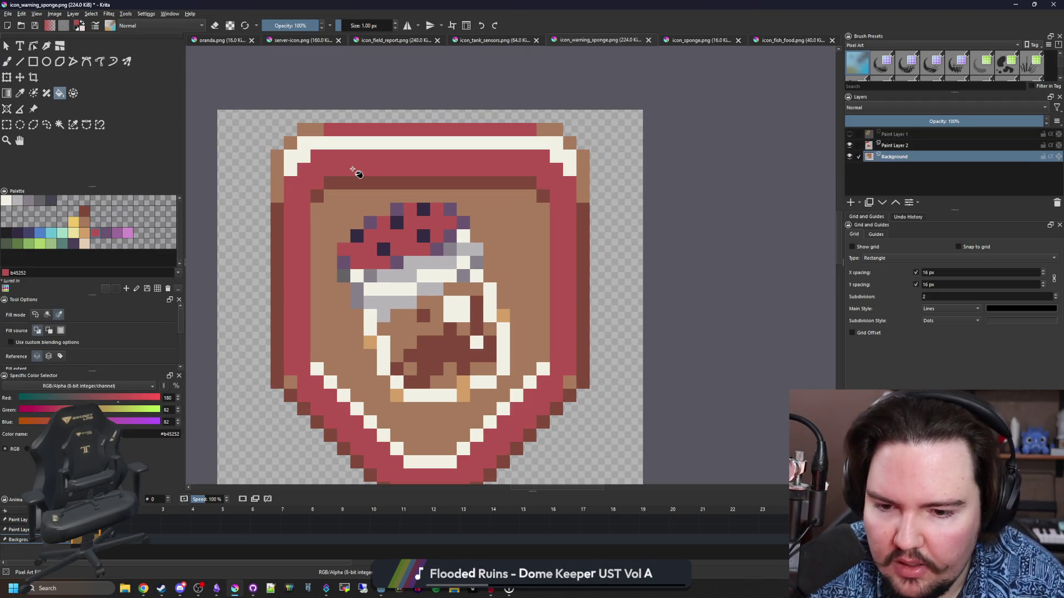
Step: Try a tan fill on the cream inner border, then undo it
scroll(292, 130, up, 1)
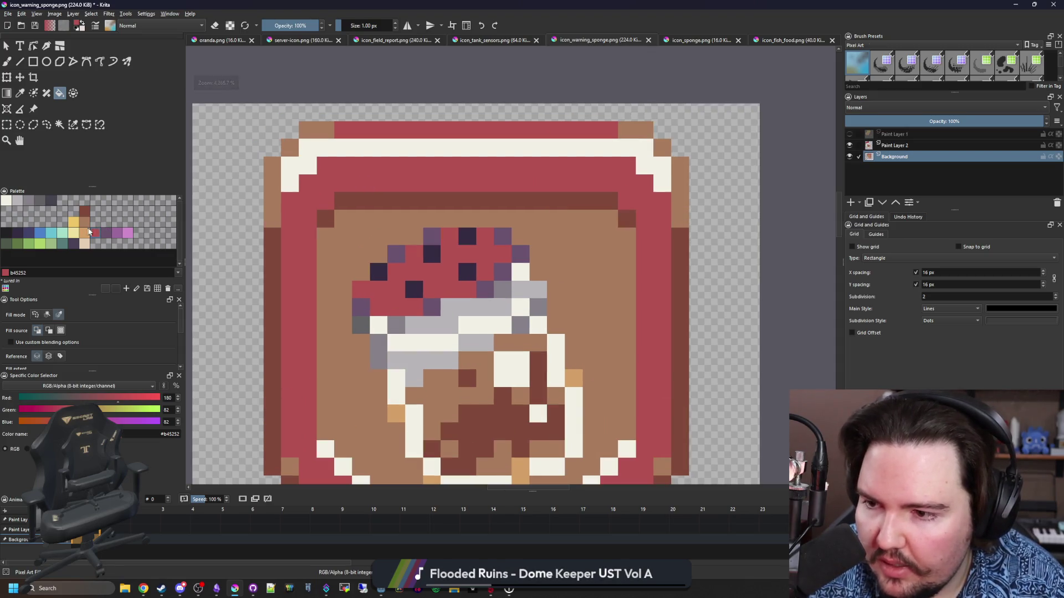
click(85, 232)
click(437, 147)
scroll(424, 169, down, 3)
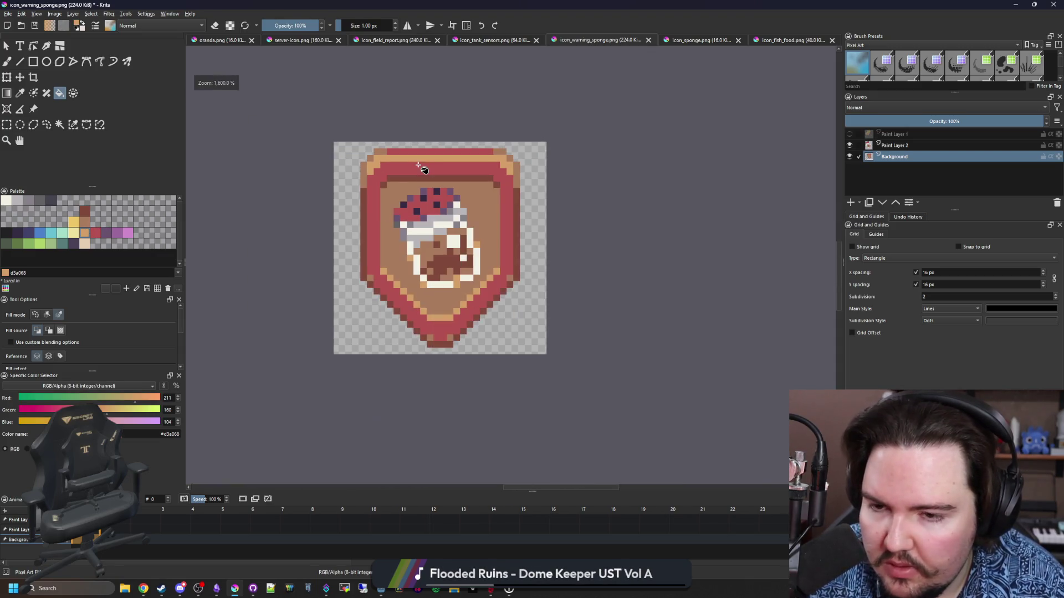
scroll(437, 164, up, 2)
key(ctrl+z)
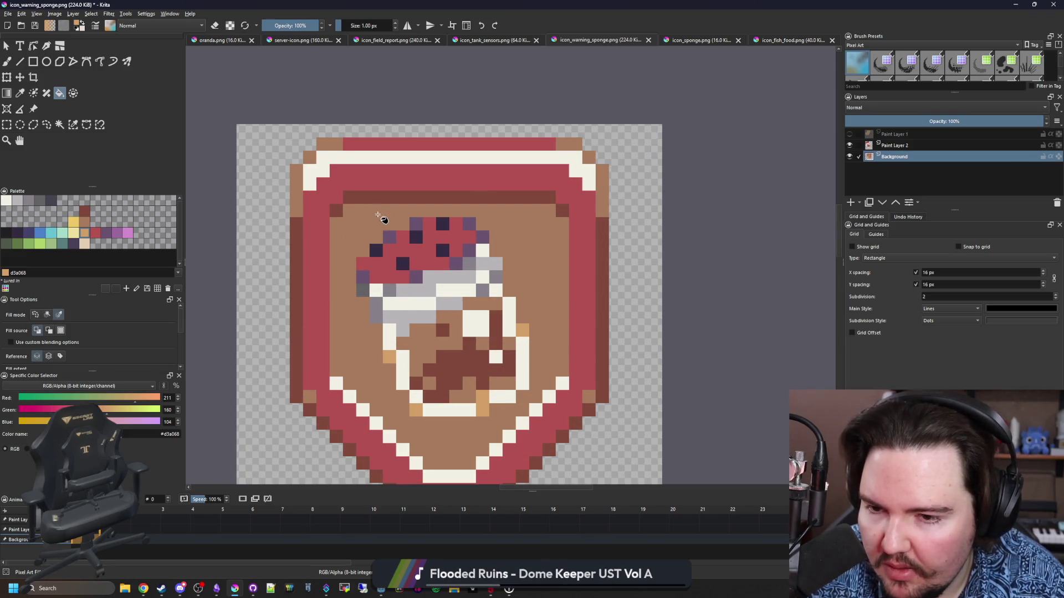
Step: Fill the shield interior dark blue after trying and undoing purple
click(111, 235)
click(375, 208)
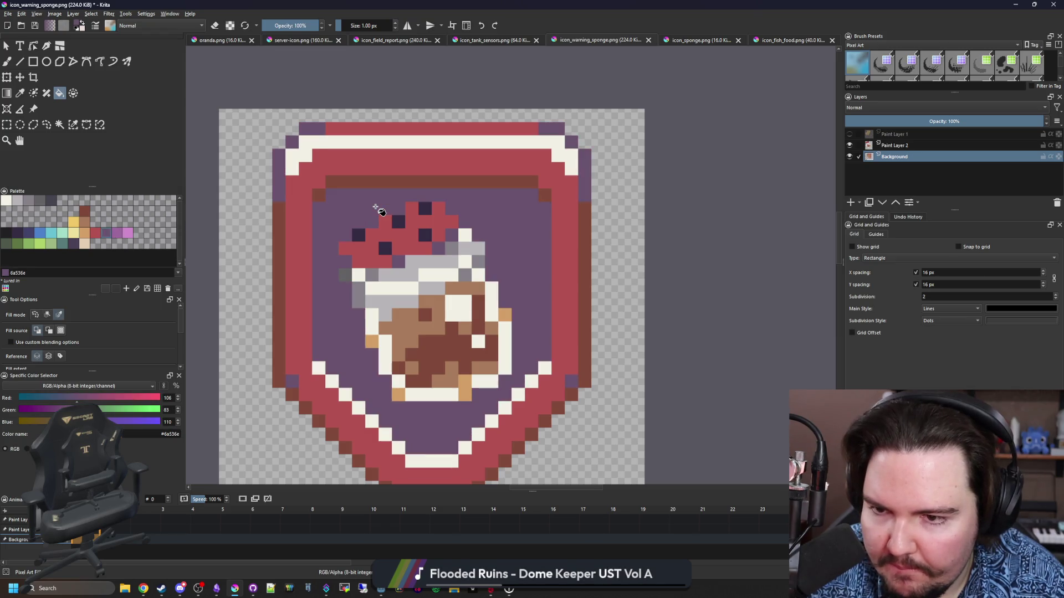
key(ctrl+z)
click(32, 237)
click(376, 207)
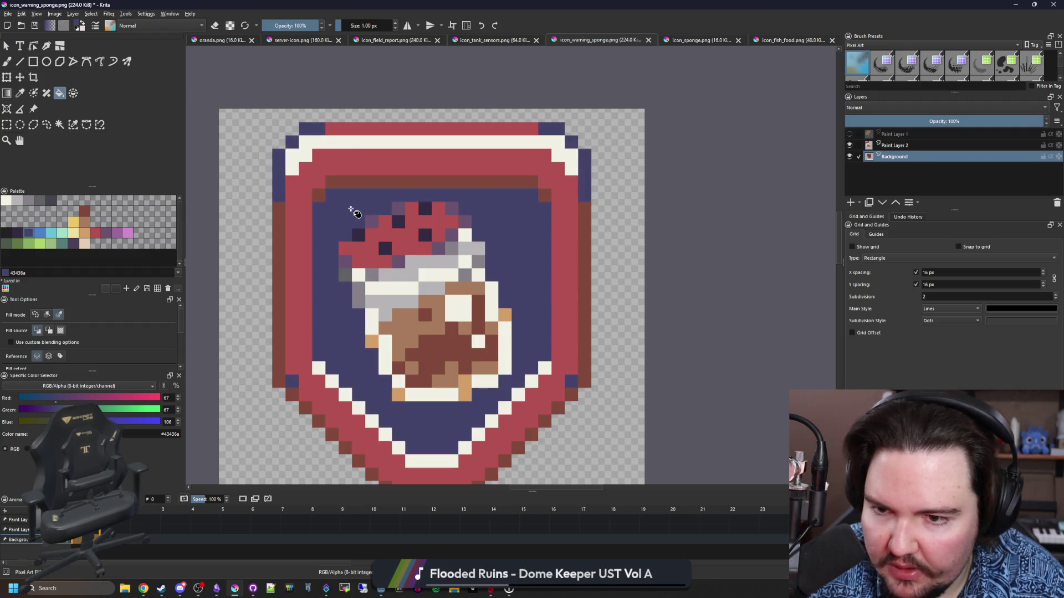
key(ctrl+z)
key(ctrl+shift+z)
key(ctrl+z)
key(ctrl+shift+z)
Step: Fill the brown outer band with the darkest purple
click(17, 233)
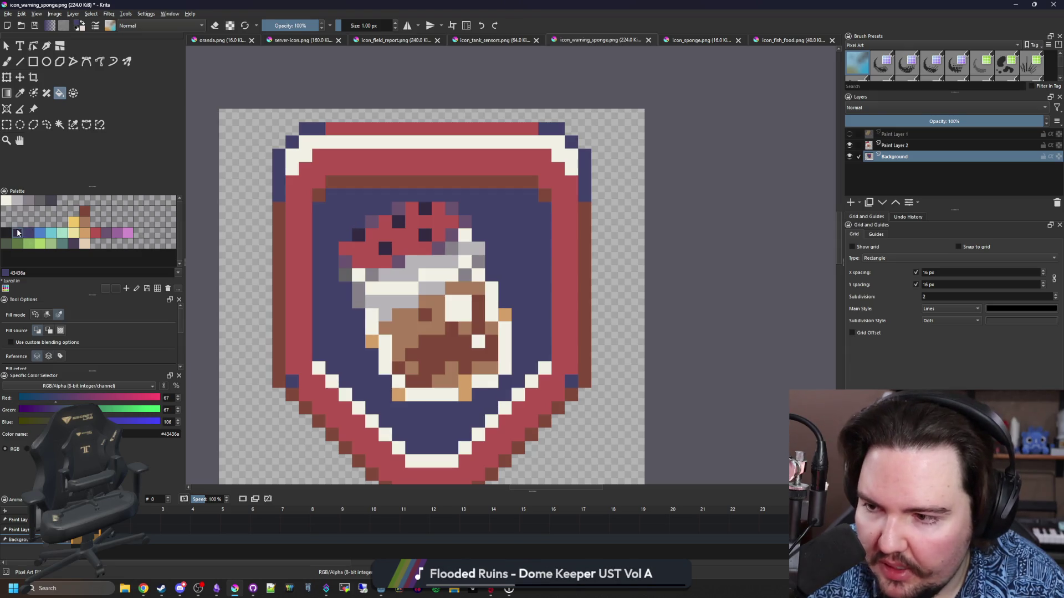
click(380, 184)
drag(287, 222, 273, 266)
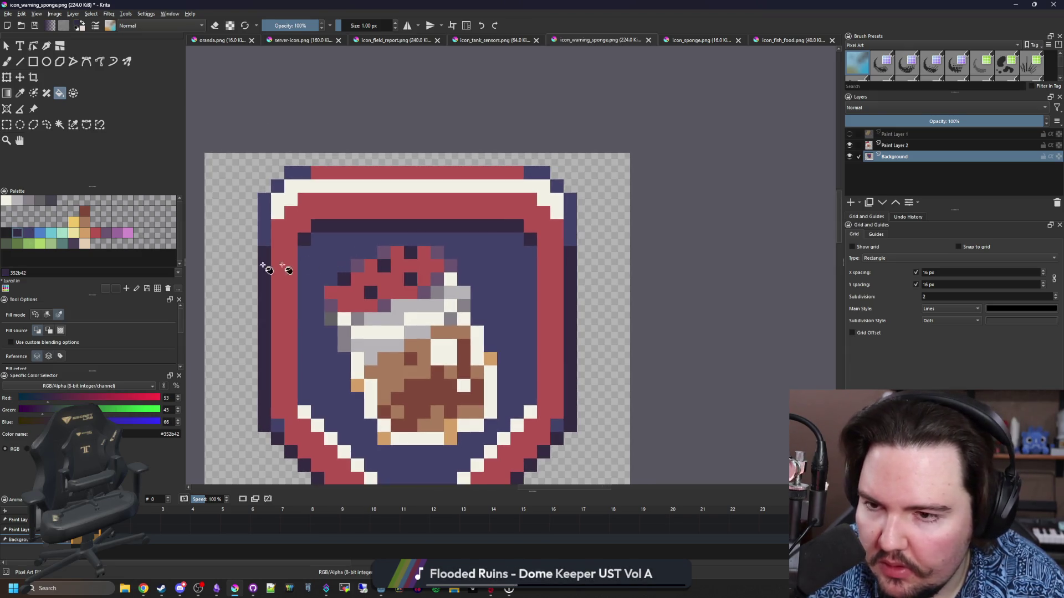
Step: Fill the cream trim band yellow, then refill it tan
click(78, 227)
click(332, 188)
scroll(333, 190, down, 4)
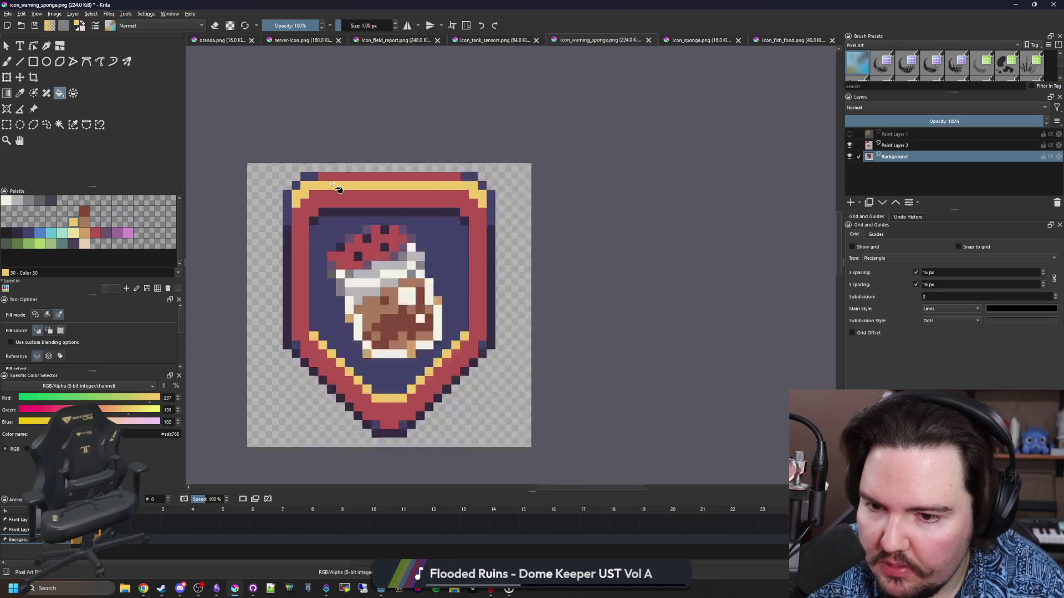
scroll(337, 190, up, 4)
click(84, 233)
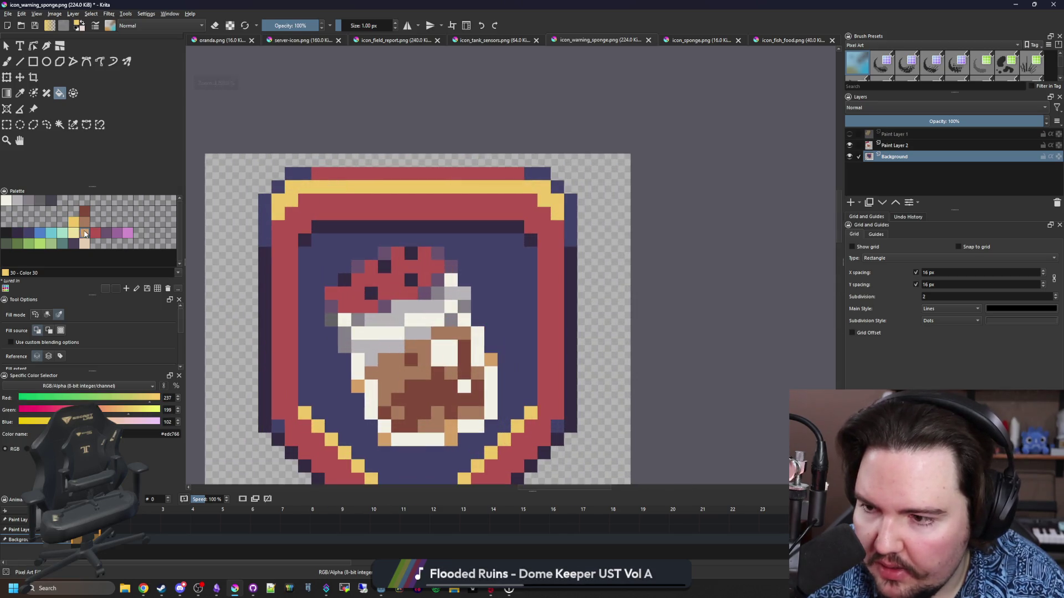
click(334, 185)
scroll(368, 243, down, 5)
scroll(397, 249, down, 1)
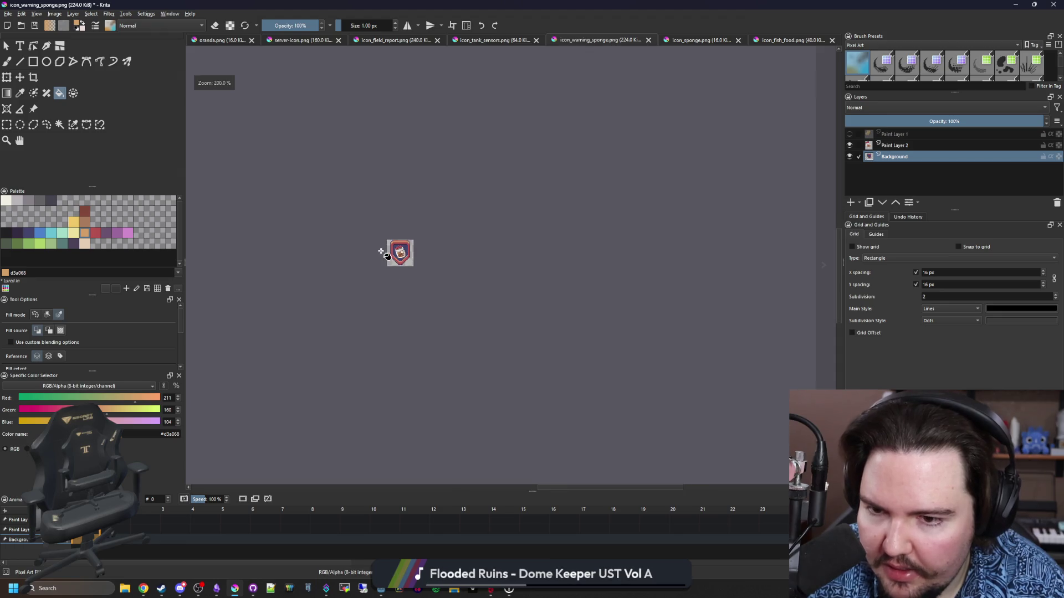
scroll(384, 255, up, 3)
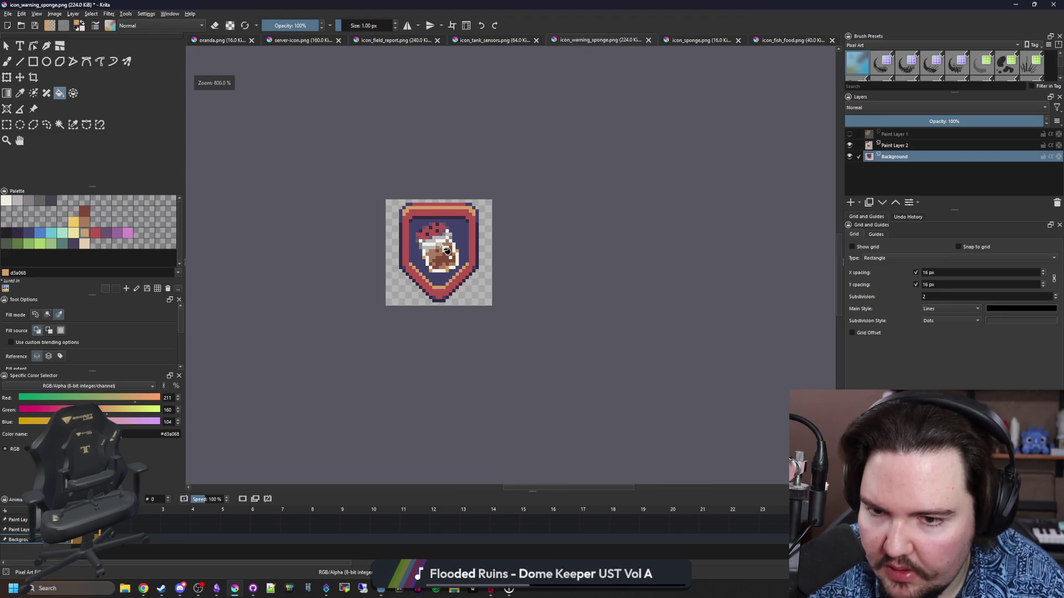
scroll(441, 245, up, 2)
Step: Save As icon_warning_food.png, replacing 'sponge' with 'food', and accept the PNG export options
click(8, 14)
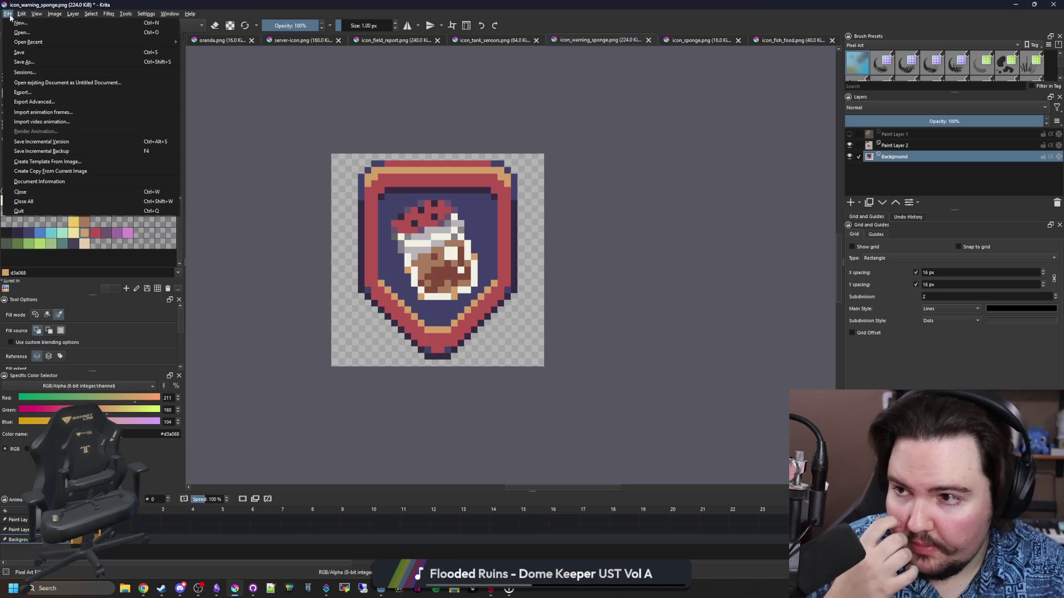
click(28, 61)
key(Right)
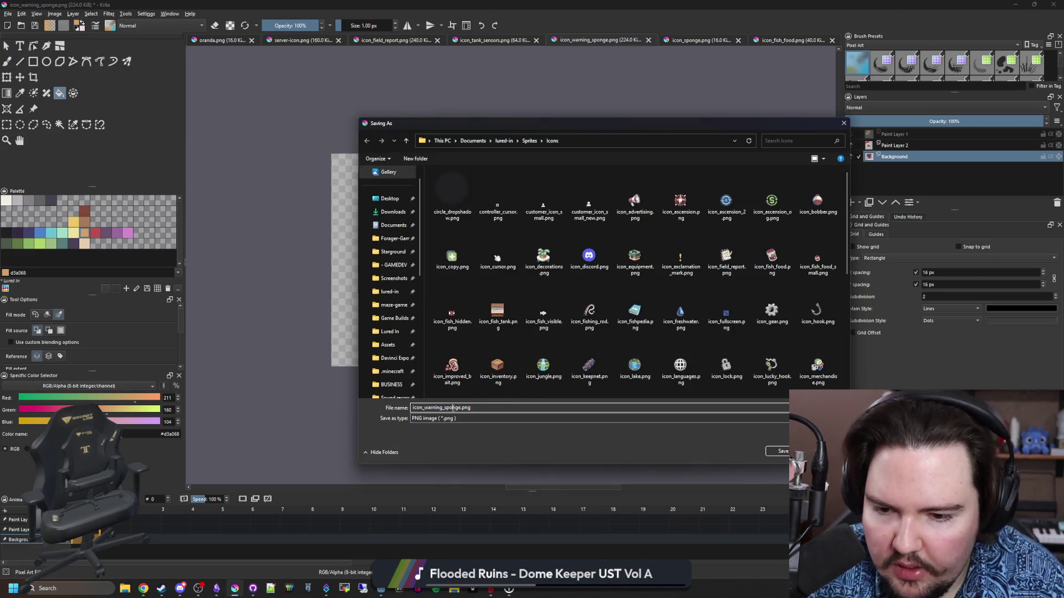
key(BackSpace)
key(BackSpace)
key(BackSpace)
text(food)
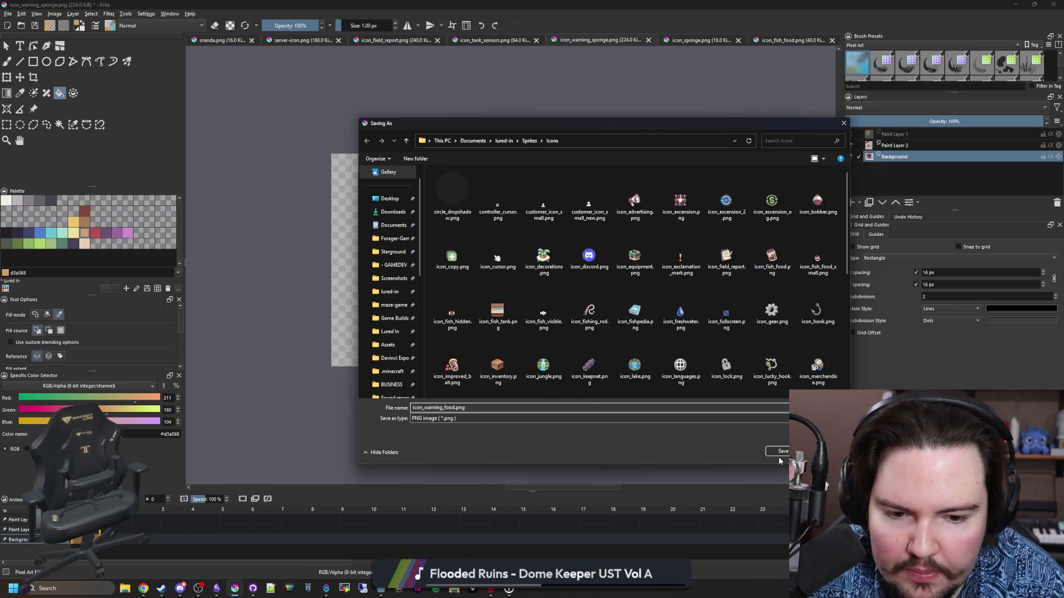
click(783, 453)
click(573, 386)
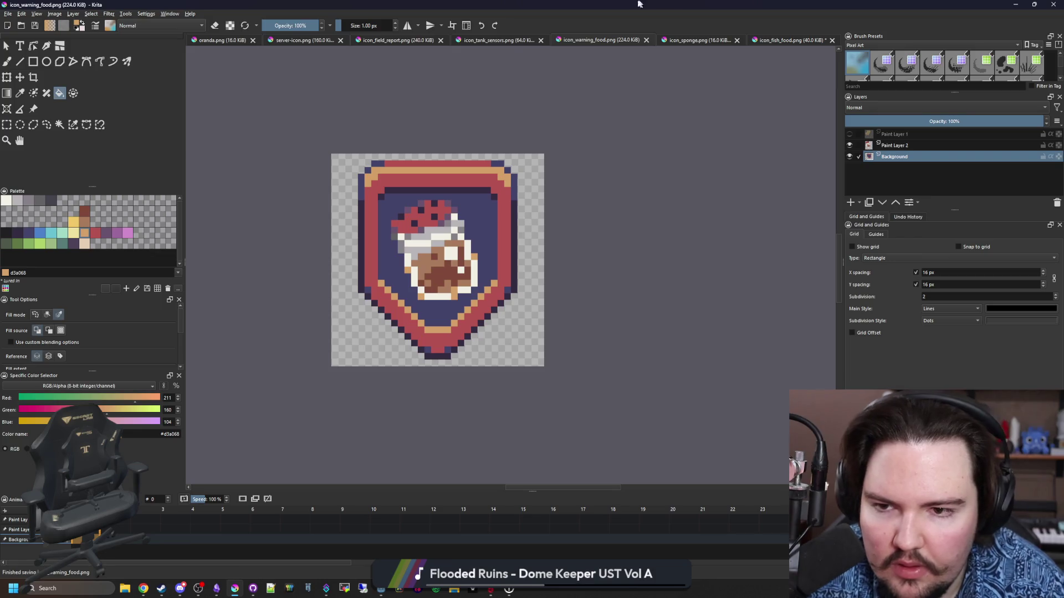
key(alt+Tab)
Step: Quick Load the icon_fish_food texture into the second badge's Texture
click(49, 239)
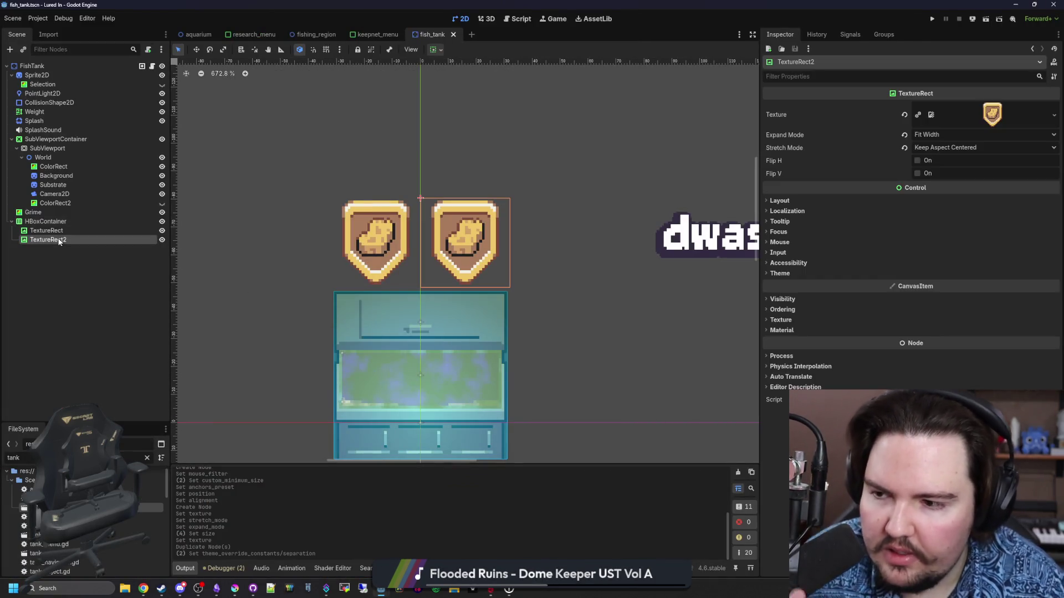
right_click(967, 112)
click(978, 313)
text(food)
key(Right)
key(Return)
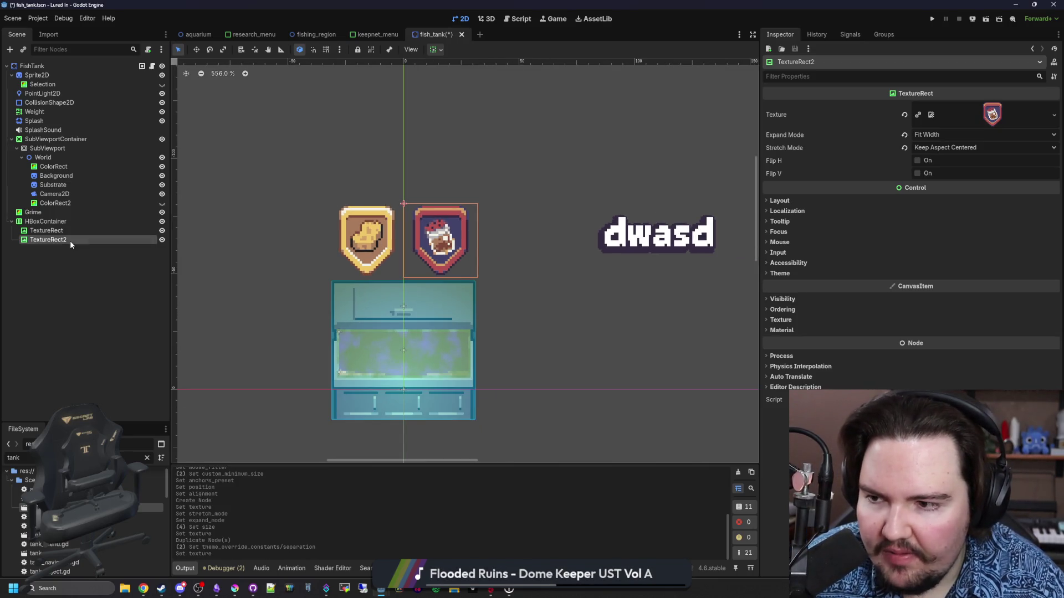
Step: Rename the second badge node Food and the first badge node Sponge
double_click(68, 240)
text(Food)
key(Return)
click(47, 232)
double_click(48, 232)
text(Sponge)
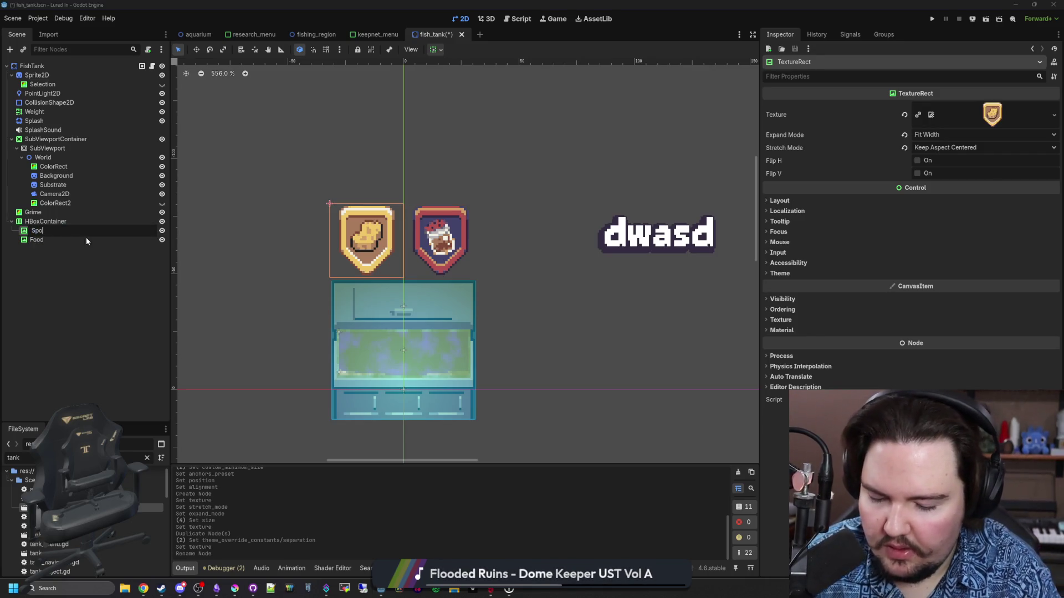
key(Return)
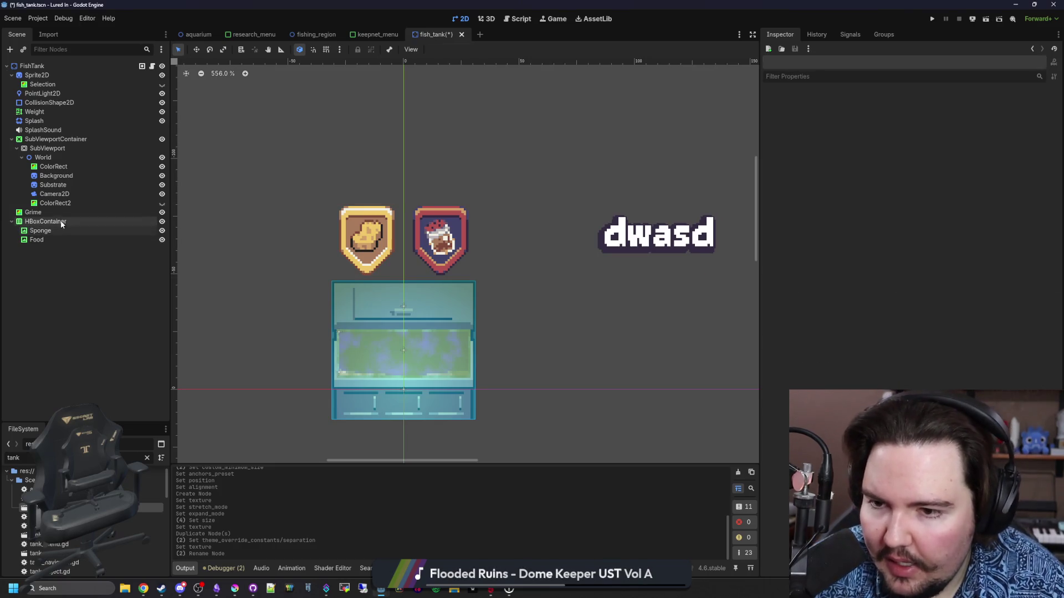
Step: Set Mouse Filter to Ignore on the HBoxContainer and both badges, then save the scene
click(61, 221)
scroll(484, 283, down, 2)
scroll(867, 286, up, 4)
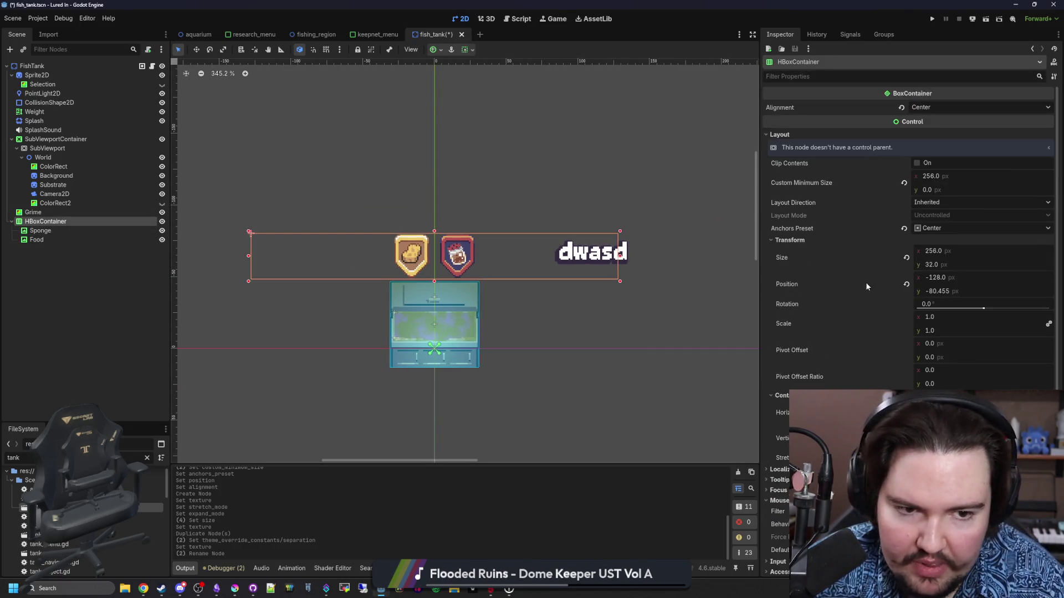
drag(250, 233, 624, 284)
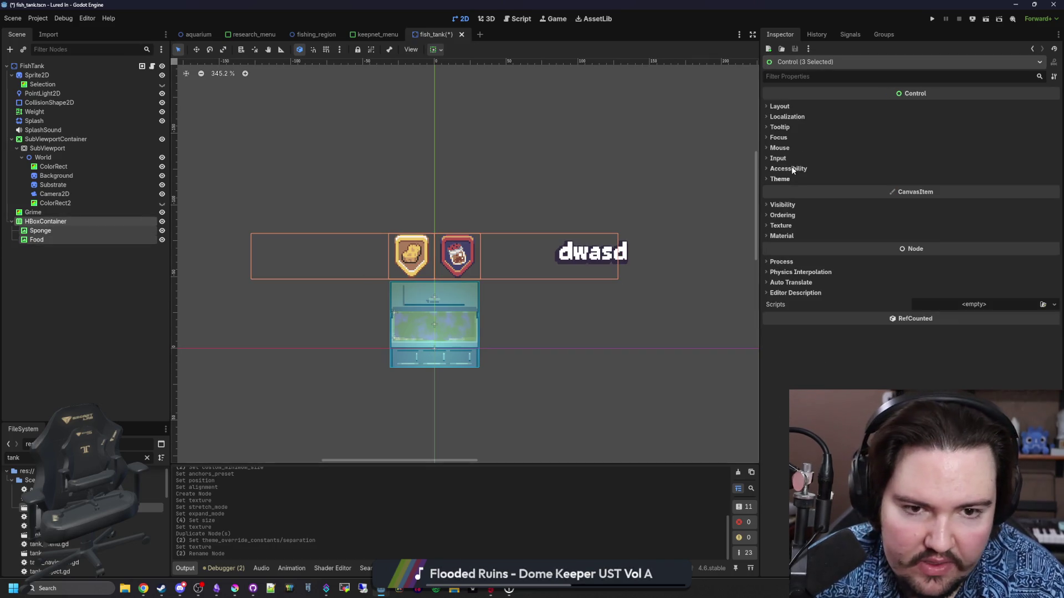
click(780, 148)
click(923, 159)
click(940, 187)
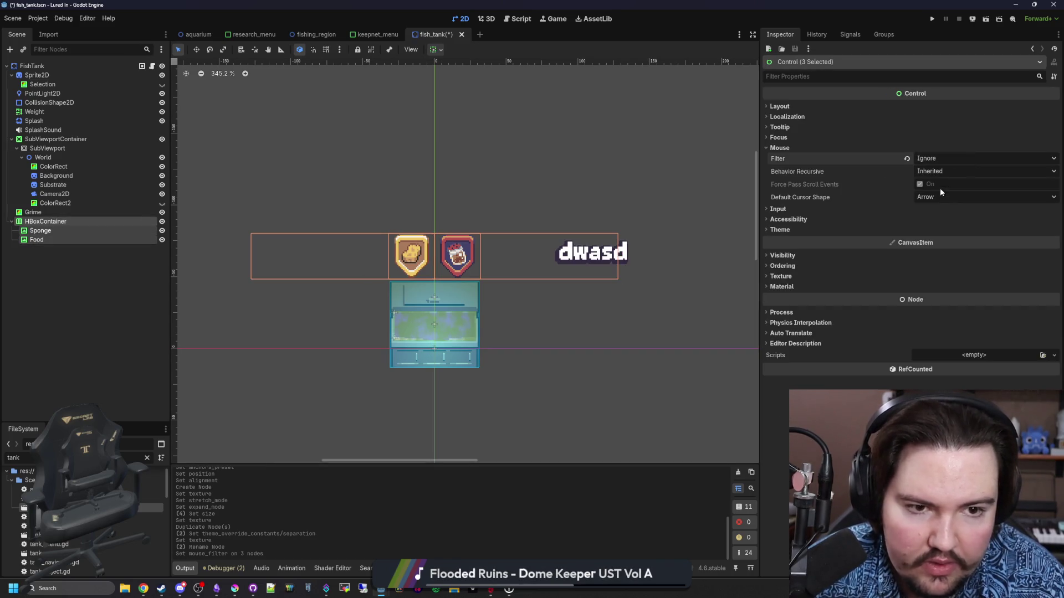
click(101, 280)
key(ctrl+s)
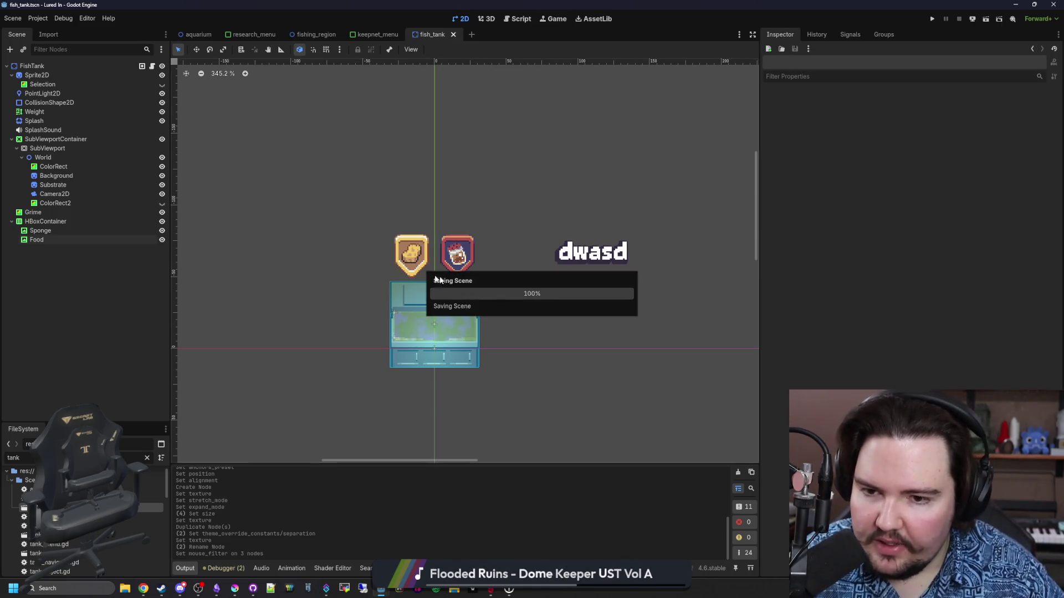
Step: Toggle the Food and Sponge badges' visibility off and on to check them
scroll(428, 288, up, 2)
click(162, 239)
click(162, 239)
click(162, 231)
click(162, 230)
click(162, 230)
click(162, 231)
Step: Open the FishTank script fish_tank.gd and save it
click(152, 66)
scroll(424, 253, up, 7)
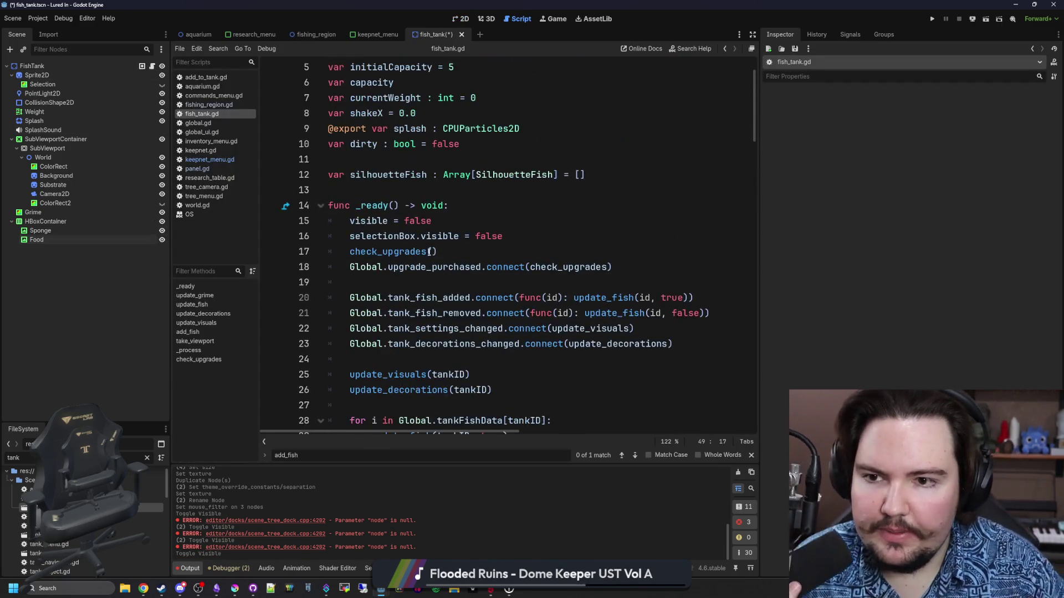
scroll(424, 253, down, 3)
scroll(424, 253, down, 1)
click(424, 268)
key(ctrl+s)
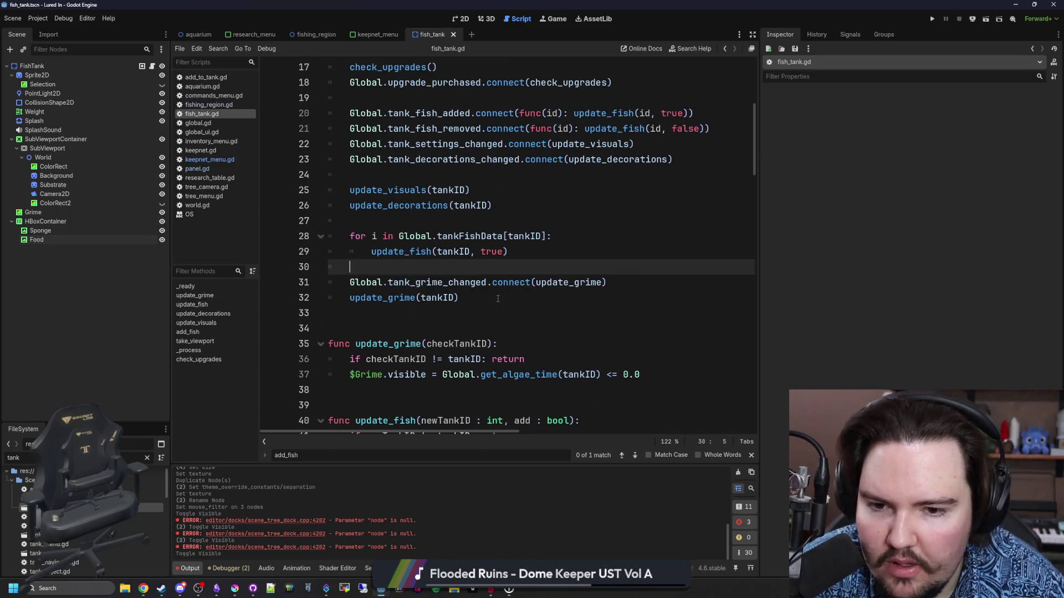
Step: Add a line inside update_grime's body, delete it again, and save
click(497, 299)
scroll(521, 290, down, 1)
click(637, 329)
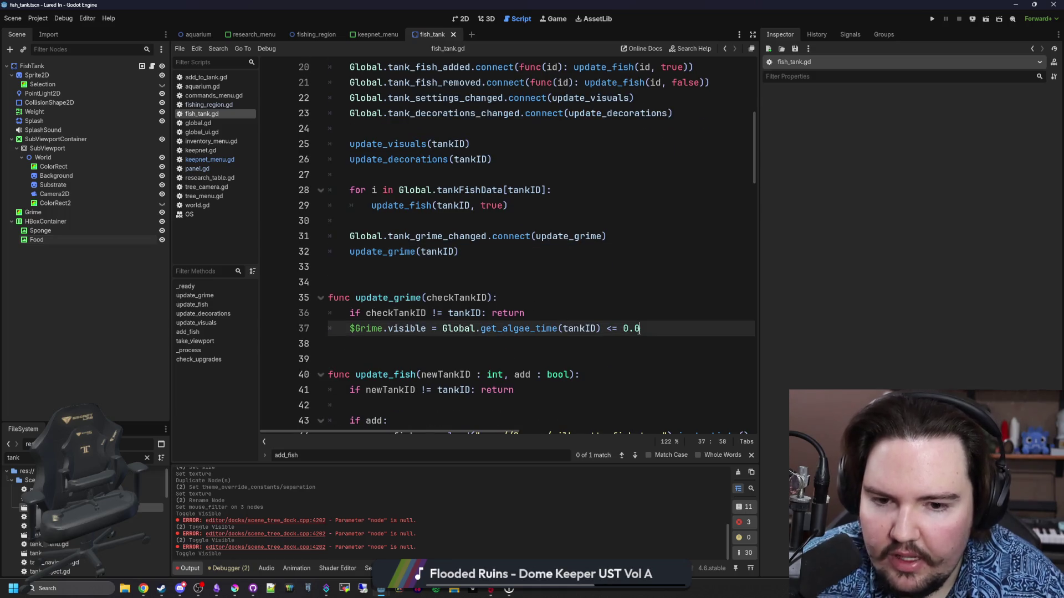
key(Return)
key(Return)
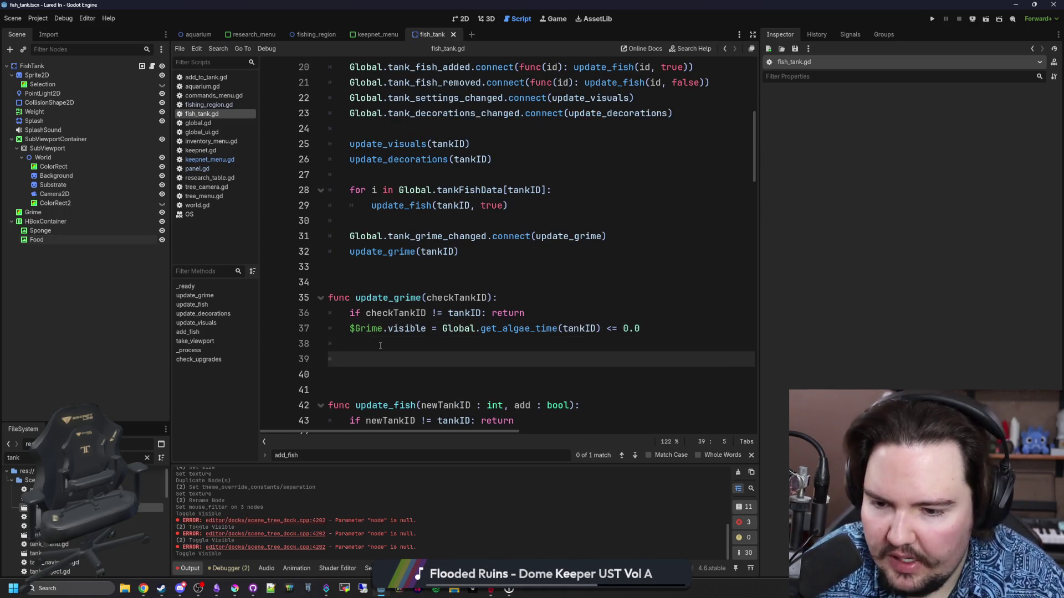
text(if G)
key(BackSpace)
key(BackSpace)
key(BackSpace)
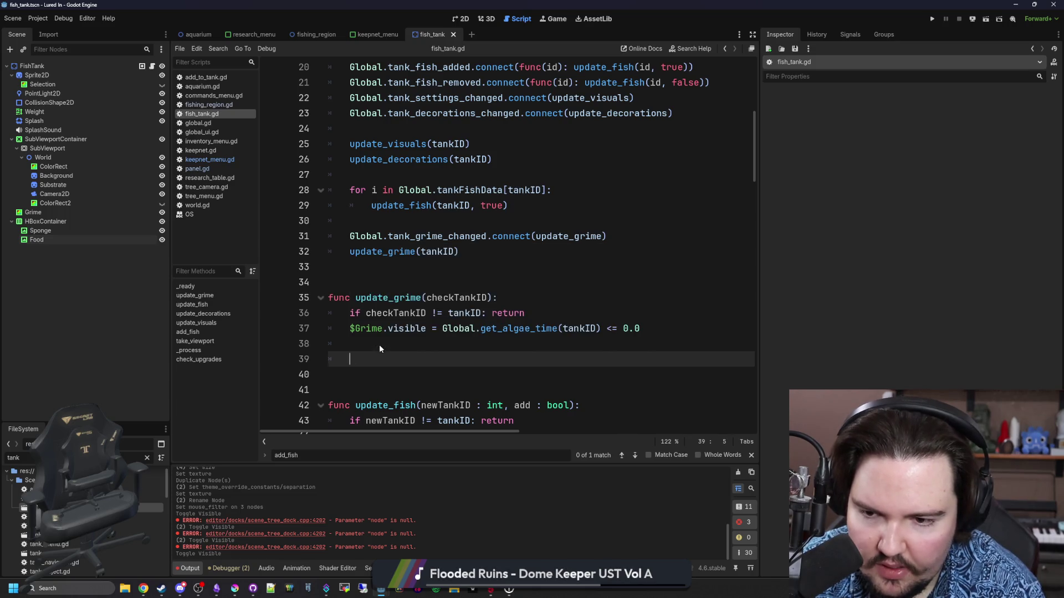
scroll(380, 345, up, 5)
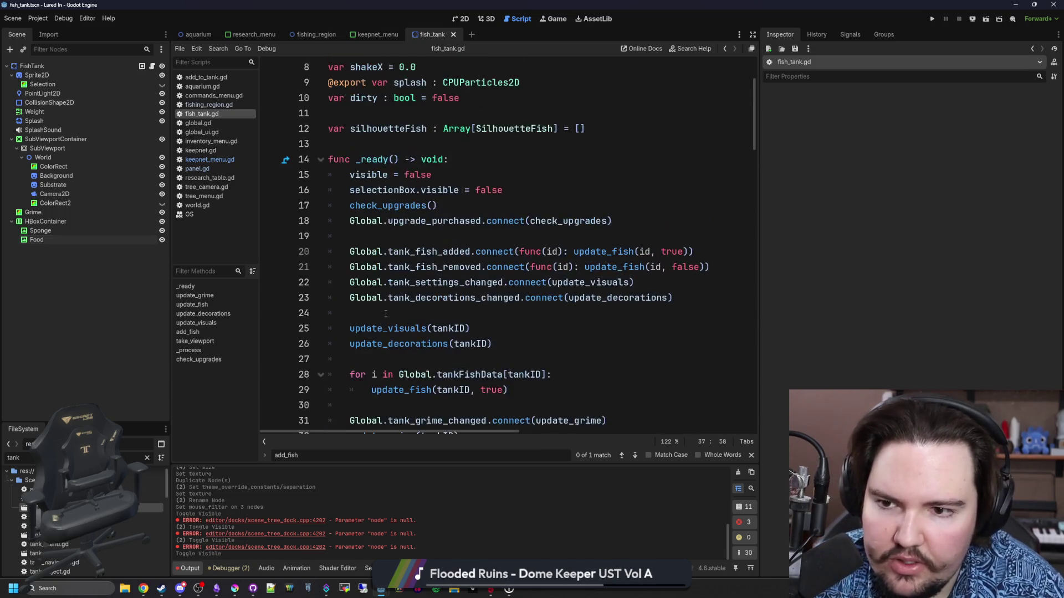
scroll(385, 314, down, 4)
click(495, 300)
key(ctrl+s)
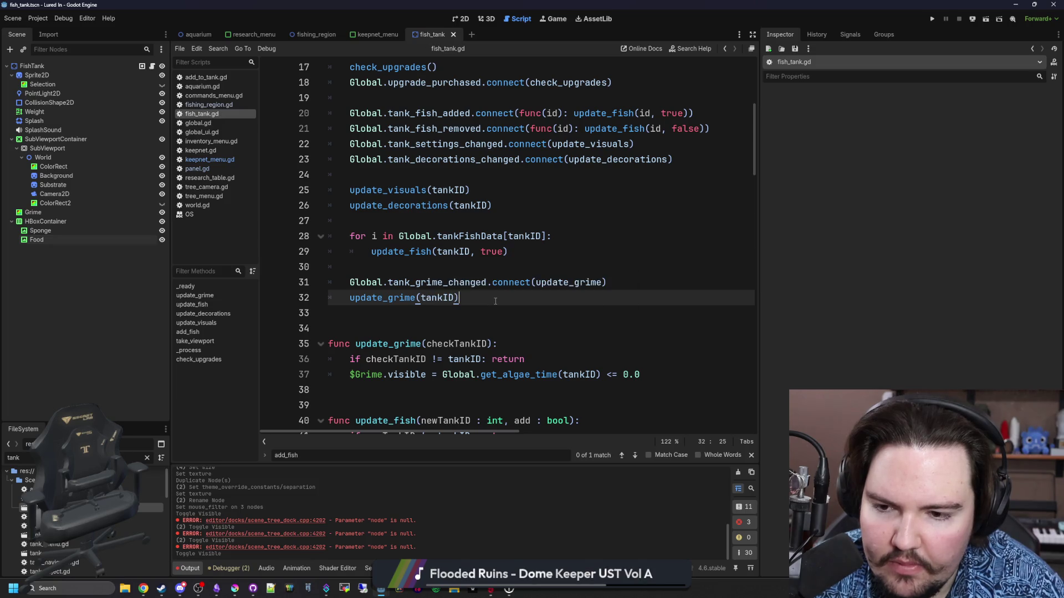
Step: Insert a blank line below update_grime to make room for a new function
click(366, 310)
scroll(355, 355, down, 3)
click(370, 340)
key(Return)
key(Return)
key(Return)
key(Up)
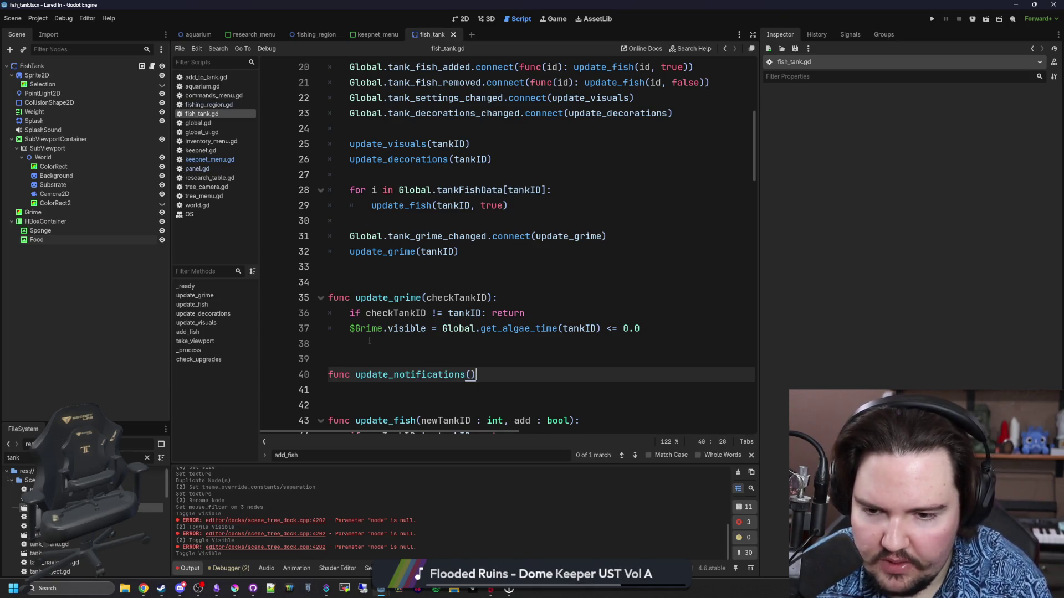
Step: Finish the update_notifications() stub and call it at the end of update_grime
text(:)
key(Return)
text(pass)
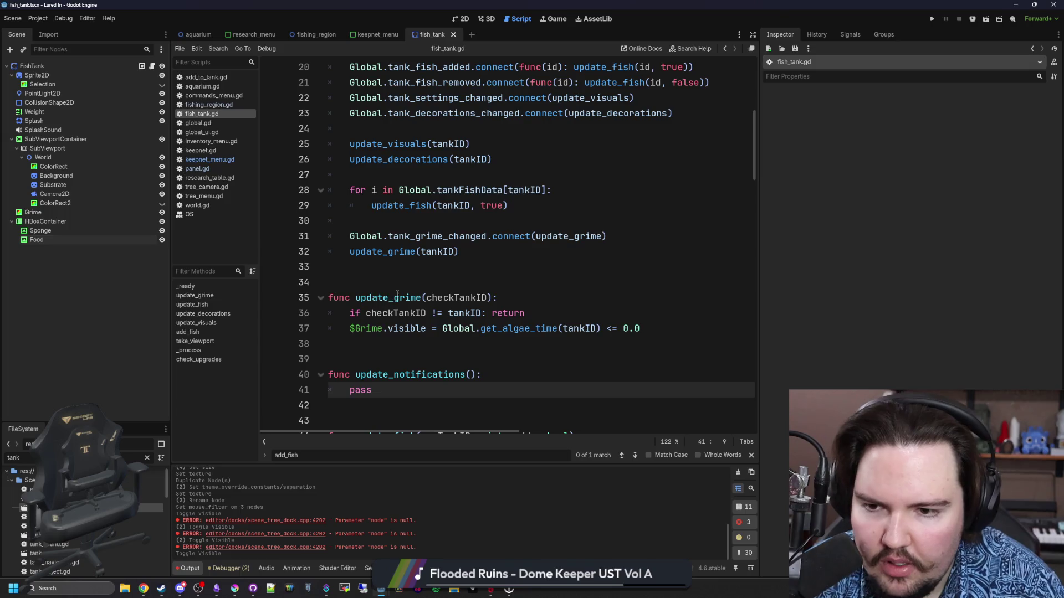
click(399, 283)
click(427, 270)
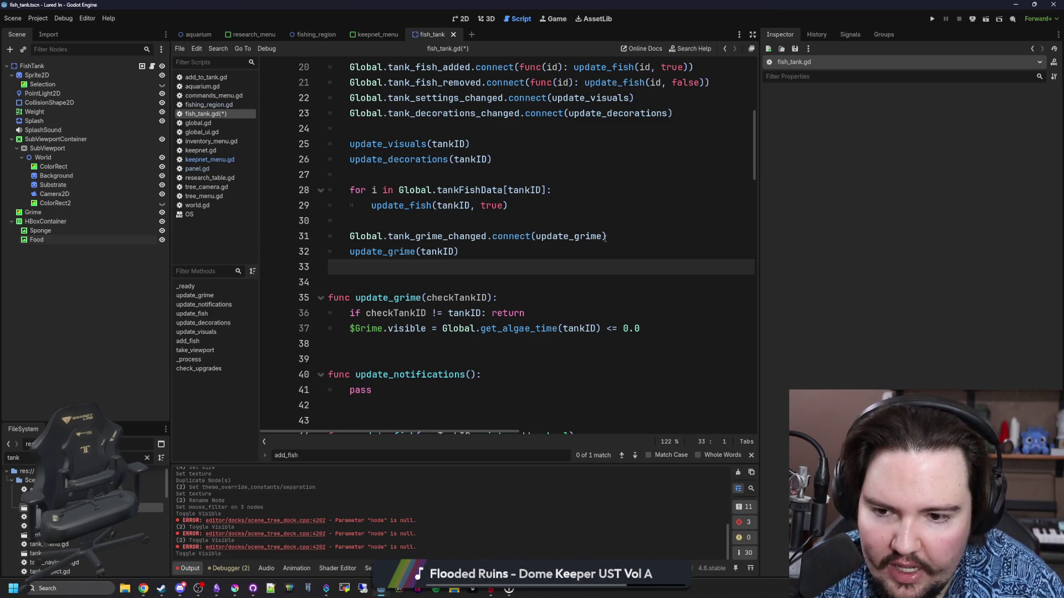
scroll(605, 237, down, 1)
click(654, 313)
scroll(526, 300, down, 2)
key(Return)
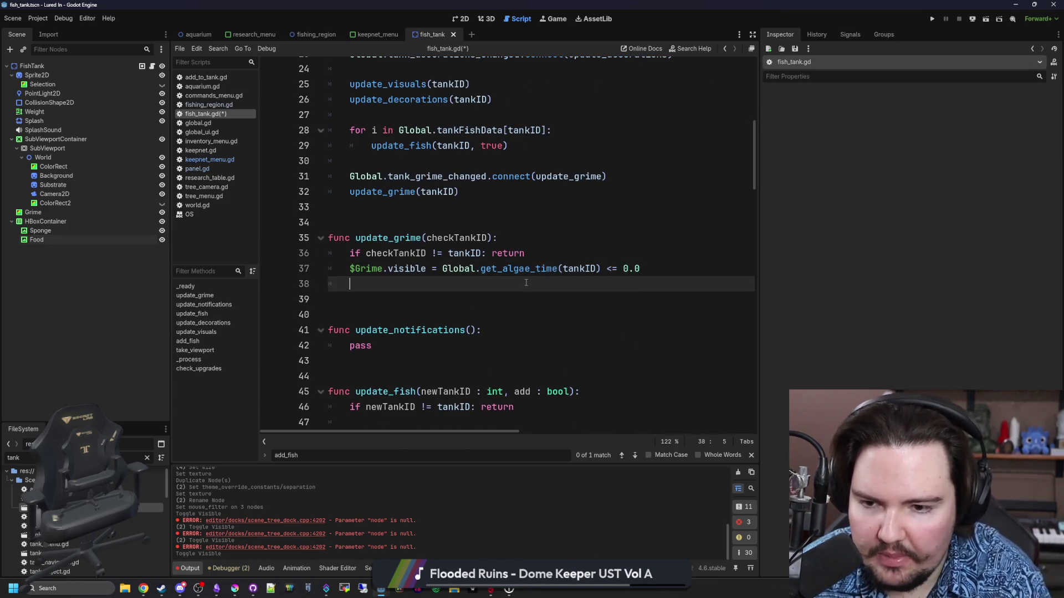
text(update_not)
key(Return)
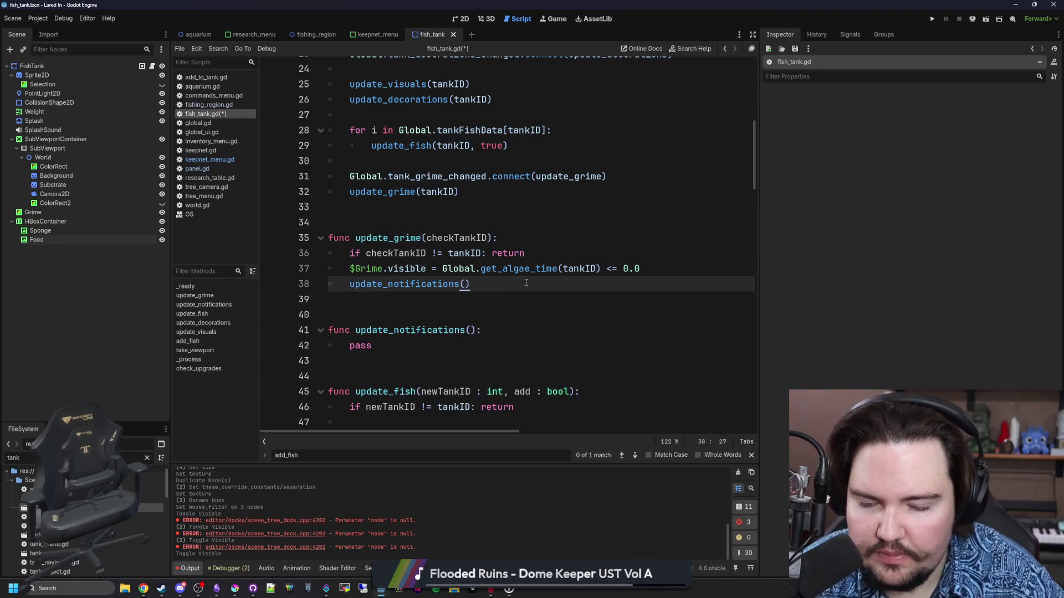
click(483, 306)
drag(492, 283, 346, 289)
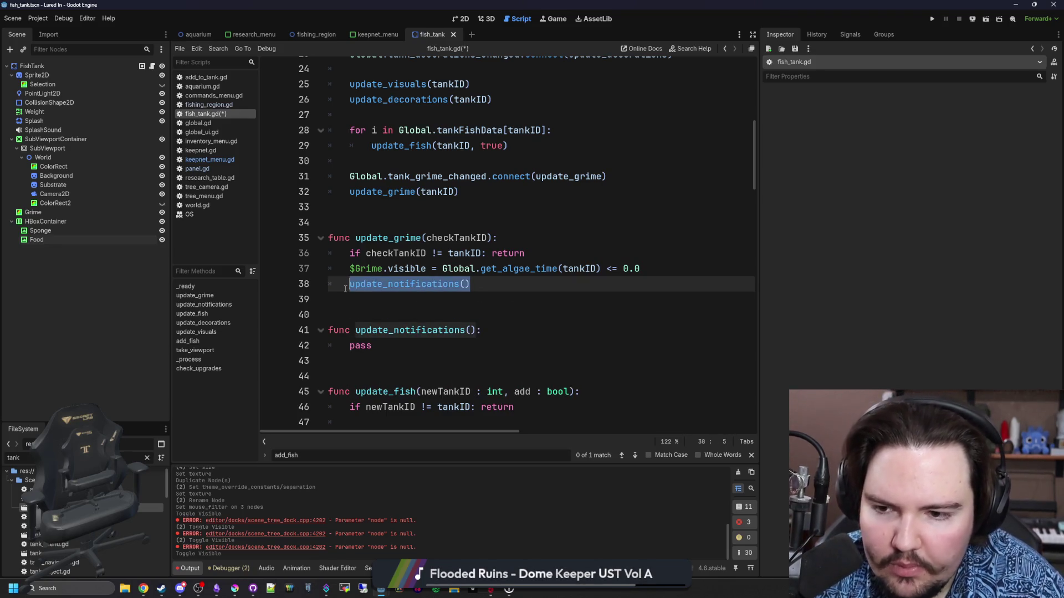
click(386, 316)
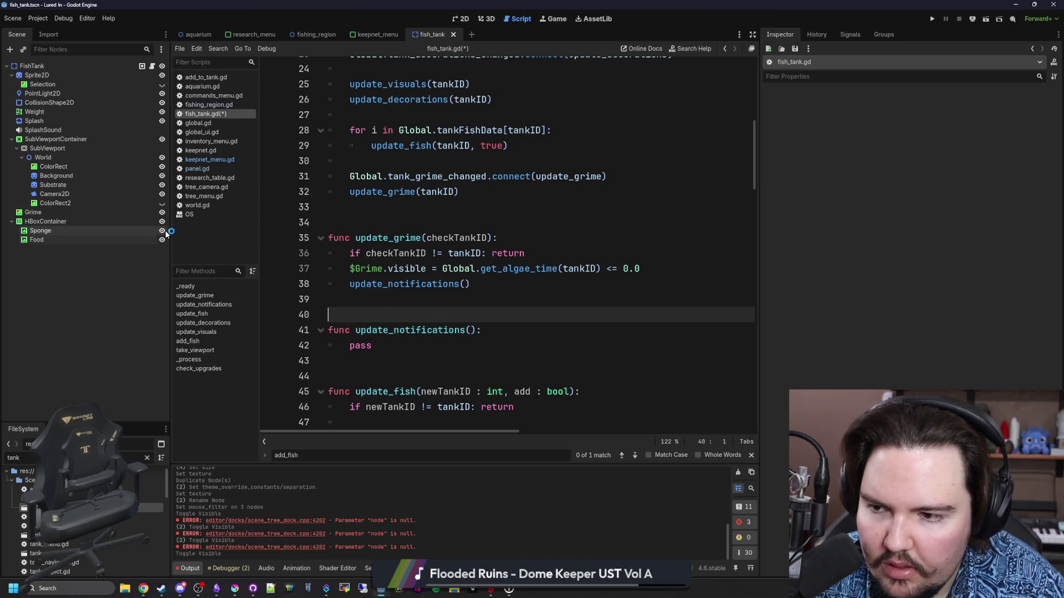
Step: Toggle the Sponge and Food badge nodes until both are hidden, then save the scene
click(162, 231)
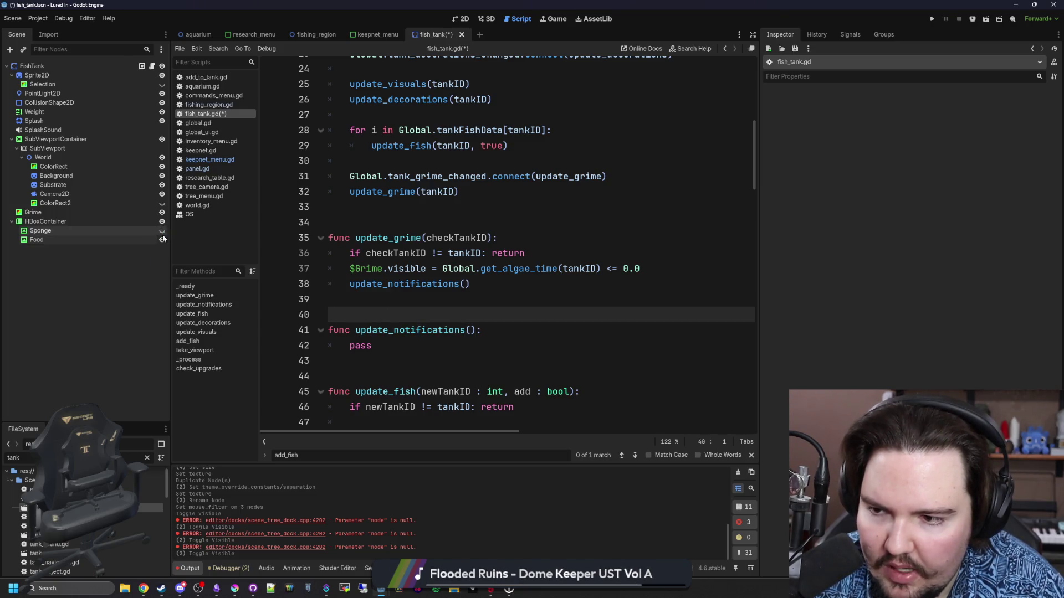
click(162, 239)
click(162, 240)
click(162, 240)
click(162, 231)
click(162, 239)
click(414, 299)
key(ctrl+s)
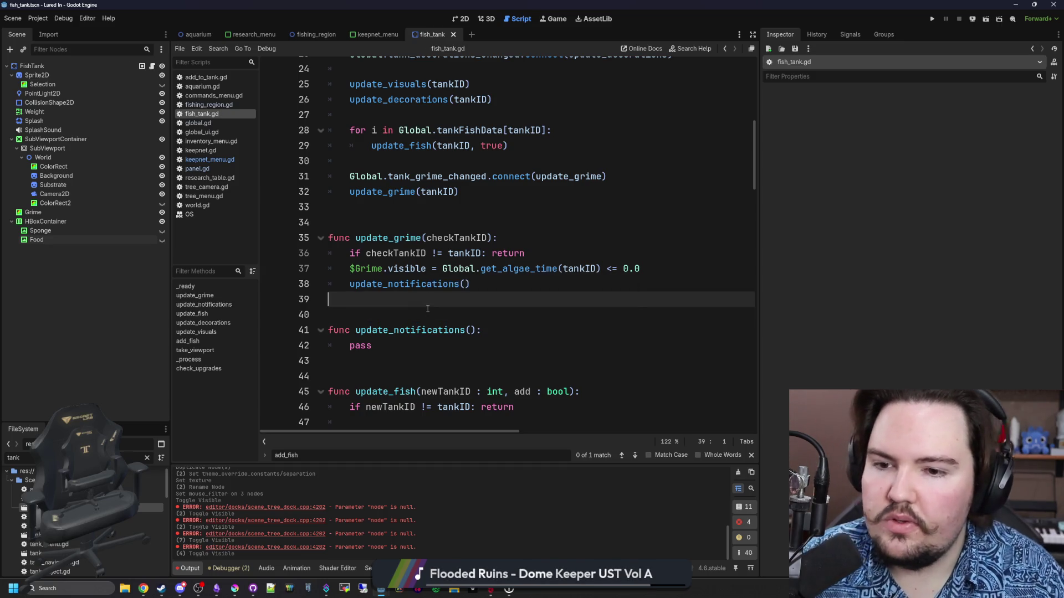
Step: Add Global.tank_food_boost_changed on line 34 in _ready and open its declaration in global.gd
click(444, 319)
click(469, 298)
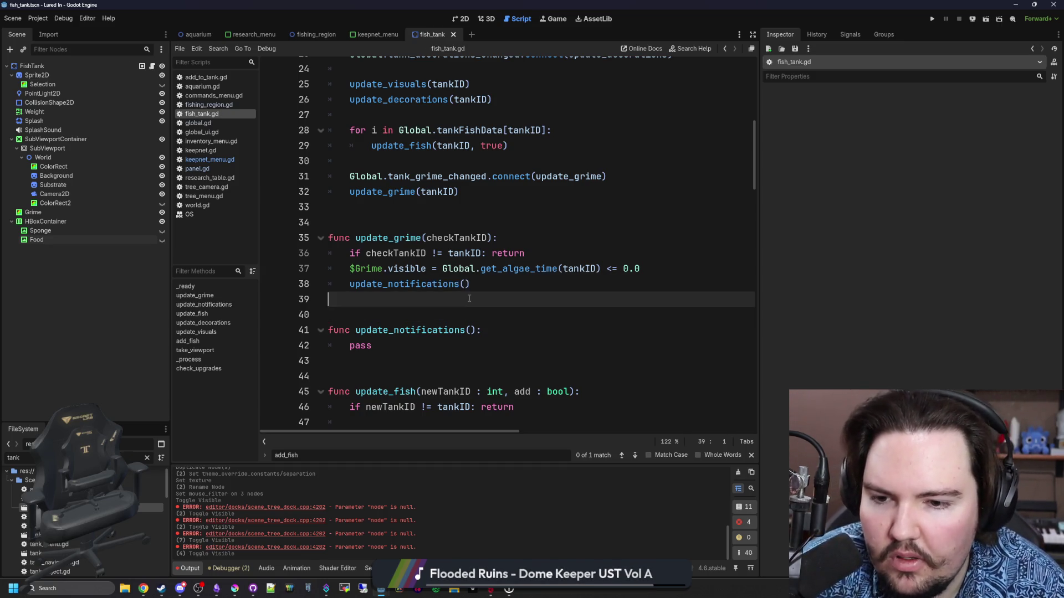
scroll(468, 298, down, 5)
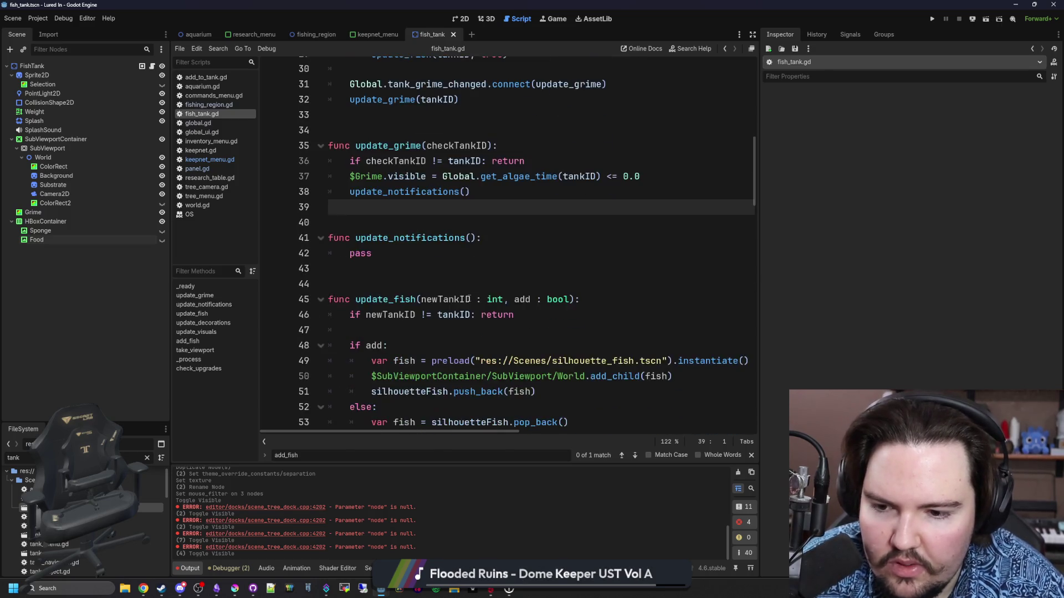
scroll(469, 298, up, 5)
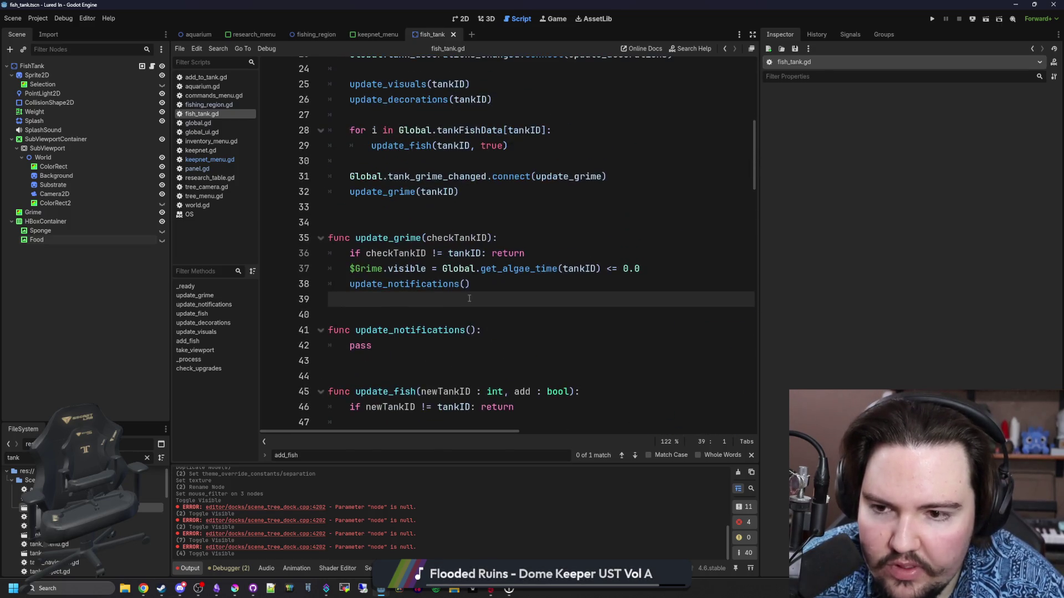
scroll(398, 305, up, 4)
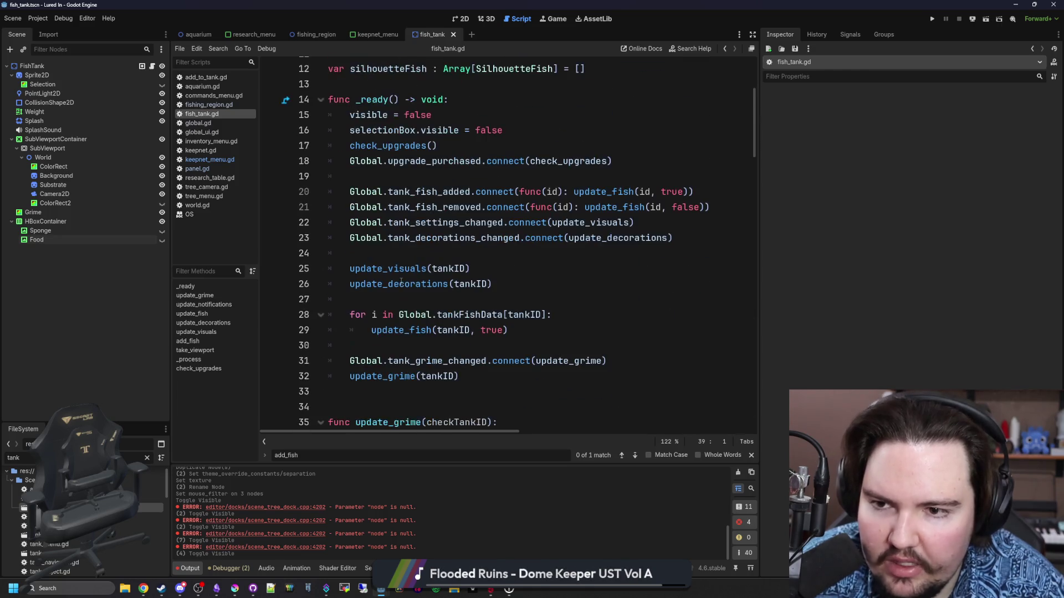
scroll(450, 278, down, 3)
click(476, 282)
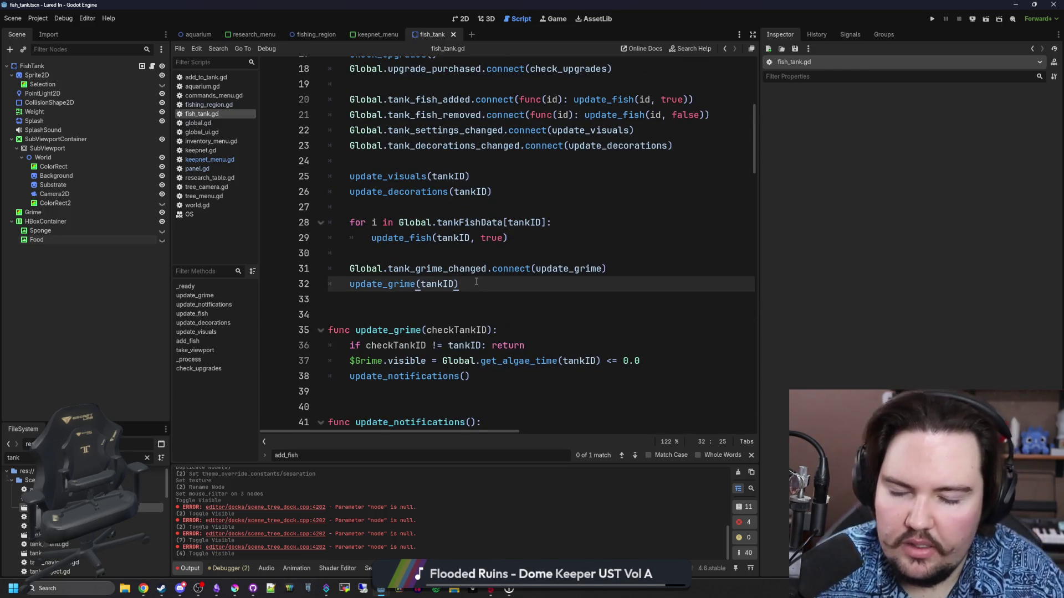
scroll(526, 254, down, 1)
key(Return)
key(Return)
text(Global.)
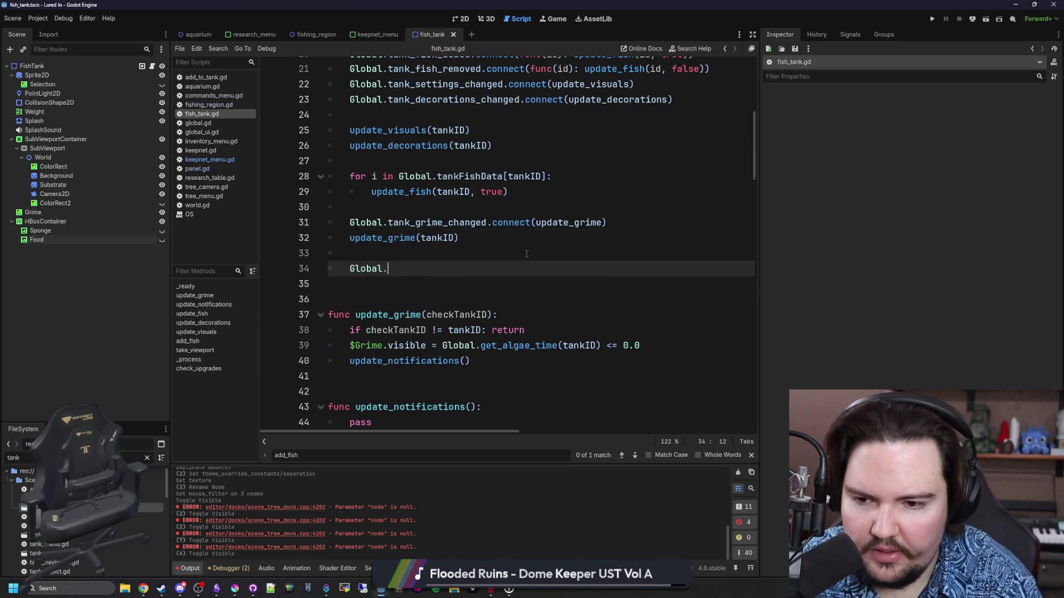
text(f)
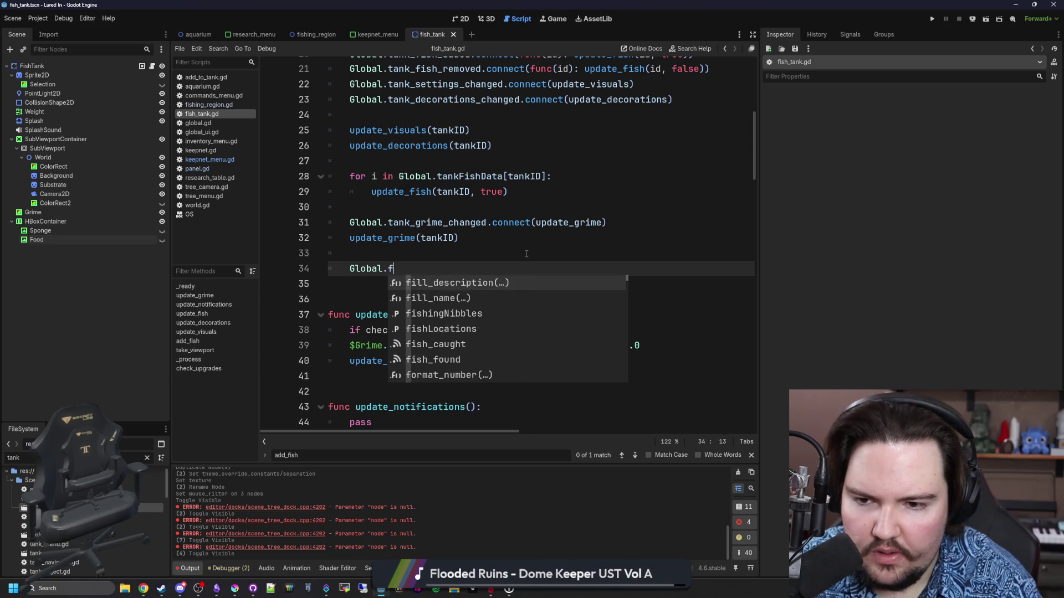
text(ood)
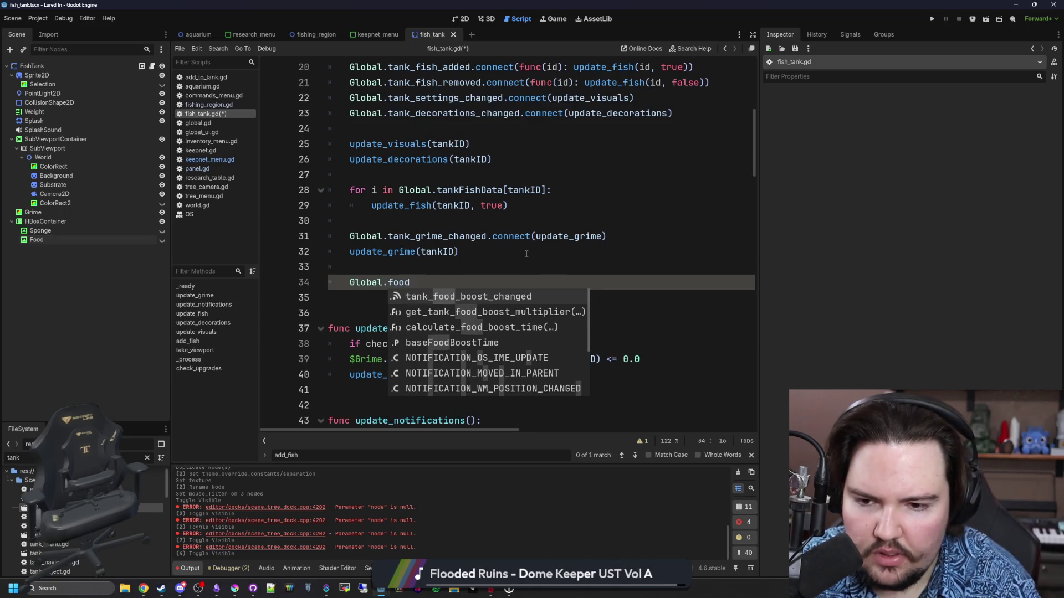
key(Return)
ctrl+click(434, 284)
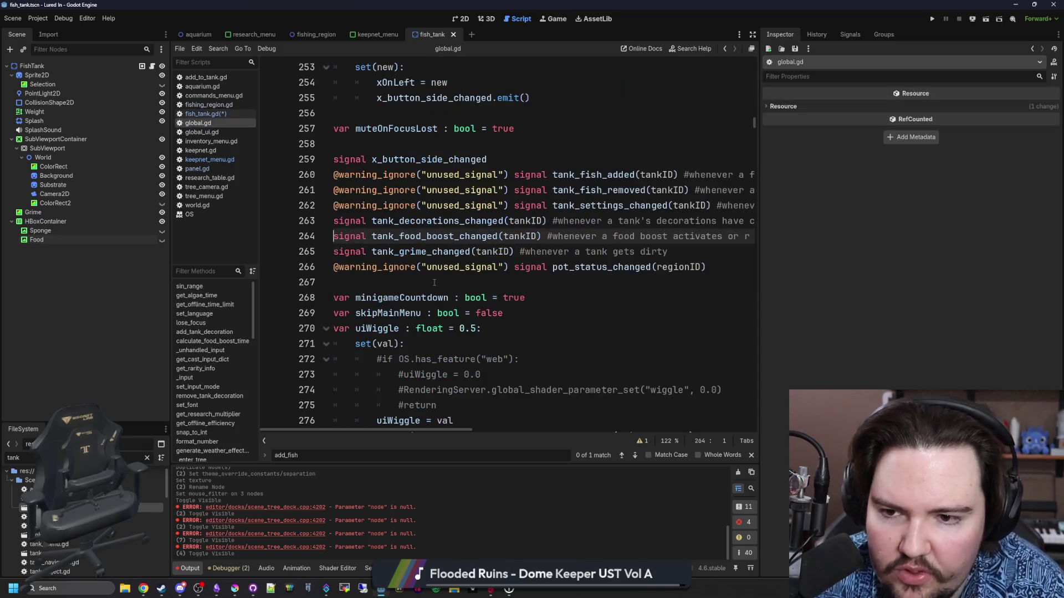
Step: Widen the code view and recheck the tank_food_boost_changed declaration before returning to fish_tank.gd
drag(762, 242, 967, 241)
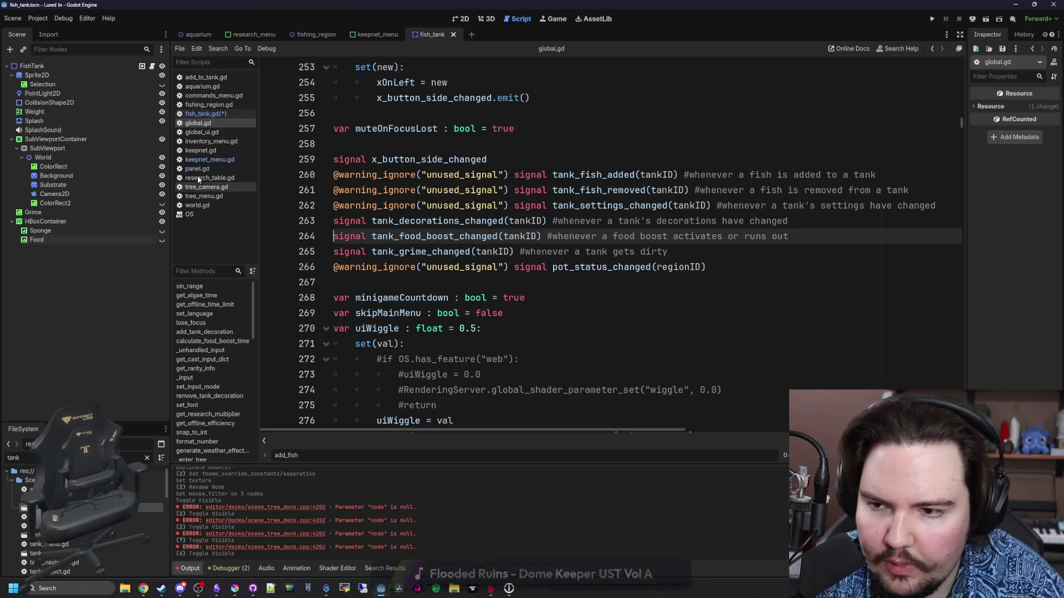
click(206, 114)
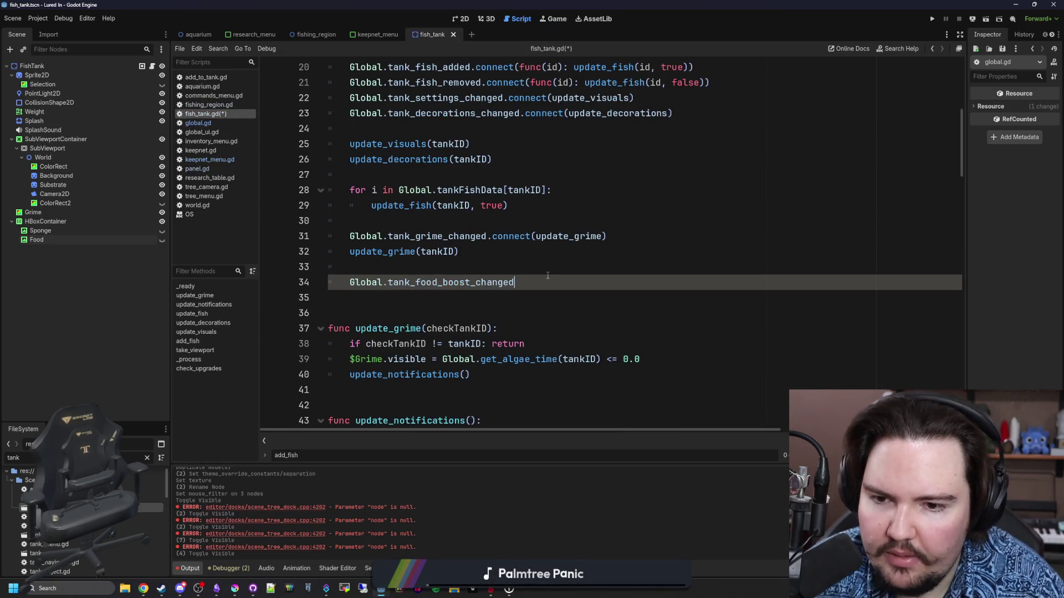
ctrl+click(443, 284)
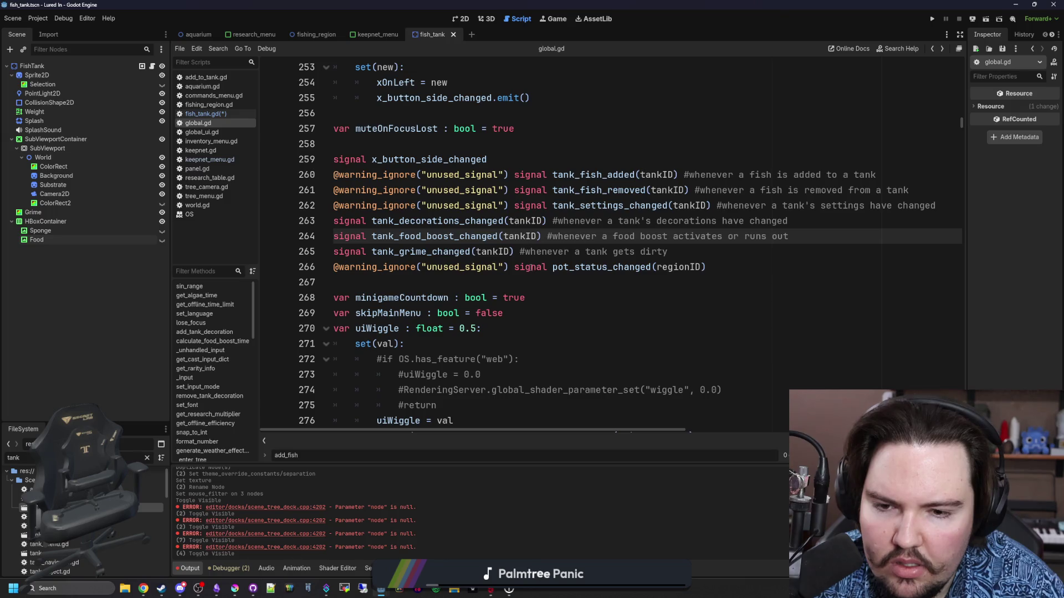
key(alt+Left)
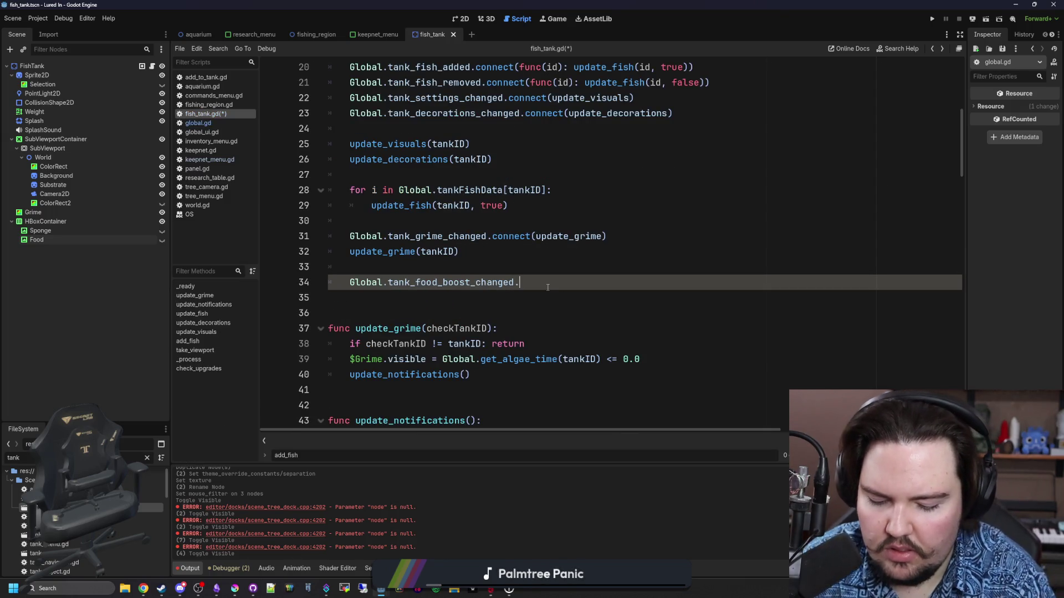
Step: Connect tank_food_boost_changed to a func(newID) lambda that calls update_notifications() when the IDs match
text(connect)
key(Return)
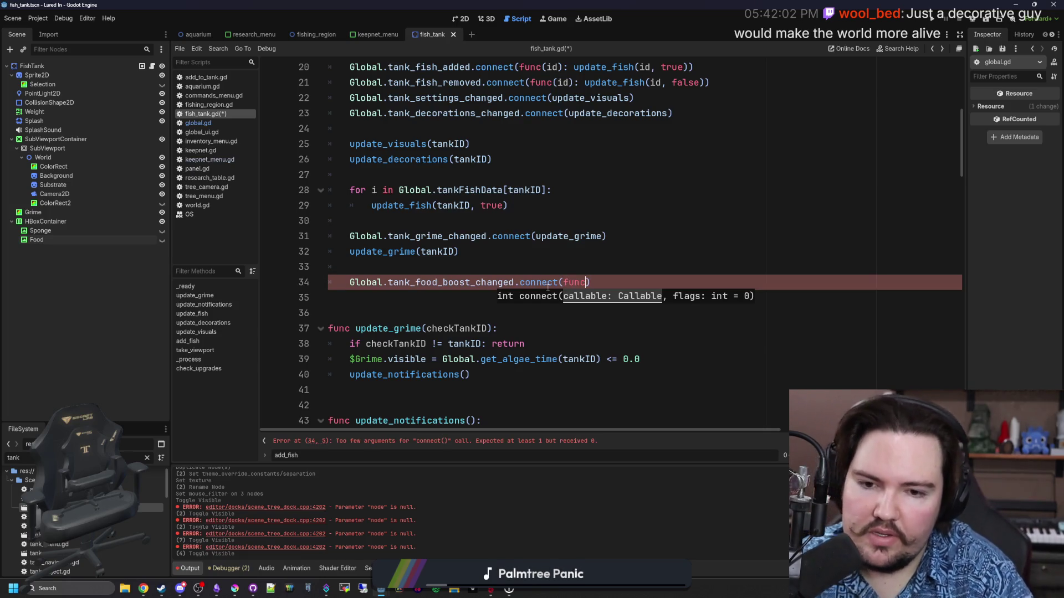
text((id)
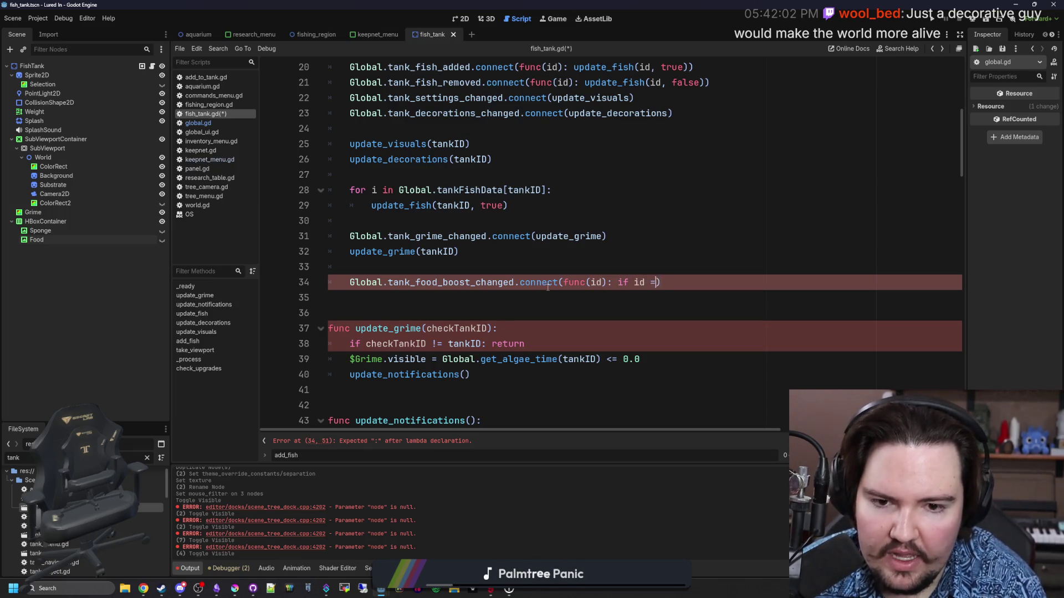
text(= id)
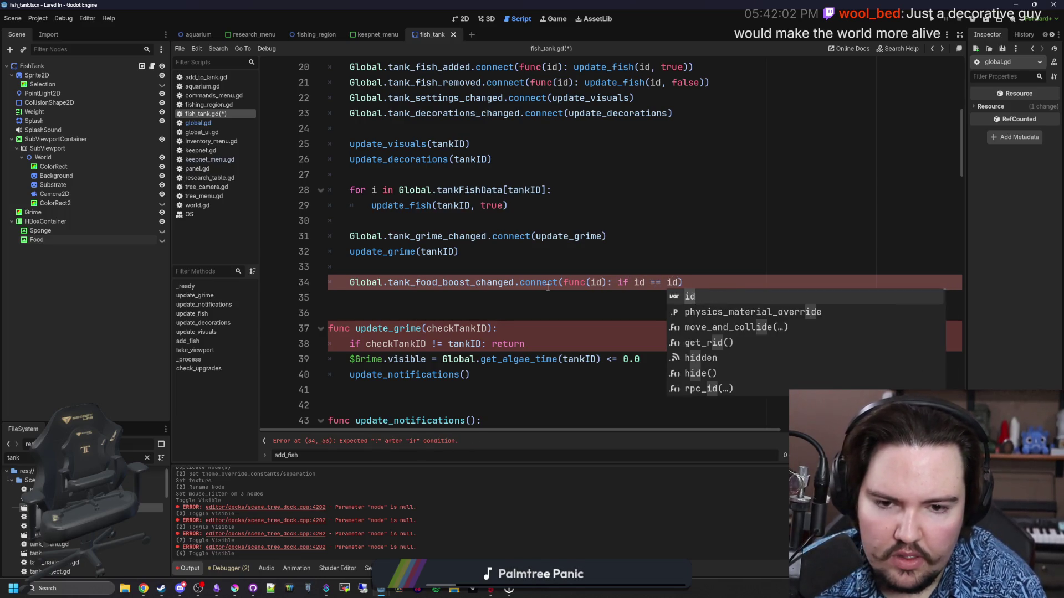
click(608, 283)
key(BackSpace)
key(BackSpace)
text(newID)
double_click(603, 283)
key(ctrl+c)
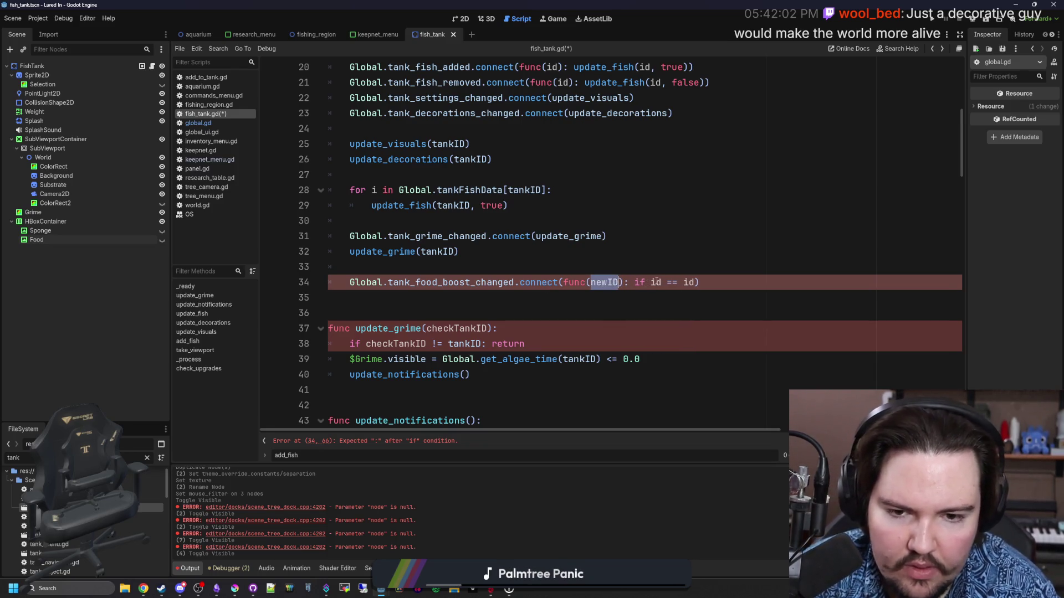
double_click(655, 283)
key(ctrl+v)
text(:)
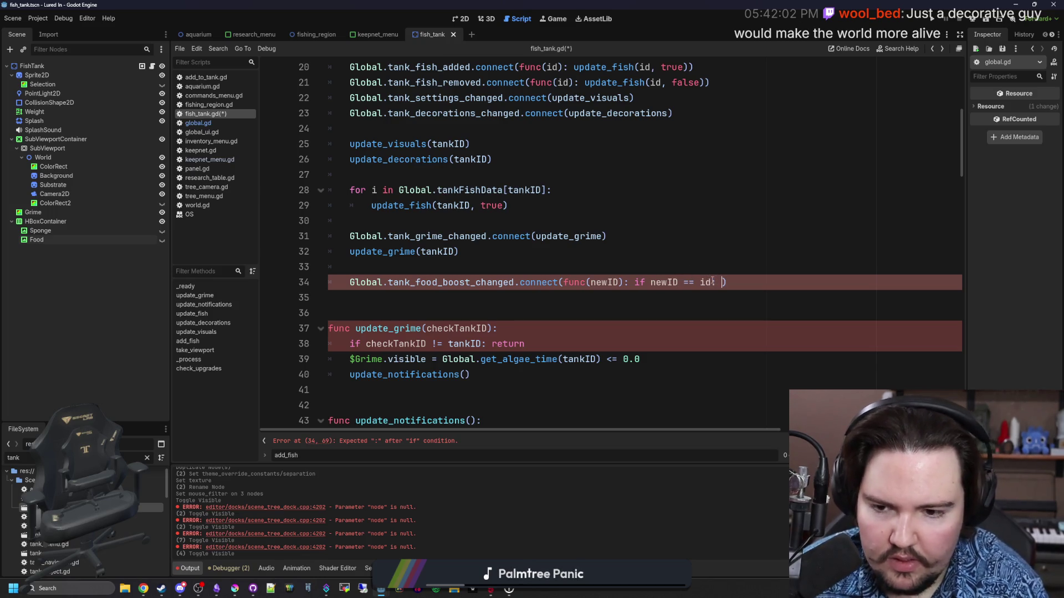
key(Escape)
text(update_n)
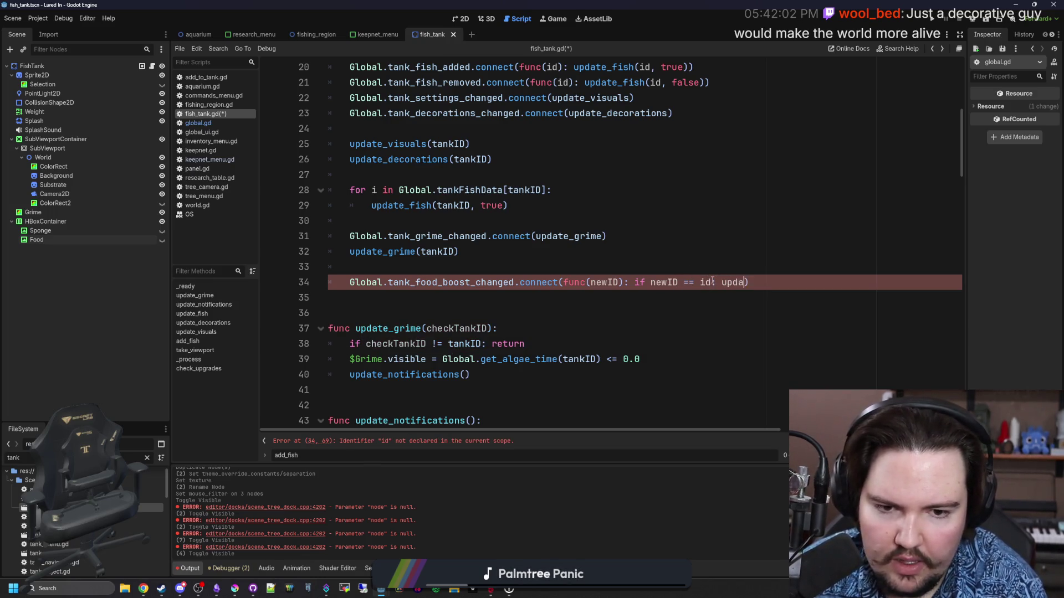
key(Return)
Step: Compare with the tank_grime_changed declaration and the tankID check in update_grime
click(549, 253)
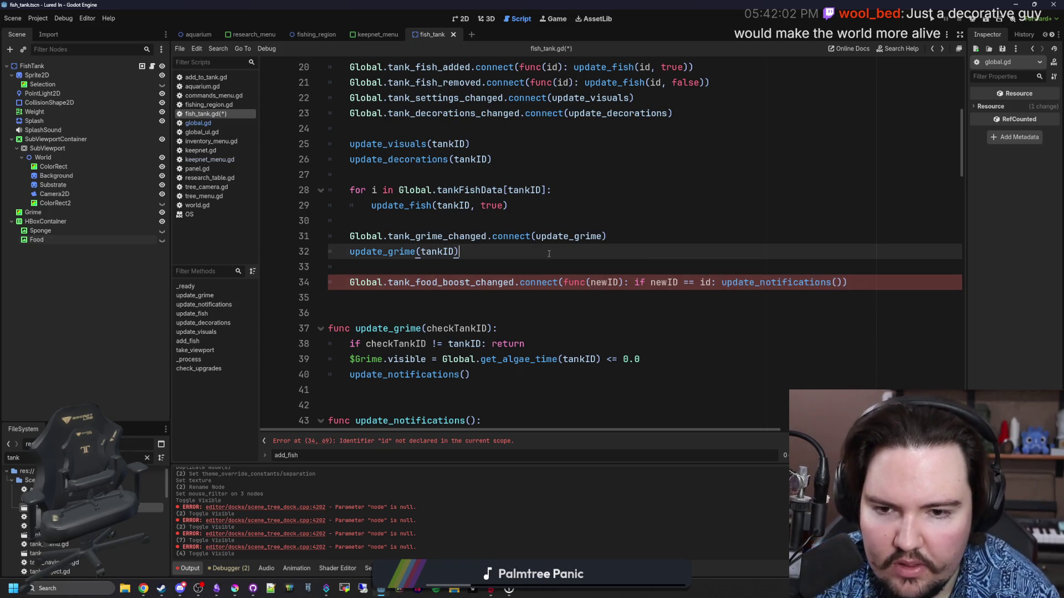
ctrl+click(438, 237)
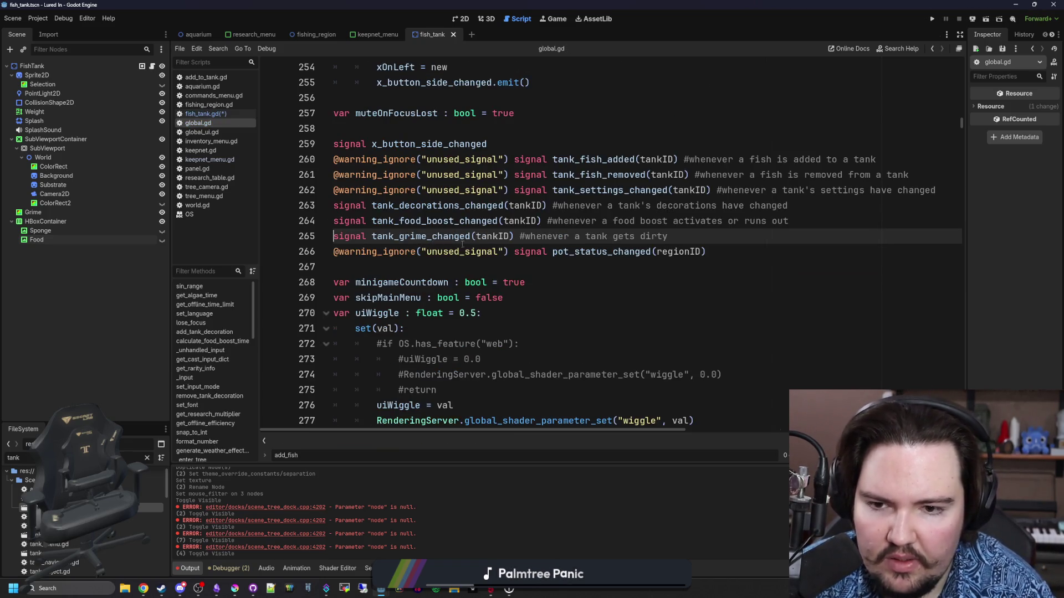
key(alt+Left)
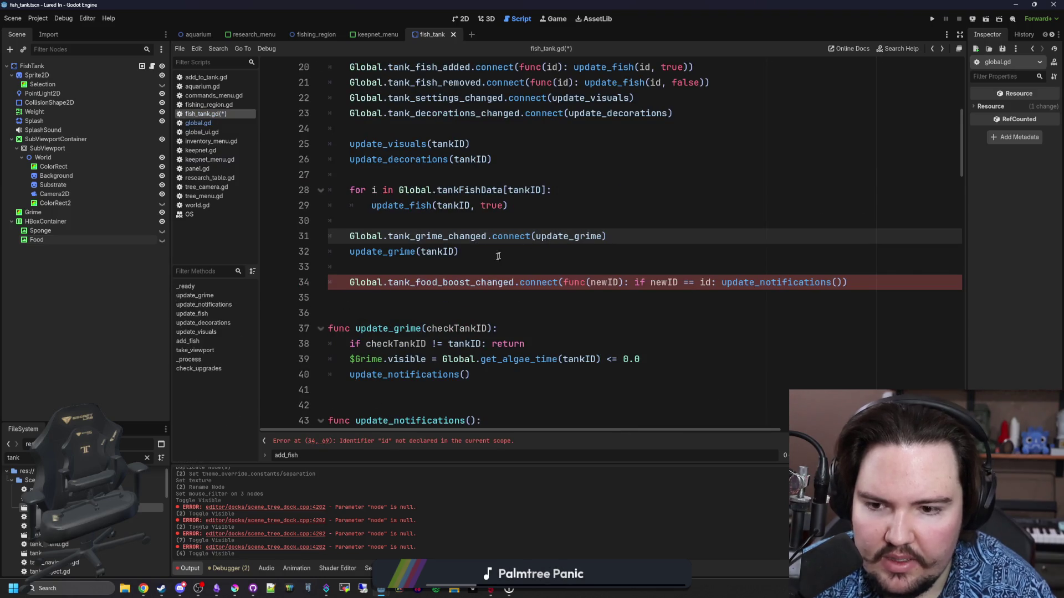
scroll(415, 284, down, 1)
click(554, 302)
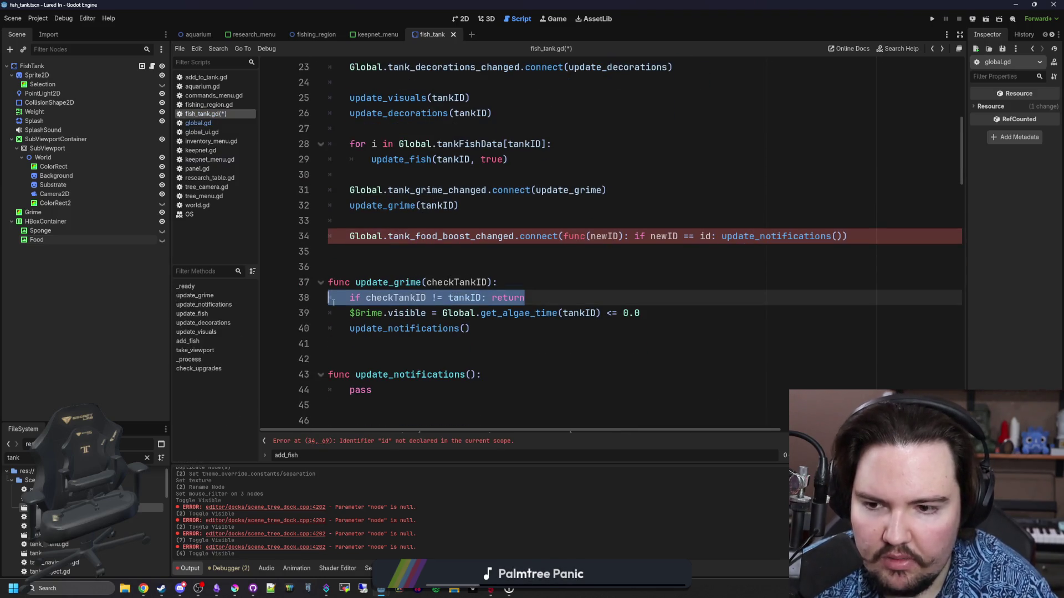
click(407, 264)
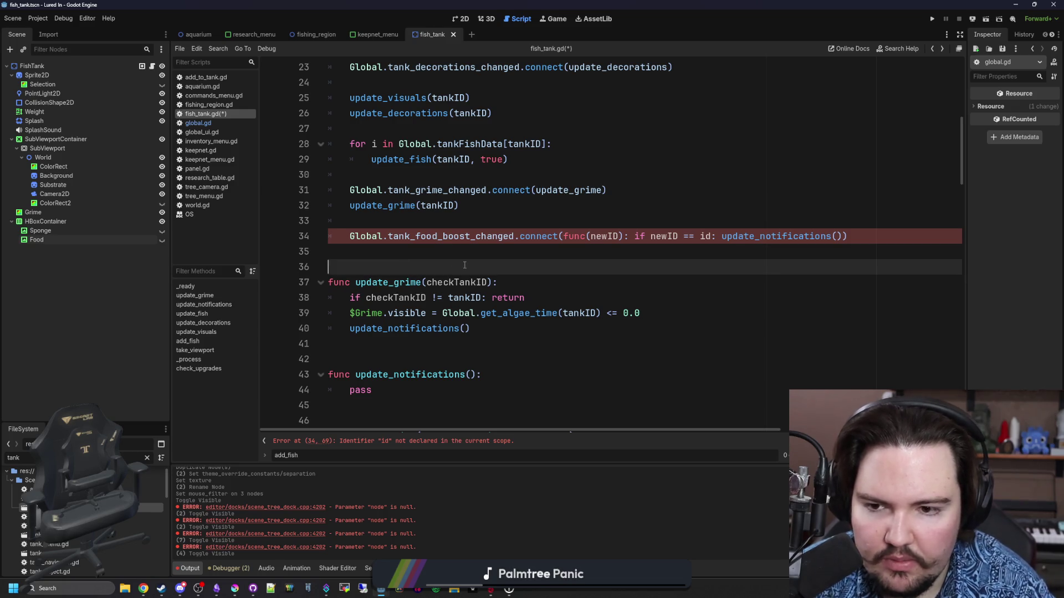
click(659, 221)
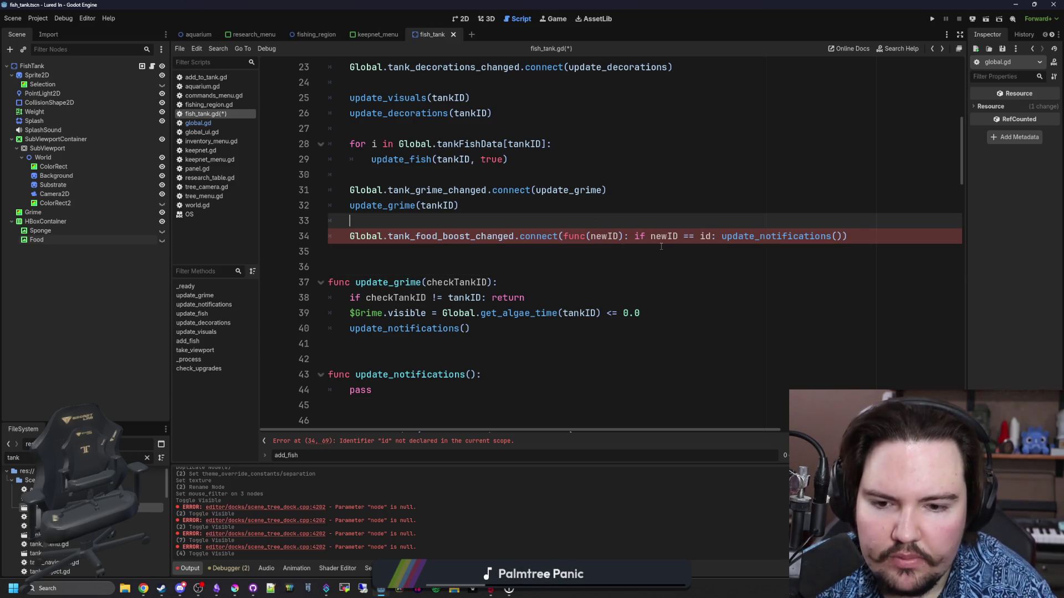
scroll(710, 234, up, 7)
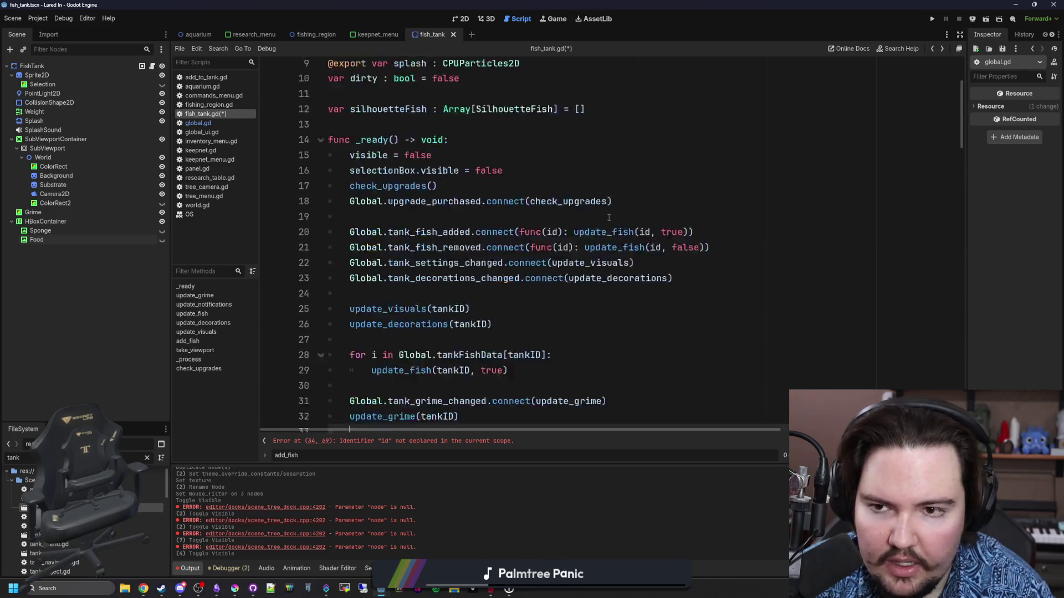
double_click(410, 111)
Step: Delete the blank line and cut the food-boost connection from below update_grime(tankID)
scroll(703, 305, down, 1)
scroll(703, 305, down, 4)
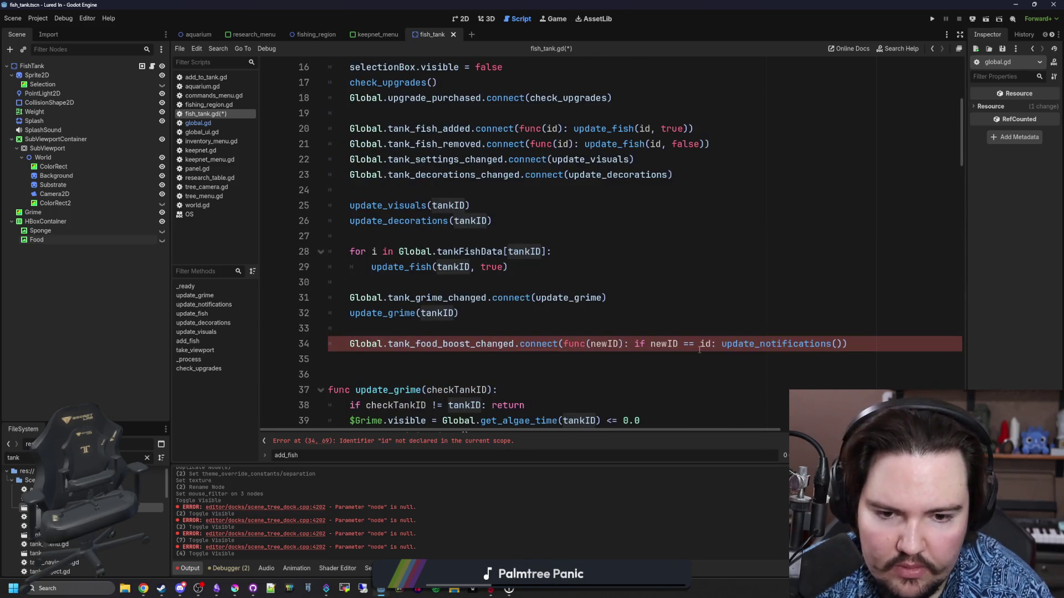
click(639, 327)
scroll(638, 320, down, 2)
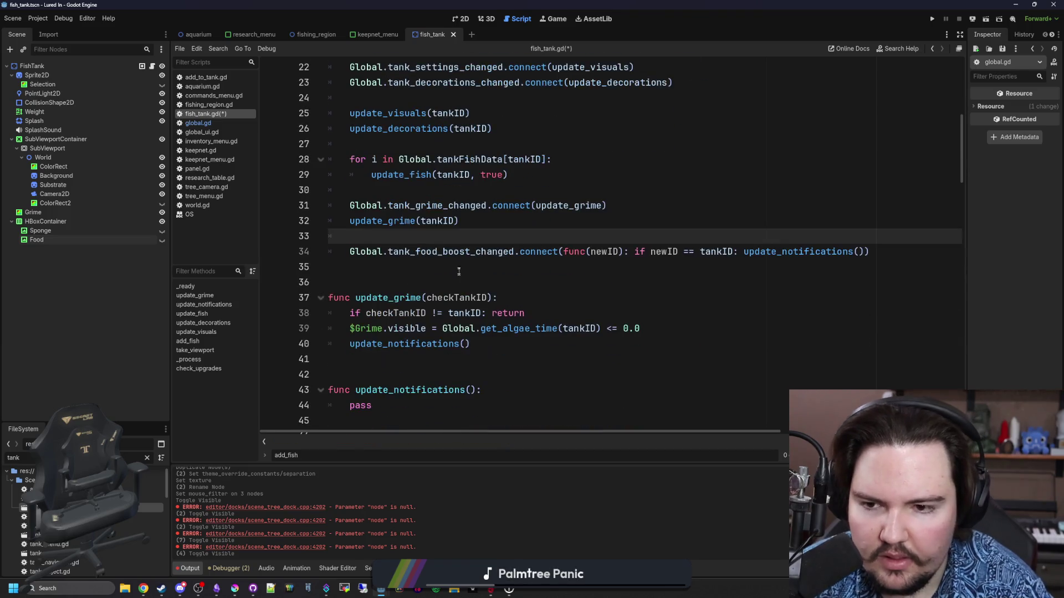
click(457, 267)
click(456, 241)
key(BackSpace)
drag(459, 220, 352, 216)
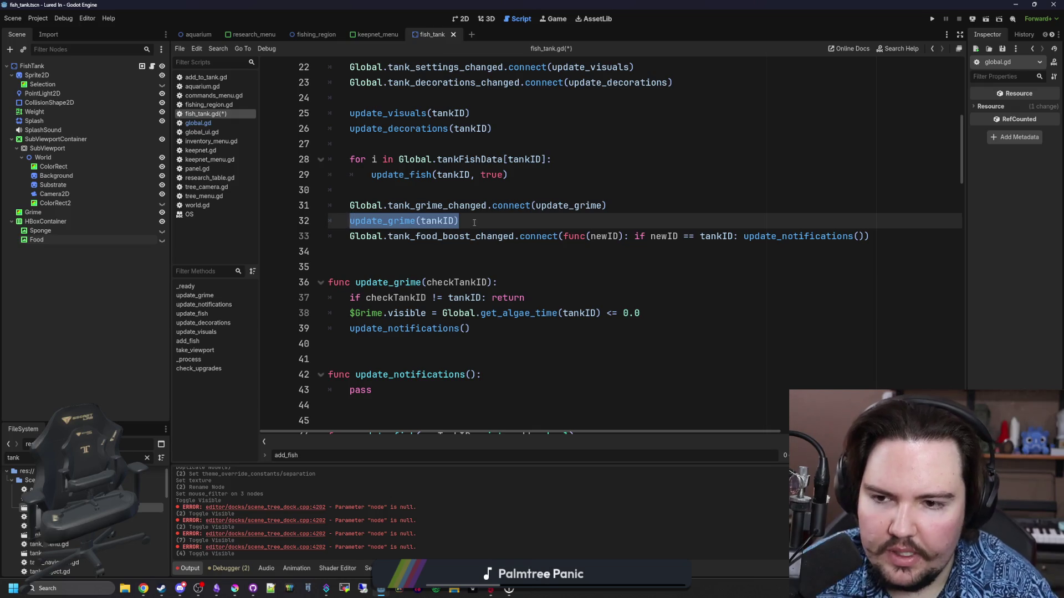
key(Down)
key(shift+End)
key(ctrl+c)
key(BackSpace)
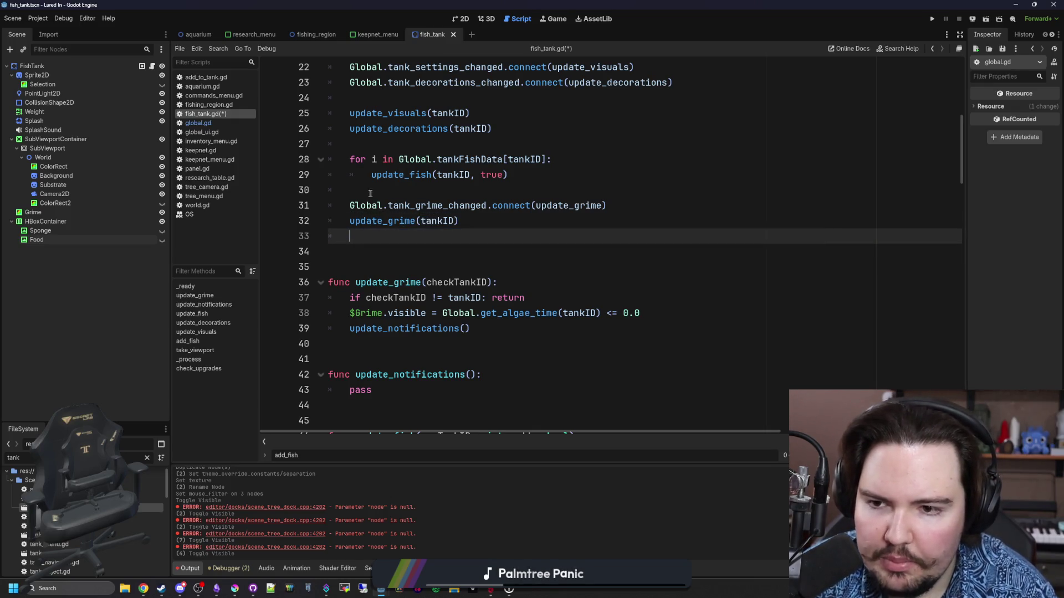
Step: Paste the food-boost connection above the grime connection, leaving a blank line above it
click(370, 193)
key(ctrl+v)
key(Return)
Step: Start a Global.research_purchased line, checking the signal's declaration in global.gd
text(Global.research)
key(Down)
key(Down)
key(Return)
text(())
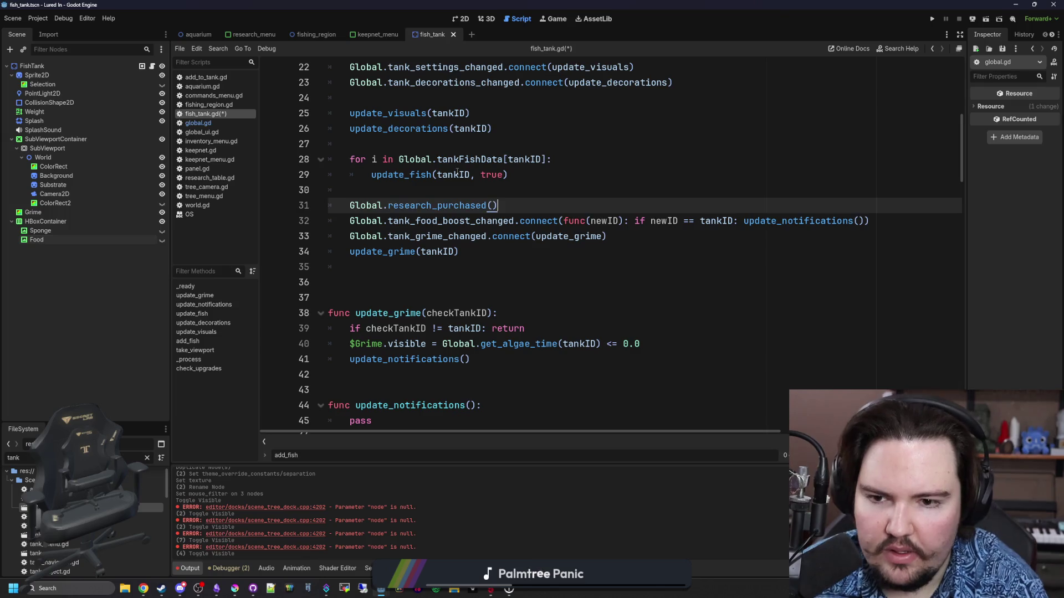
ctrl+click(455, 208)
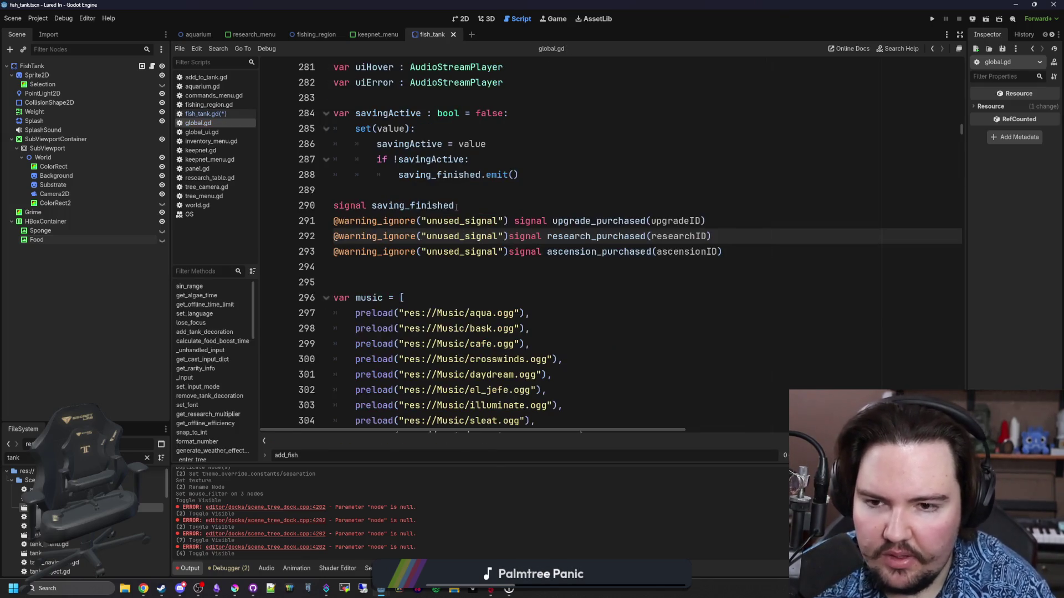
scroll(397, 220, up, 5)
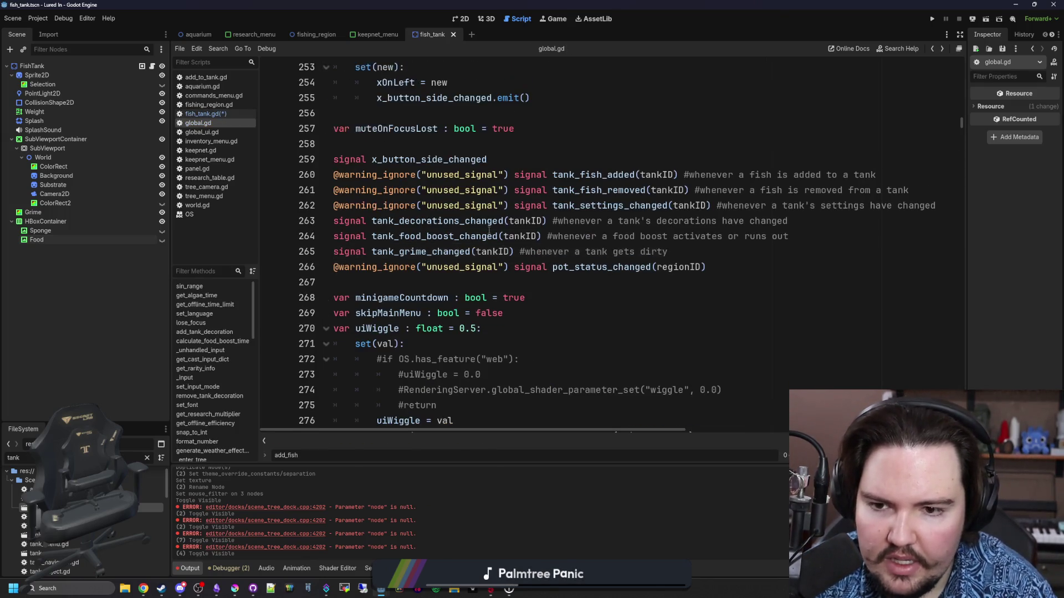
key(alt+Left)
key(BackSpace)
key(BackSpace)
Step: Connect research_purchased to call update_notifications() when "li.research.tank_sensors" is bought, then save
text(.con)
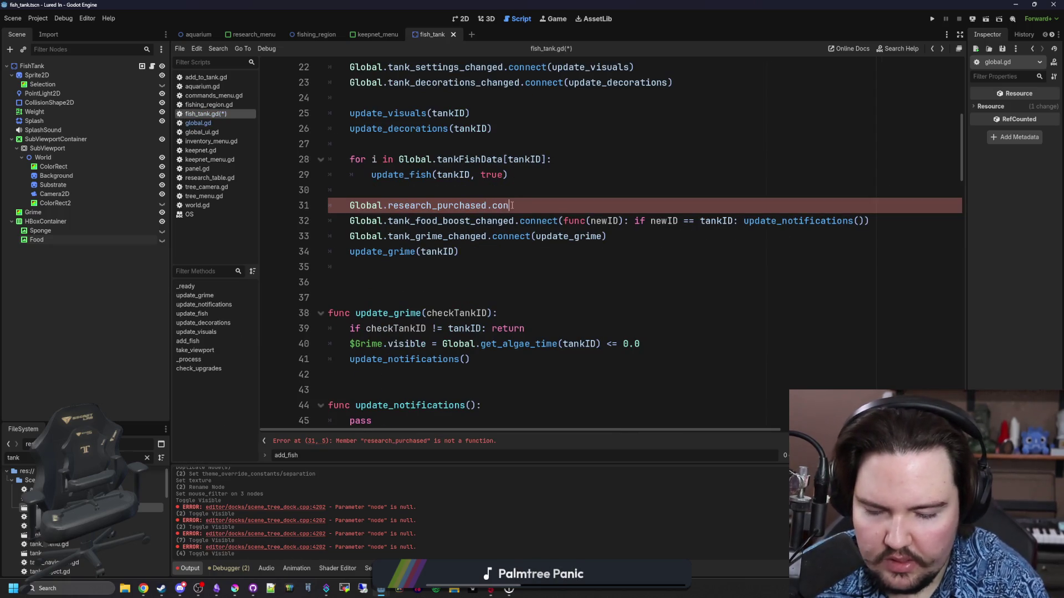
text(nect(func()newID)
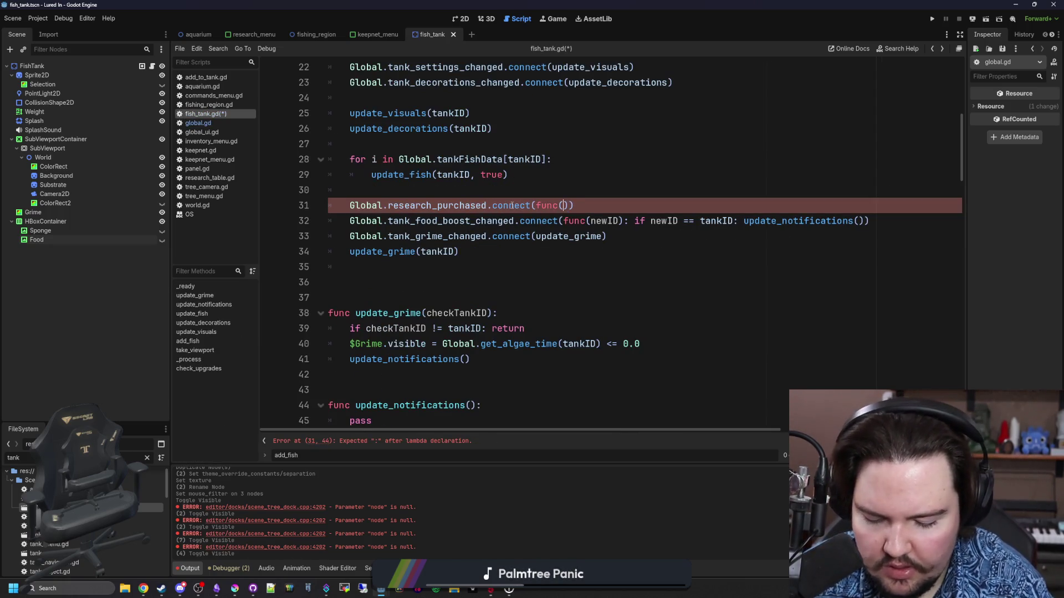
text(: if newID ==)
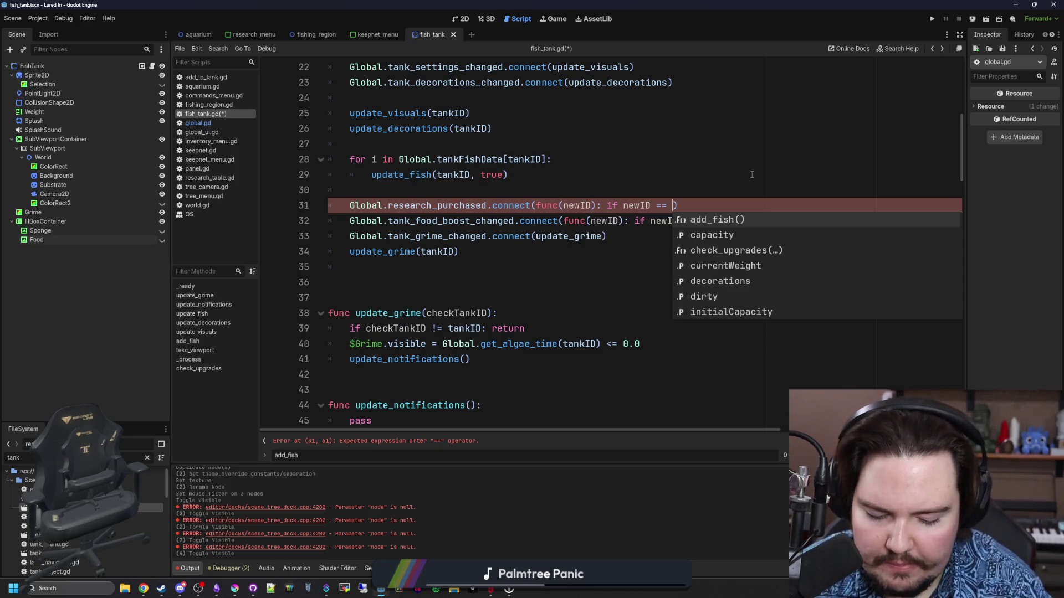
text("li.research.tank_sensors": update_notifications)
key(Return)
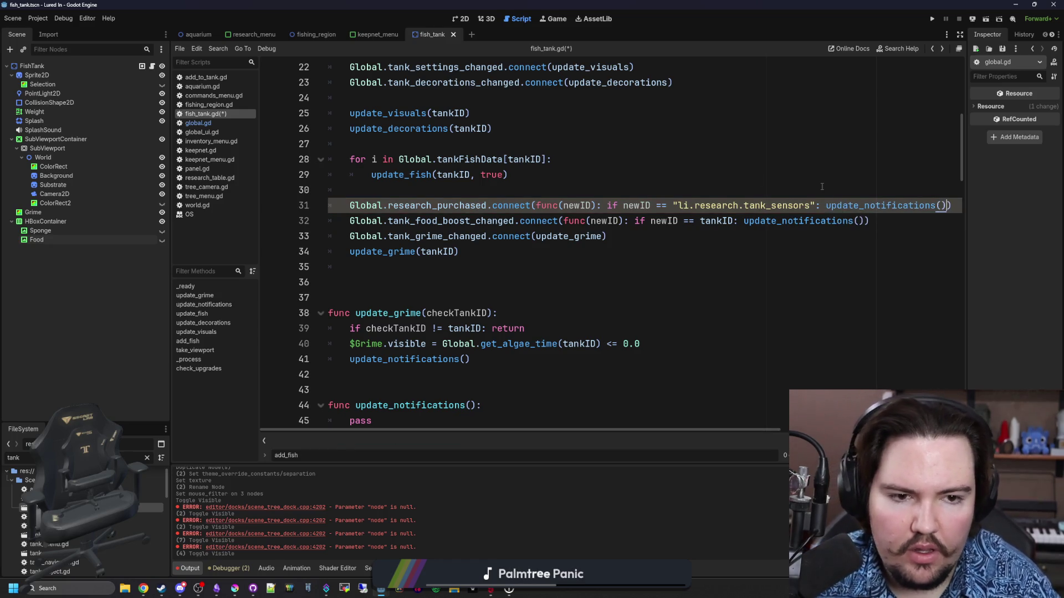
click(715, 190)
key(ctrl+s)
click(452, 298)
scroll(452, 299, down, 2)
click(452, 299)
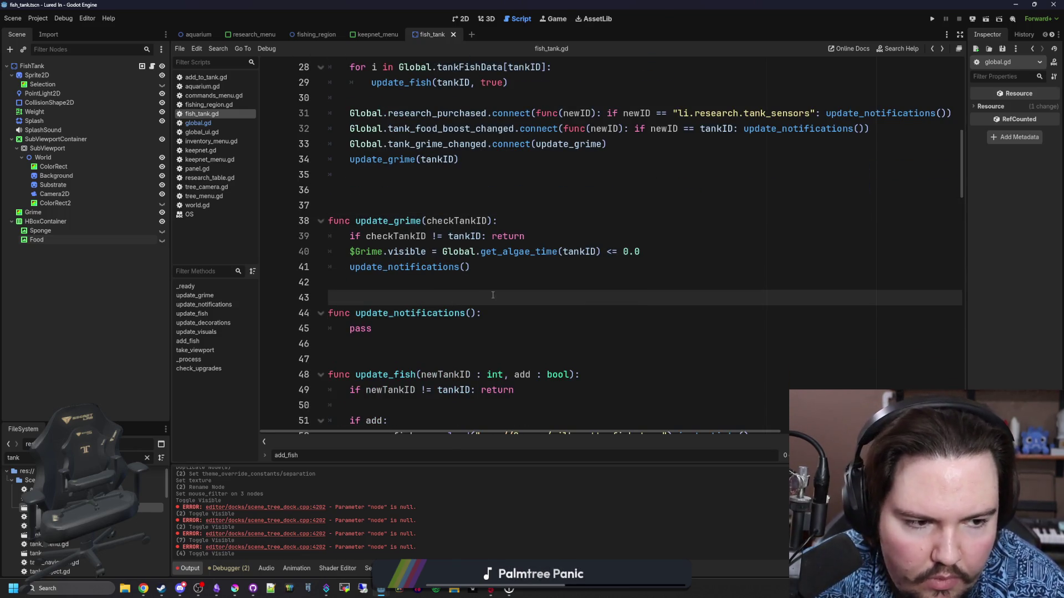
Step: Replace pass in update_notifications with a copy of the Global.get_algae_time(tankID) call
scroll(423, 275, down, 1)
click(427, 282)
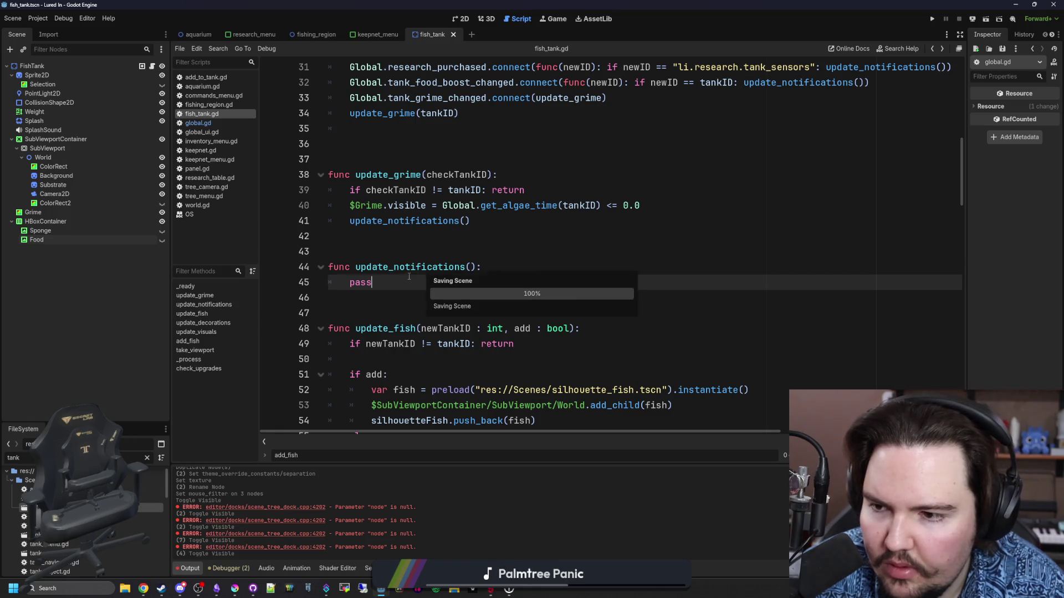
click(405, 267)
click(390, 275)
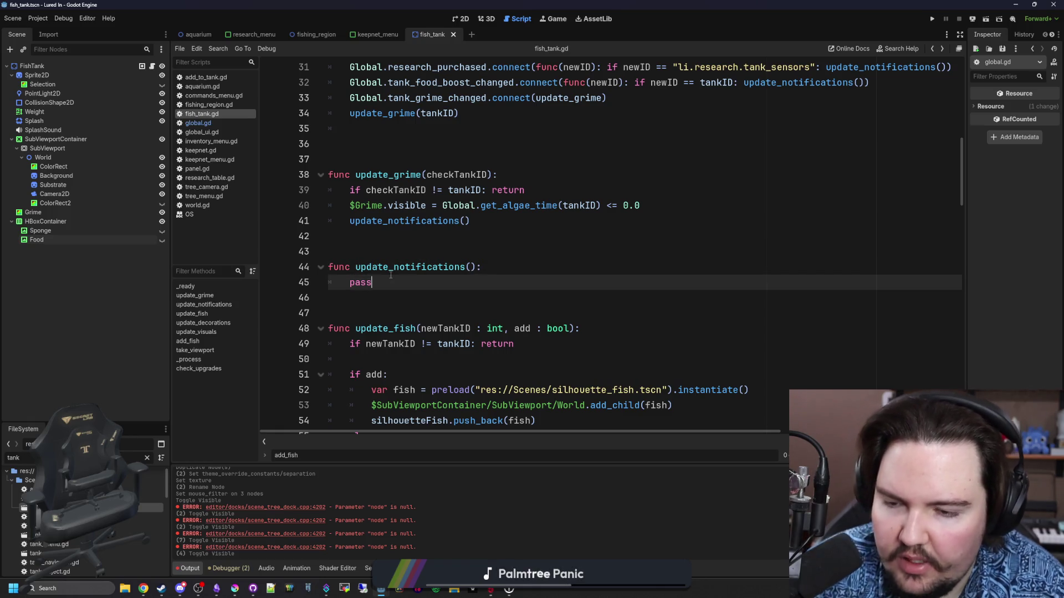
key(BackSpace)
key(BackSpace)
key(BackSpace)
key(BackSpace)
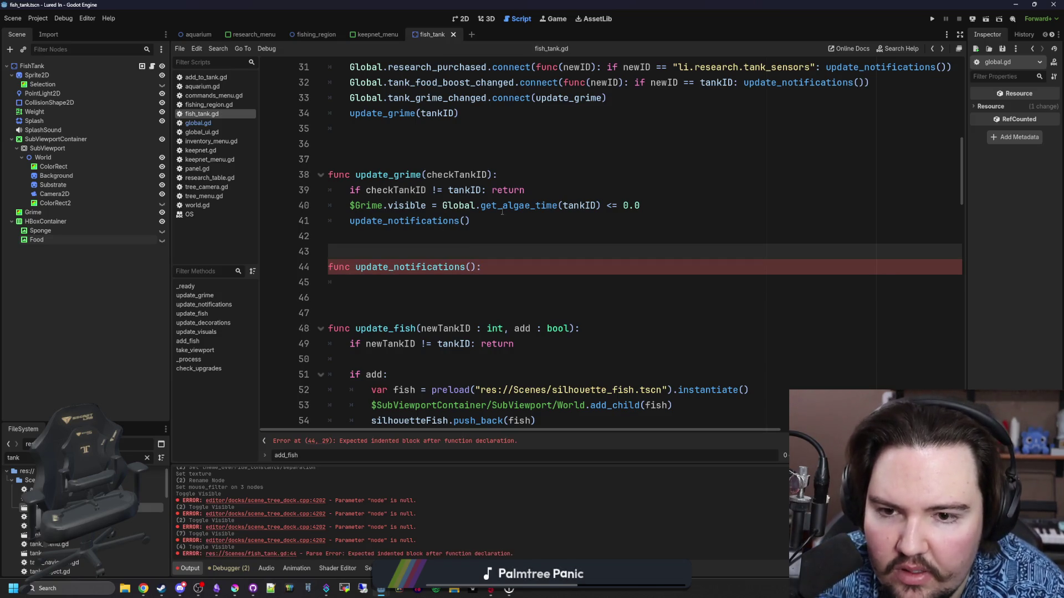
drag(444, 206, 601, 208)
key(ctrl+c)
click(350, 283)
key(ctrl+v)
Step: Make it 'if ... <= 0.0:' and set $HBoxContainer/Sponge.visible = true underneath
key(Home)
text(if)
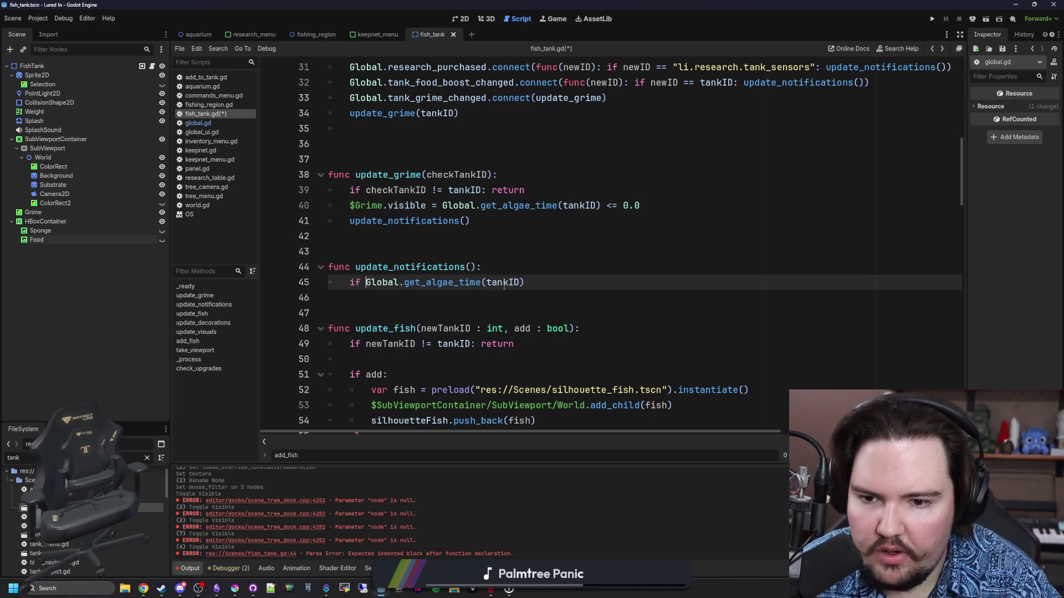
click(530, 282)
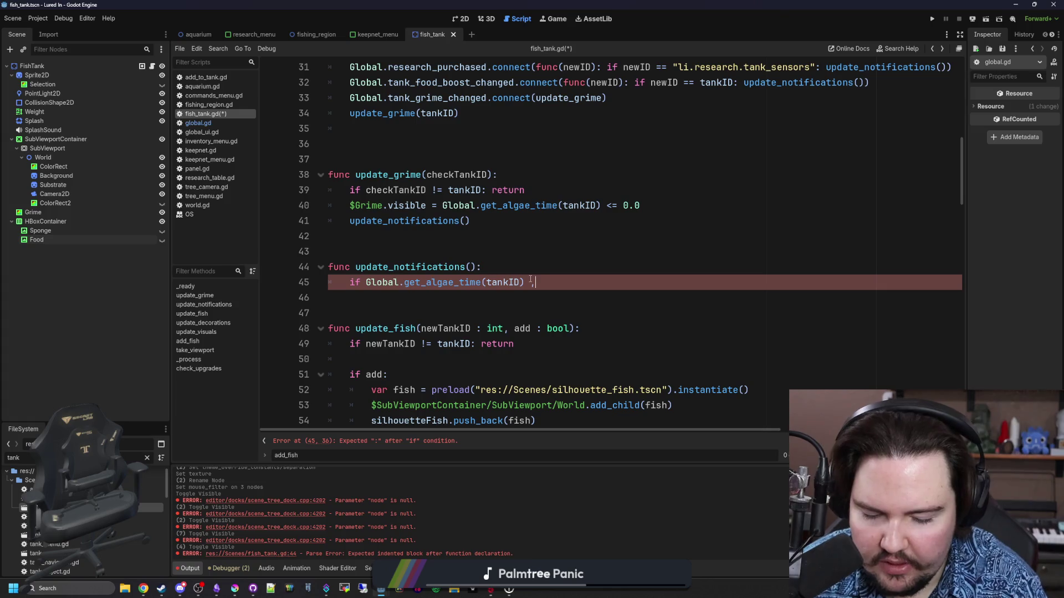
text(<=)
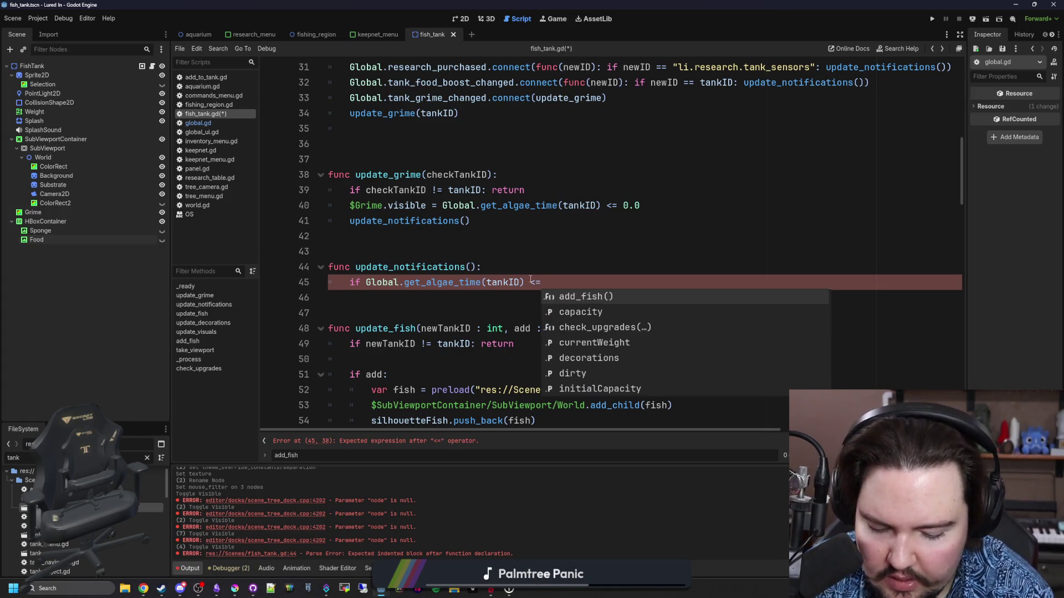
text(:)
key(Return)
drag(71, 232, 465, 299)
text(.visibl)
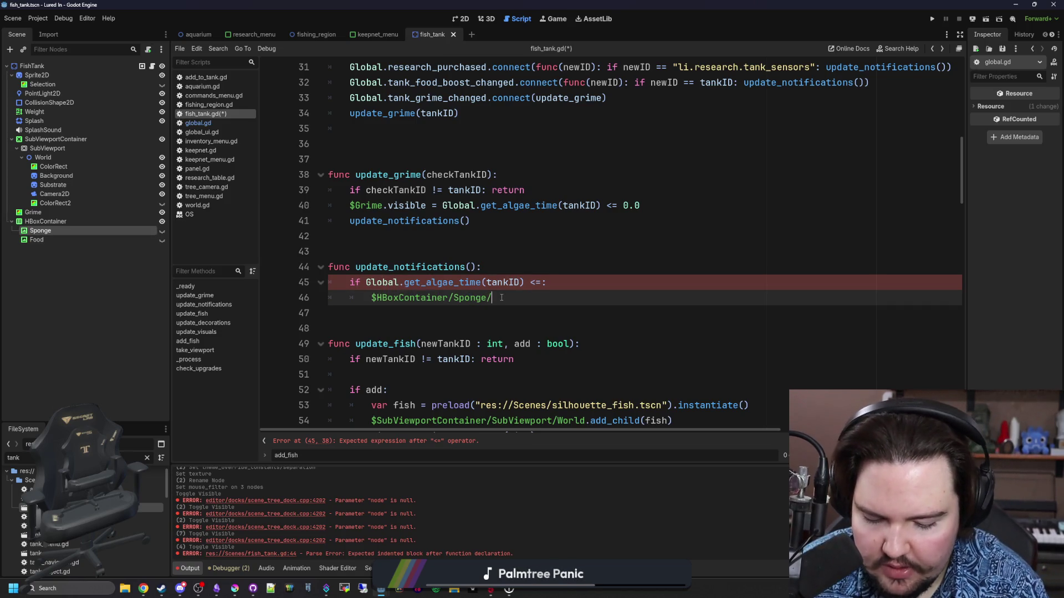
text(e = true)
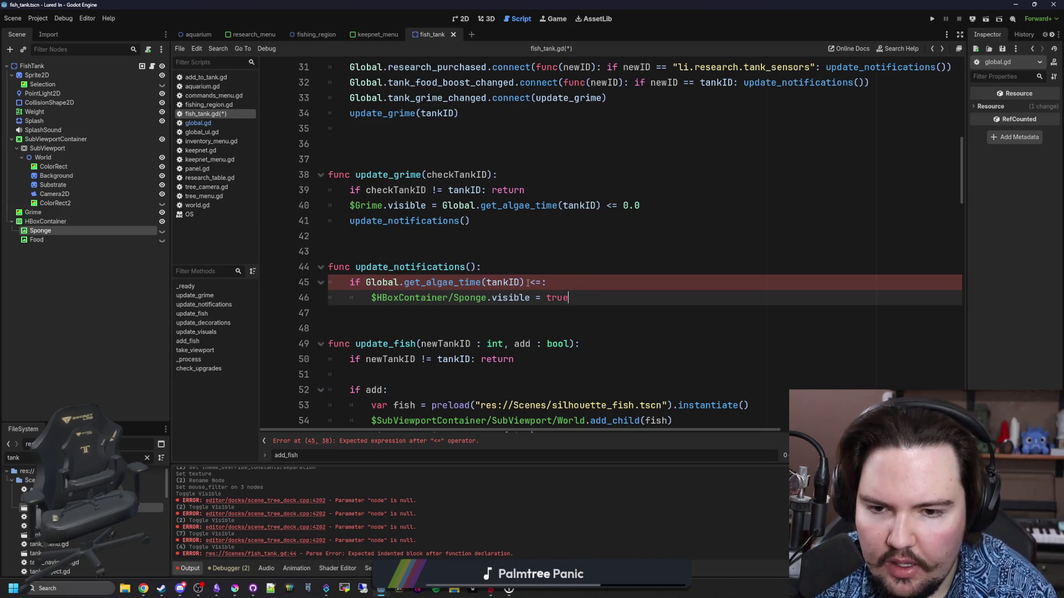
click(528, 283)
click(542, 282)
text(0.0)
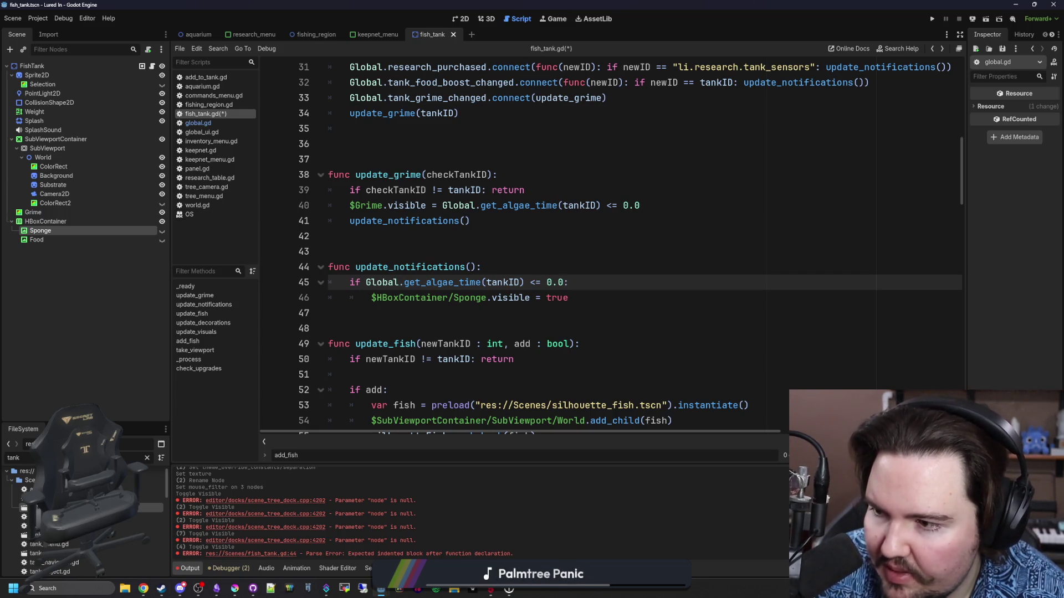
Step: Select the Sponge visibility assignment text to reuse in a new condition
click(638, 302)
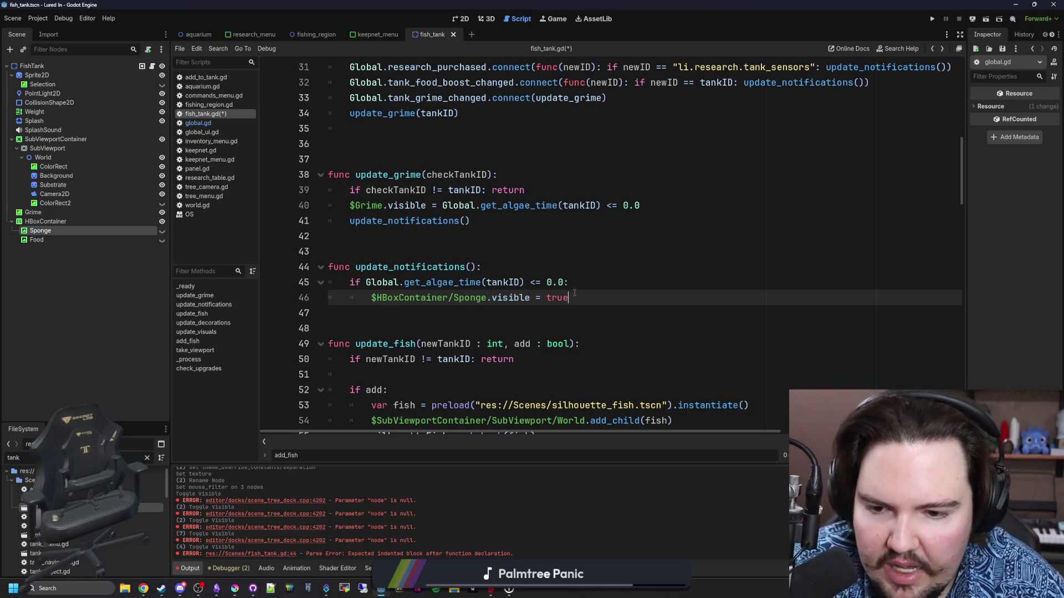
triple_click(616, 294)
click(607, 295)
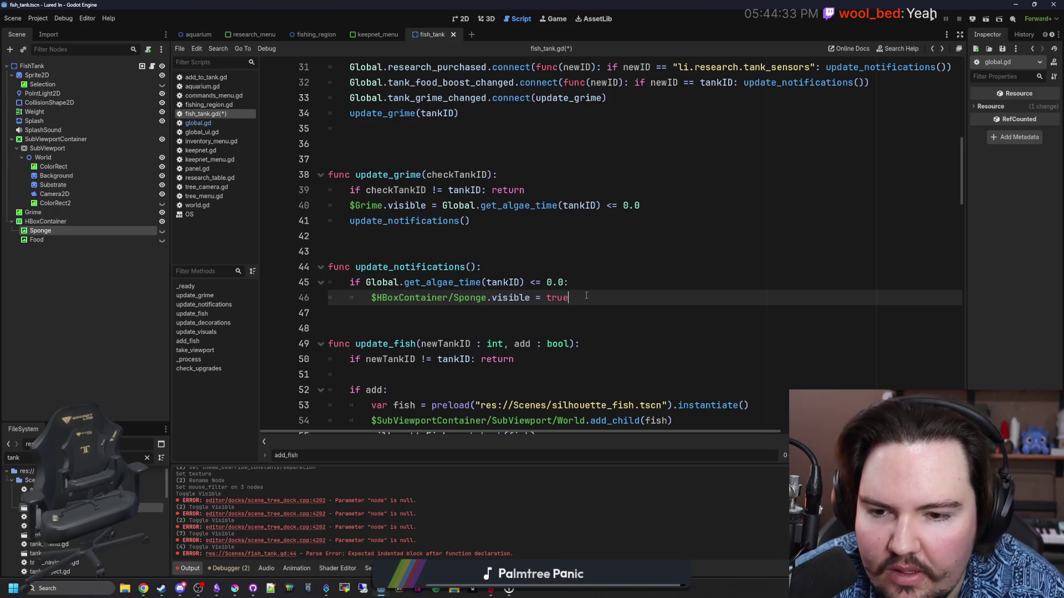
click(591, 286)
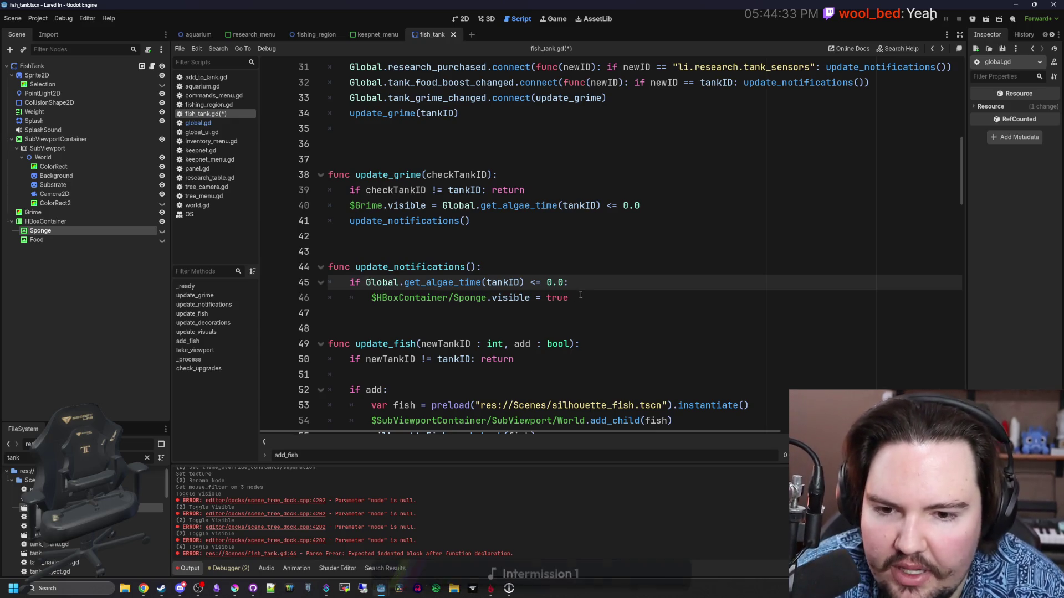
drag(568, 298, 375, 298)
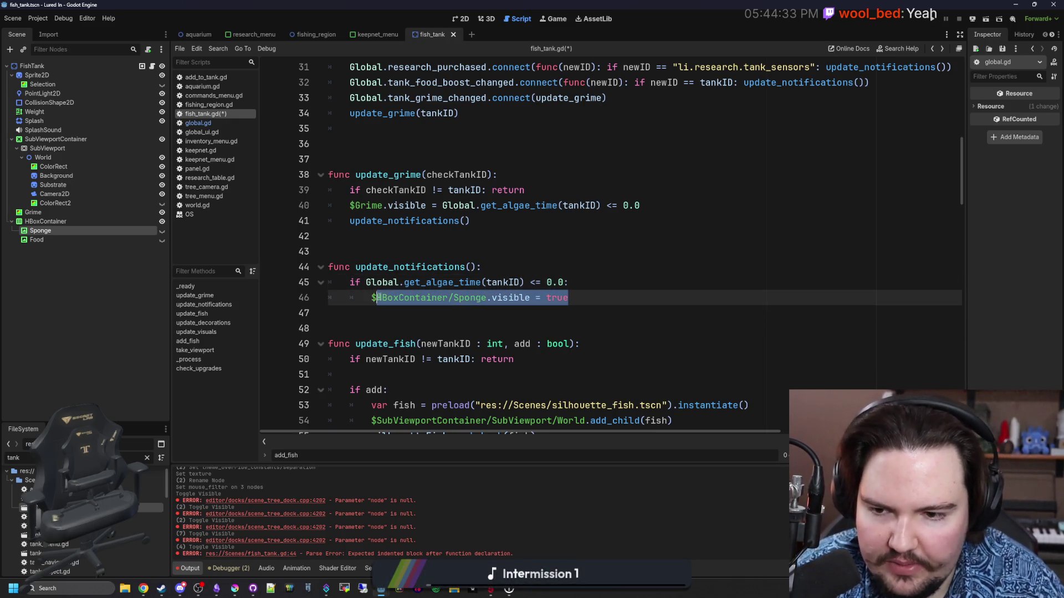
click(570, 307)
mouse_move(571, 307)
mouse_down()
mouse_move(380, 266)
mouse_move(370, 299)
mouse_up()
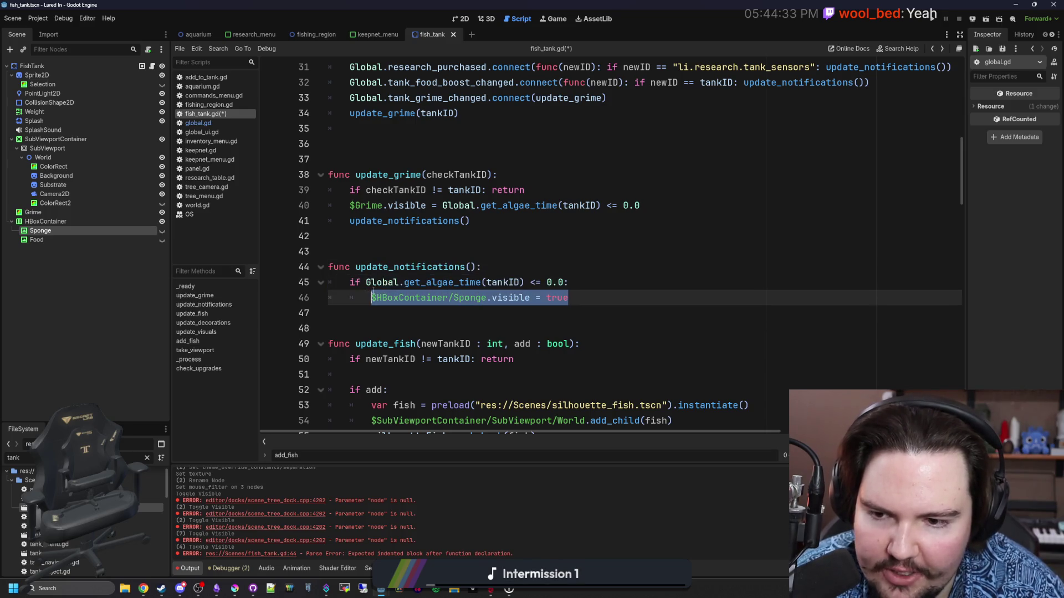
click(632, 282)
Step: Insert 'if !$HBoxContainer/Sponge.visible:' under the algae-time check
key(Return)
text(if !)
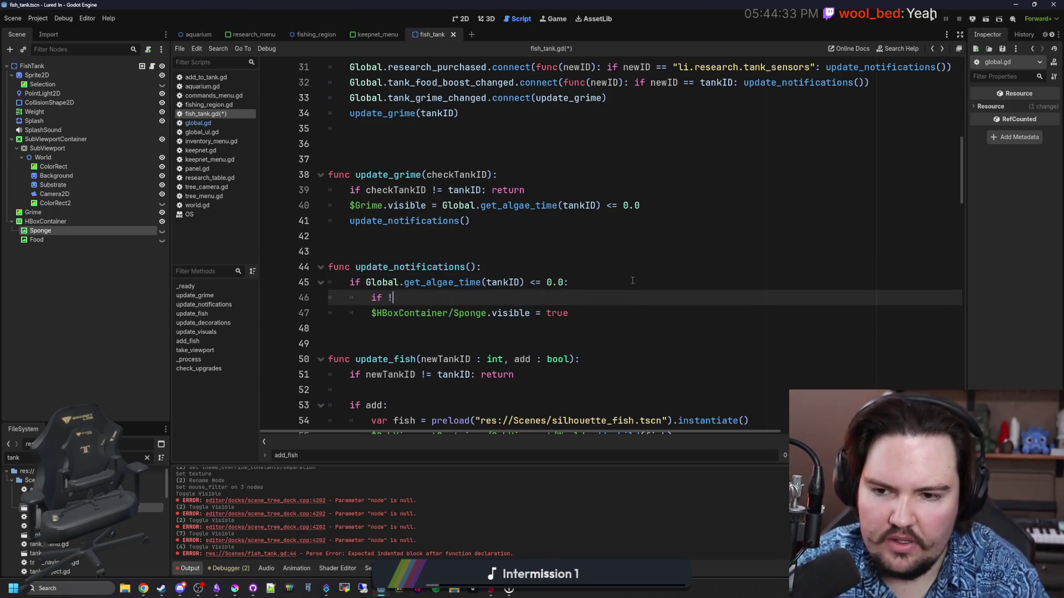
key(ctrl+v)
click(393, 298)
key(BackSpace)
click(555, 298)
double_click(576, 298)
text(false)
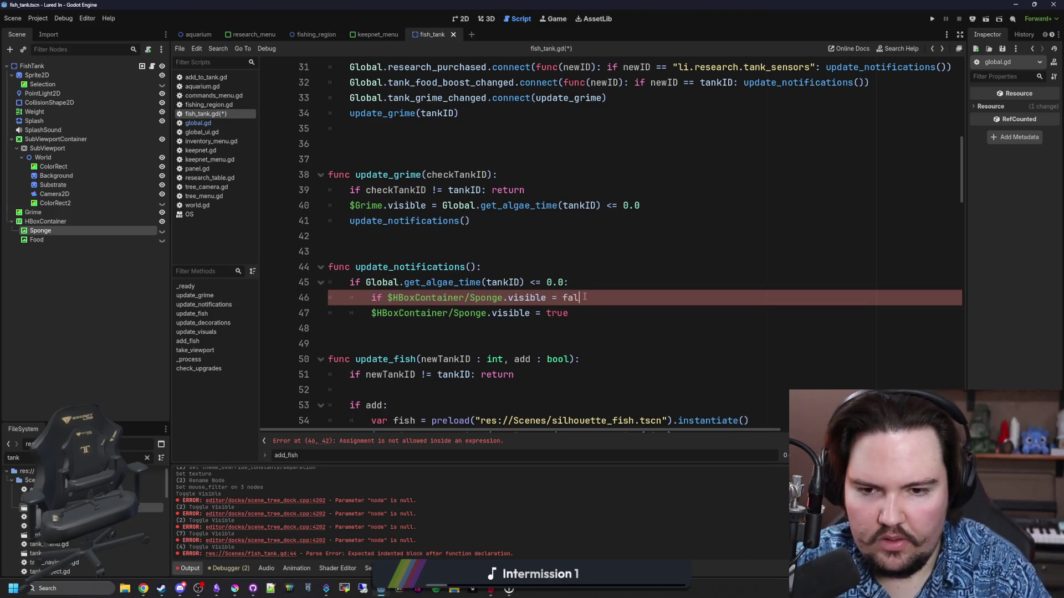
key(Delete)
key(Delete)
key(Delete)
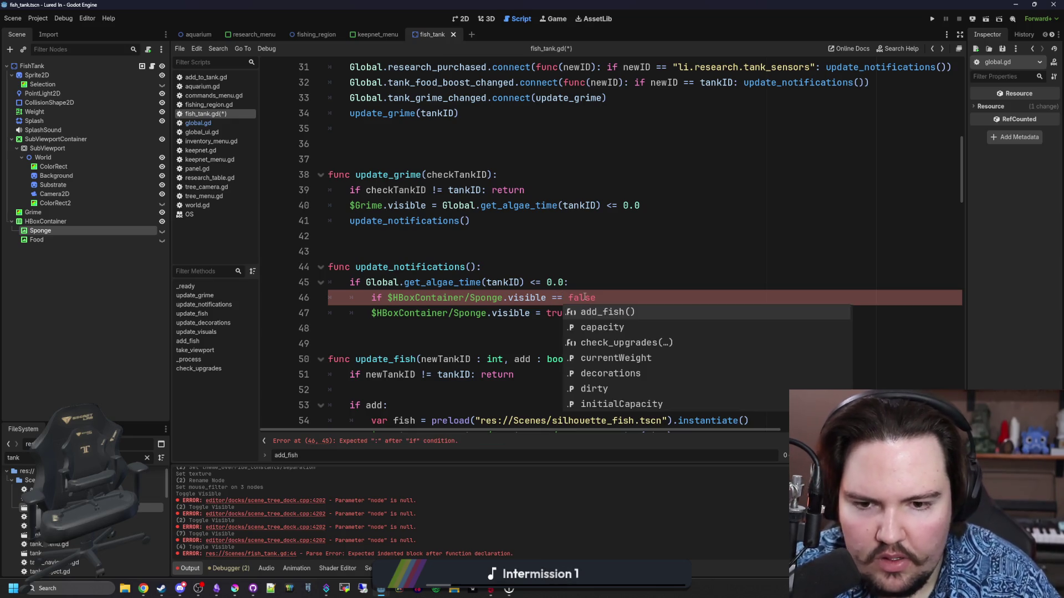
key(BackSpace)
key(BackSpace)
click(387, 297)
text(!)
Step: Indent the Sponge.visible = true assignment beneath the new visibility check
click(600, 305)
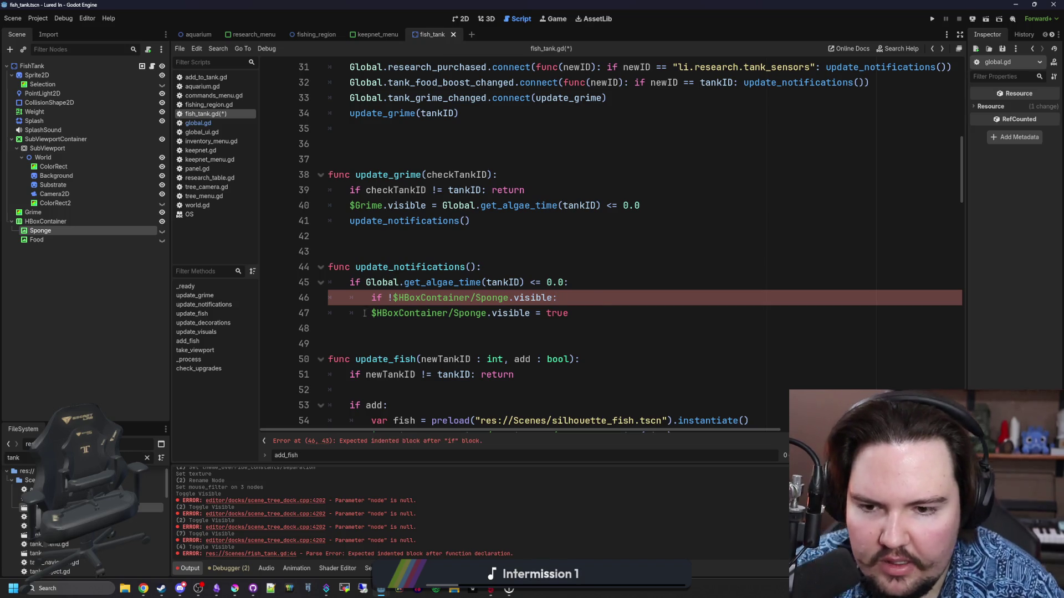
click(600, 306)
key(Home)
key(Tab)
click(638, 312)
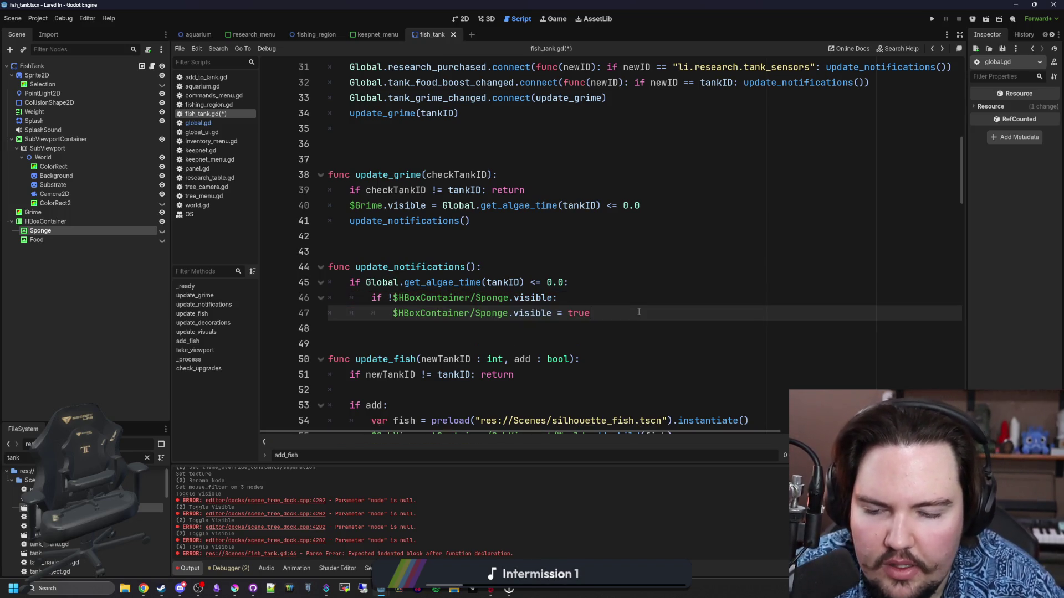
Step: Duplicate the Sponge algae check block below the original and fix its indentation
drag(629, 317, 350, 283)
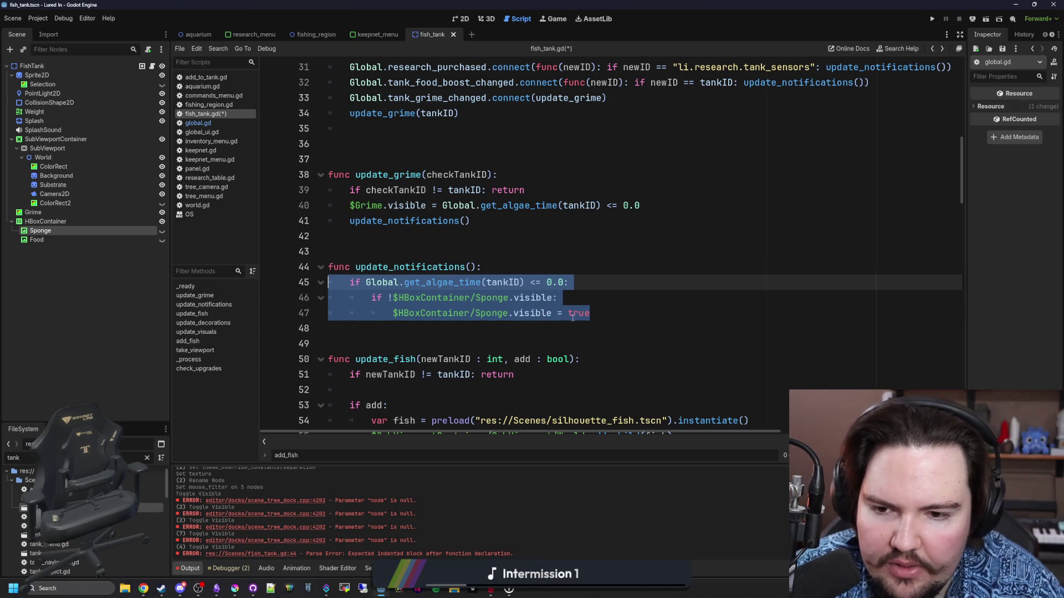
click(532, 331)
key(ctrl+v)
click(350, 344)
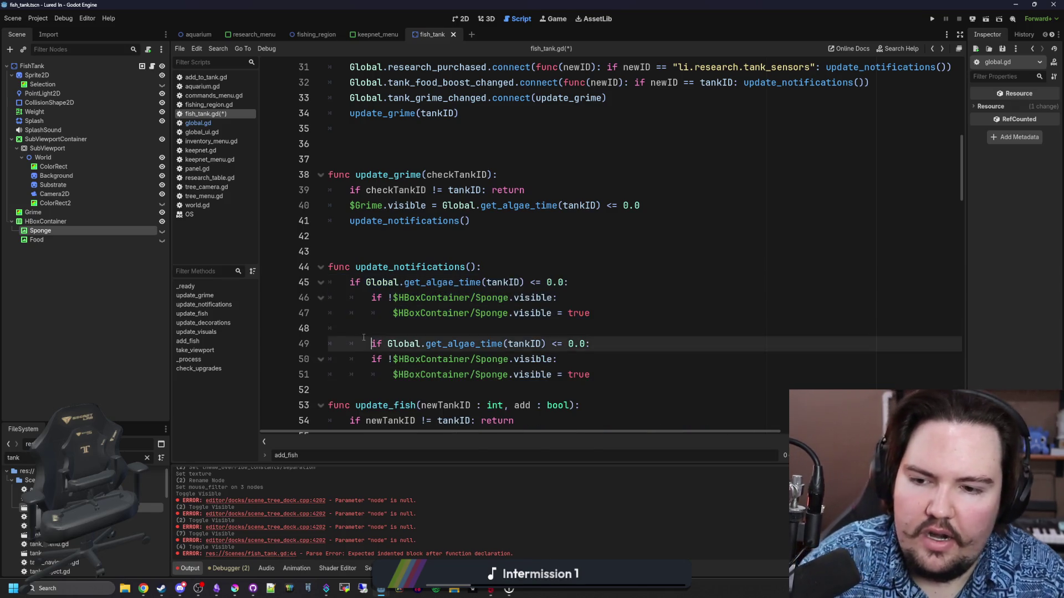
key(BackSpace)
Step: Retype the copied condition's algae call as get_f… while looking for a food-timer function
click(427, 314)
drag(524, 344, 422, 344)
text(food)
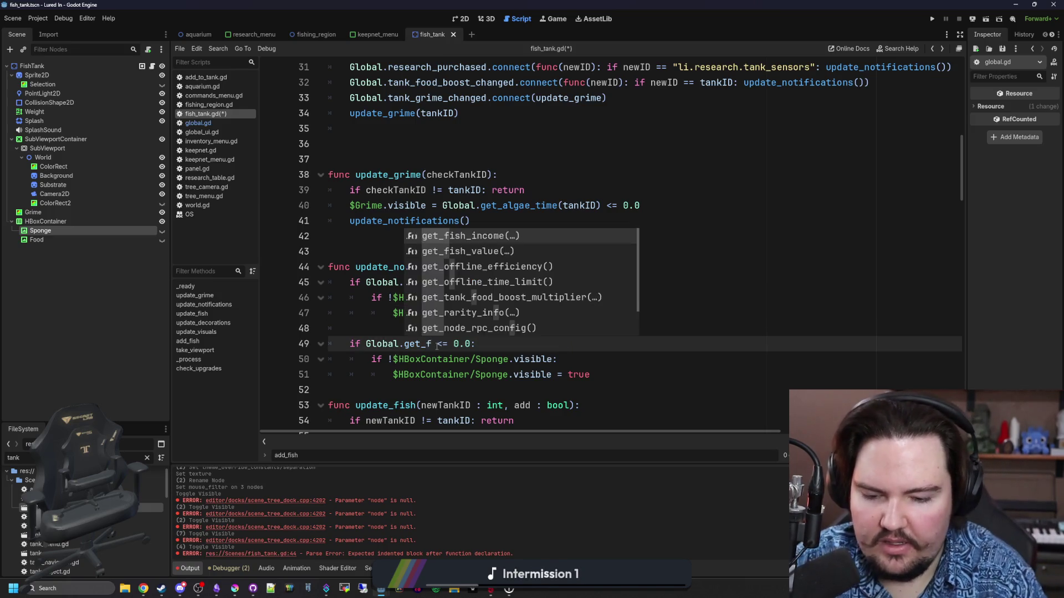
key(BackSpace)
key(BackSpace)
key(BackSpace)
key(BackSpace)
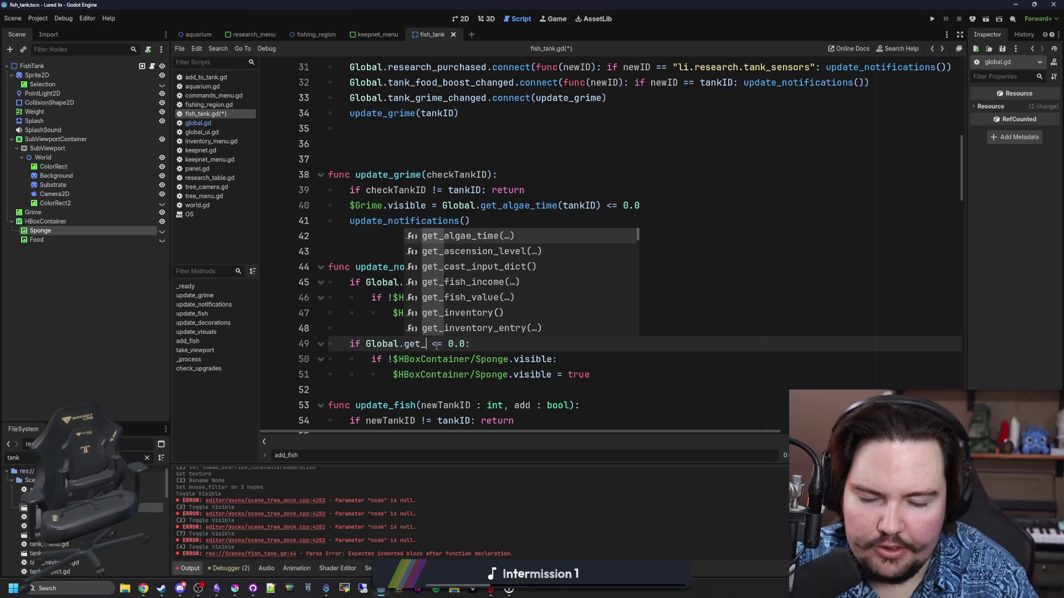
text(f)
key(BackSpace)
text(fo)
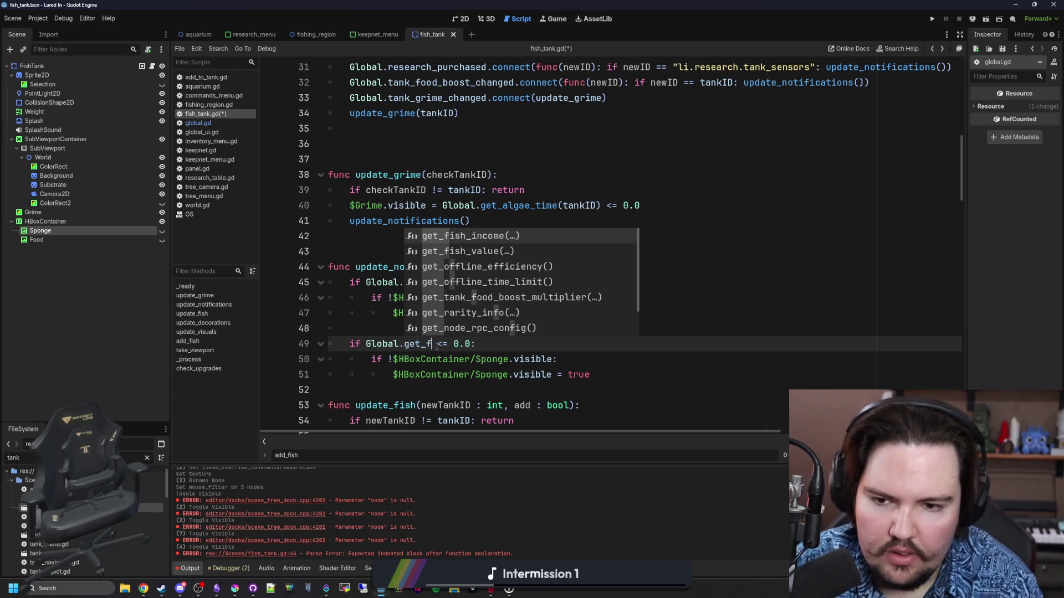
key(BackSpace)
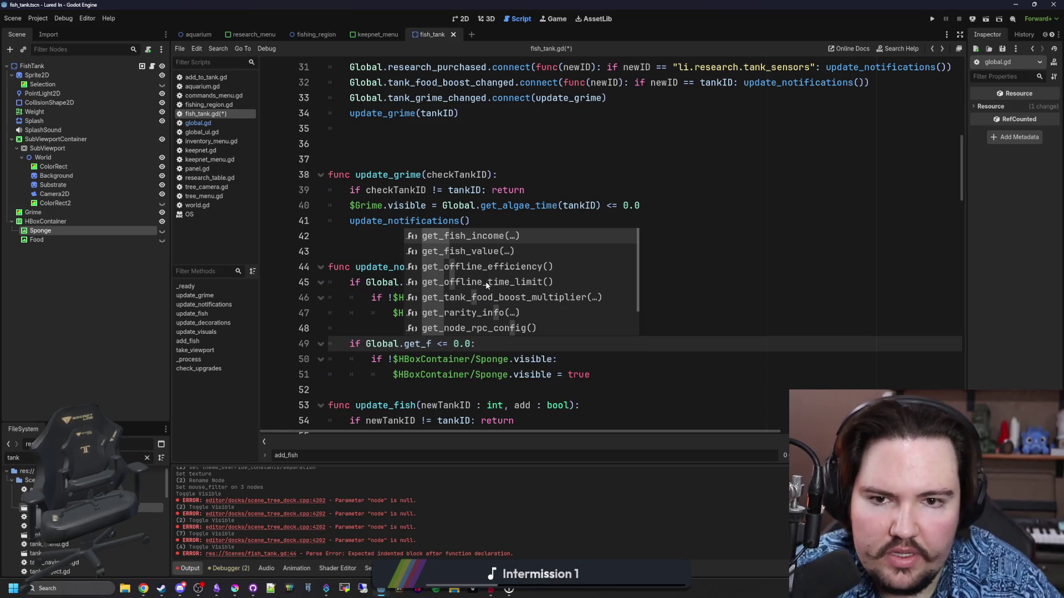
Step: Check the tank_food_boost_changed signal, then jump to get_algae_time's definition in global.gd
scroll(486, 285, up, 2)
click(835, 202)
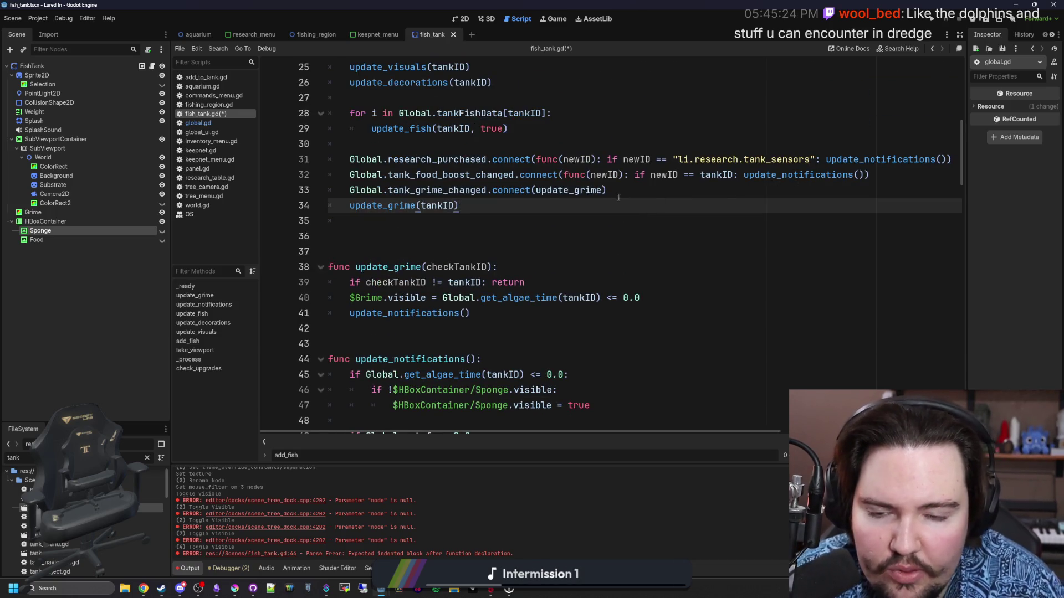
scroll(614, 248, up, 2)
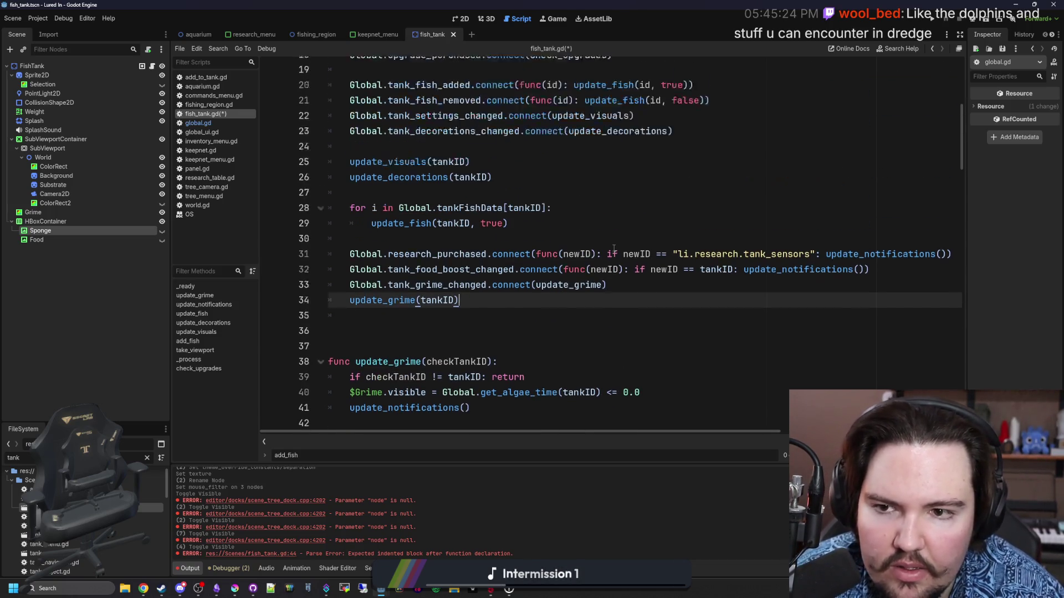
scroll(614, 248, up, 1)
scroll(494, 199, up, 1)
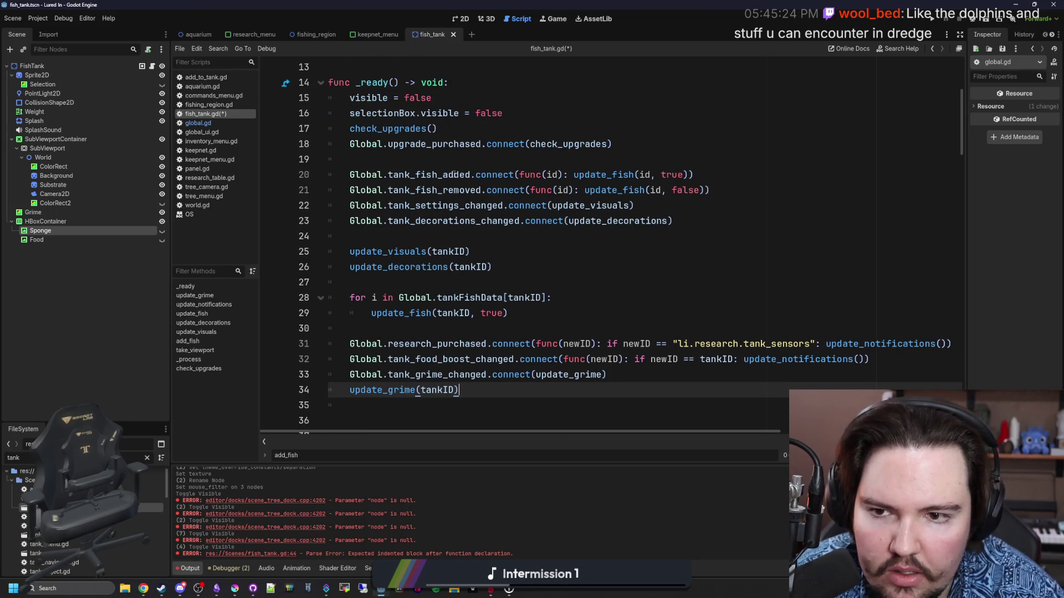
scroll(603, 252, down, 2)
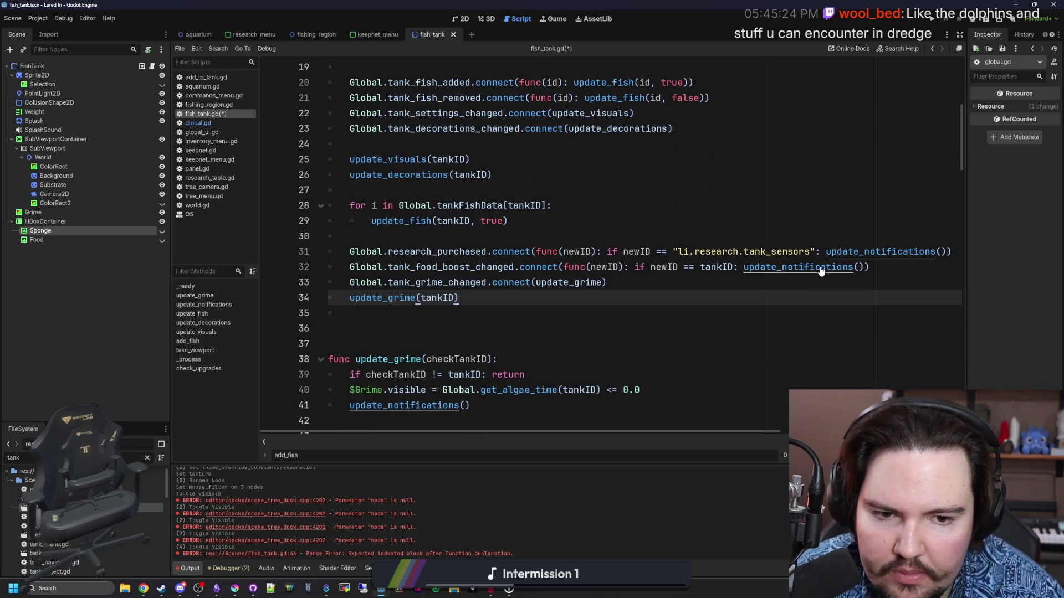
double_click(513, 267)
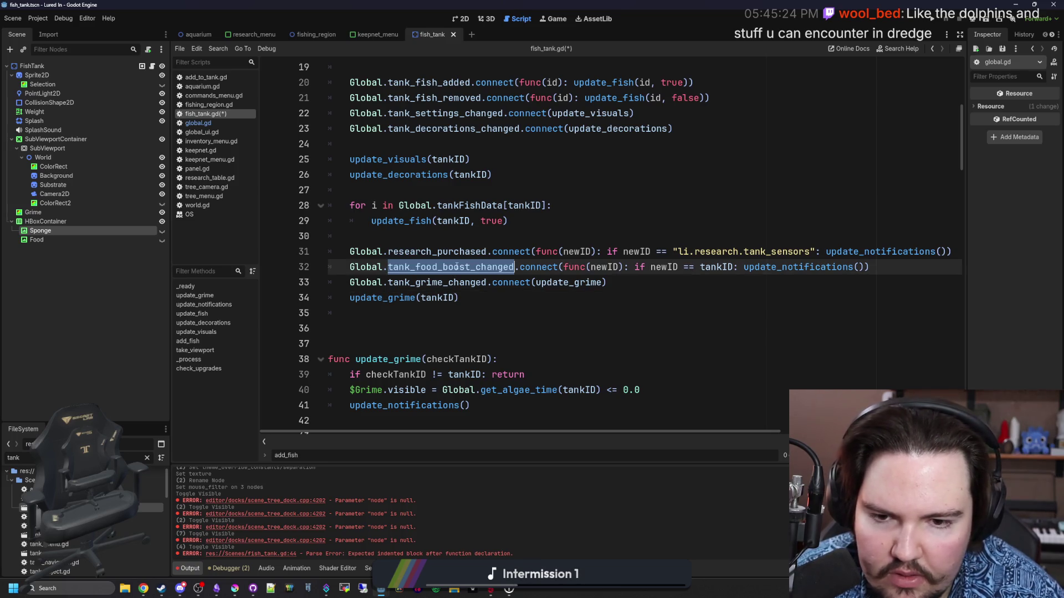
scroll(565, 300, down, 2)
scroll(457, 281, down, 2)
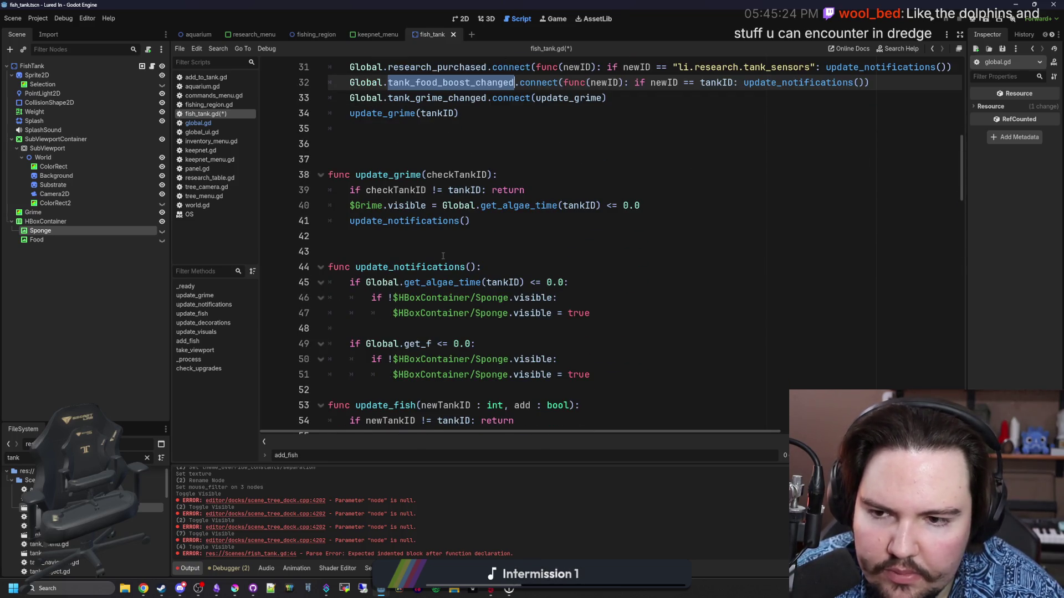
scroll(443, 255, up, 2)
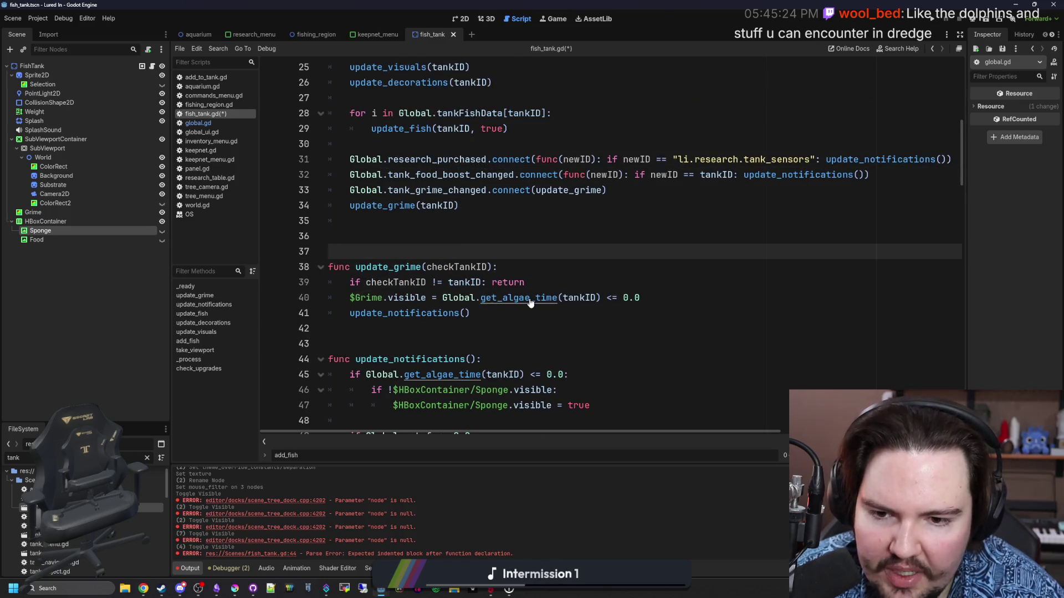
ctrl+click(530, 303)
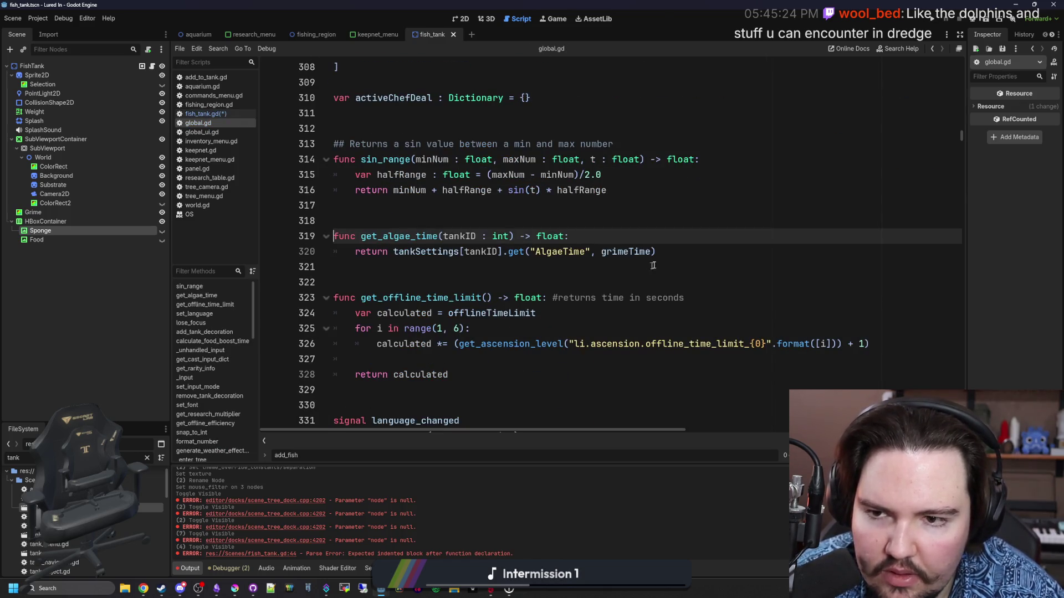
Step: Search global.gd for 'food' and copy the FoodBoostTime lookup expression
key(ctrl+f)
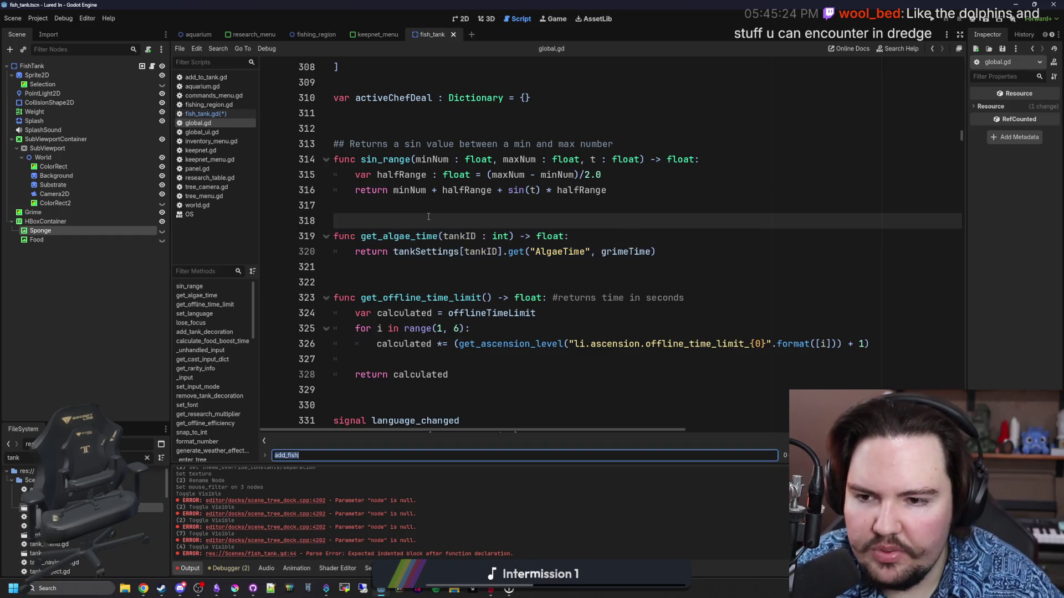
text(food)
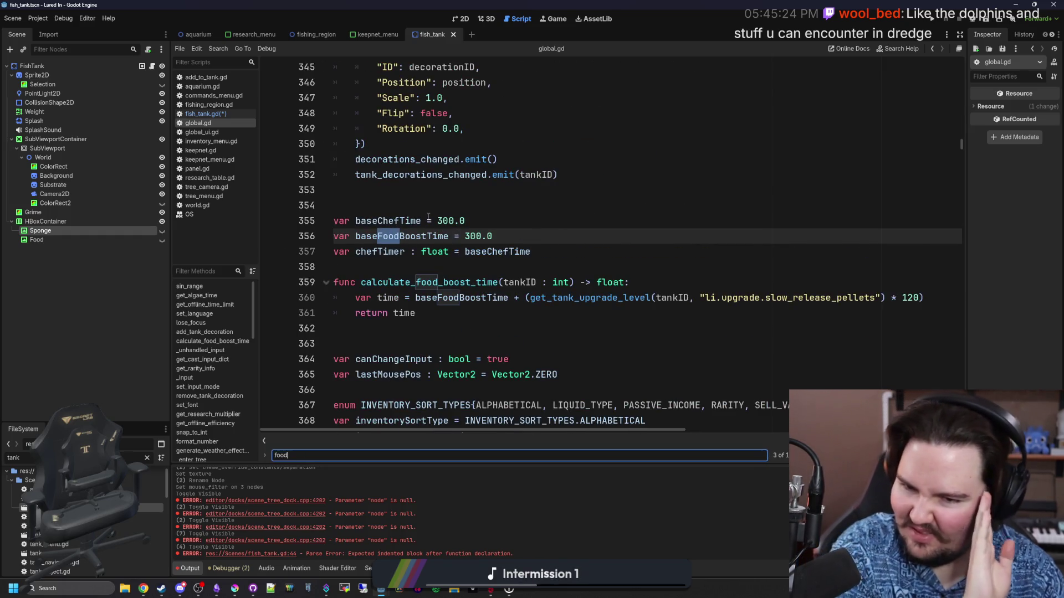
key(Return)
key(Return)
key(Return)
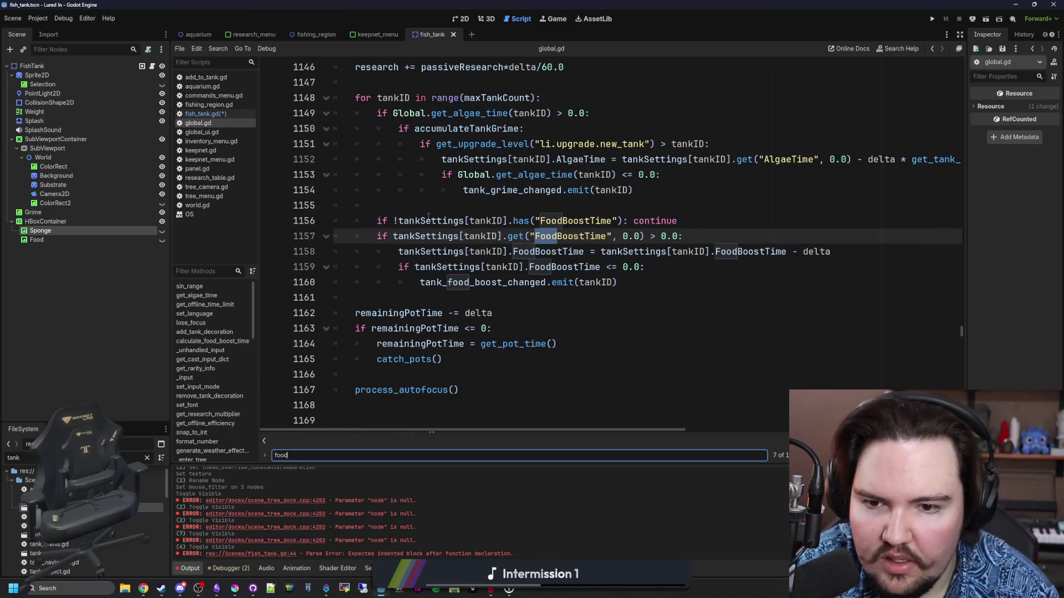
drag(641, 236, 393, 237)
click(442, 206)
Step: Below the food boost multiplier function, add get_tank_food_boost_time with the FoodBoostTime lookup as body
key(ctrl+f)
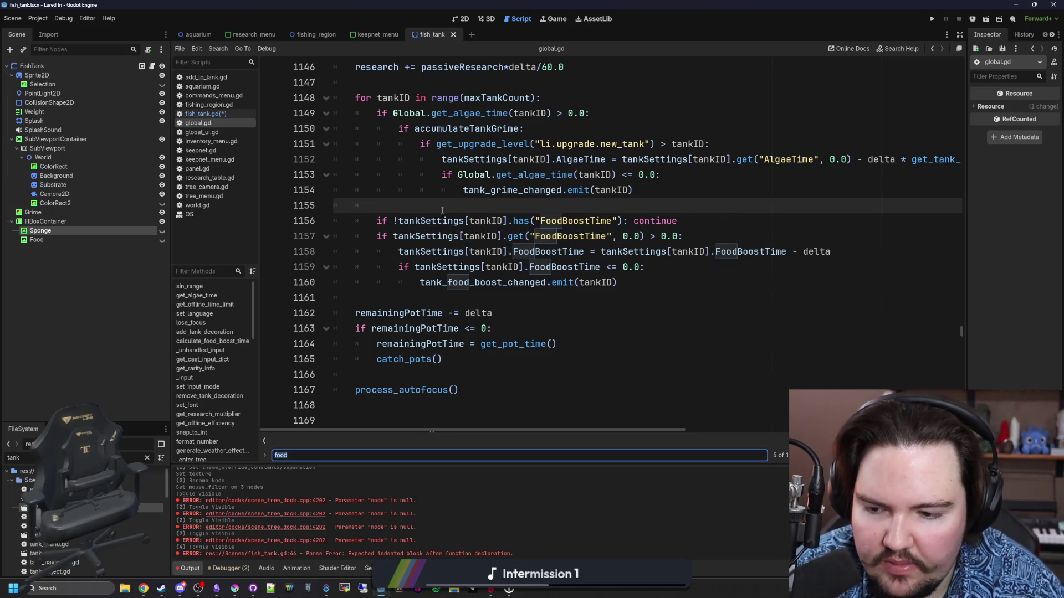
text(food_boost)
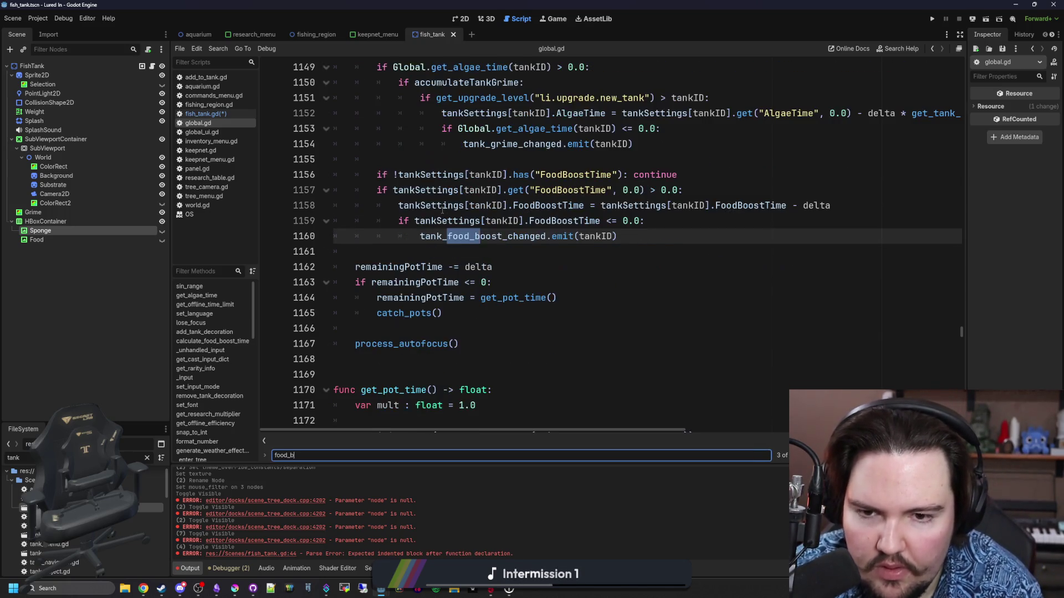
key(Return)
key(Return)
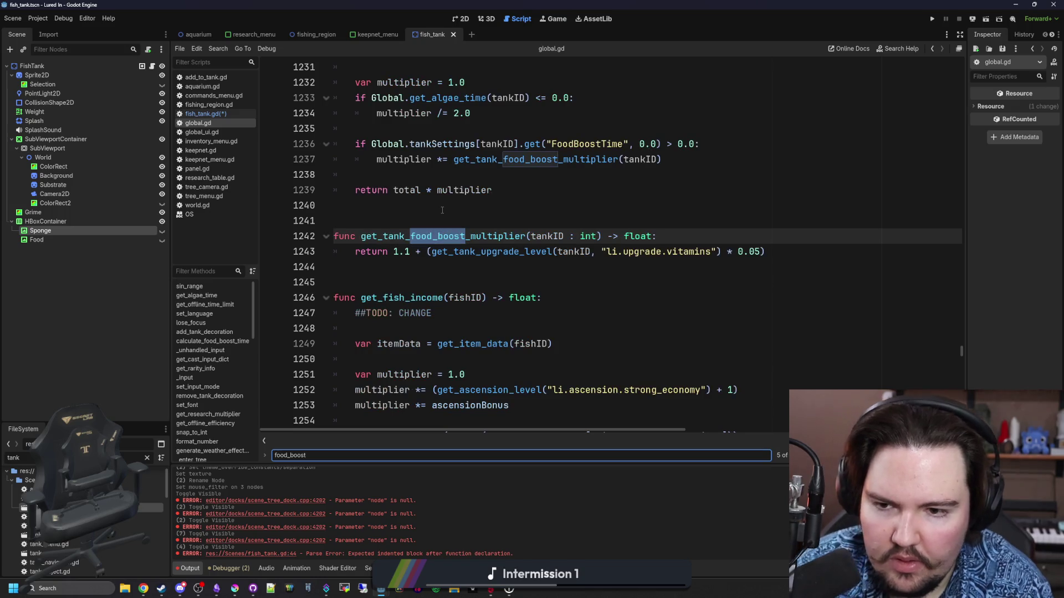
click(424, 265)
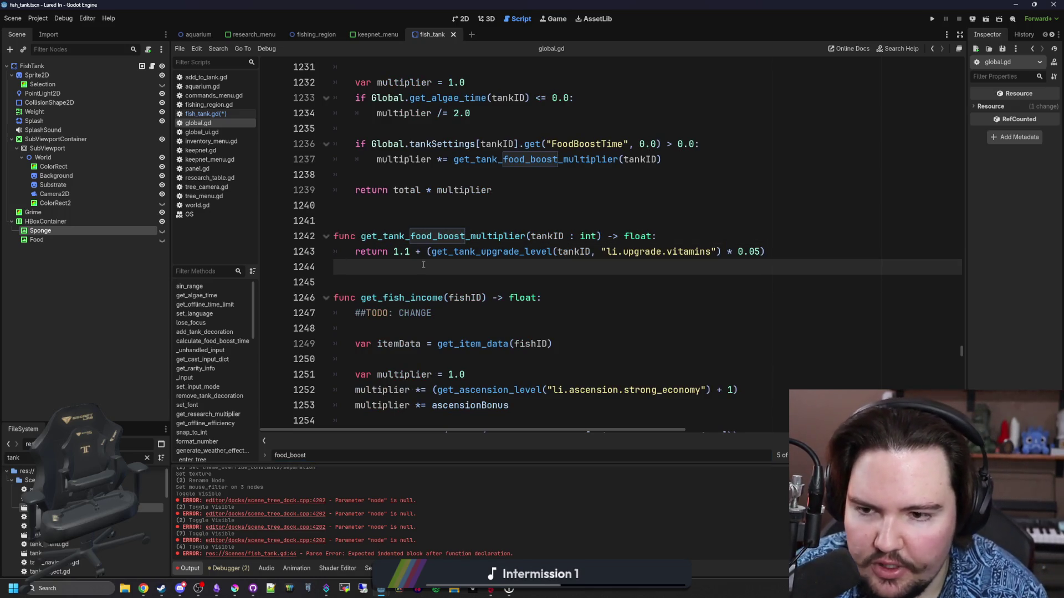
key(Return)
key(Return)
key(Return)
key(Up)
text(f)
text(tank_food_boost_time()
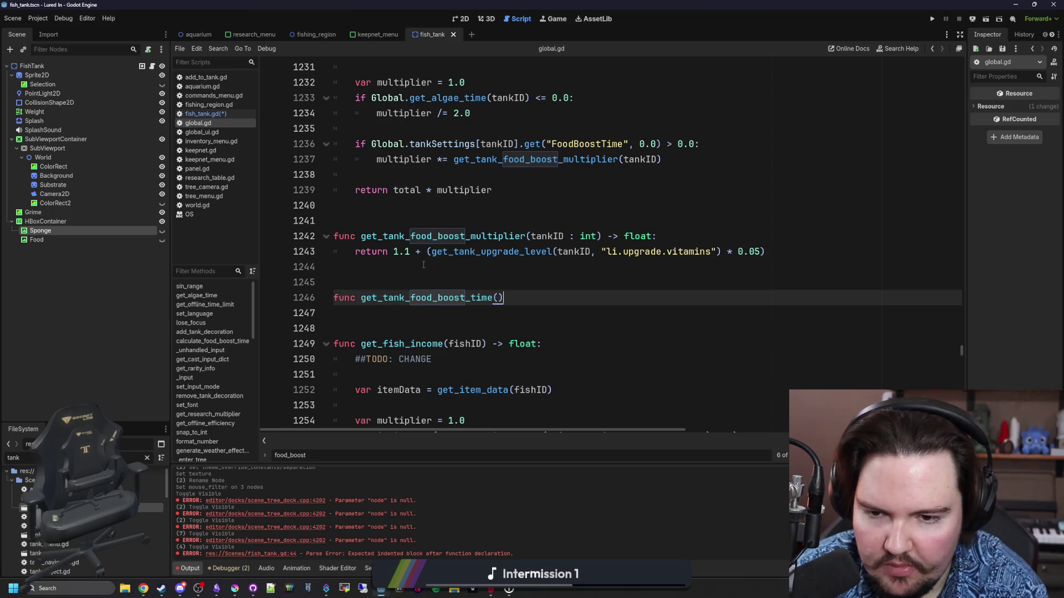
text(:)
key(Return)
text(tankSettings[tankID].get("FoodBoostTime", 0.0))
Step: Give the new function a tankID : int parameter, save global.gd, and return to fish_tank.gd
click(497, 297)
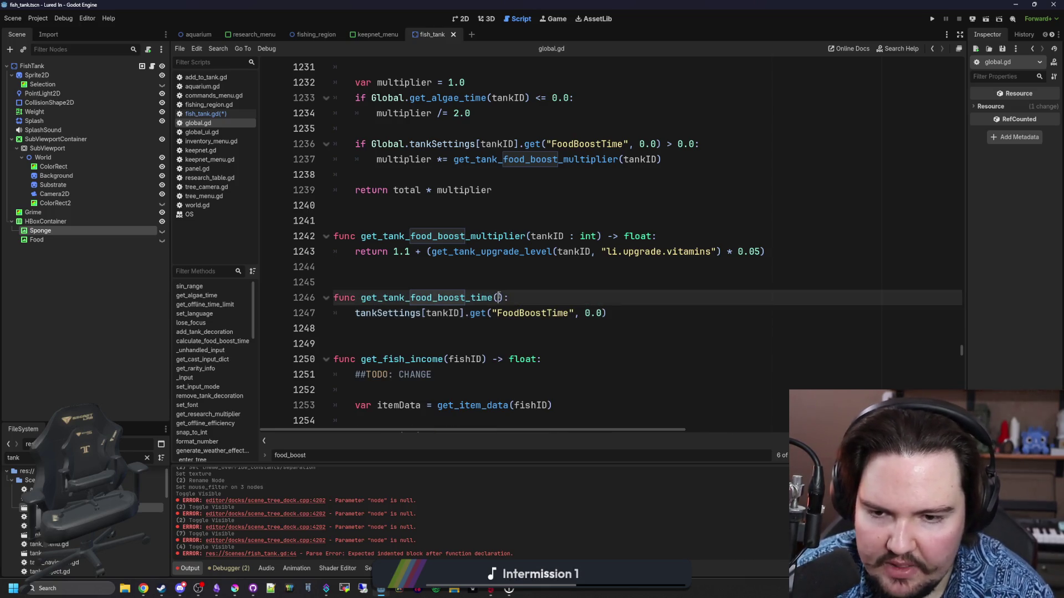
text(tankID : int)
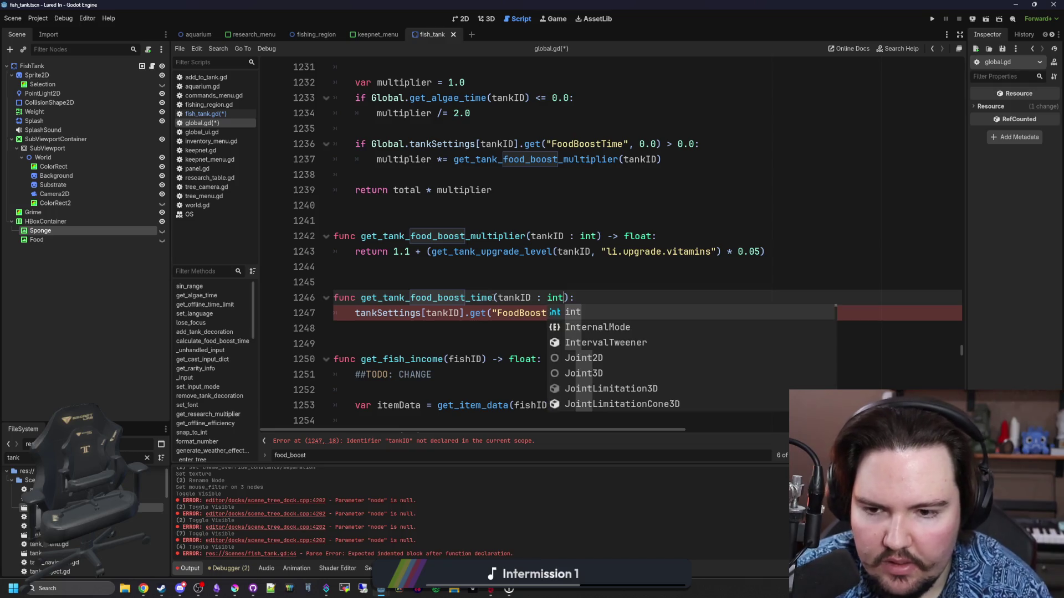
click(448, 313)
key(Right)
key(Right)
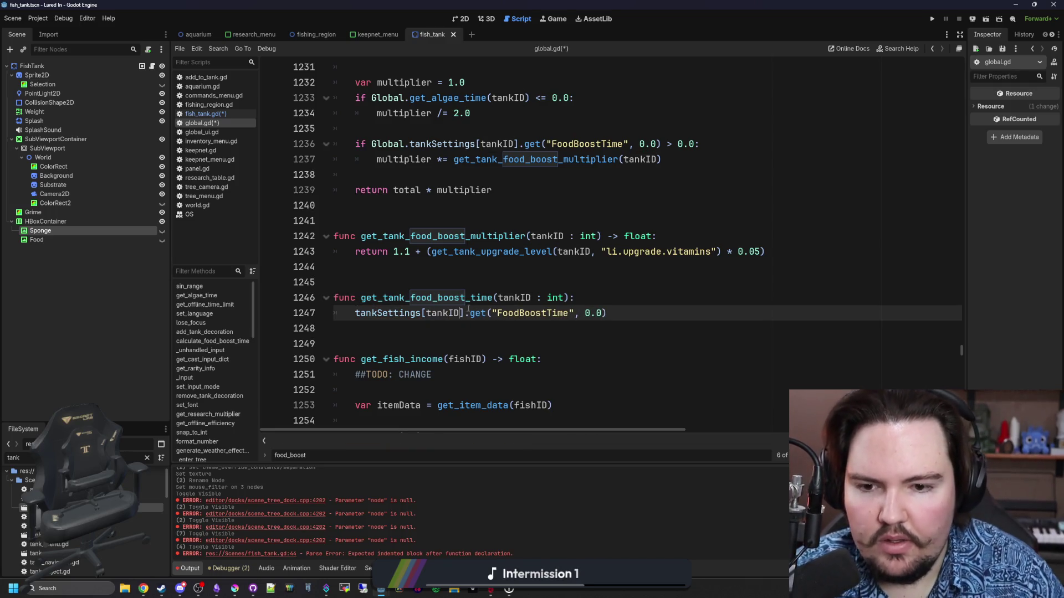
click(627, 268)
click(453, 284)
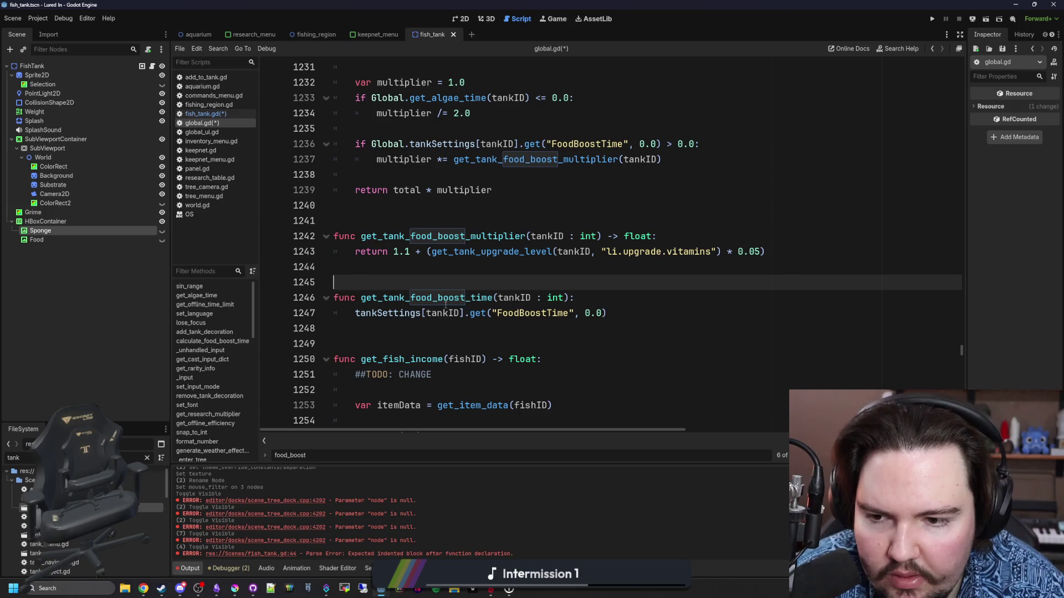
key(ctrl+s)
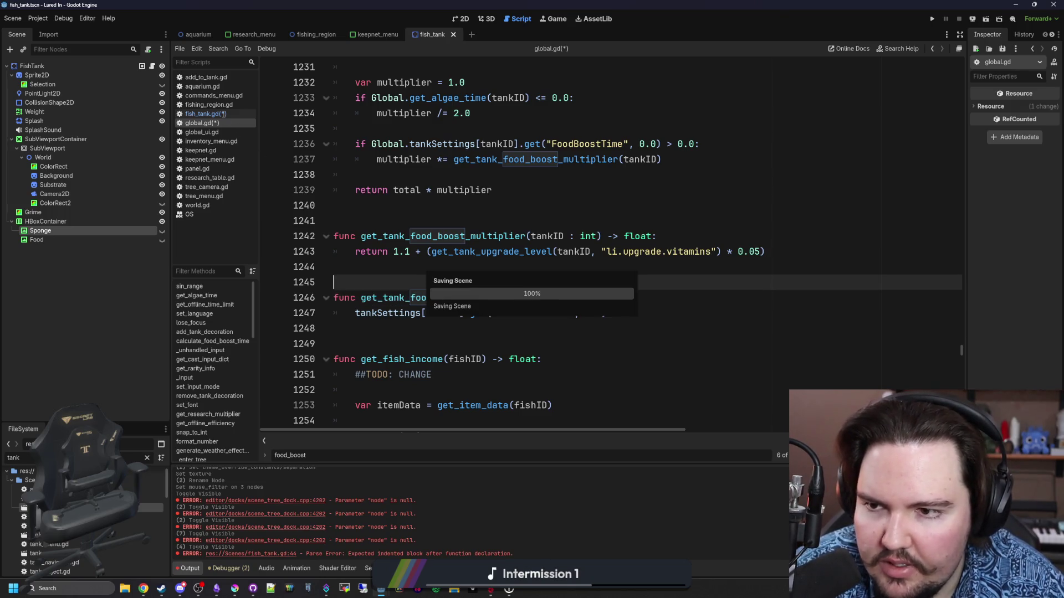
click(221, 115)
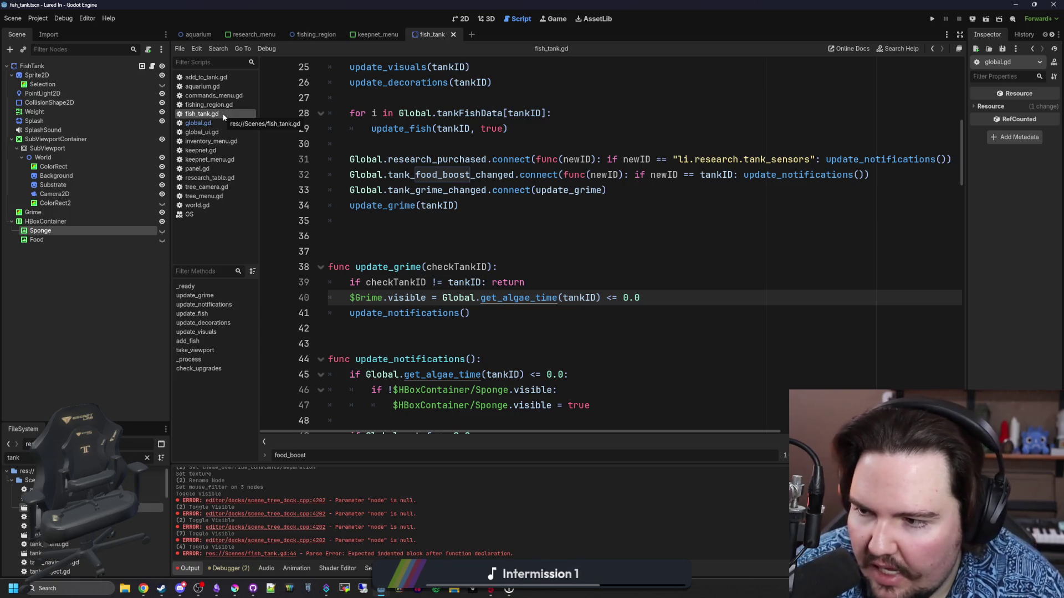
Step: Replace the unfinished call on line 49 with get_tank_food_boost_time()
click(485, 282)
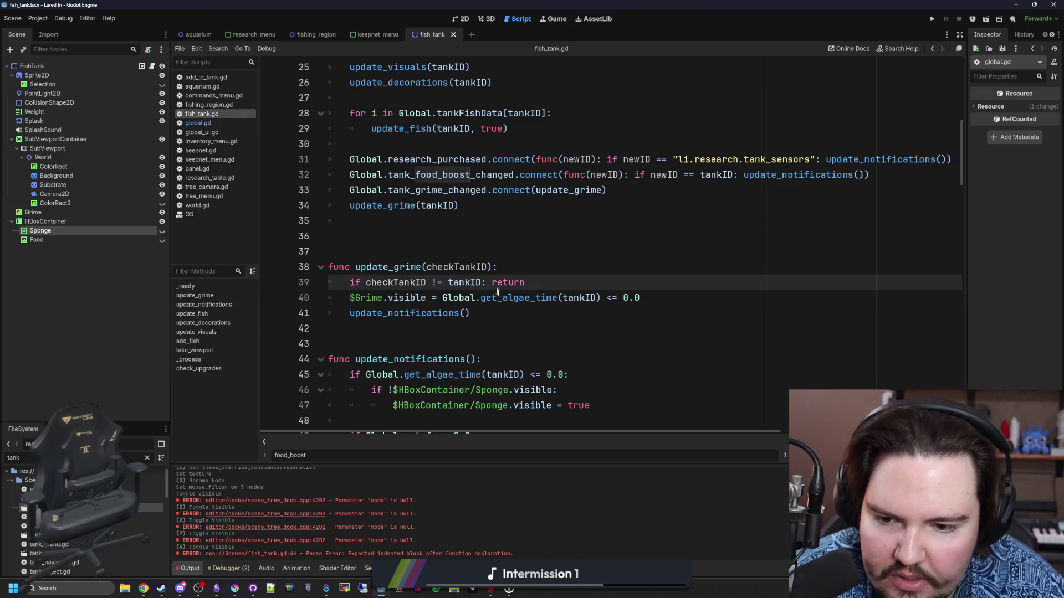
scroll(498, 292, down, 3)
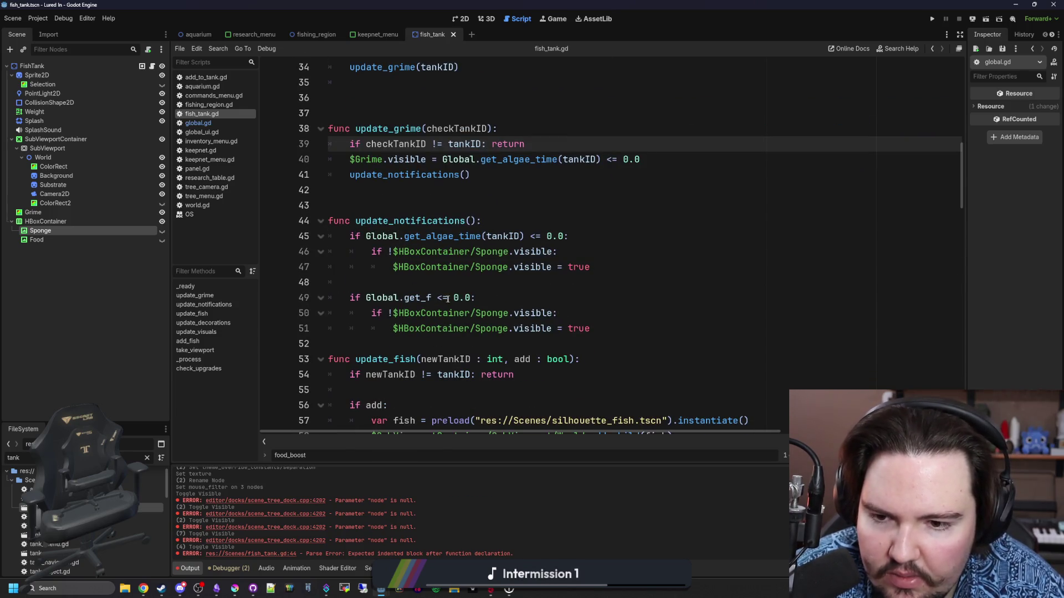
drag(435, 299, 366, 299)
text(get_tank_food_boost_time)
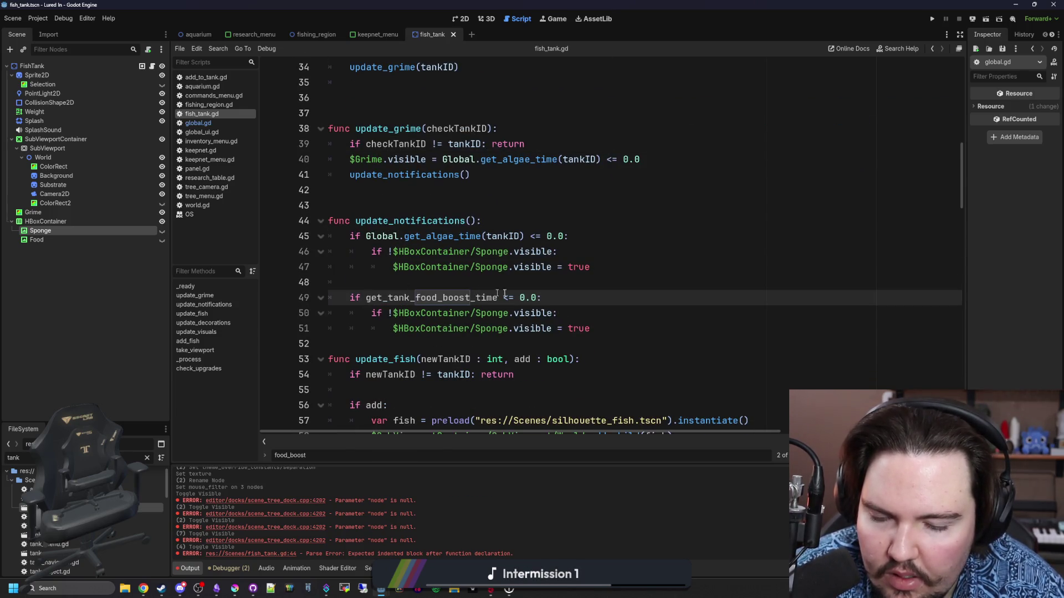
text(())
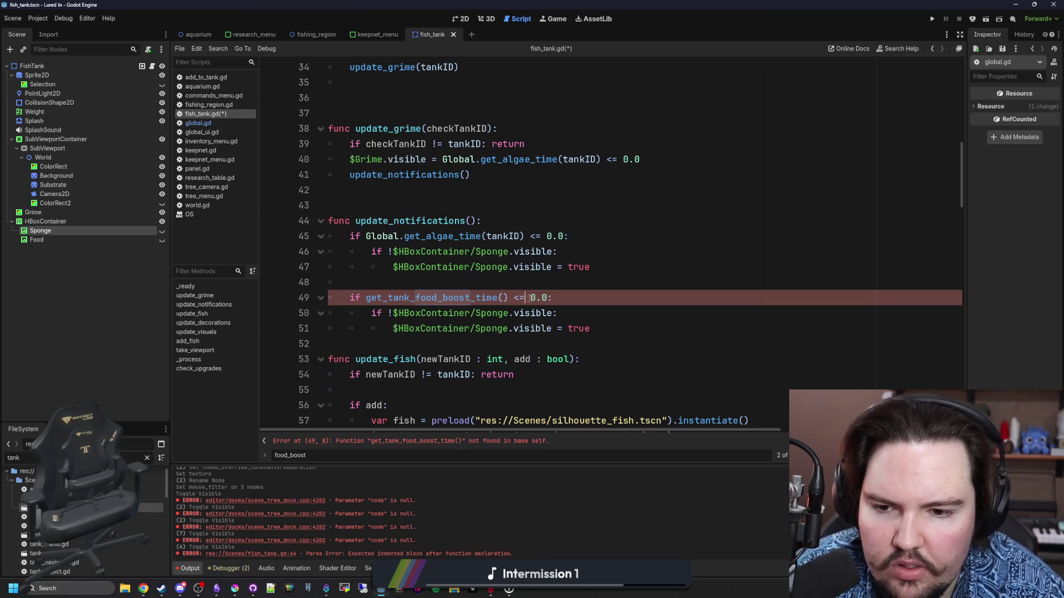
Step: Change Sponge to Food on lines 50 and 51 of the second block
double_click(494, 313)
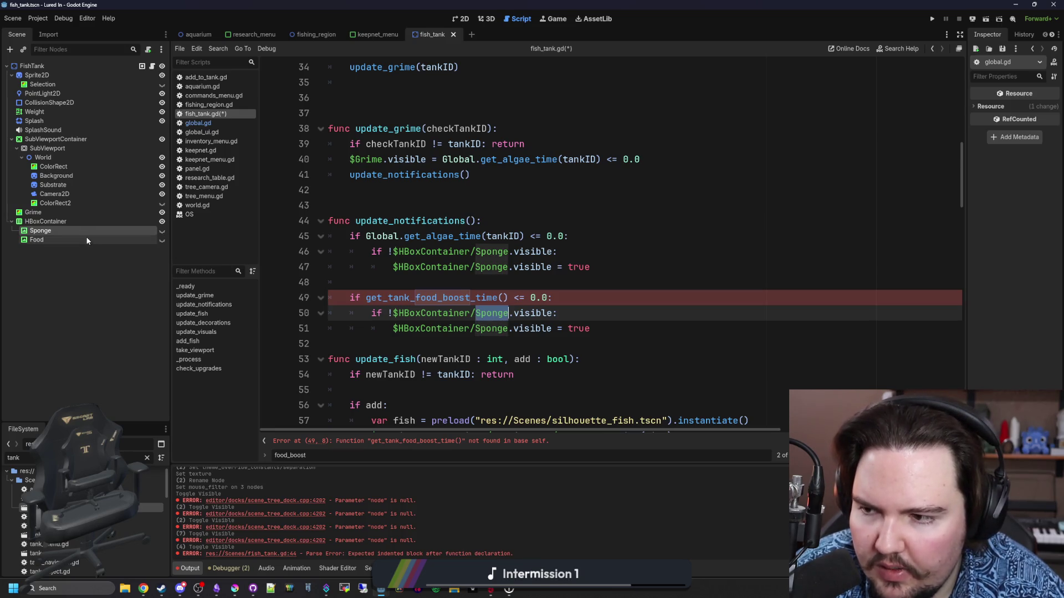
click(145, 239)
click(494, 312)
double_click(493, 313)
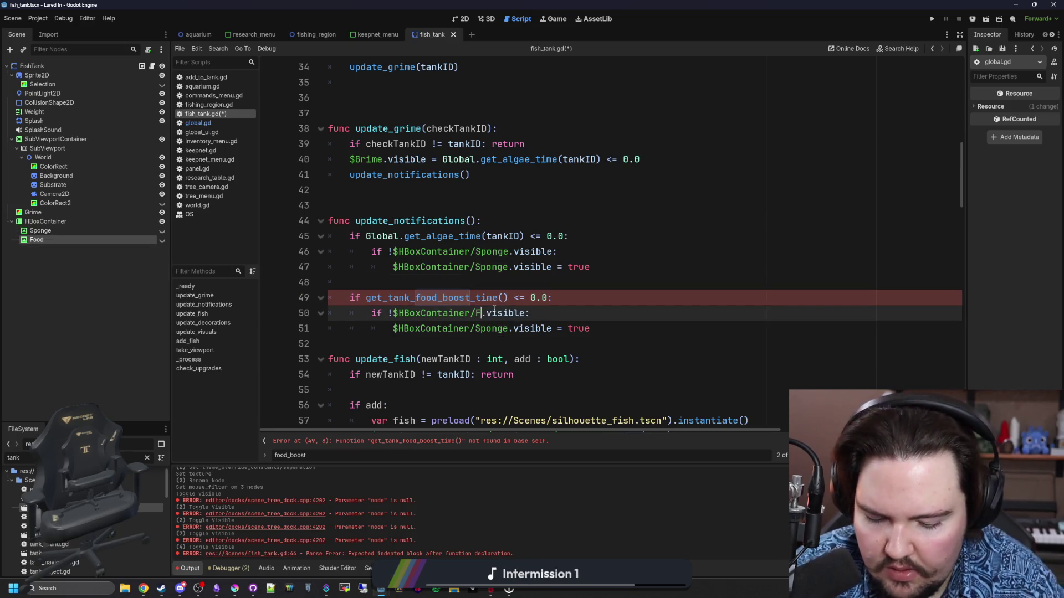
text(Food)
double_click(496, 329)
text(Food)
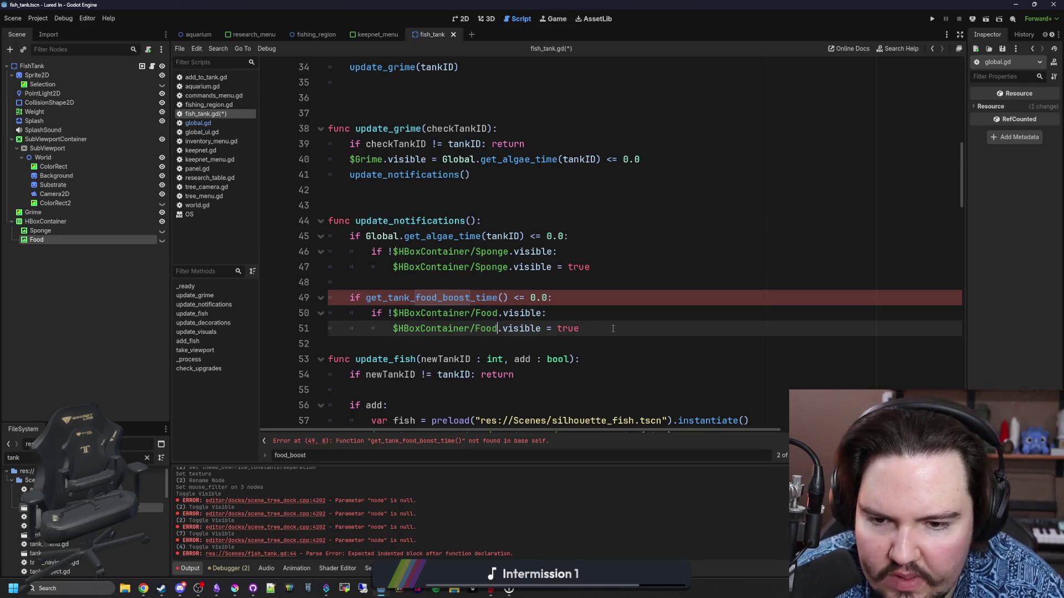
Step: Add an else branch setting the Food badge's visible to false
key(Return)
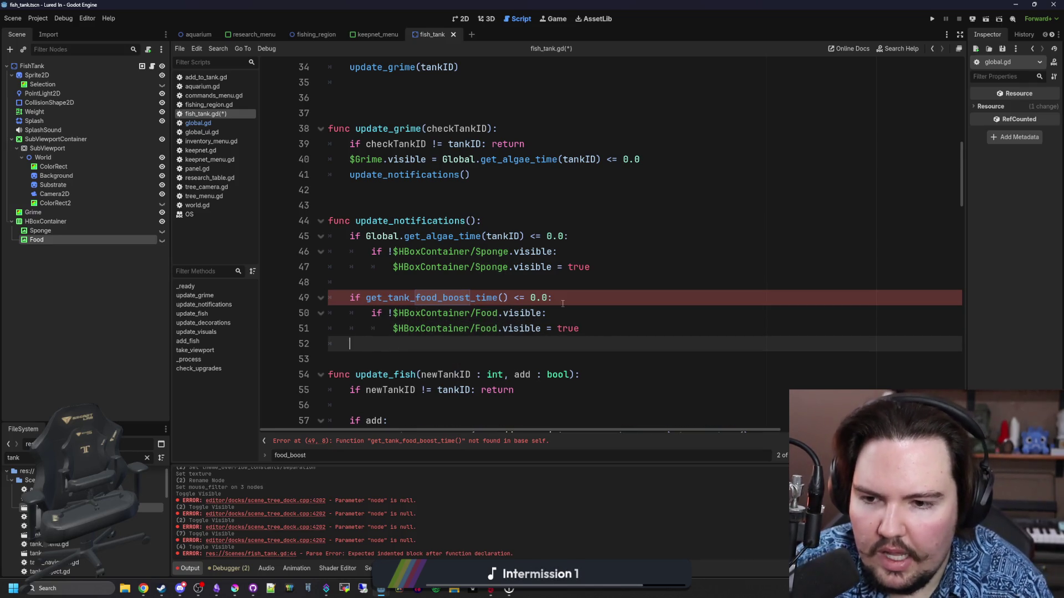
text(else:)
key(Return)
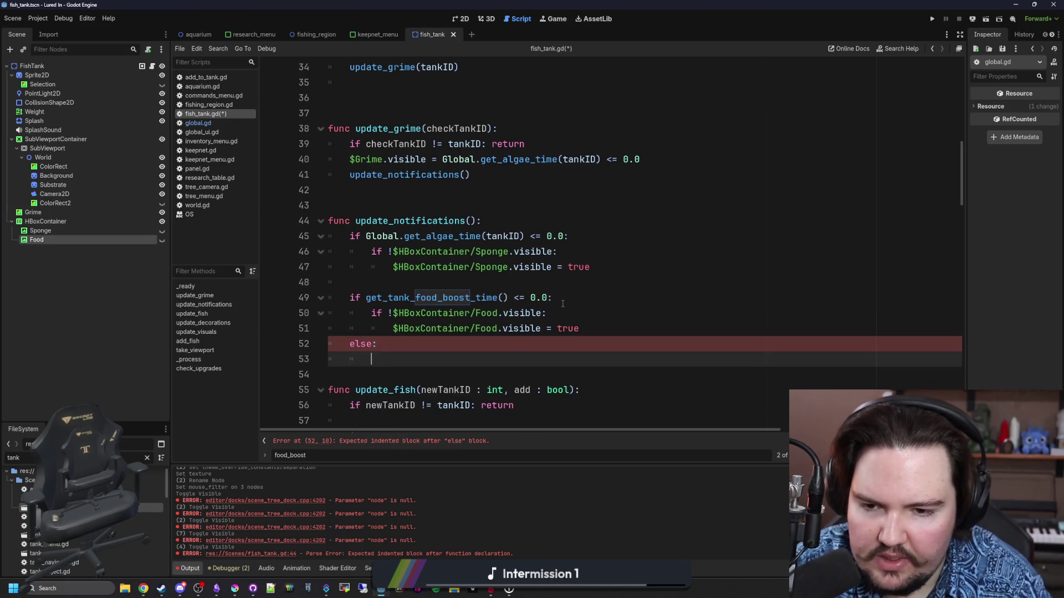
drag(603, 323, 391, 328)
key(ctrl+c)
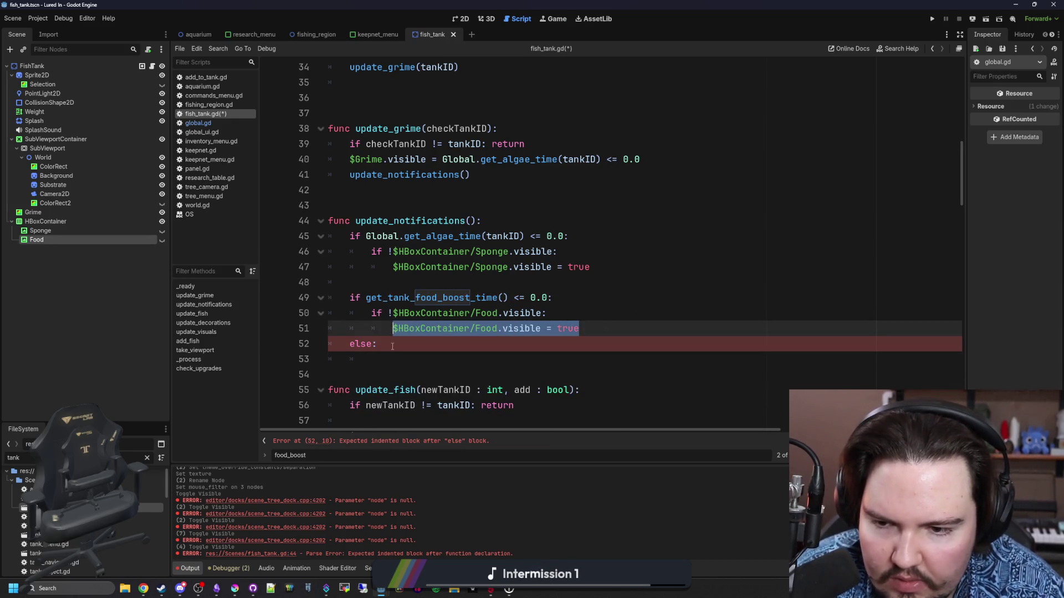
click(393, 359)
key(ctrl+v)
key(BackSpace)
key(BackSpace)
text(alse)
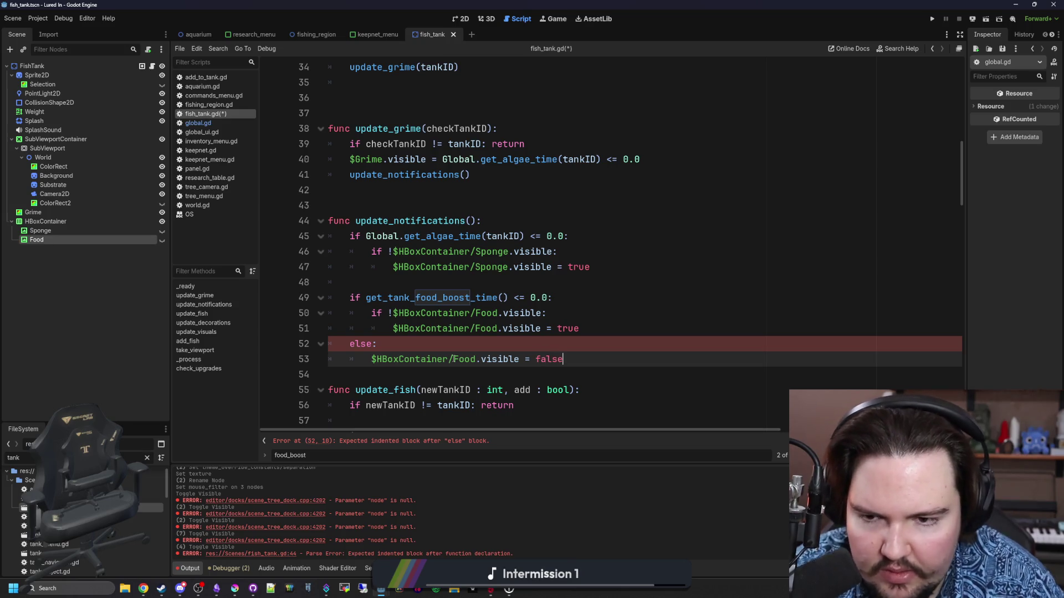
Step: Add an else branch after line 47 setting the Sponge badge's visible to false
click(626, 267)
key(Return)
text(else:)
key(Return)
drag(626, 267, 391, 269)
key(ctrl+c)
key(Down)
key(Down)
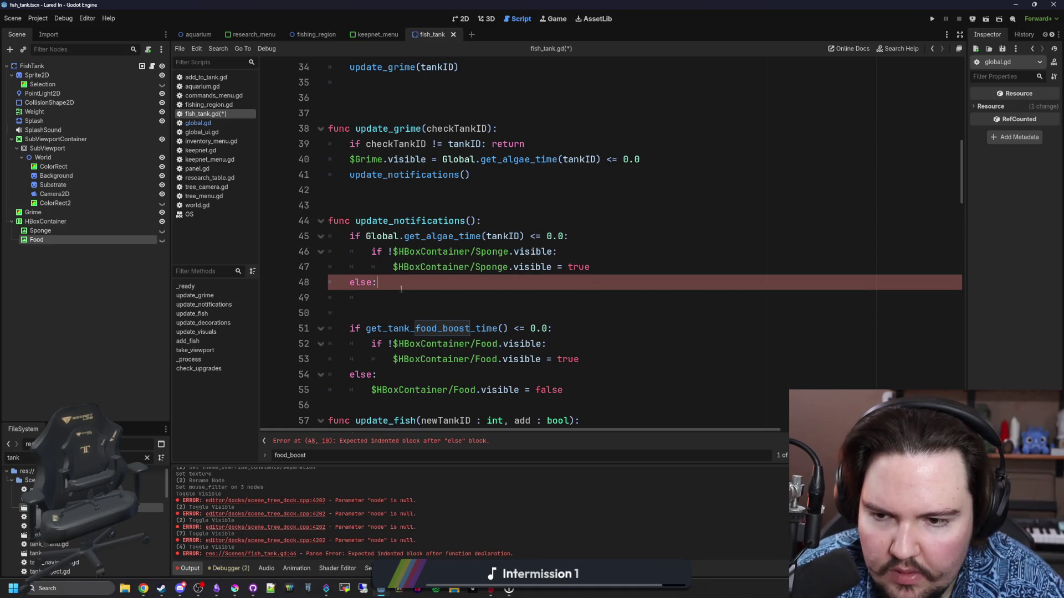
key(ctrl+v)
key(BackSpace)
key(BackSpace)
text(alse)
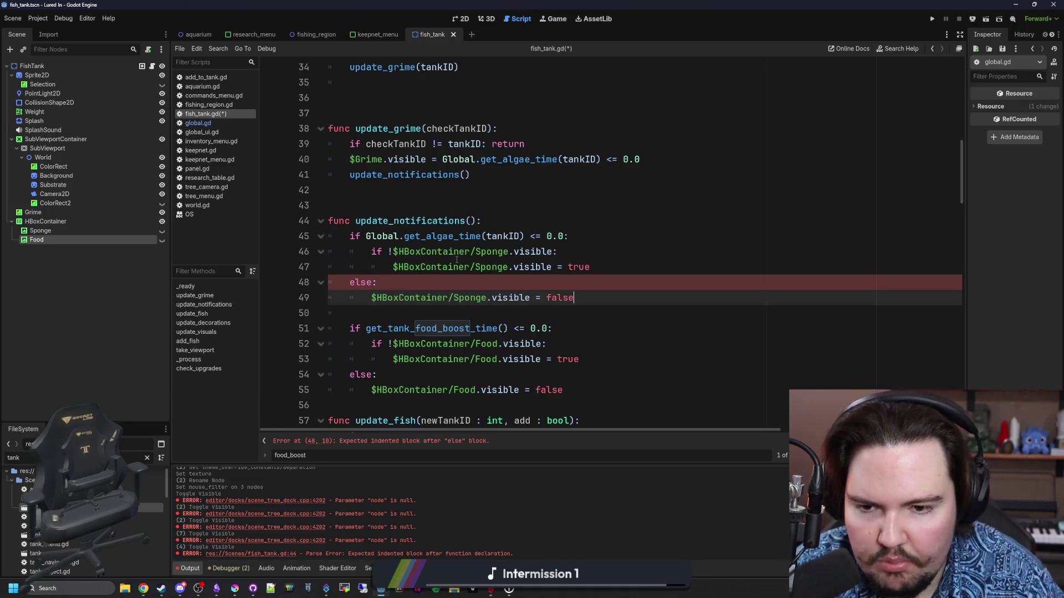
Step: Make the condition call Global.get_tank_food_boost_time(tankID) and save the script
scroll(489, 300, down, 1)
click(503, 283)
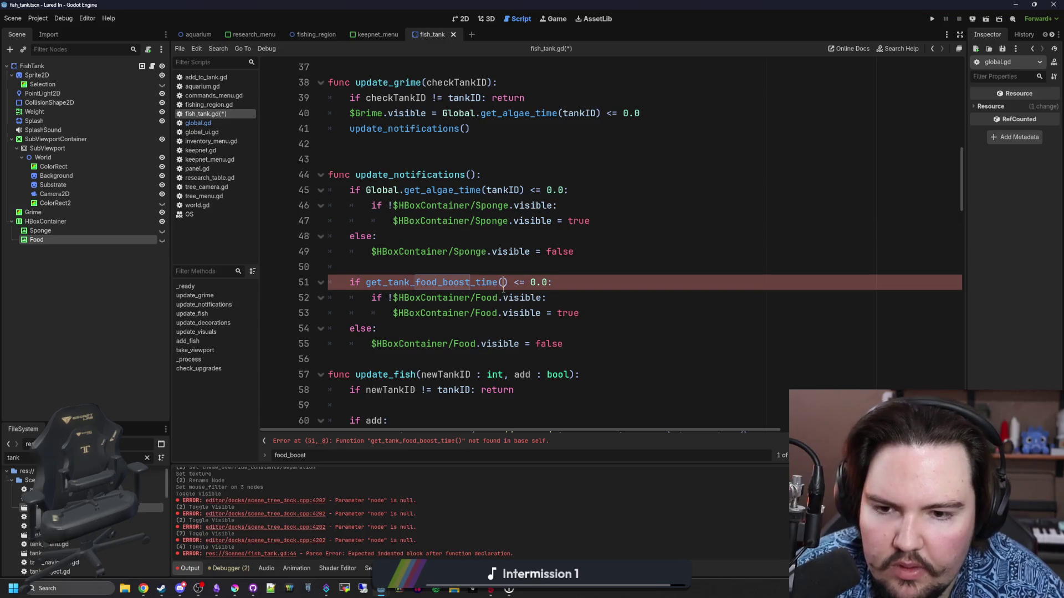
text(tankID)
click(623, 269)
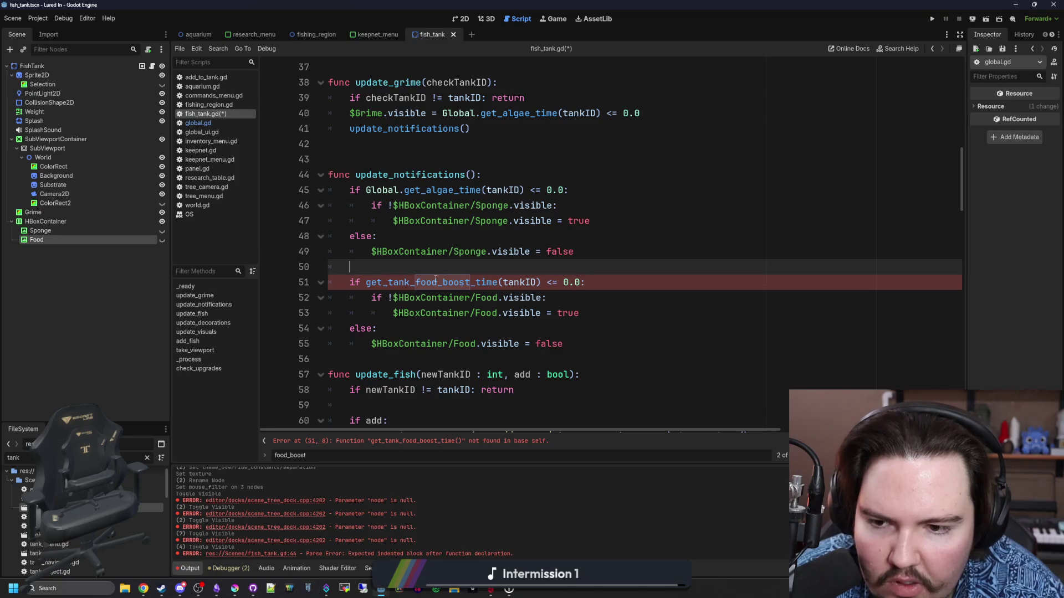
click(369, 291)
click(366, 284)
text(Global)
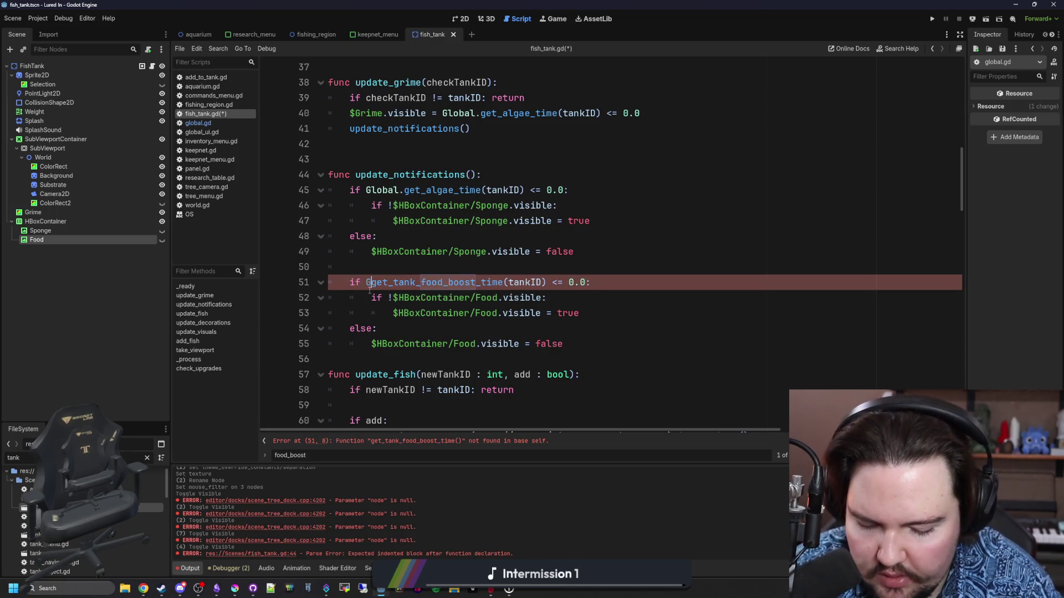
text(.)
click(452, 271)
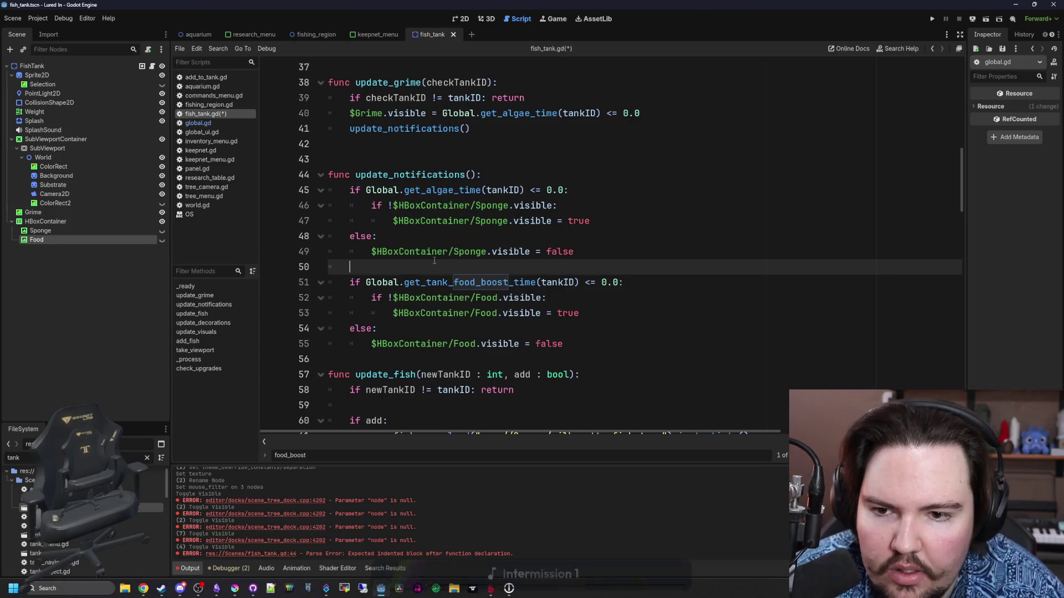
key(ctrl+s)
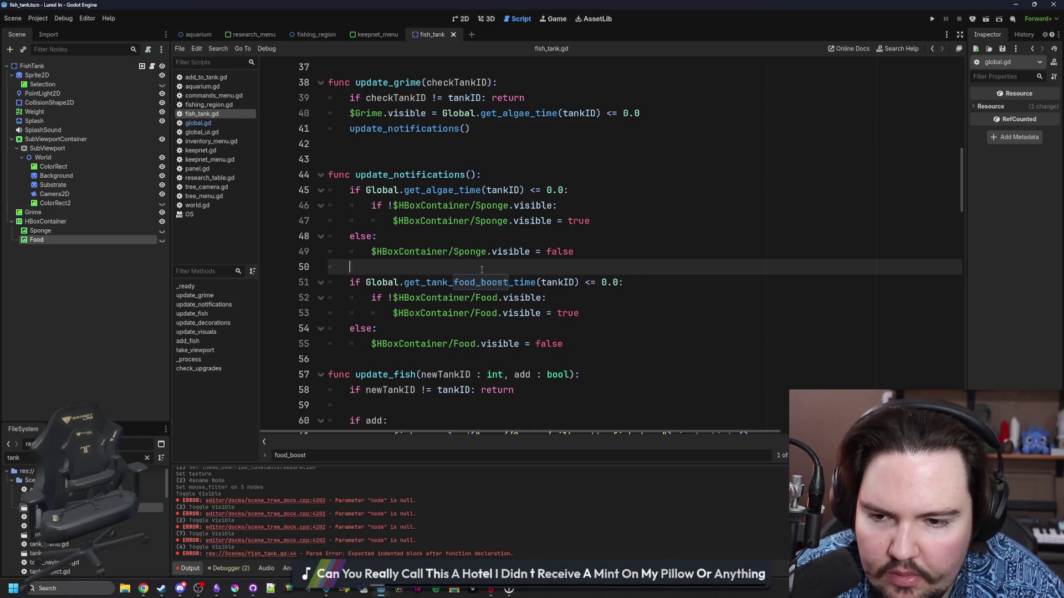
Step: Add a blank line after update_notifications and save again
click(376, 361)
key(Return)
click(415, 261)
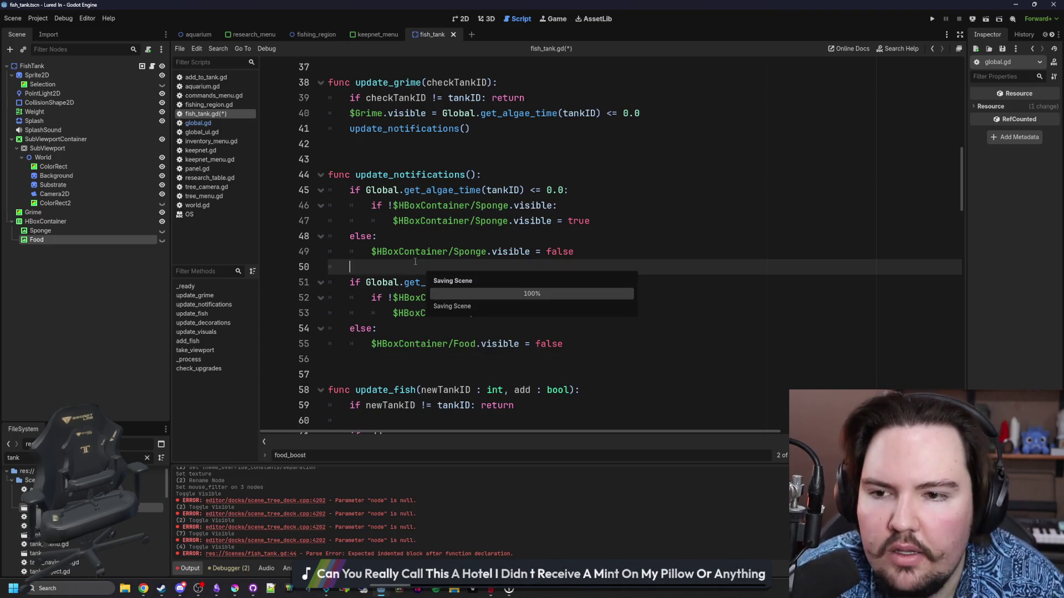
click(457, 159)
key(ctrl+s)
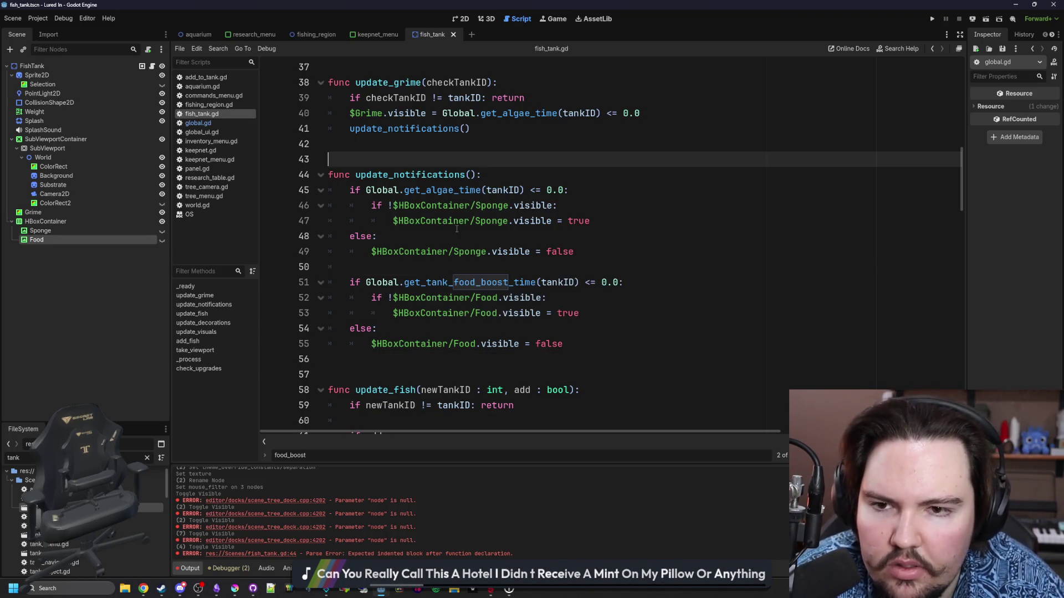
Step: Widen the code area, save, and open a new first line inside update_notifications
scroll(480, 221, up, 4)
scroll(689, 262, up, 1)
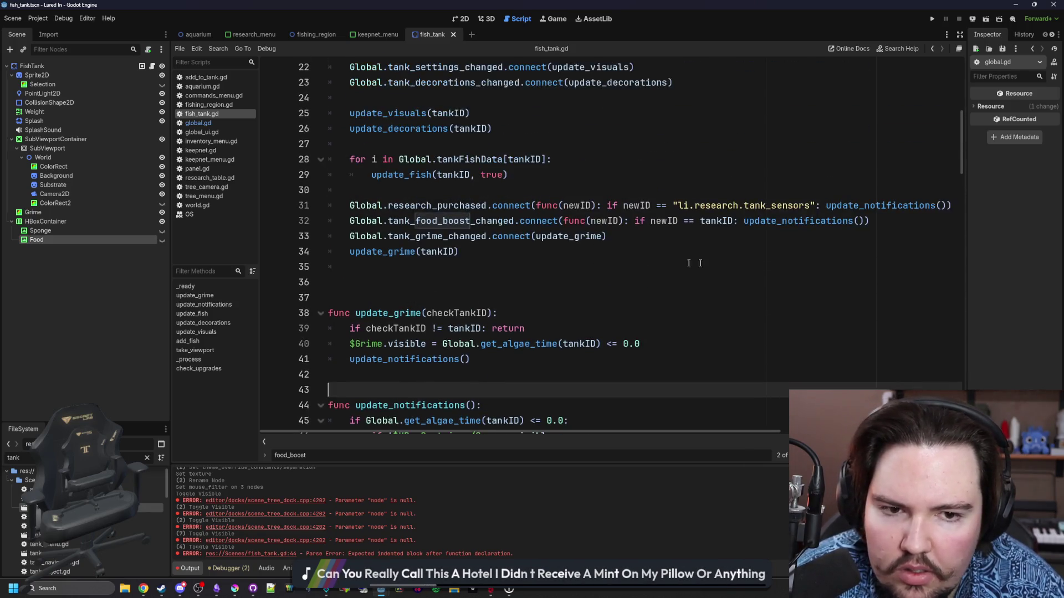
drag(170, 245, 74, 245)
scroll(344, 307, up, 2)
click(384, 285)
key(ctrl+s)
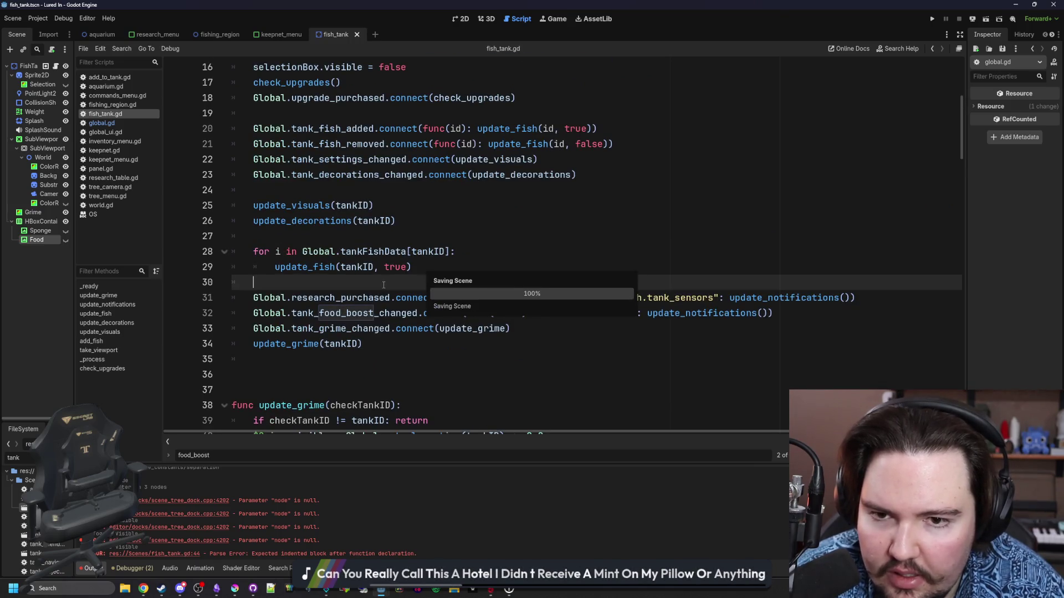
scroll(382, 293, down, 6)
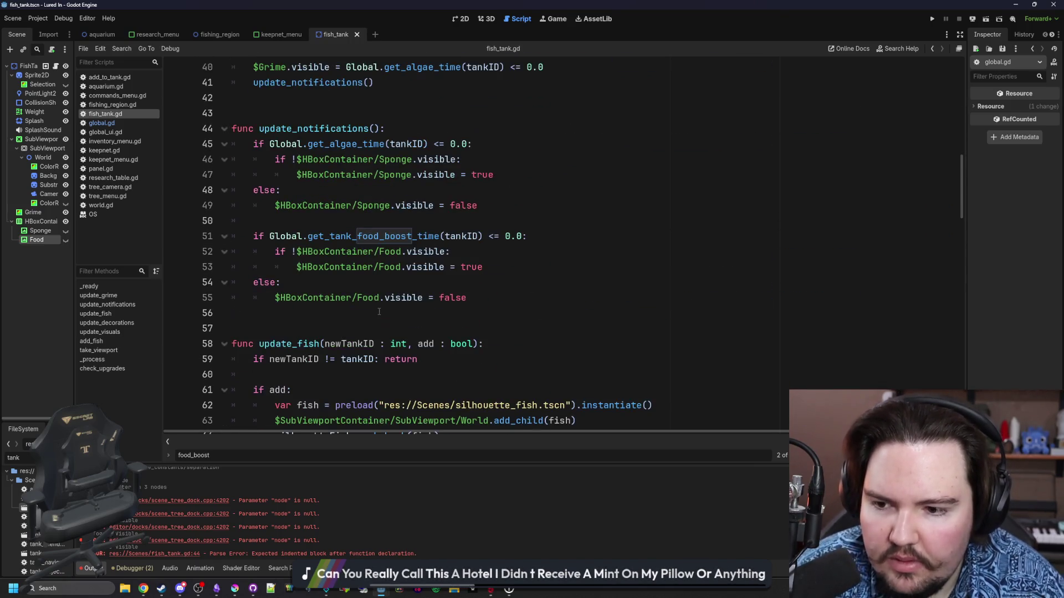
click(424, 222)
key(Return)
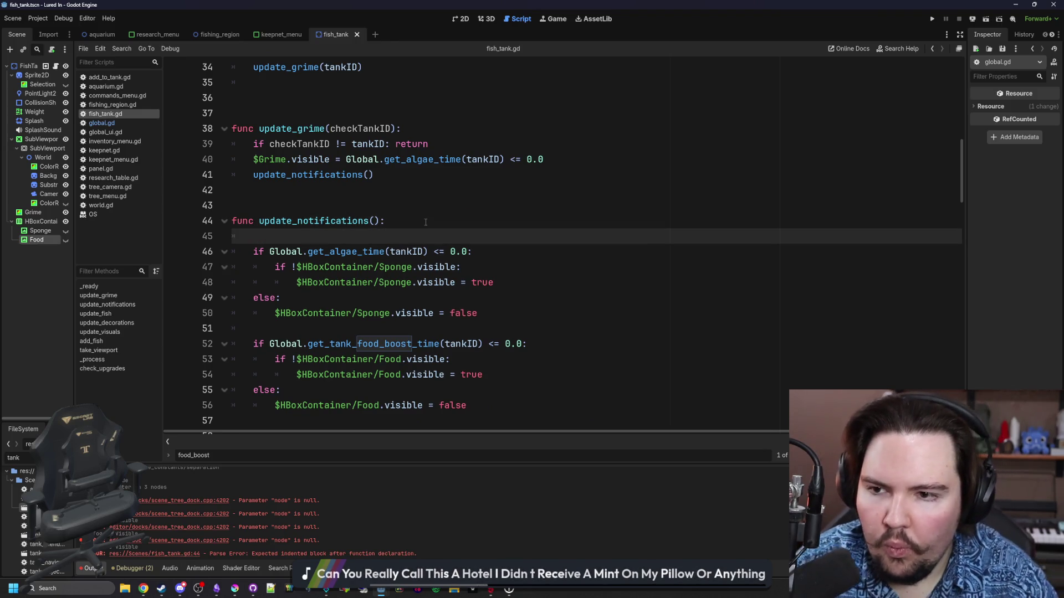
Step: Make update_notifications return early when the tank_sensors research level is <= 0
text(ifGlobal)
key(BackSpace)
key(BackSpace)
text(al.re)
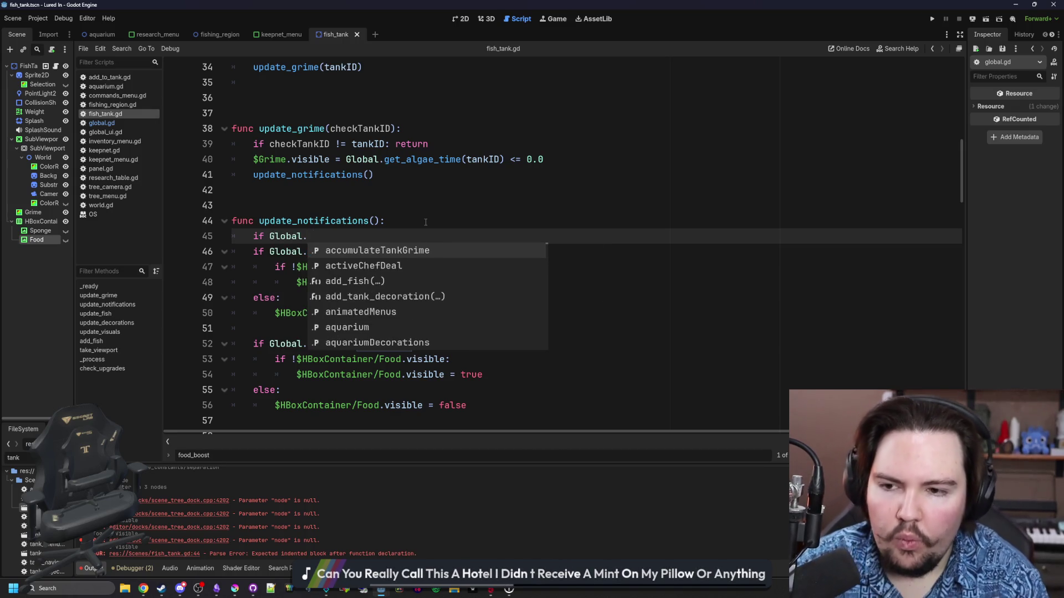
key(BackSpace)
key(BackSpace)
text(get_re)
key(Return)
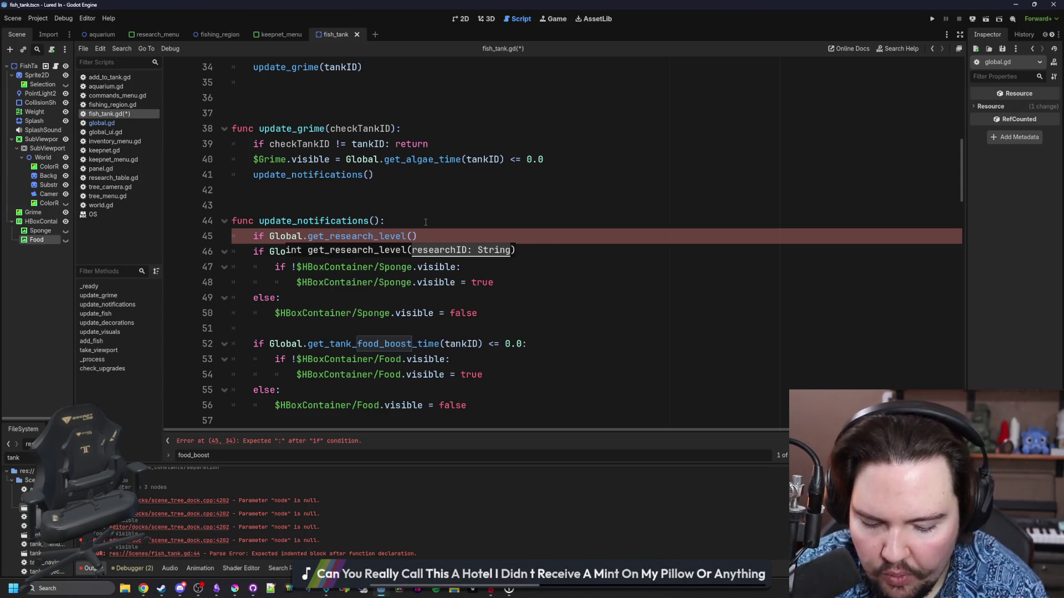
text(search.)
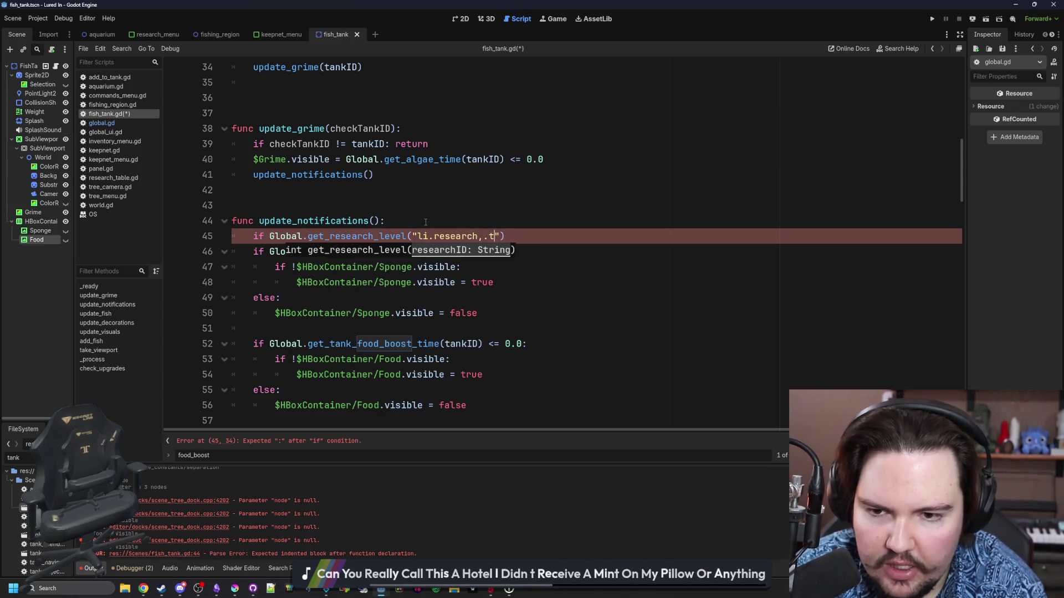
text(tank_sensors"))
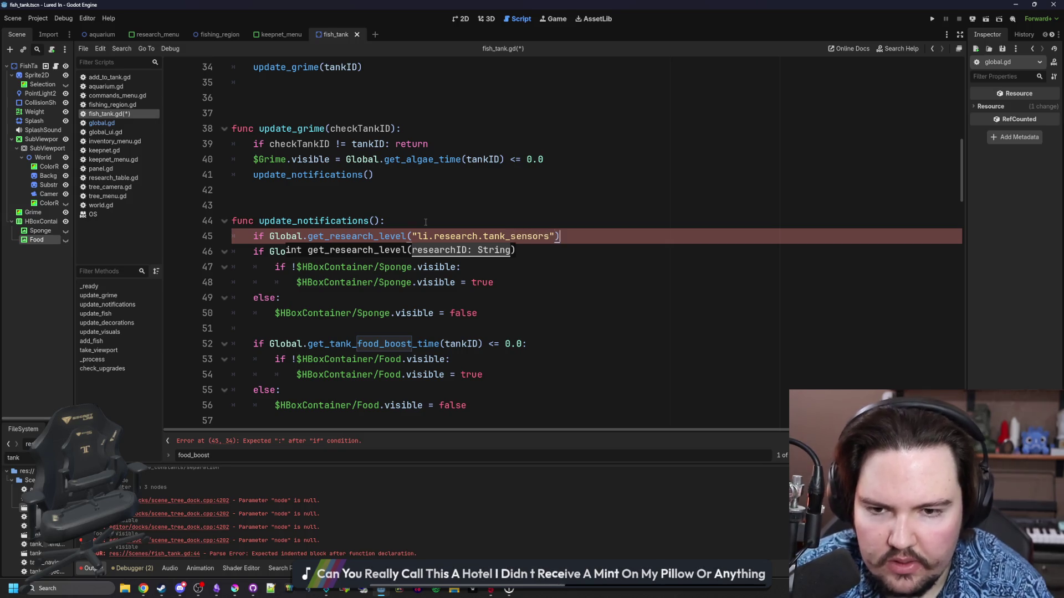
text( > 0:)
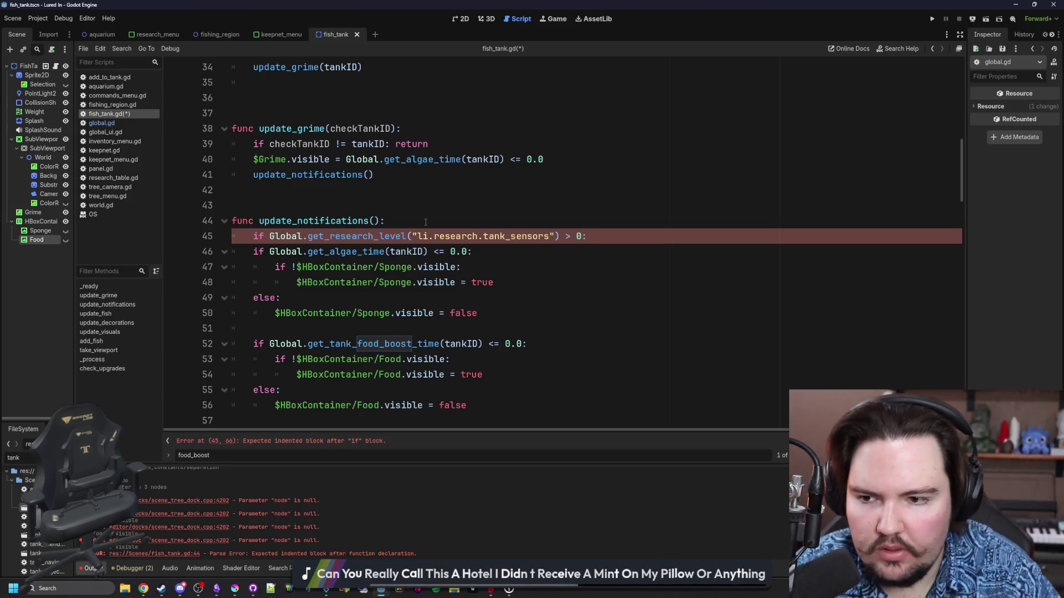
text( return)
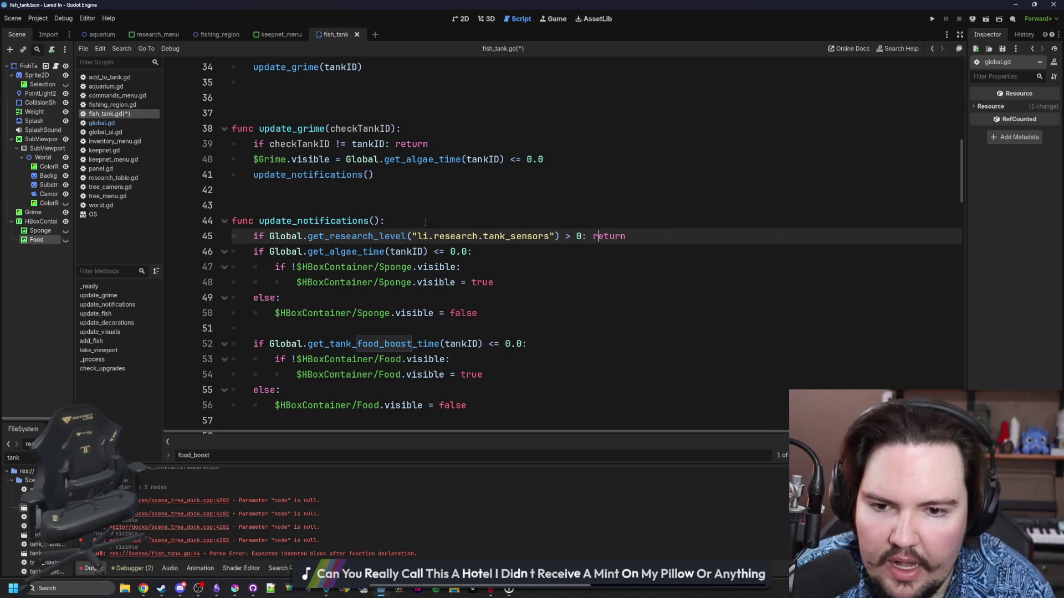
key(BackSpace)
text(<=)
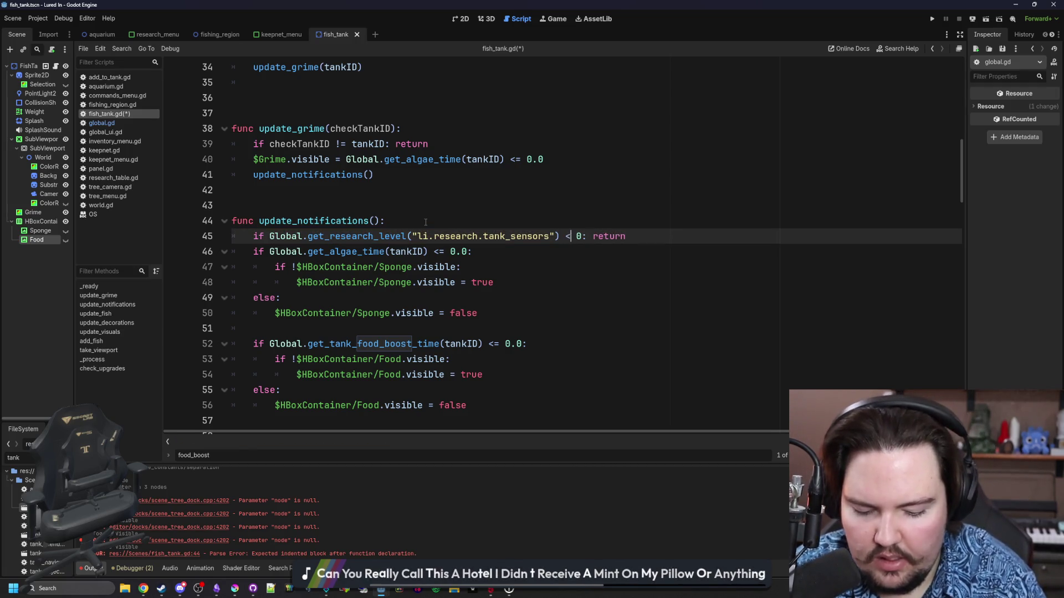
click(656, 236)
key(Return)
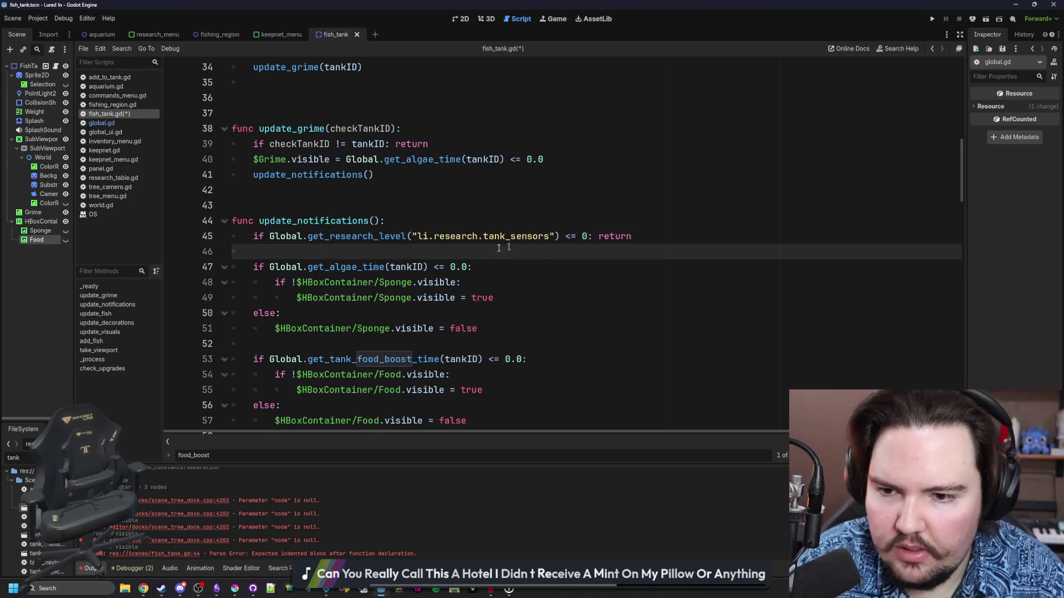
Step: Remove the extra blank line below line 35 and save the script and scene
scroll(463, 256, down, 1)
click(390, 298)
scroll(340, 315, up, 6)
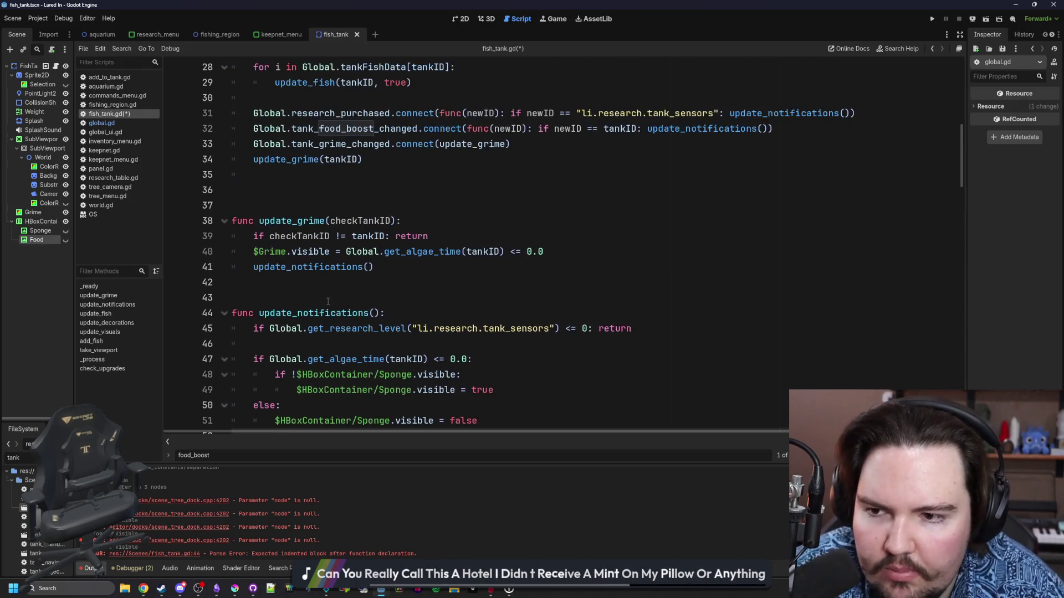
click(340, 316)
key(Delete)
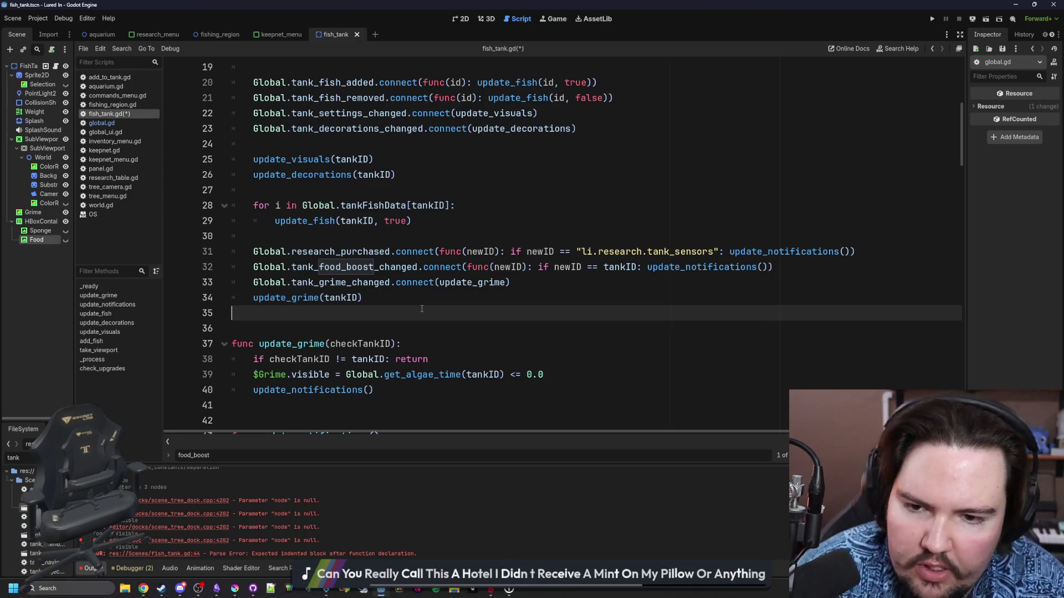
scroll(470, 261, up, 1)
key(ctrl+s)
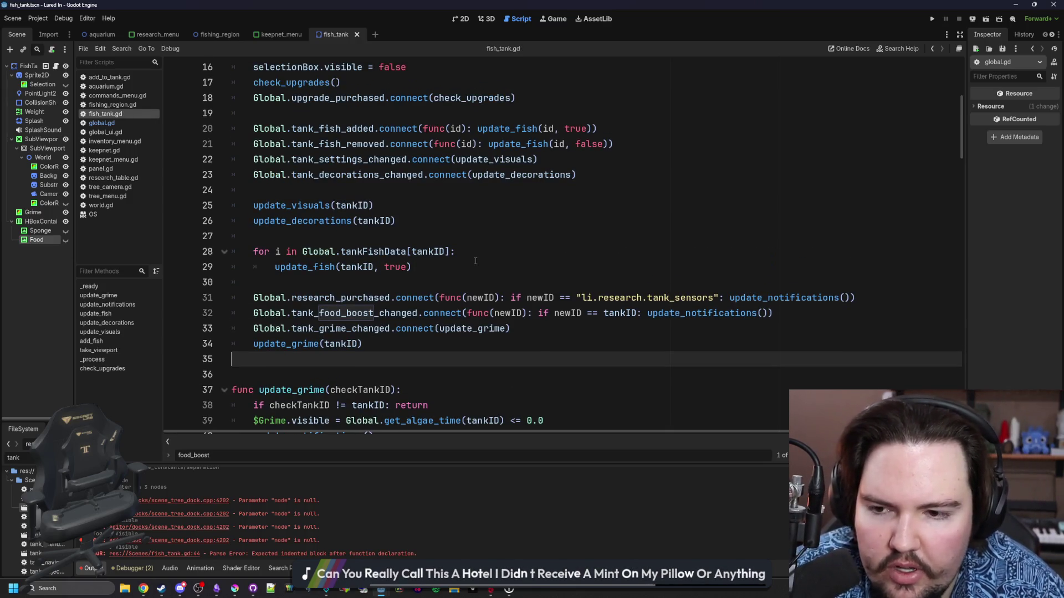
double_click(409, 293)
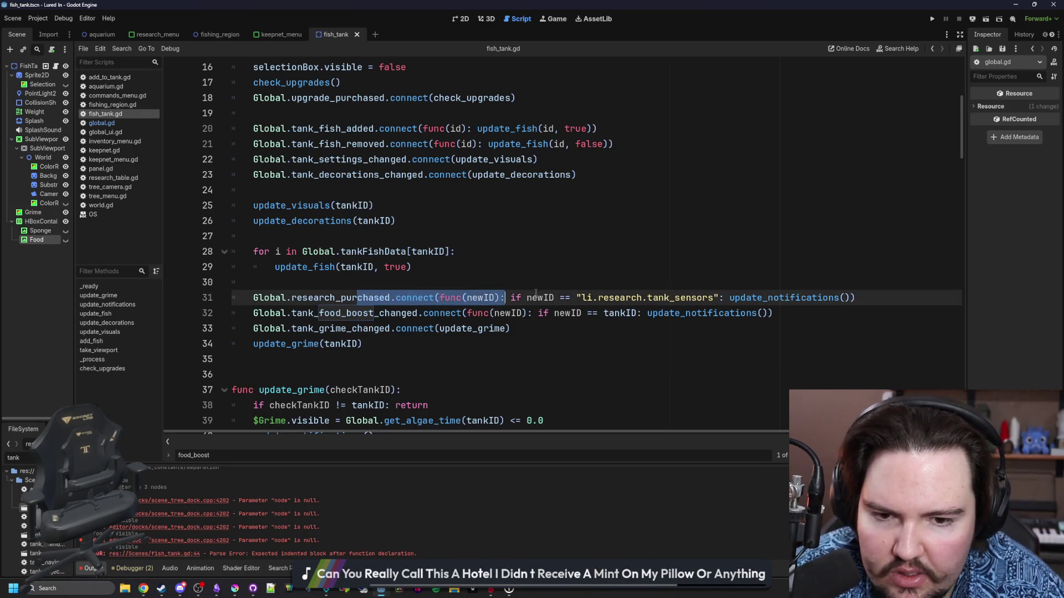
click(831, 283)
key(ctrl+s)
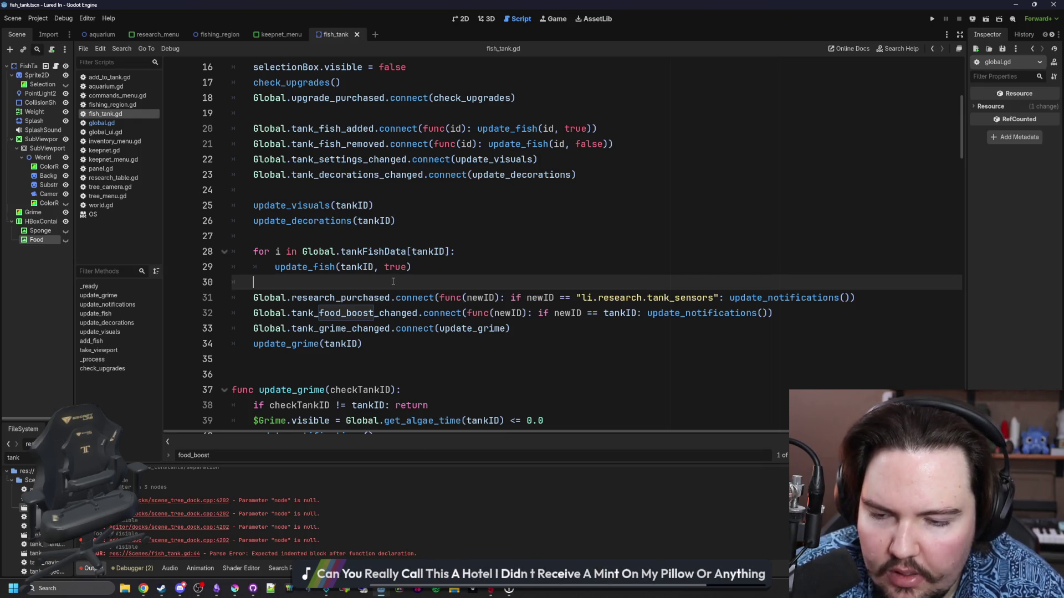
Step: Scroll down to the Sponge and Food checks, then open a new browser window
scroll(393, 281, down, 1)
scroll(393, 281, down, 4)
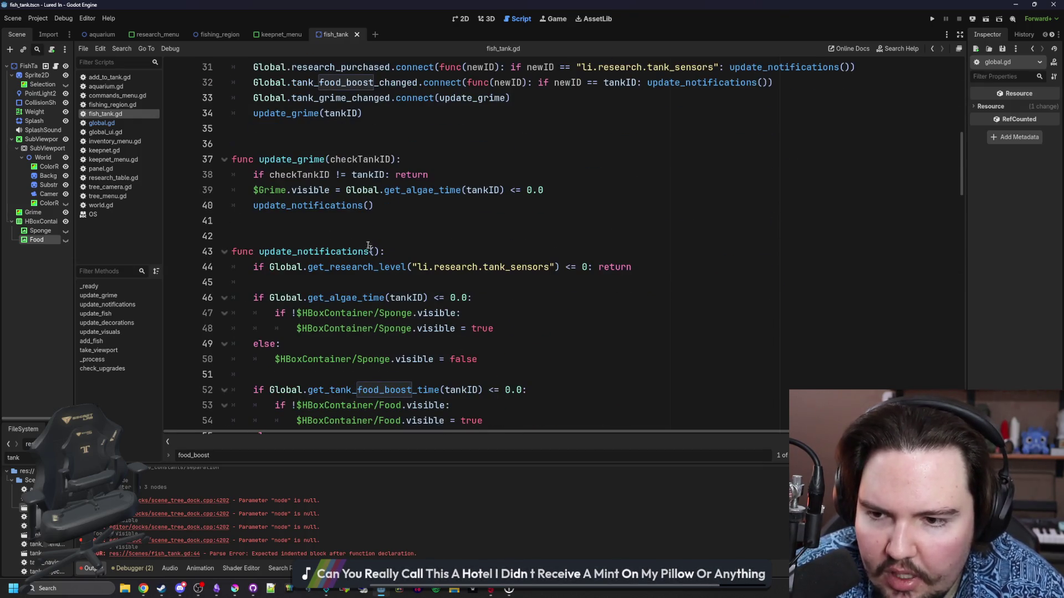
click(360, 233)
scroll(360, 232, down, 2)
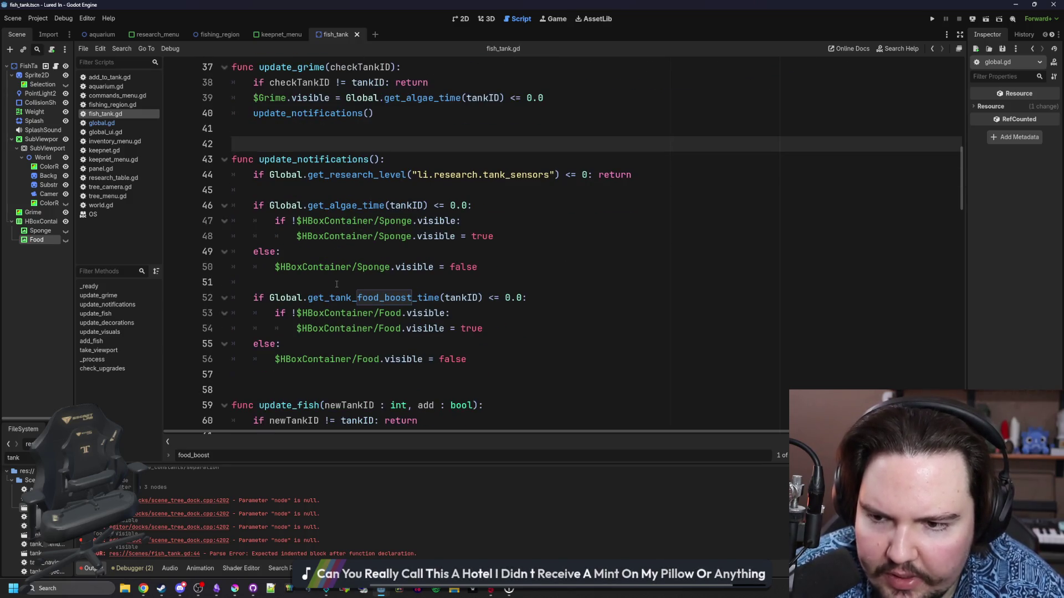
click(350, 285)
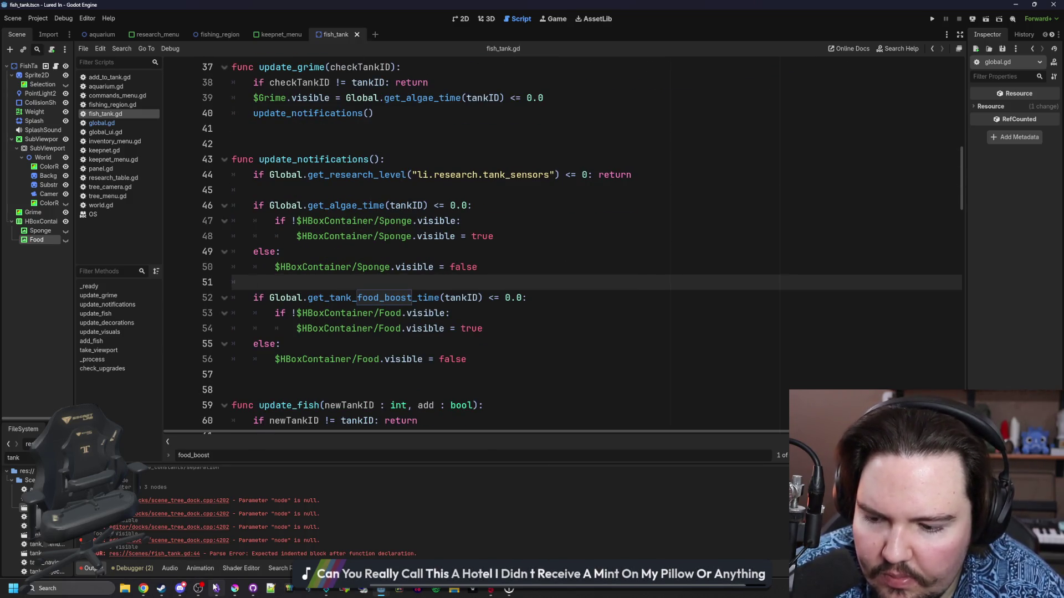
mouse_move(288, 588)
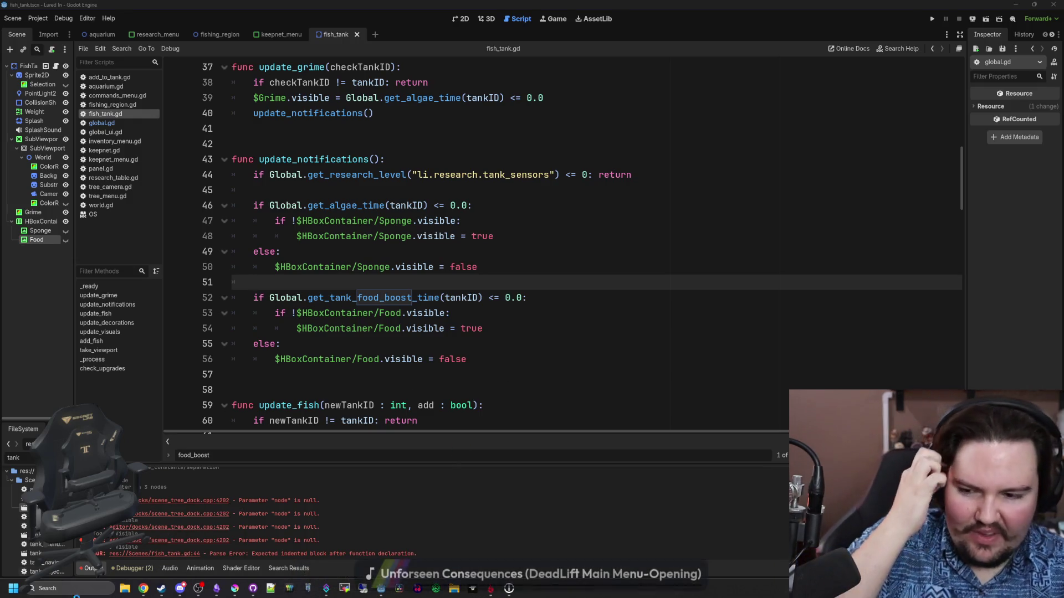
click(143, 588)
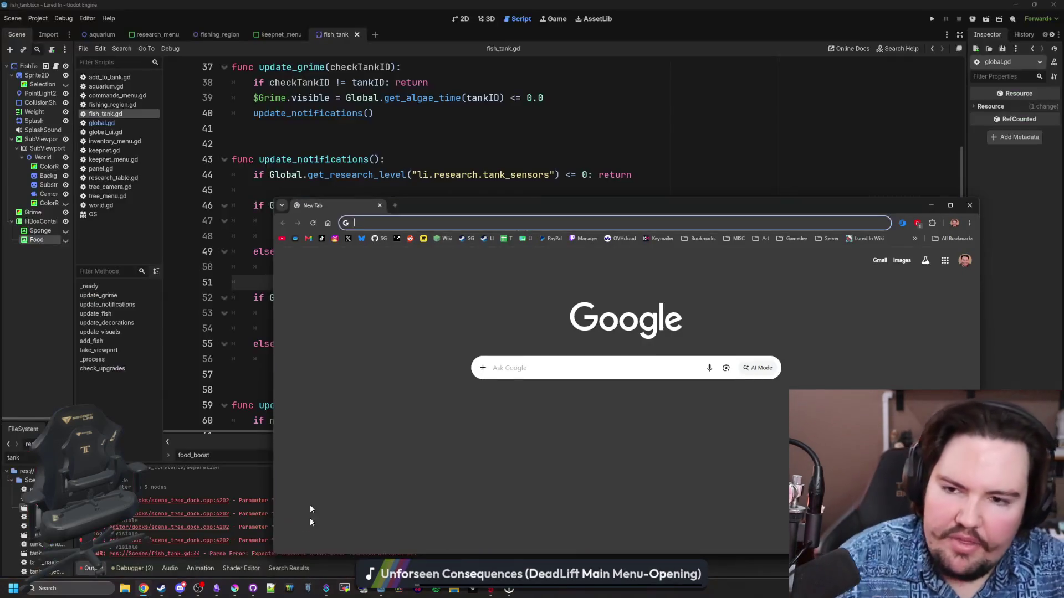
Step: Load the Freesound website and bring the browser window in front of Audacity
text(freesound)
key(Return)
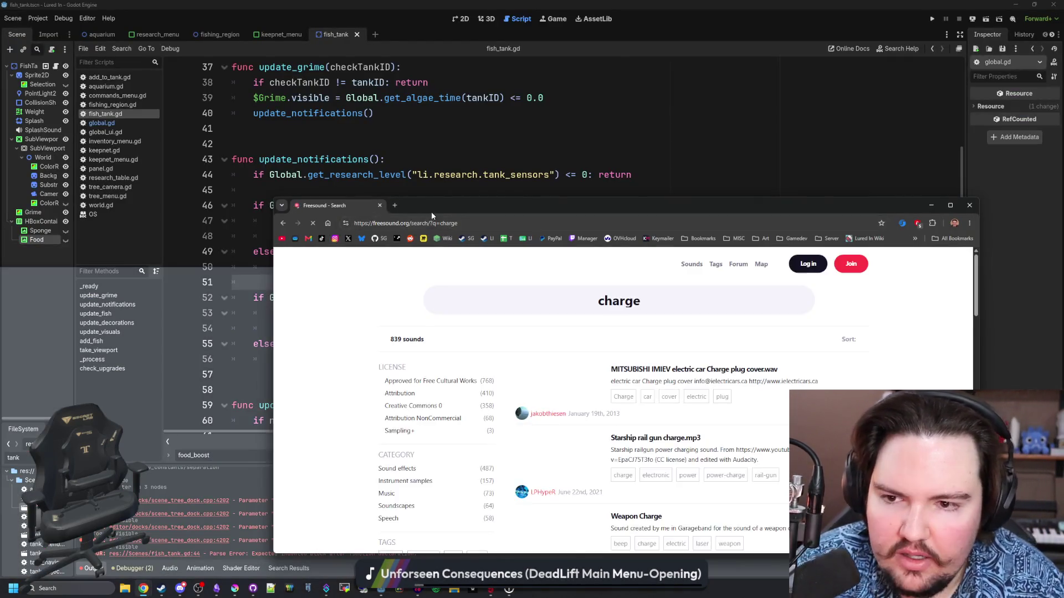
mouse_move(431, 211)
mouse_down()
mouse_move(467, 195)
mouse_move(530, 110)
mouse_up()
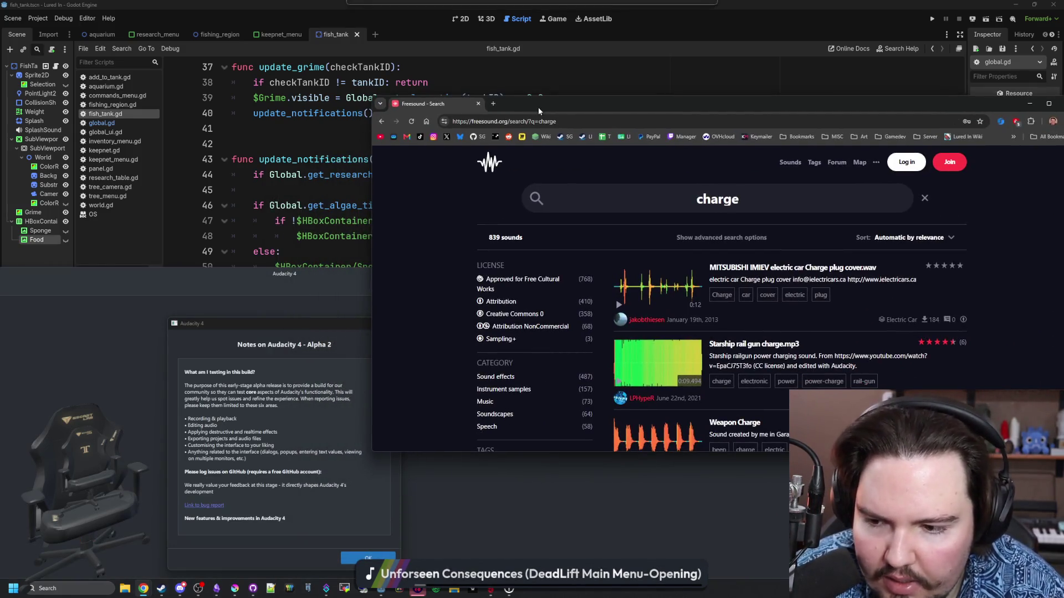
click(368, 558)
drag(697, 97, 561, 107)
Step: Search Freesound for 'ding' and filter results to the Creative Commons 0 licence
drag(593, 208, 558, 206)
key(BackSpace)
text(ding)
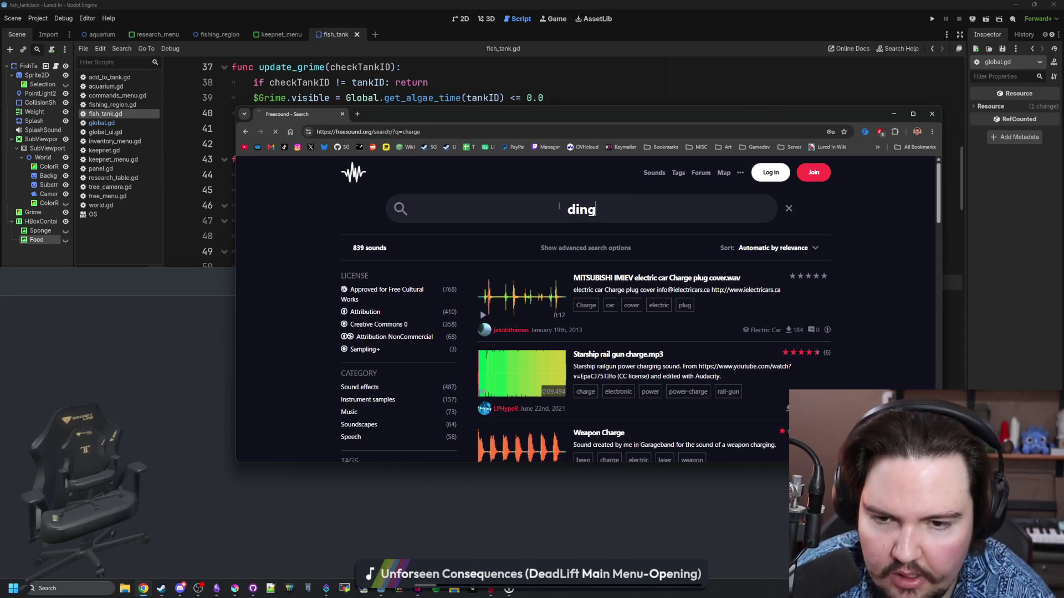
key(Return)
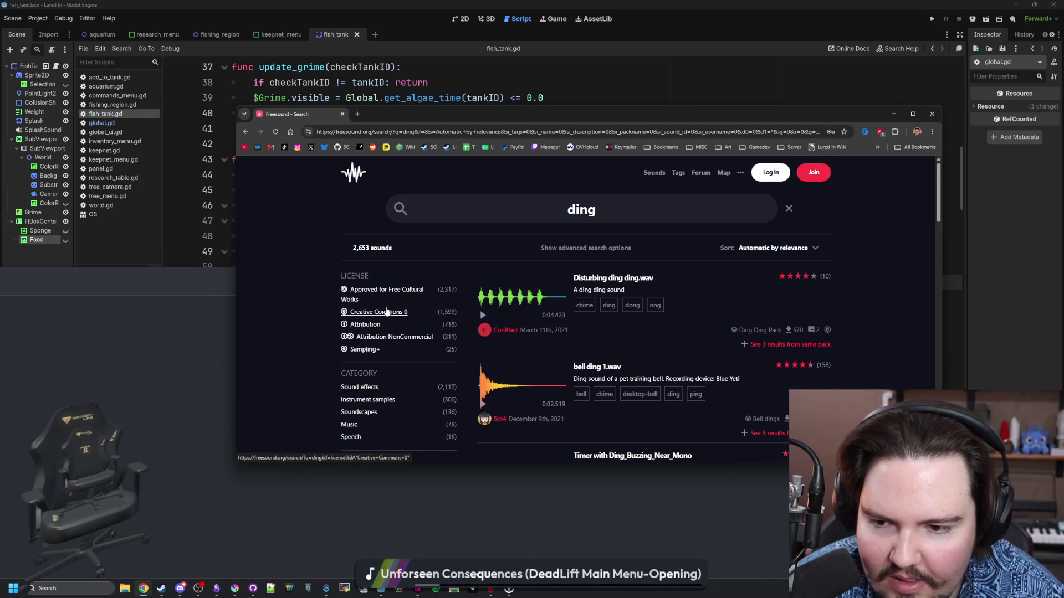
click(383, 311)
Step: Preview the Disturbing ding ding, bell ding 1, Glass Ding and Metallic ding sounds
click(482, 335)
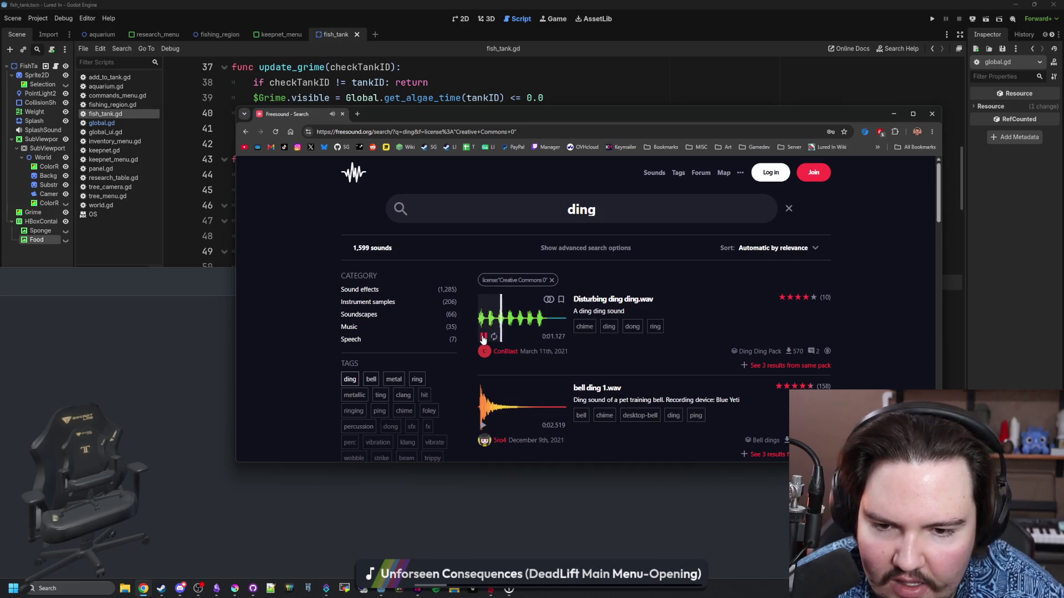
scroll(483, 339, down, 2)
click(484, 316)
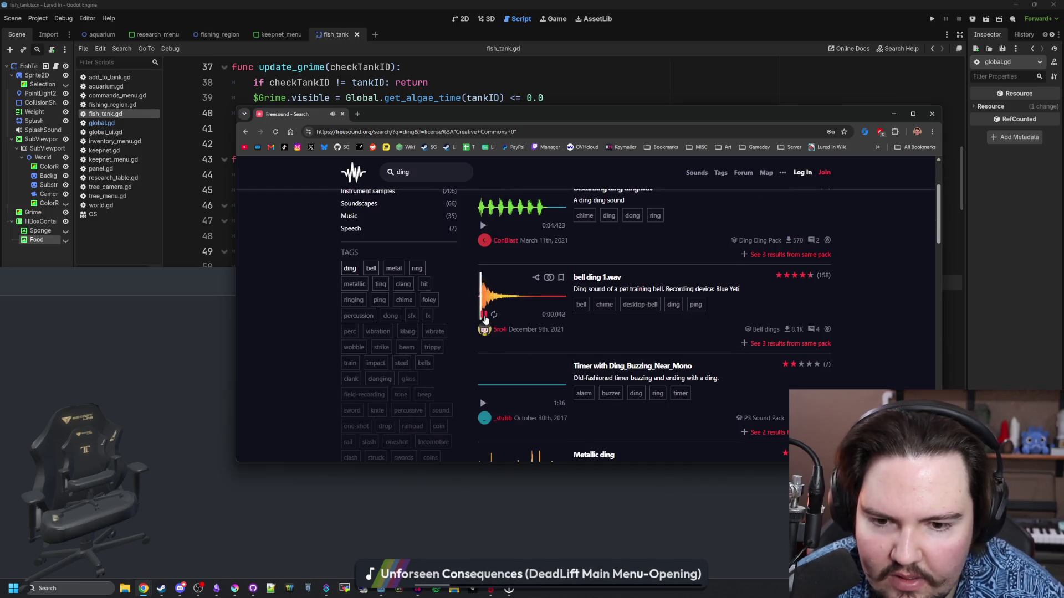
scroll(485, 320, down, 4)
click(495, 316)
click(485, 271)
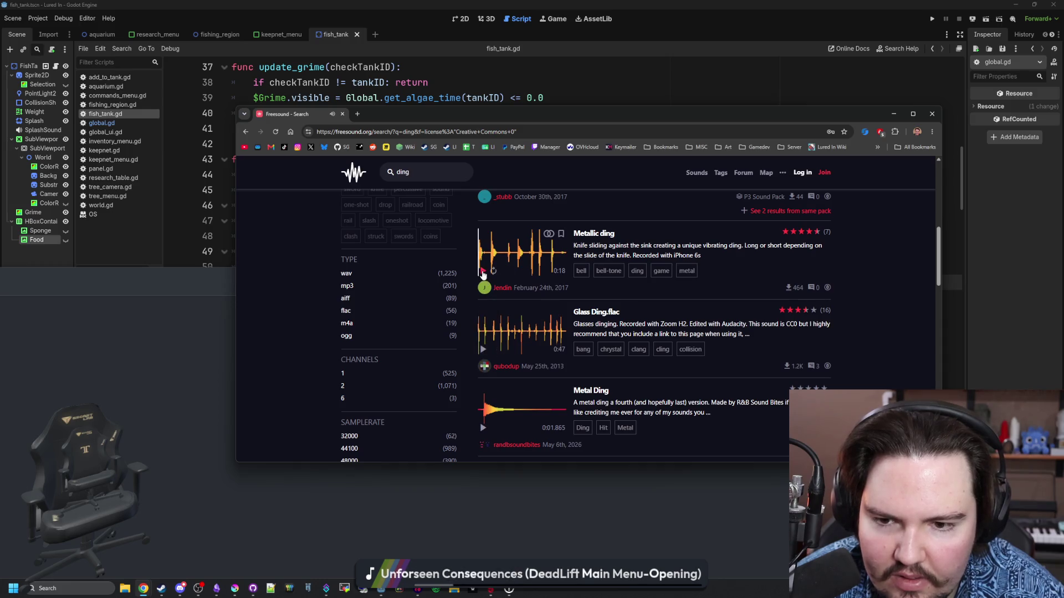
click(484, 336)
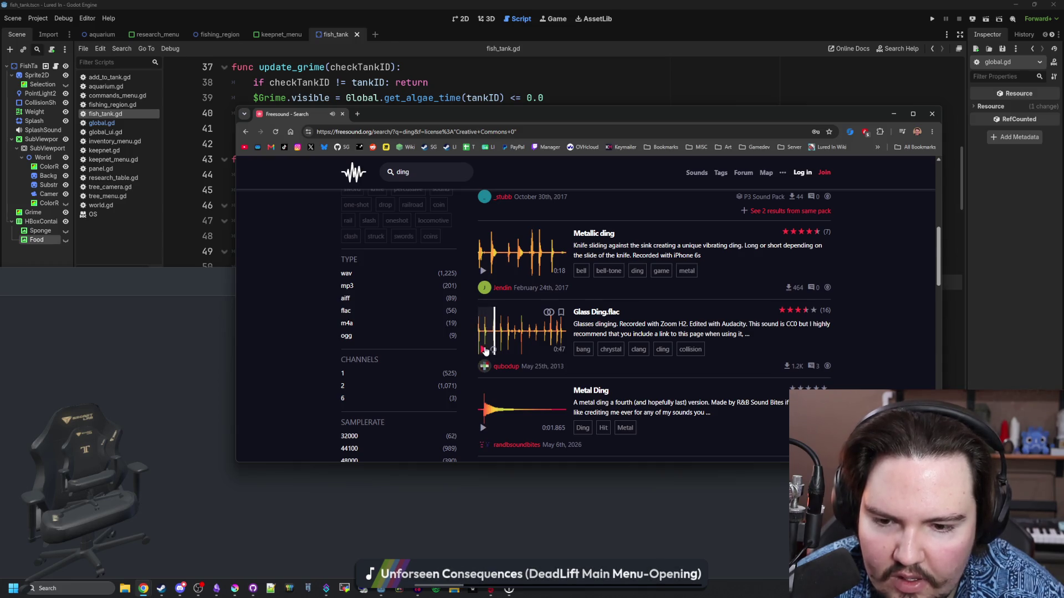
Step: Audition Elevator_Door_Ding, then scroll further and select the 'ding' search term
scroll(486, 349, down, 4)
scroll(485, 351, down, 1)
click(484, 308)
click(525, 291)
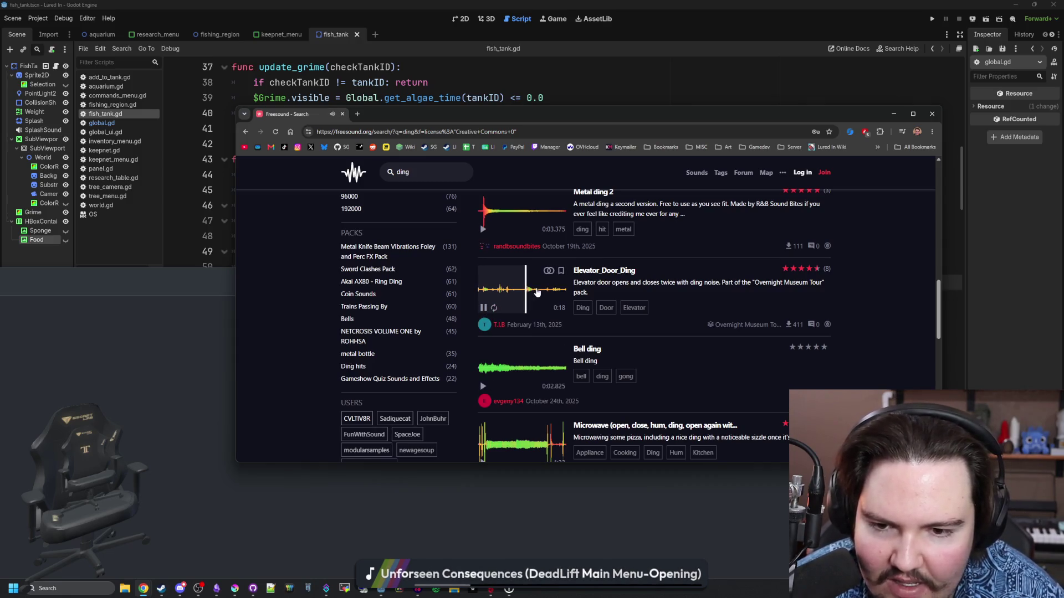
click(482, 311)
scroll(482, 315, down, 6)
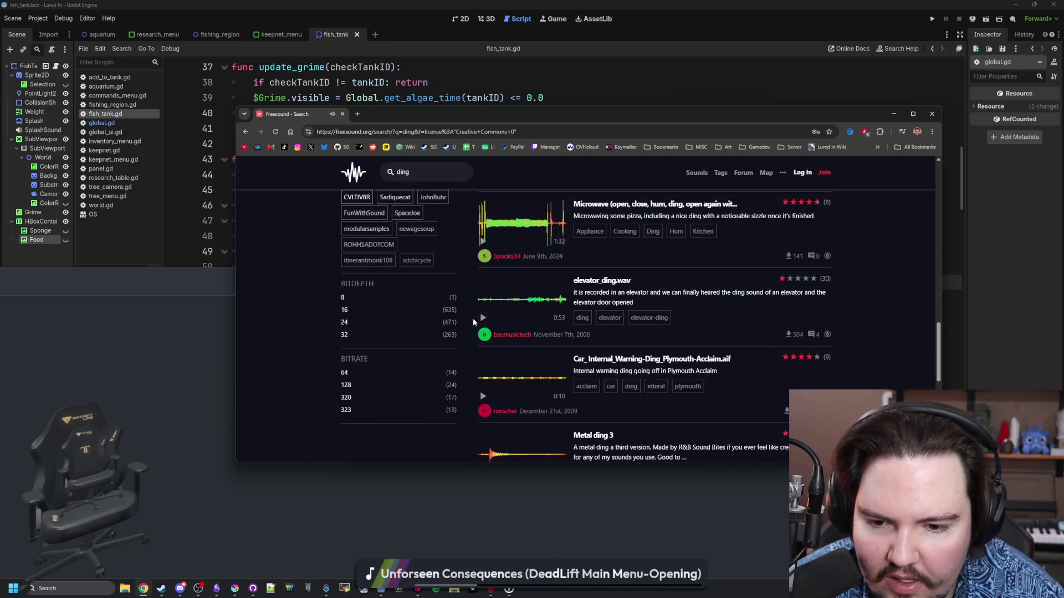
scroll(493, 327, down, 2)
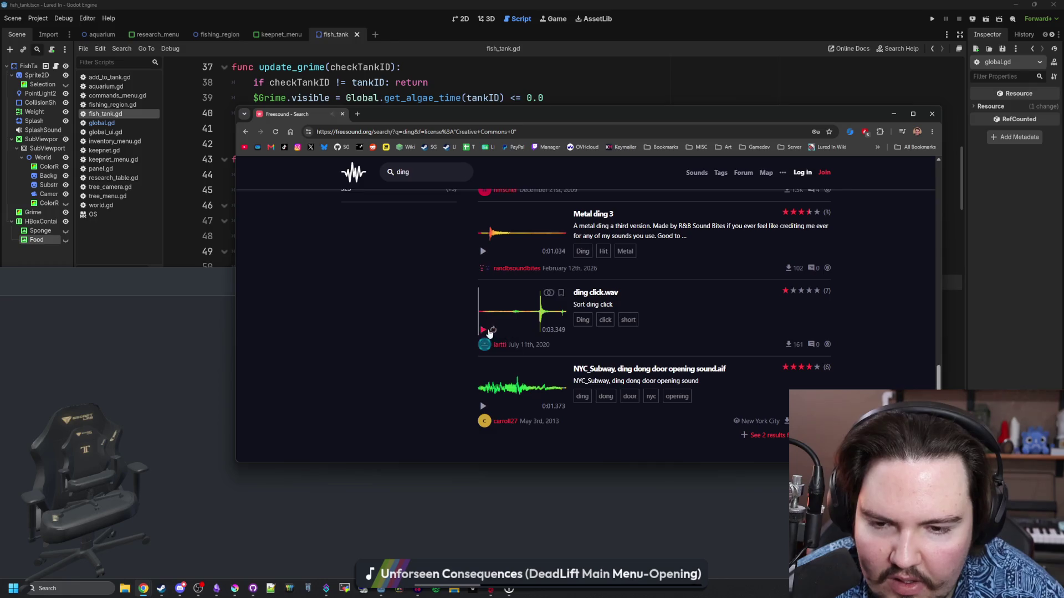
scroll(505, 302, up, 10)
double_click(563, 218)
Step: Search for 'notification' sounds and briefly preview Notification 7.ogg
text(noti)
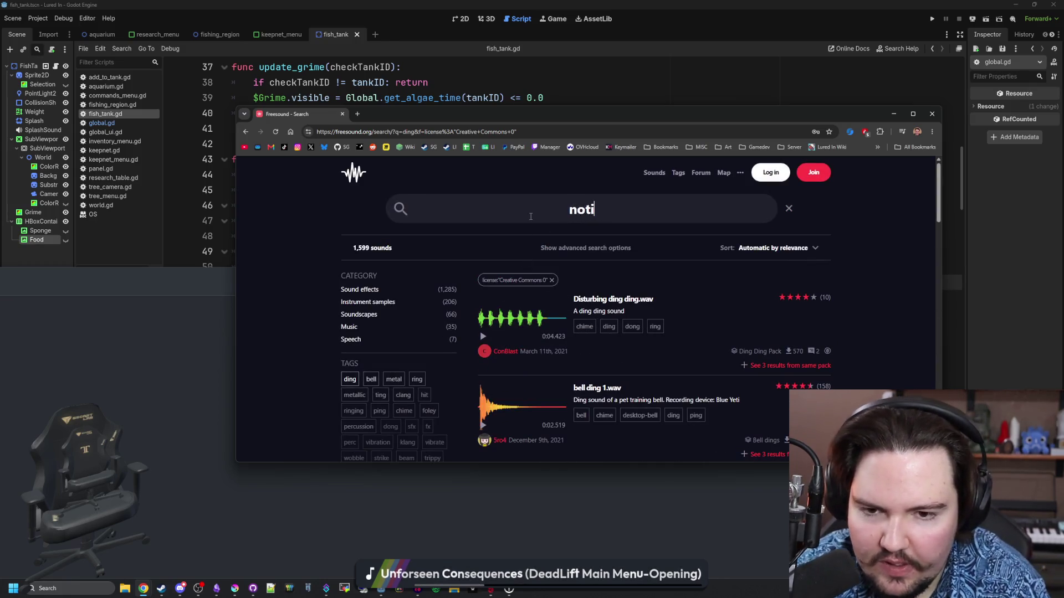
text(fication)
key(Return)
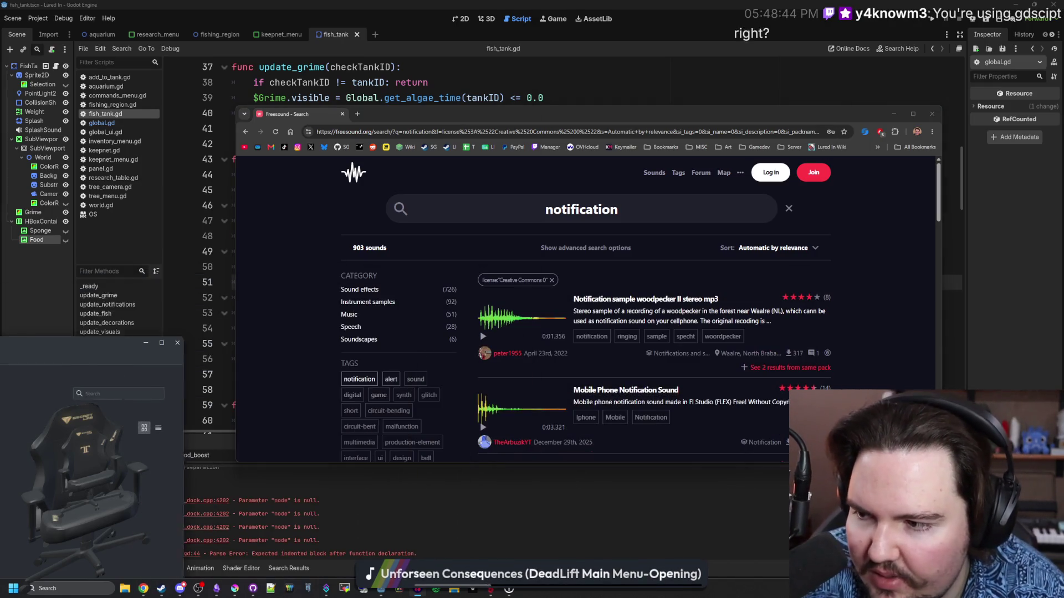
click(530, 311)
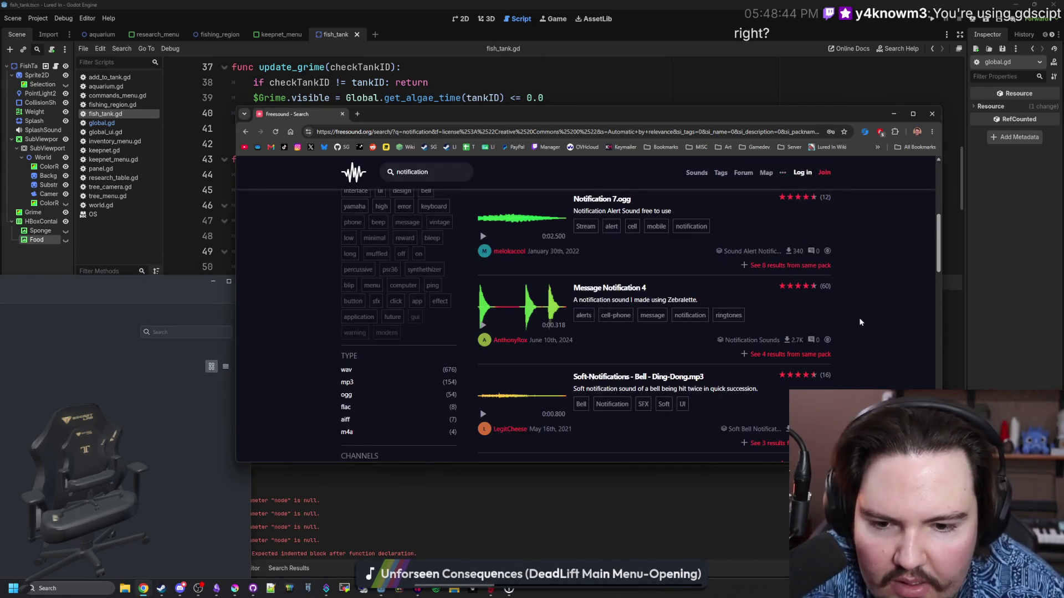
scroll(507, 341, down, 1)
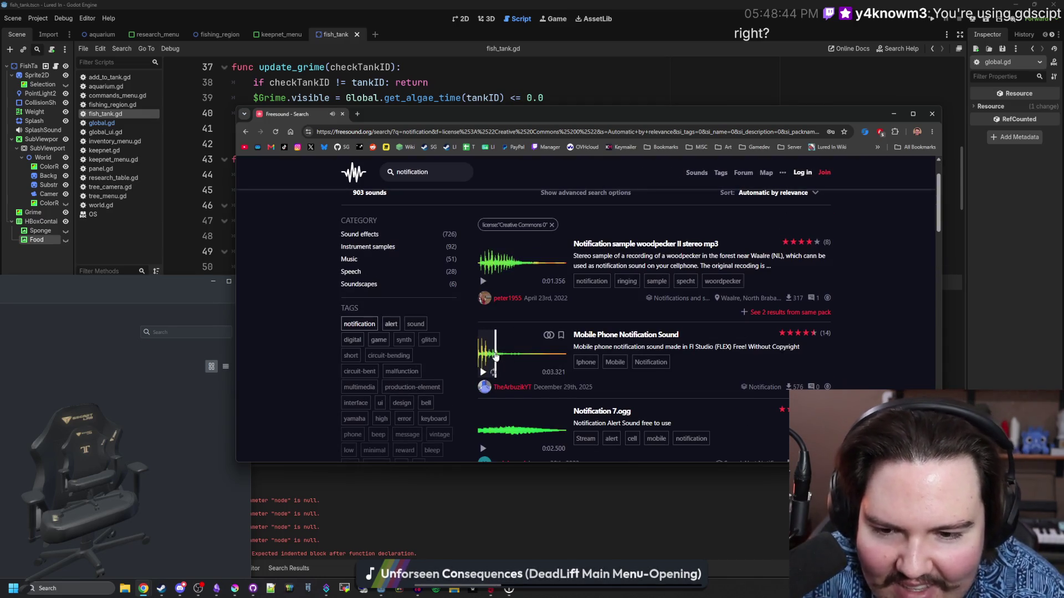
click(484, 449)
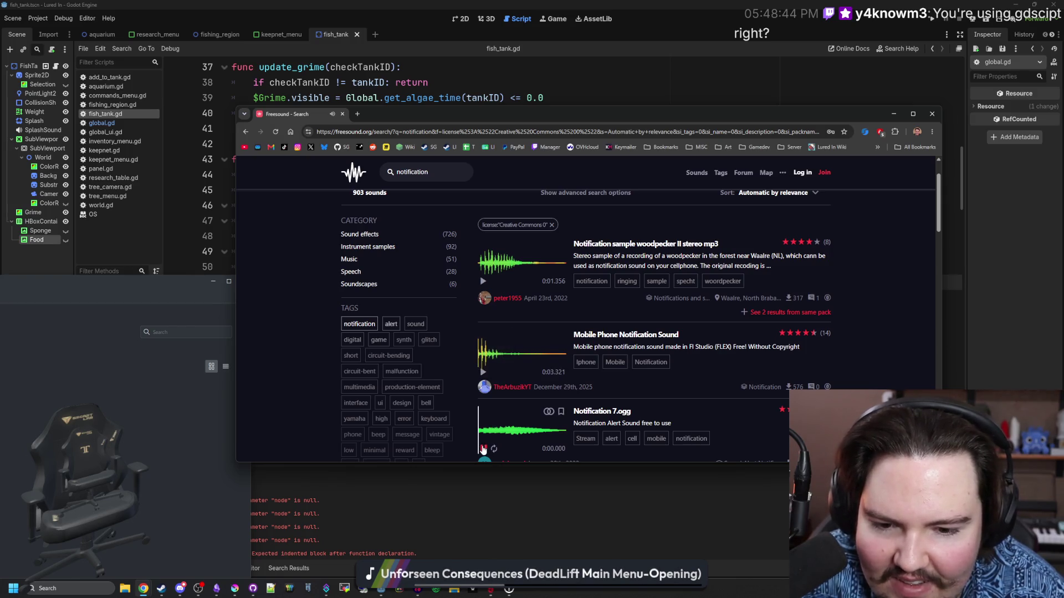
click(483, 282)
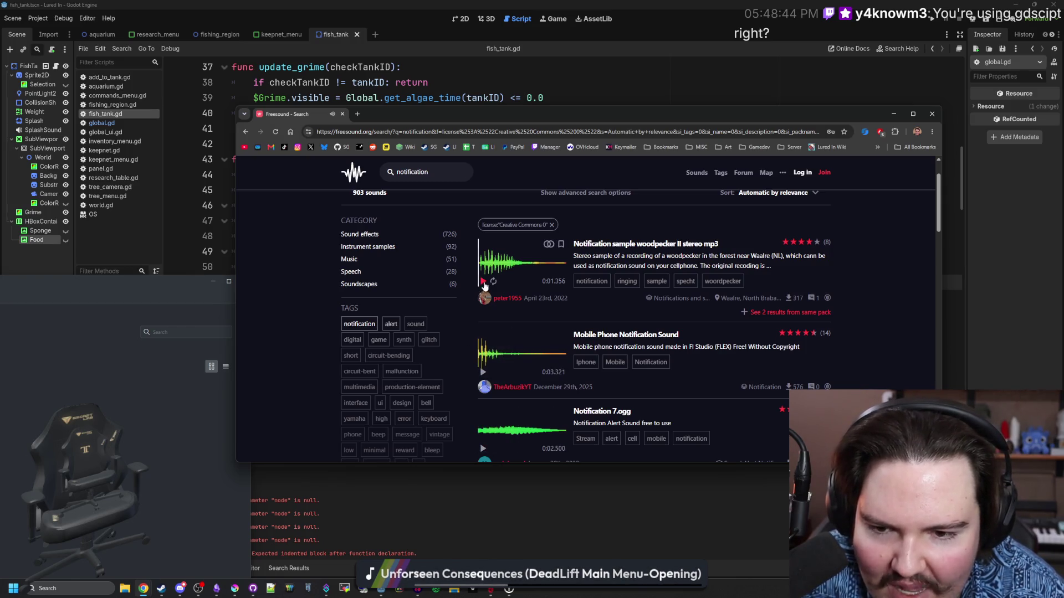
Step: Preview the woodpecker, Message Notification 4, Soft-Notifications and short punchy Notification sounds
click(483, 283)
scroll(483, 327, down, 3)
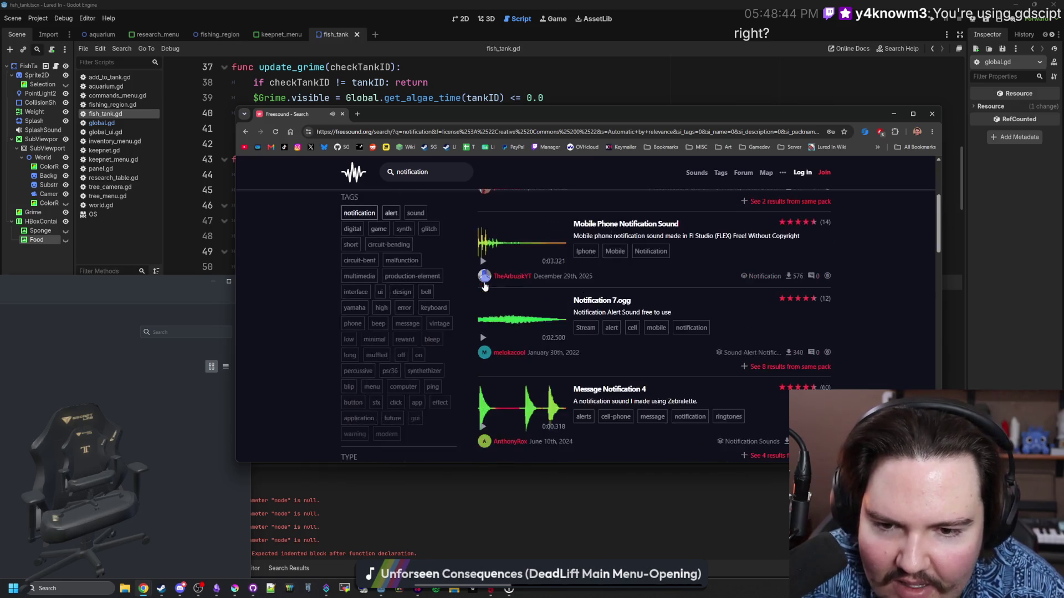
click(481, 372)
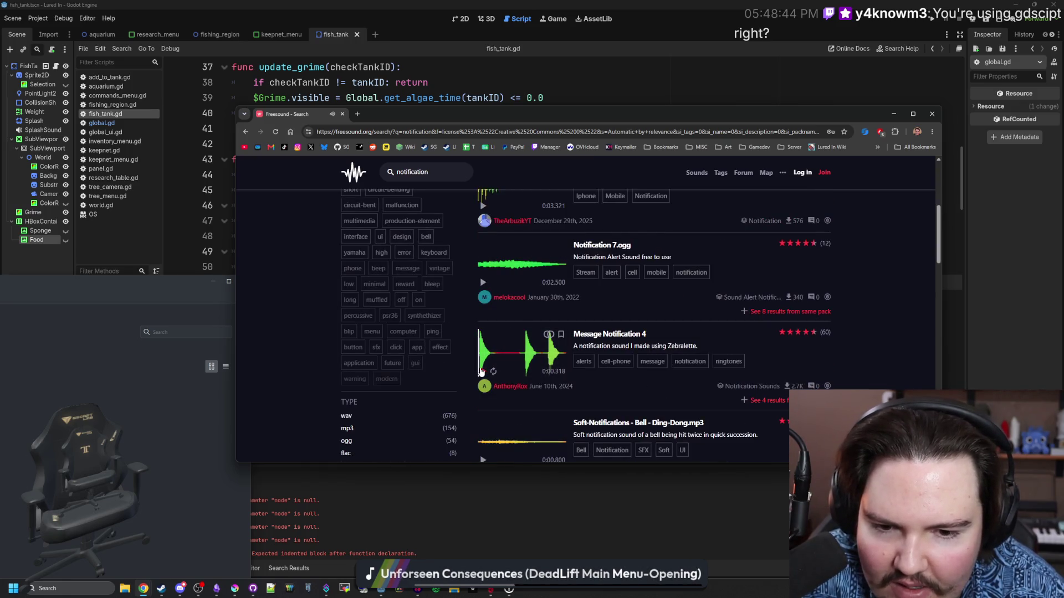
scroll(481, 368, down, 2)
click(483, 350)
scroll(483, 388, down, 1)
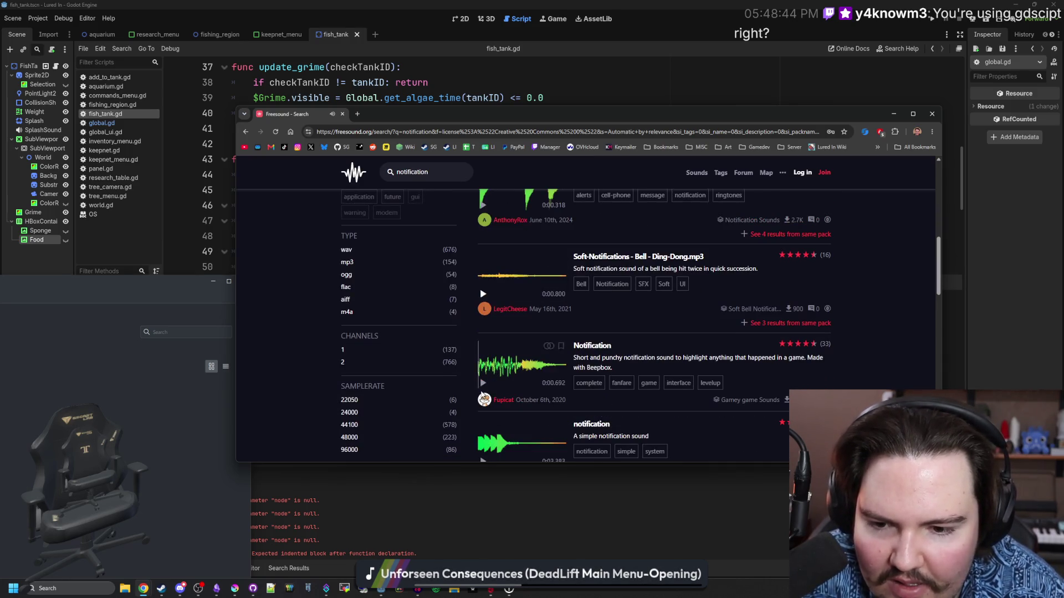
click(482, 384)
scroll(486, 386, down, 2)
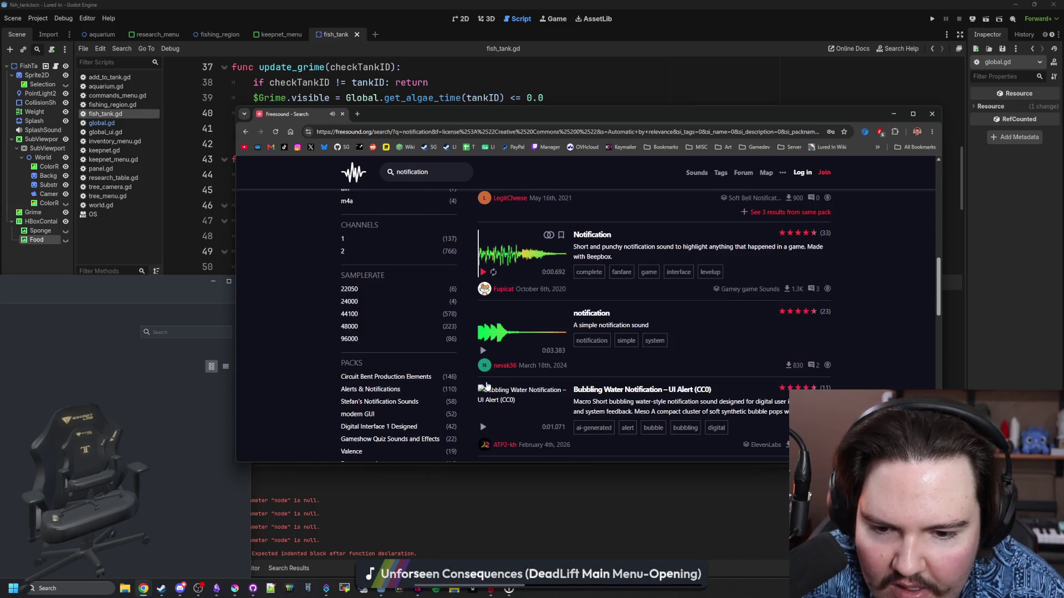
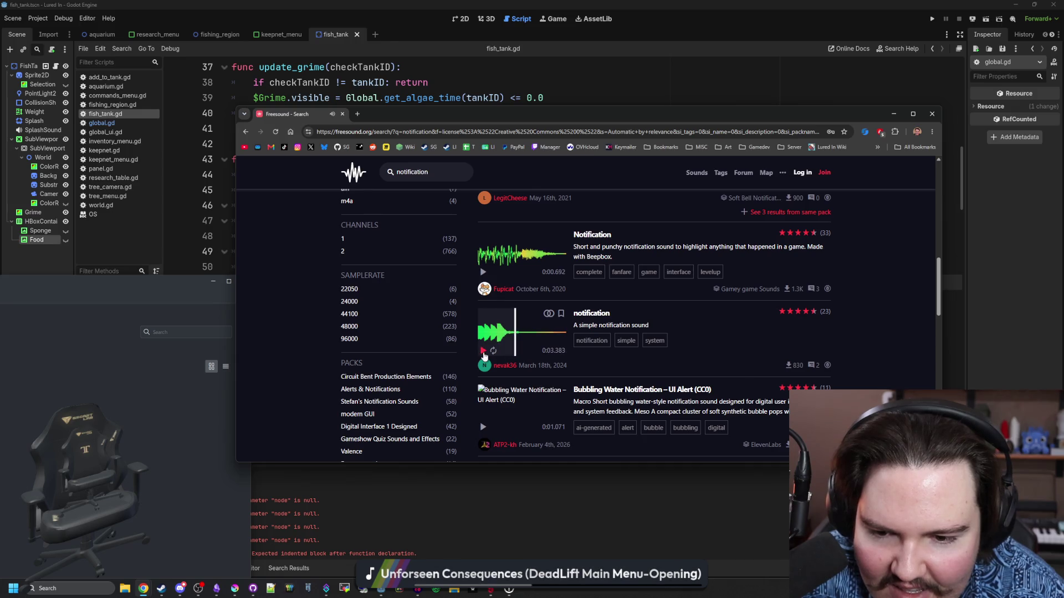
Step: Replay the Klick notification preview on the first page of Freesound results
scroll(482, 352, down, 3)
click(482, 341)
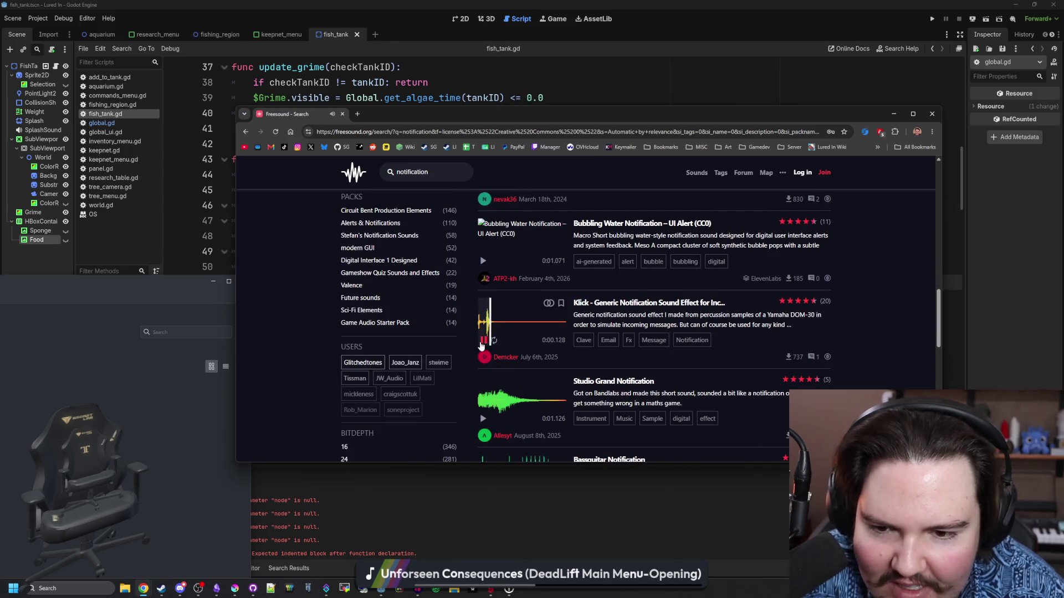
click(482, 341)
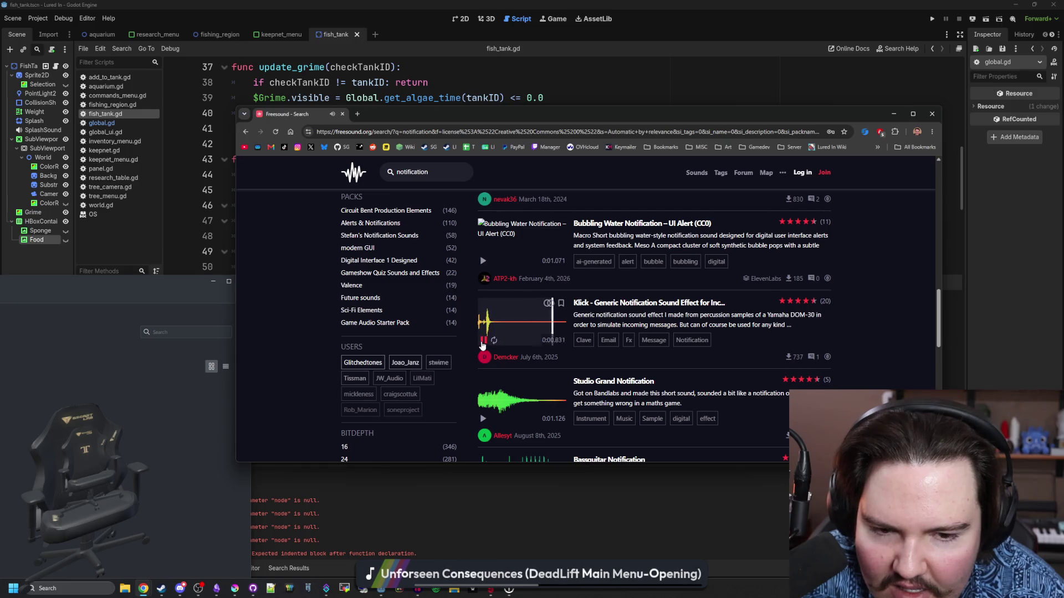
scroll(482, 345, down, 3)
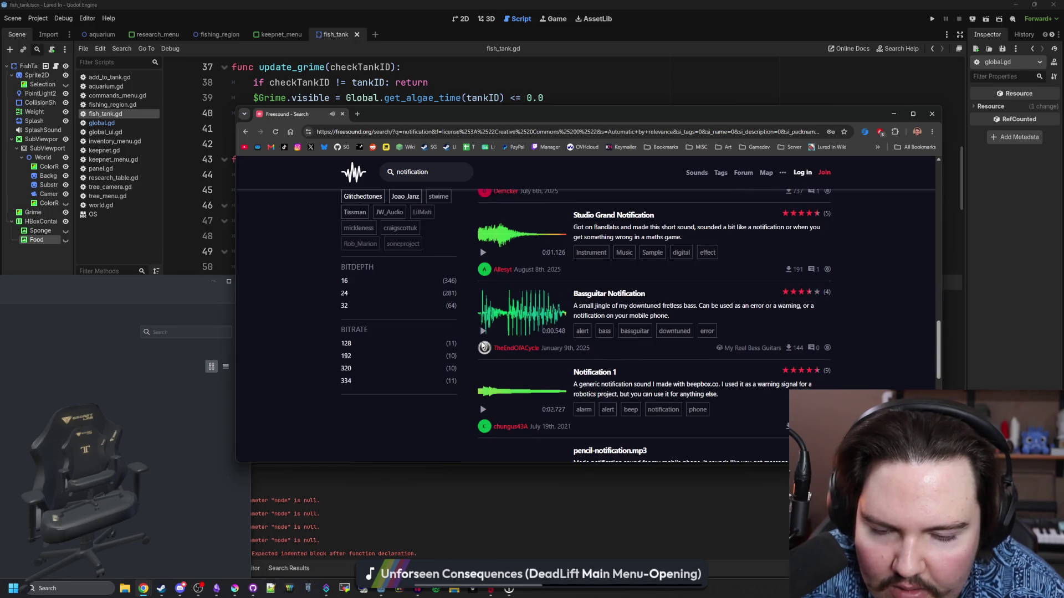
scroll(482, 345, down, 4)
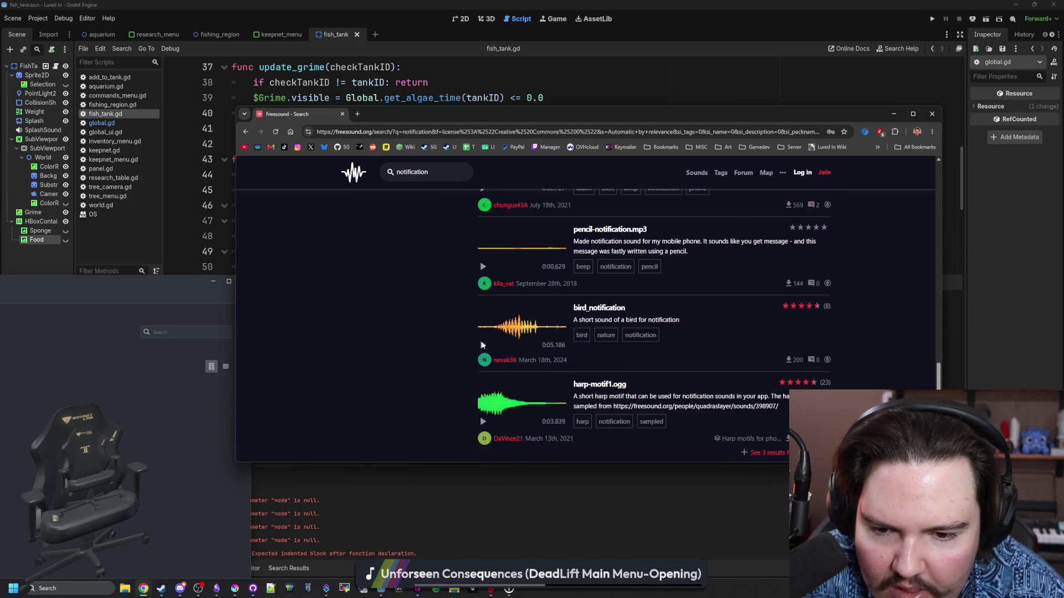
scroll(481, 346, down, 2)
Step: Go to results page 2 and audition the Bim and Pop-up/notification.wav previews
click(725, 380)
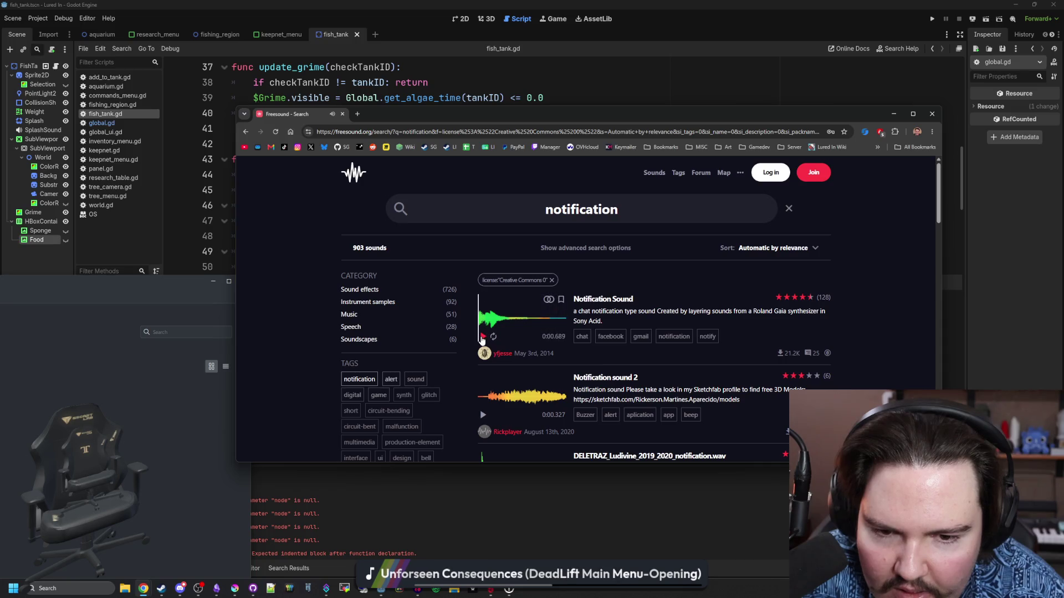
scroll(482, 340, down, 2)
scroll(482, 341, down, 5)
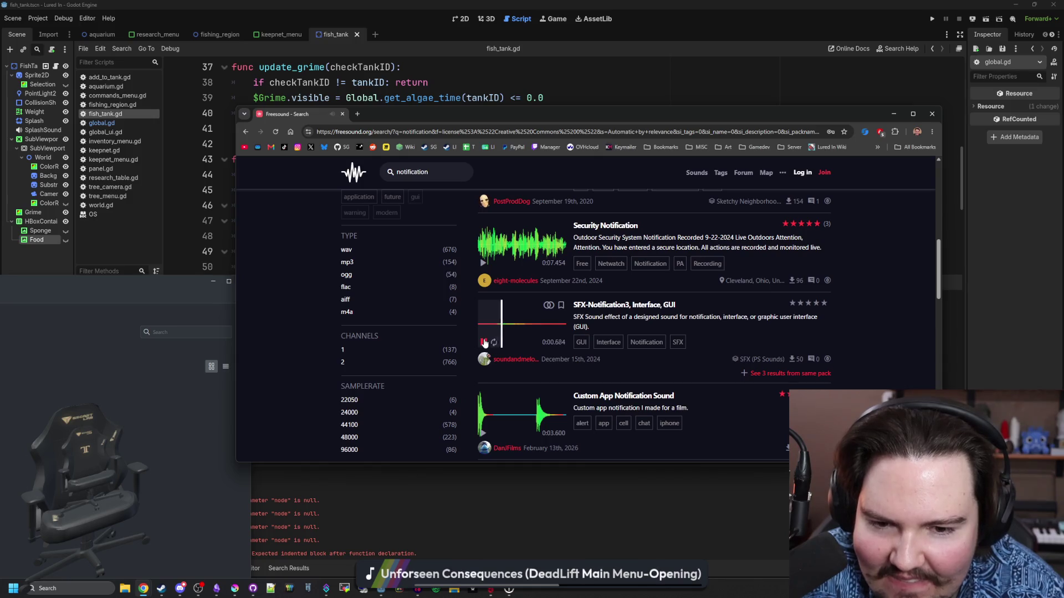
scroll(482, 378, down, 1)
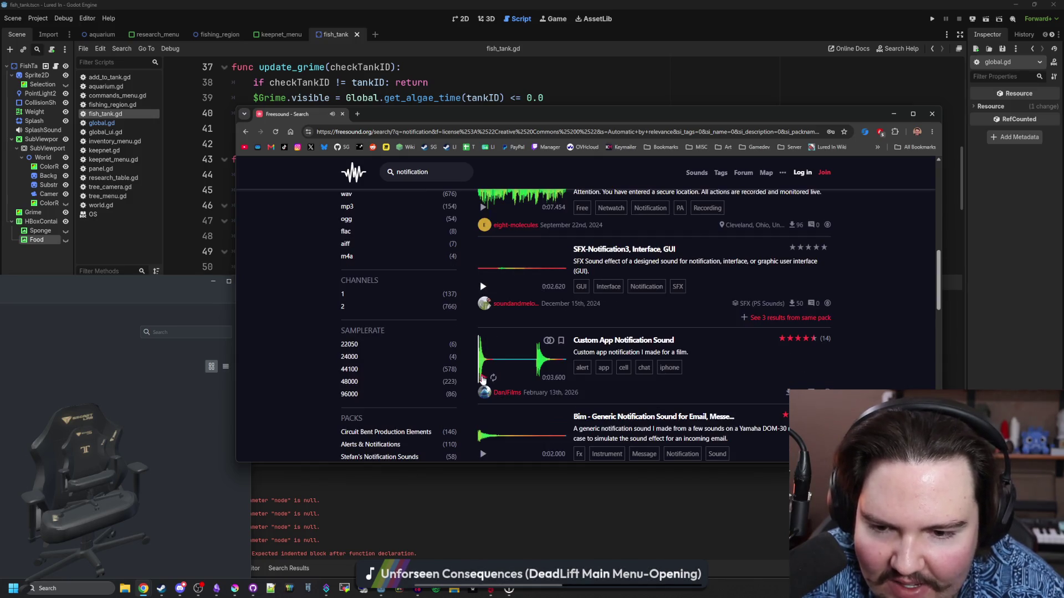
scroll(482, 378, down, 1)
click(481, 400)
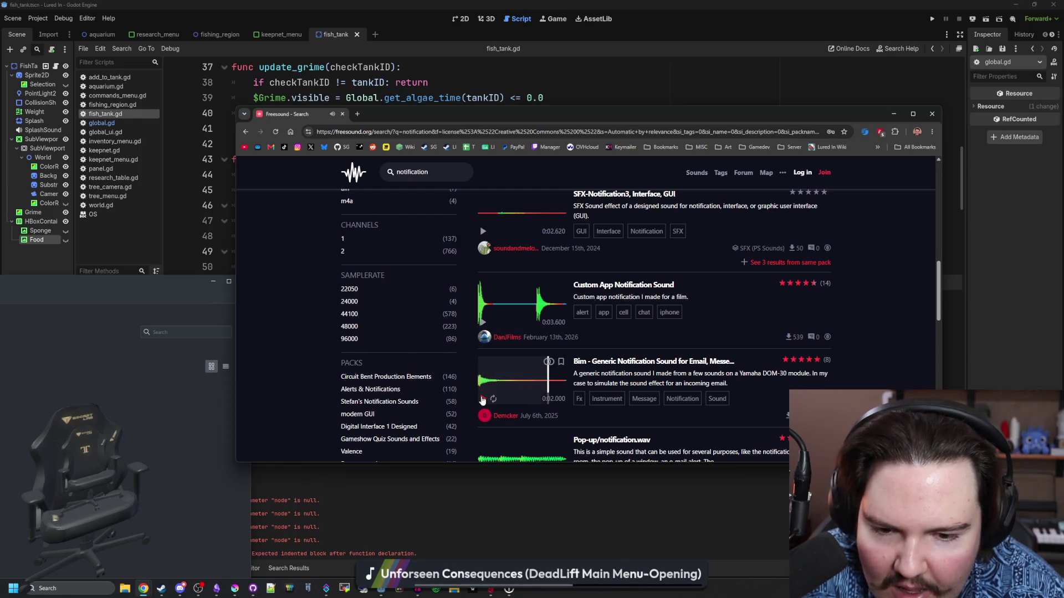
scroll(482, 400, down, 1)
click(482, 345)
click(483, 413)
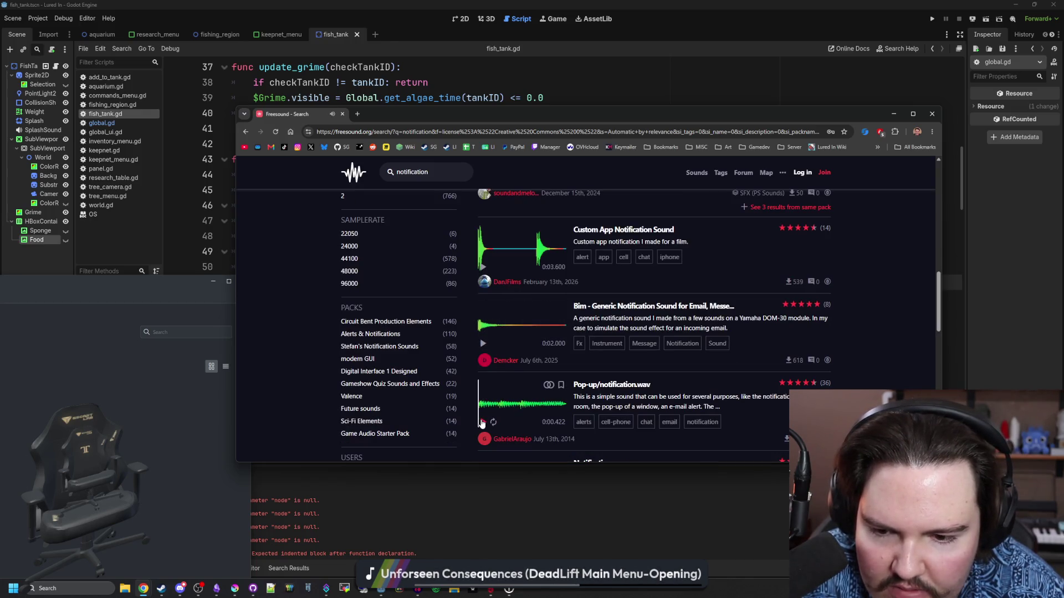
click(483, 423)
click(482, 422)
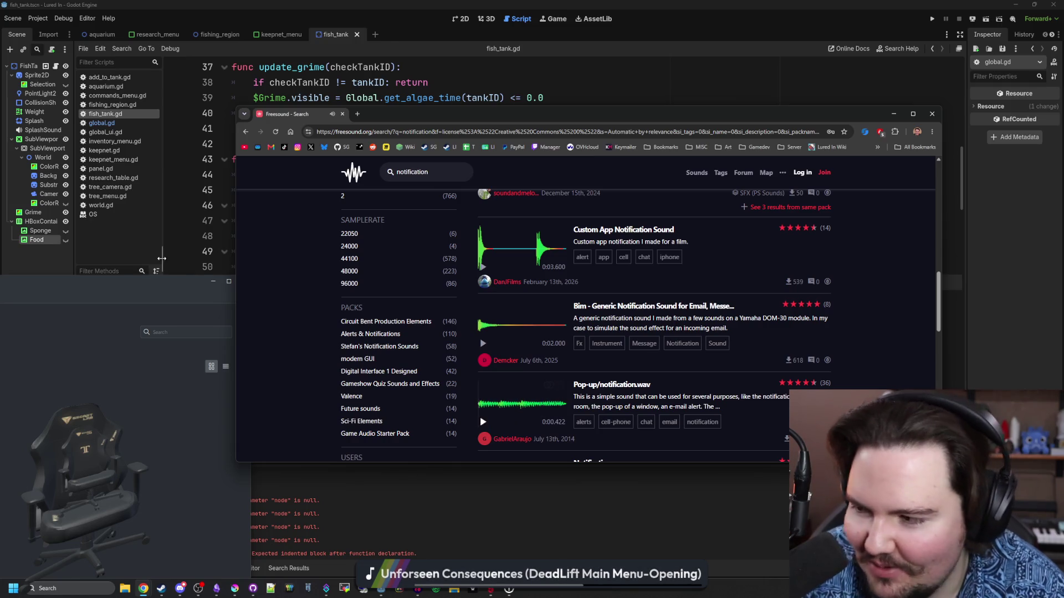
Step: Dismiss the floating Godot panel, then compare the Notification.wav, Pop-up/notification.wav and Bim previews
click(213, 281)
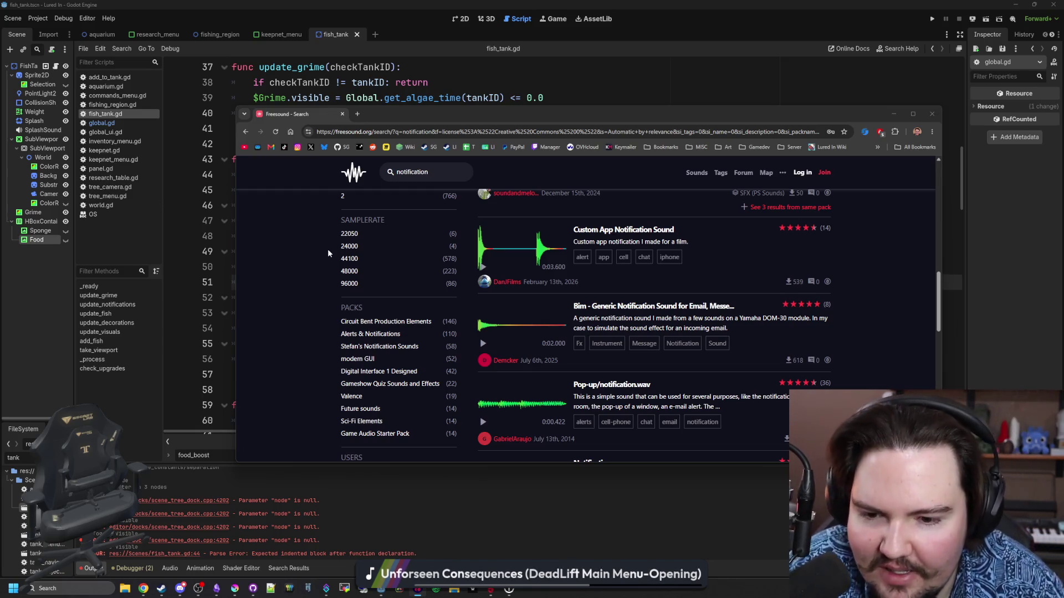
scroll(535, 353, down, 2)
scroll(524, 359, down, 1)
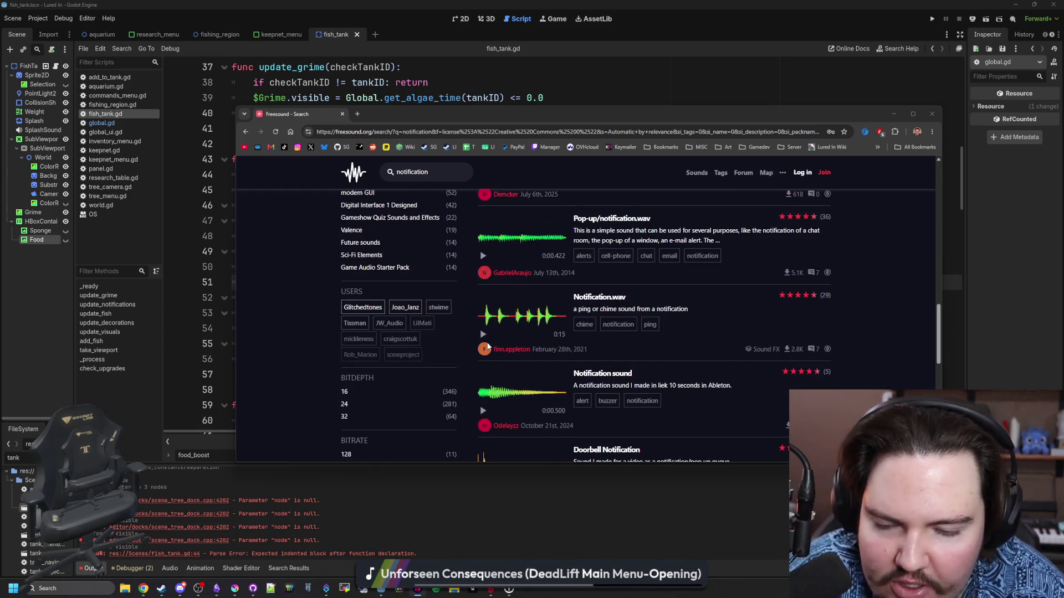
click(481, 335)
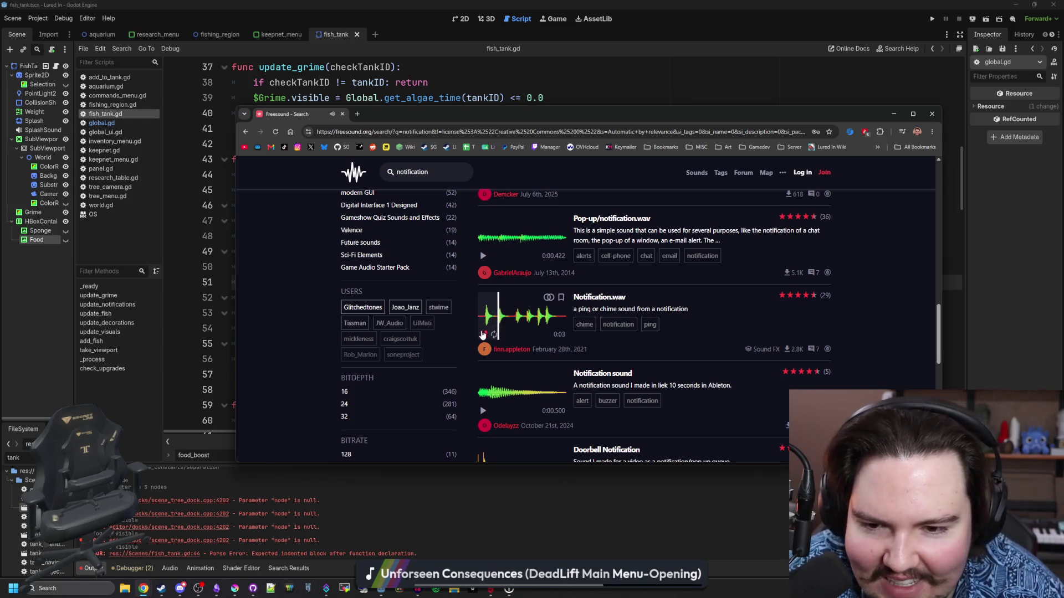
click(481, 334)
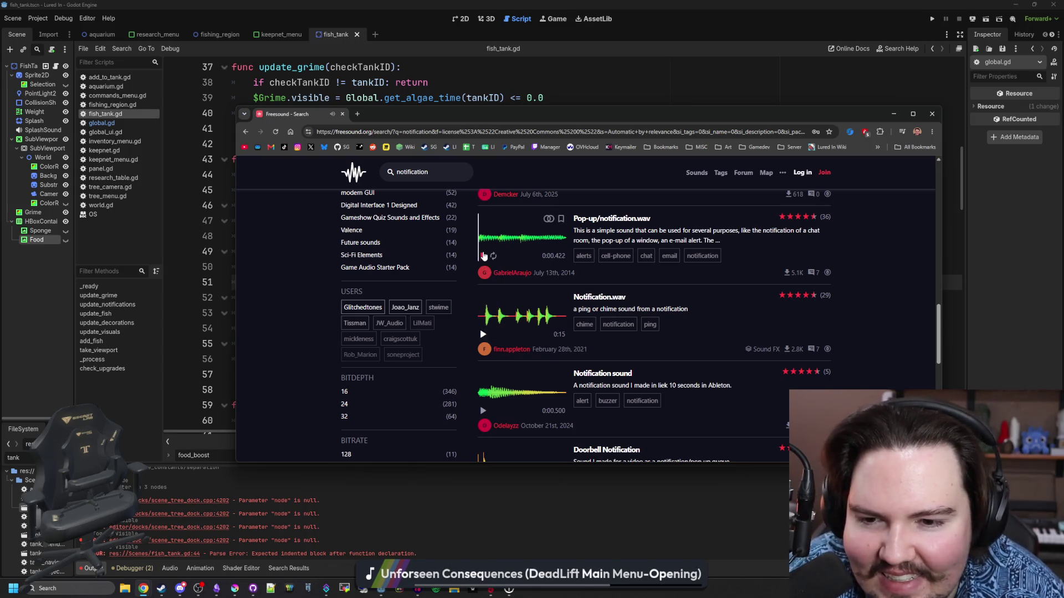
click(482, 255)
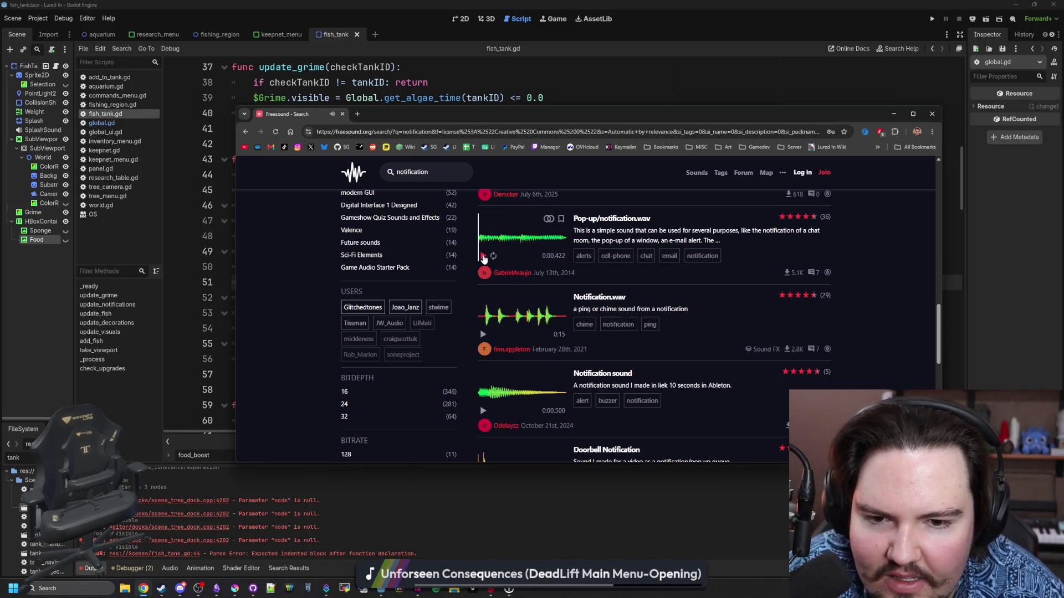
scroll(486, 298, up, 2)
click(484, 288)
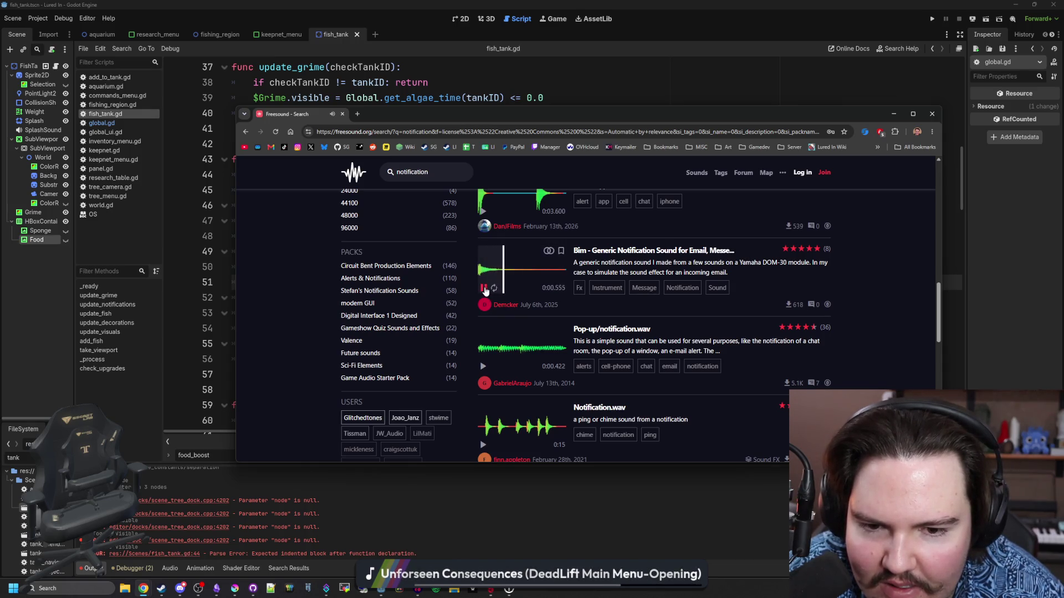
click(485, 289)
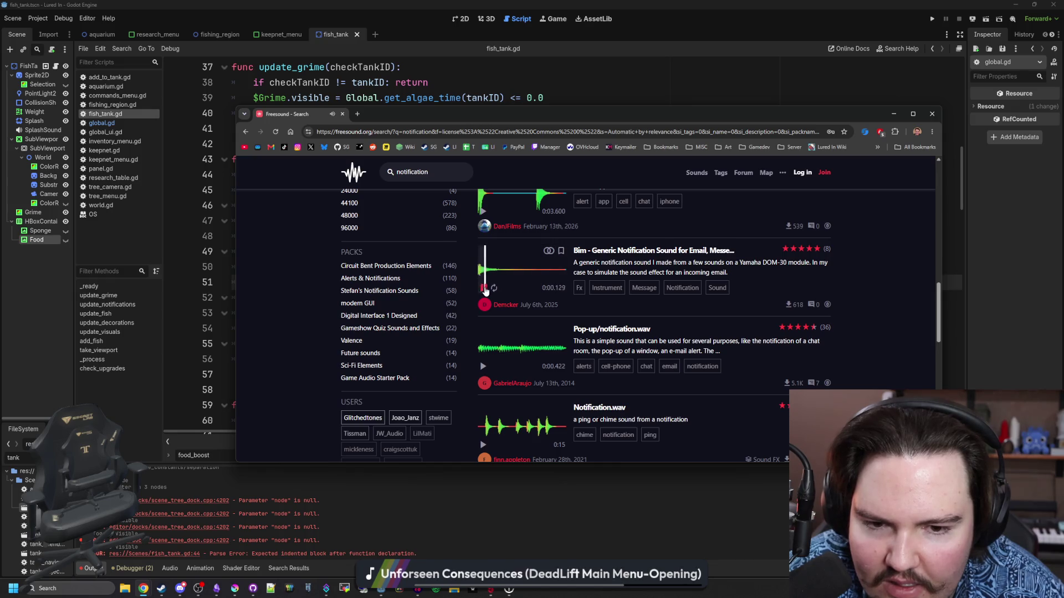
Step: Open the Bim sound's page in a new tab and preview the last Notification Sound result
middle_click(492, 290)
scroll(488, 310, down, 10)
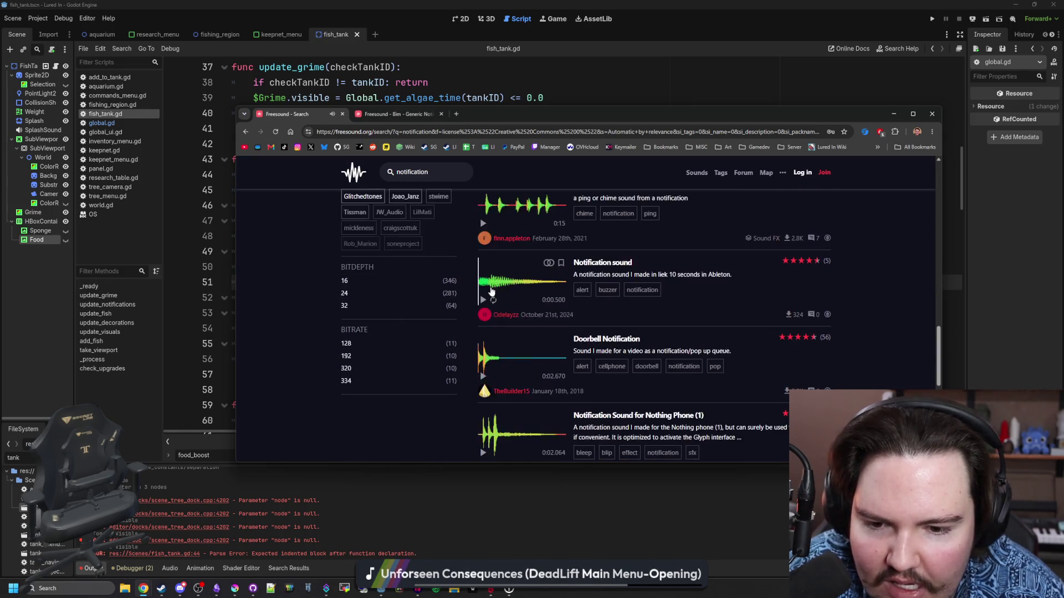
click(480, 333)
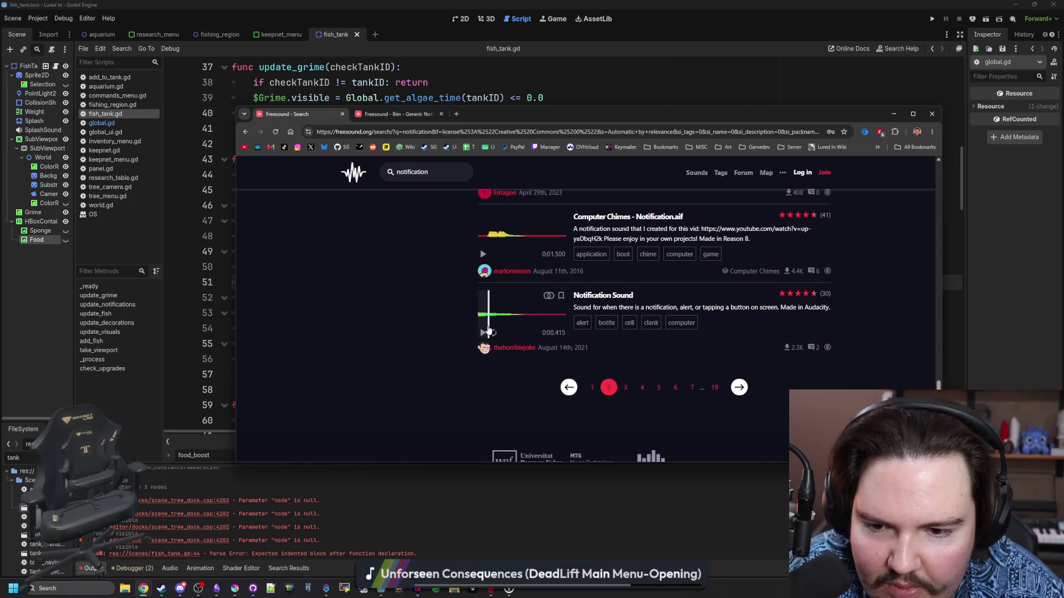
click(482, 333)
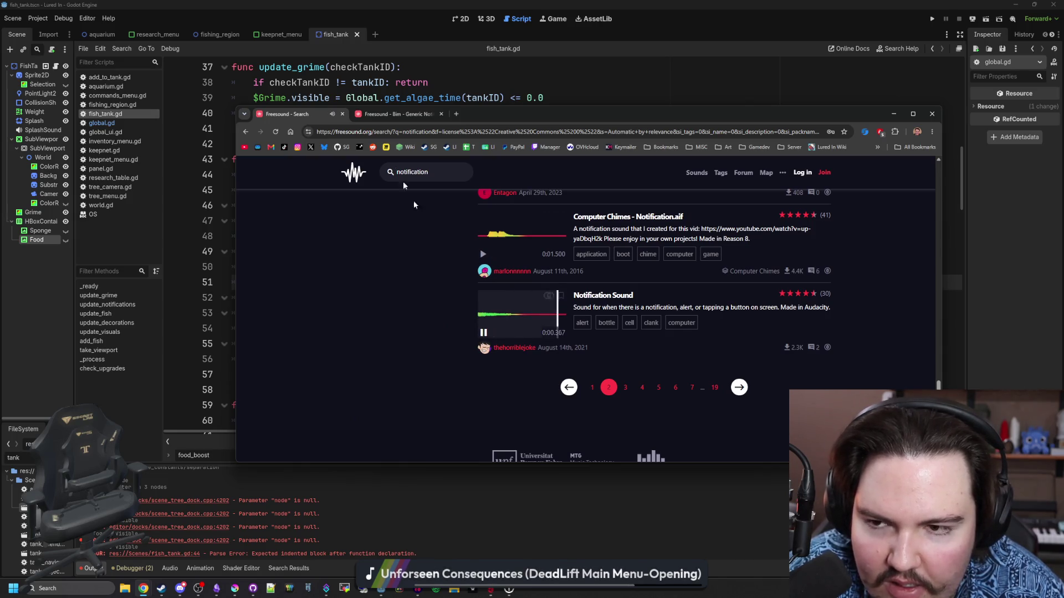
Step: Play Bim on its page, hit the download login prompt, and return to Godot
click(392, 114)
click(506, 308)
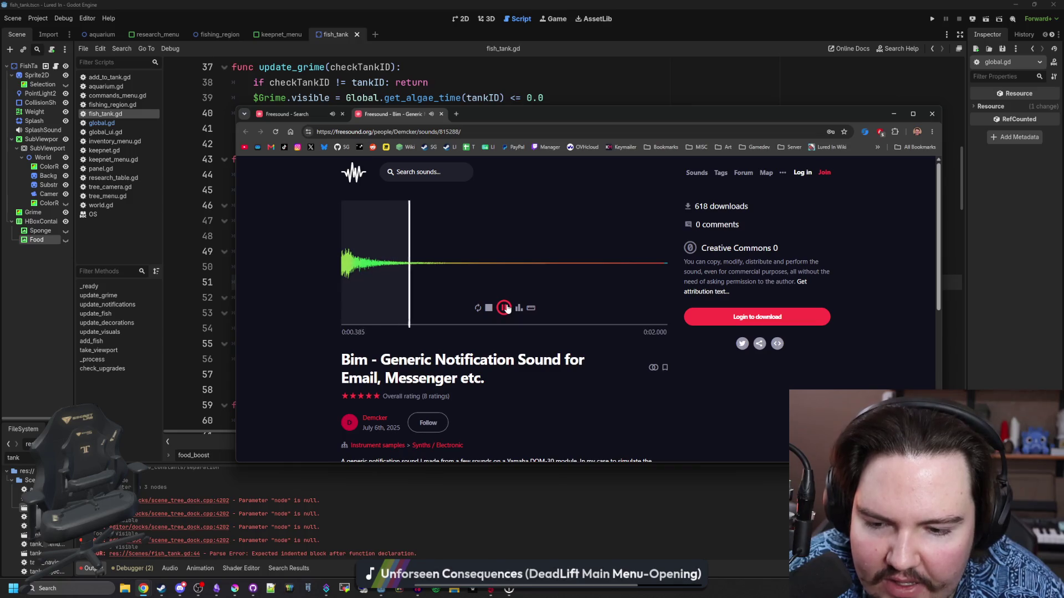
click(785, 321)
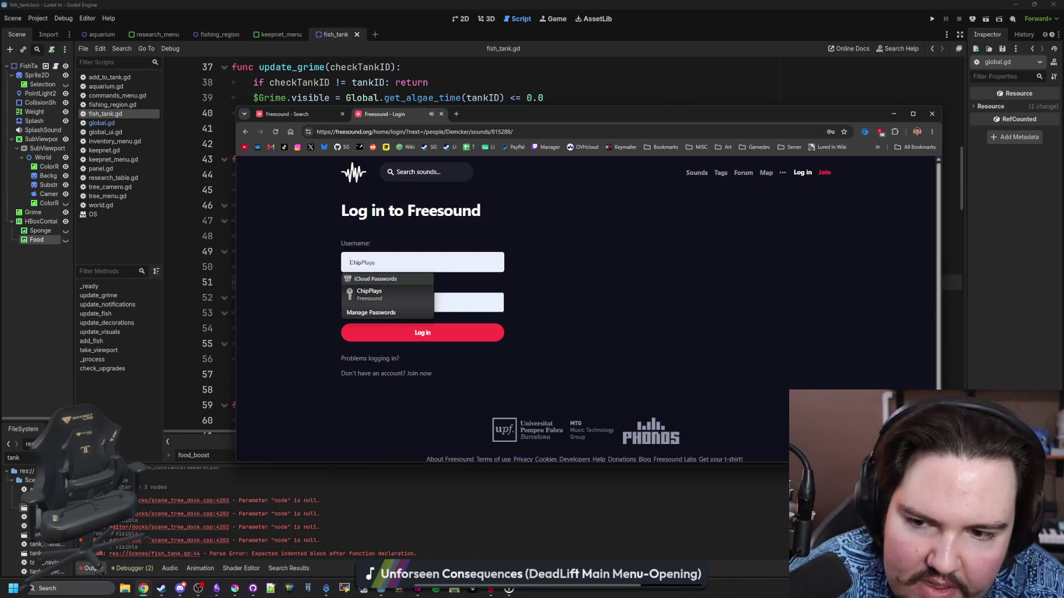
key(alt+Tab)
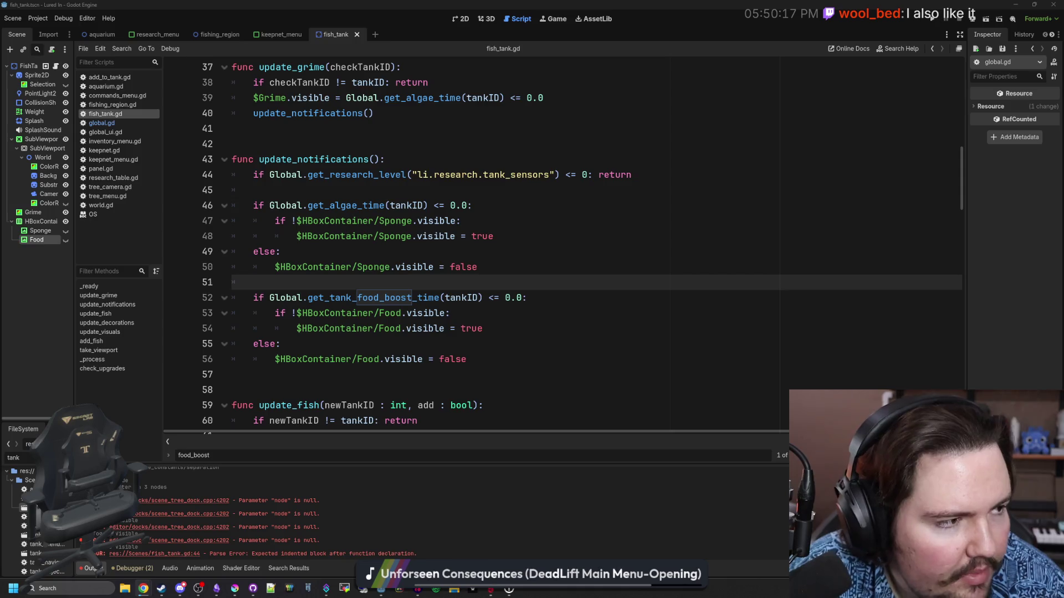
Step: Search the FileSystem for 'sound' and then 'email' files
click(452, 256)
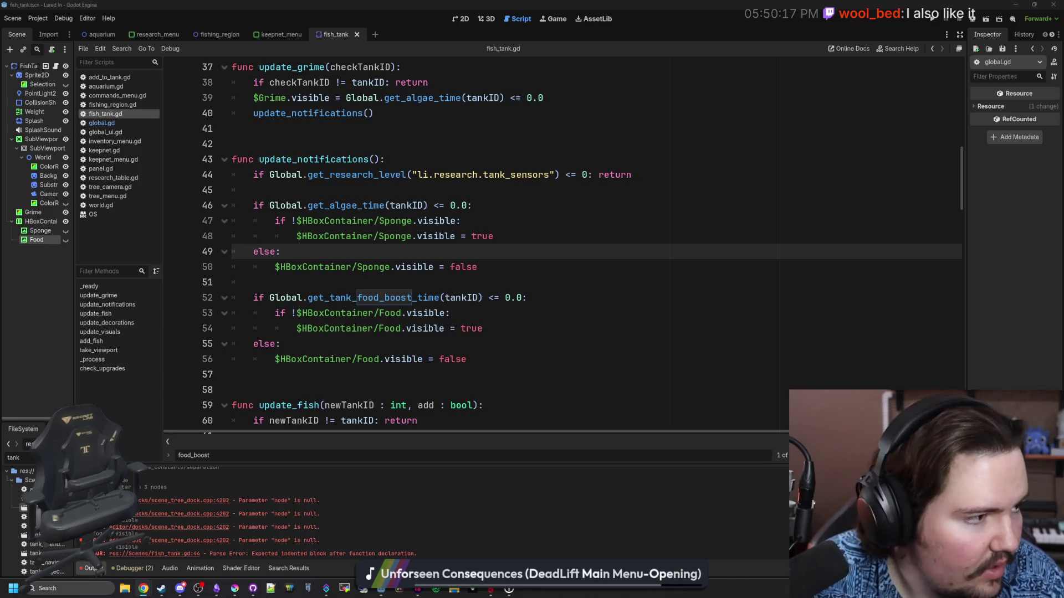
click(67, 457)
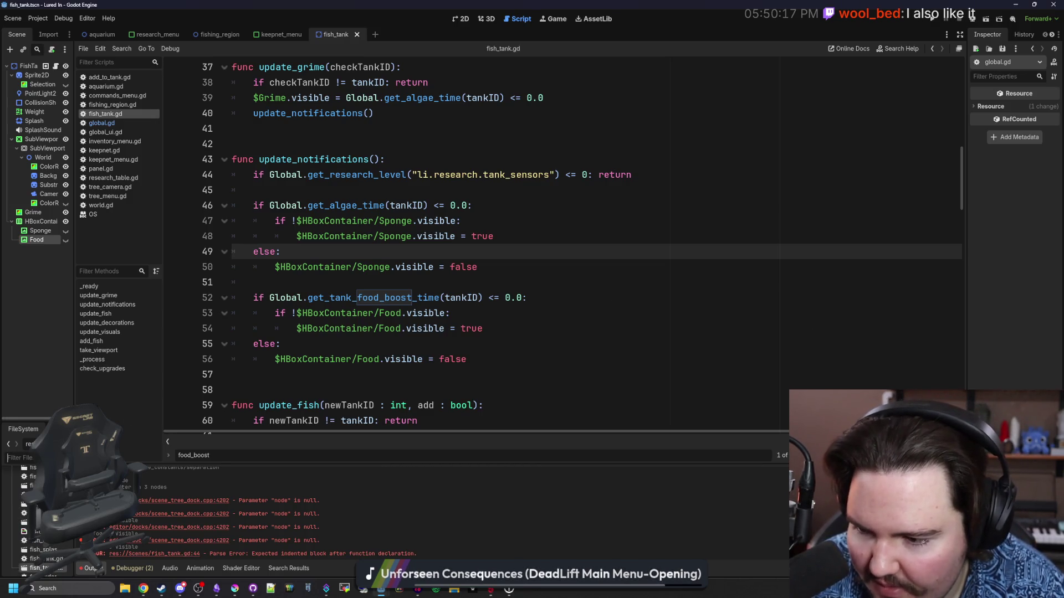
text(sound)
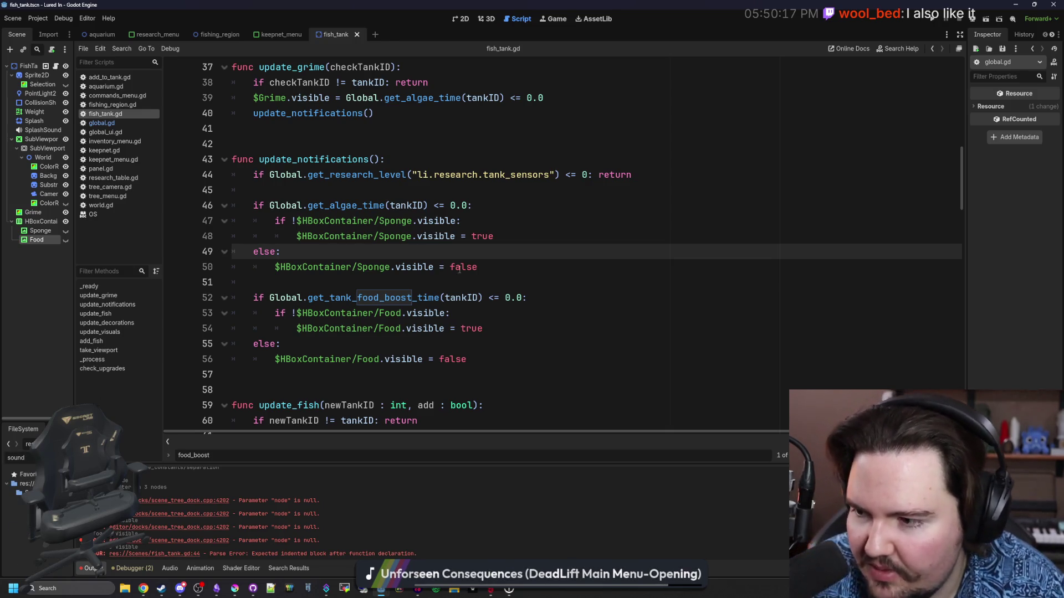
key(alt+Tab)
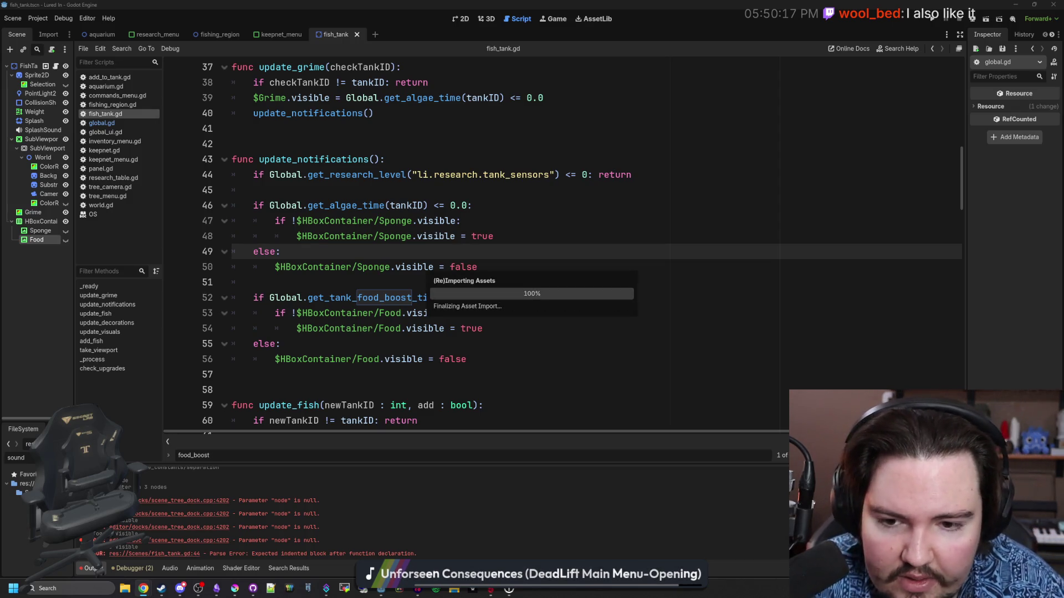
click(67, 458)
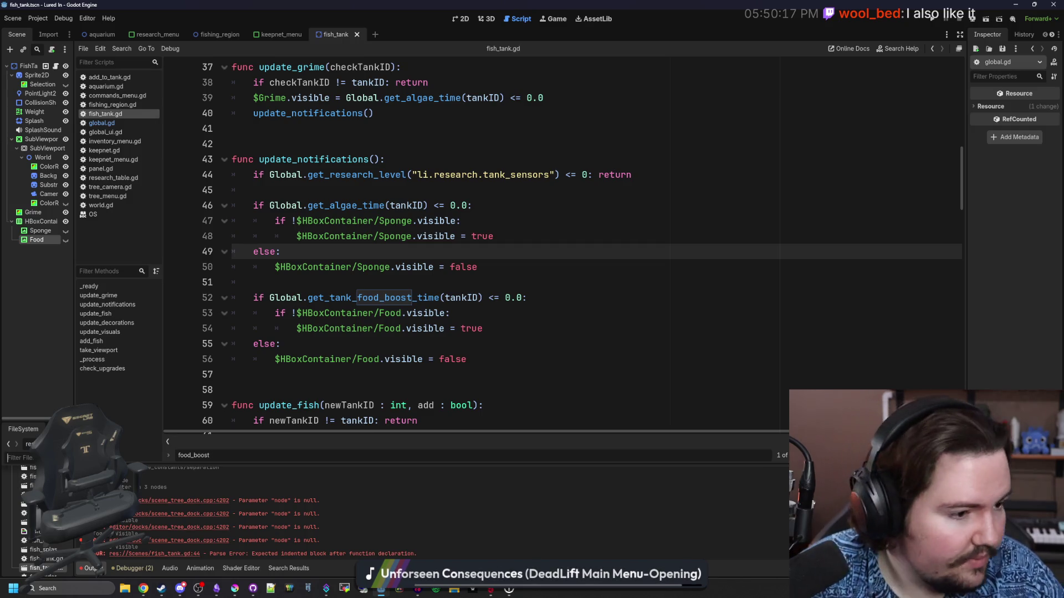
text(email)
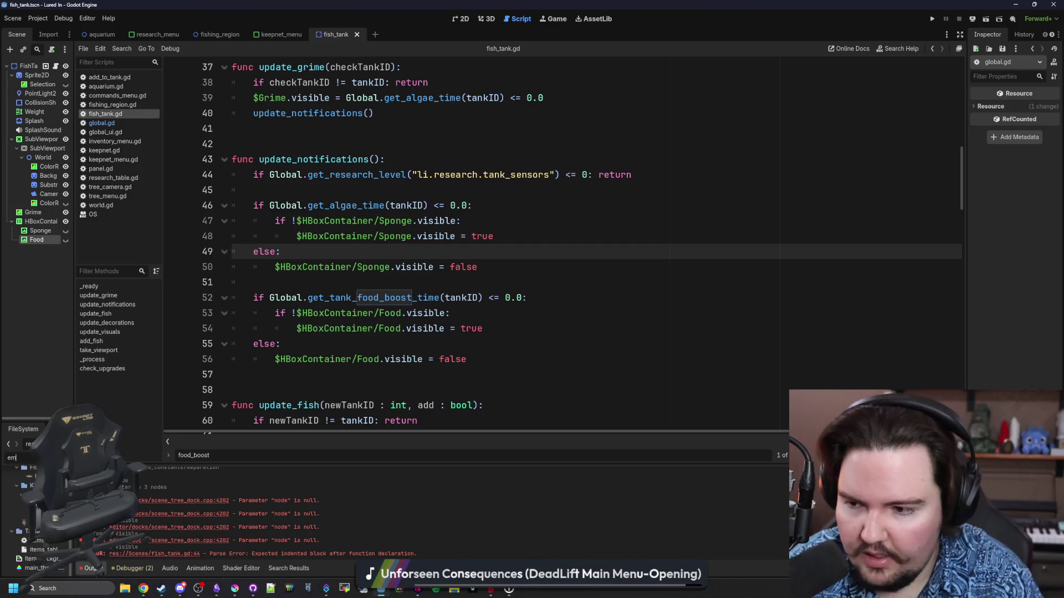
right_click(49, 502)
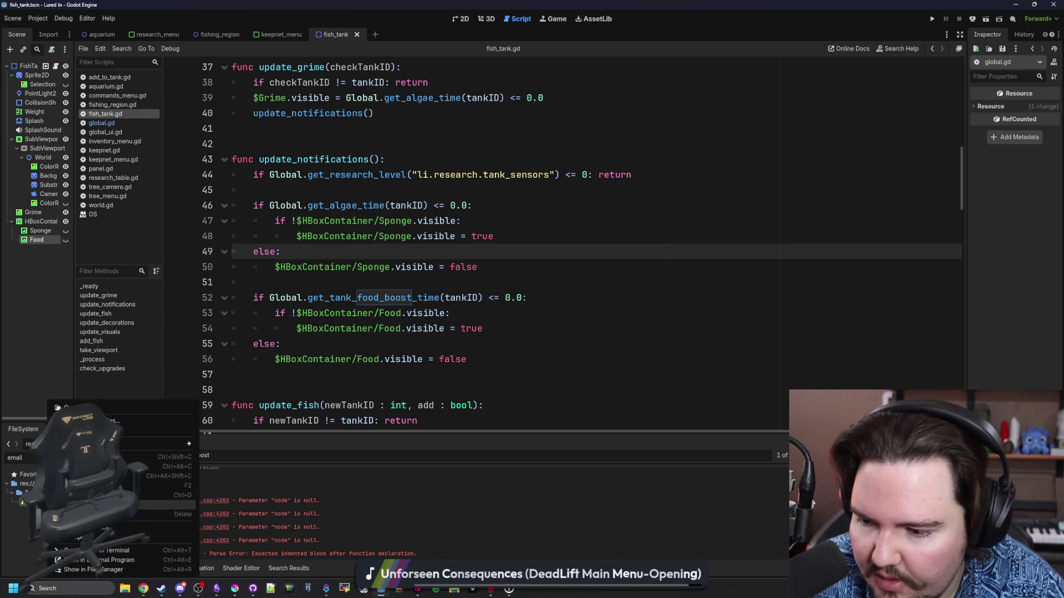
click(100, 569)
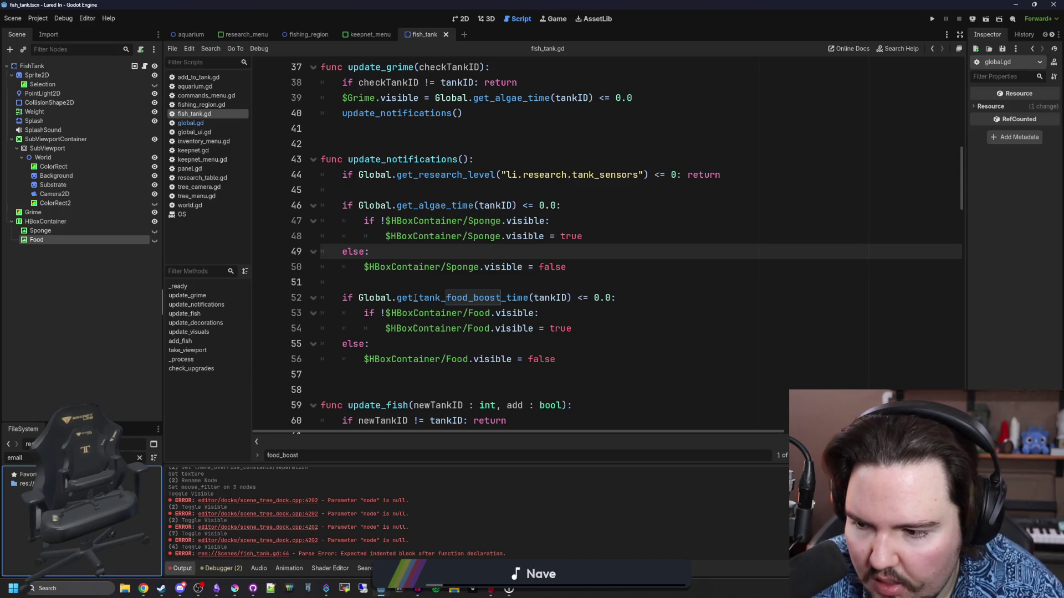
Step: Filter the FileSystem by 'notif' and preview notification.wav in the Inspector
click(139, 457)
text(notif)
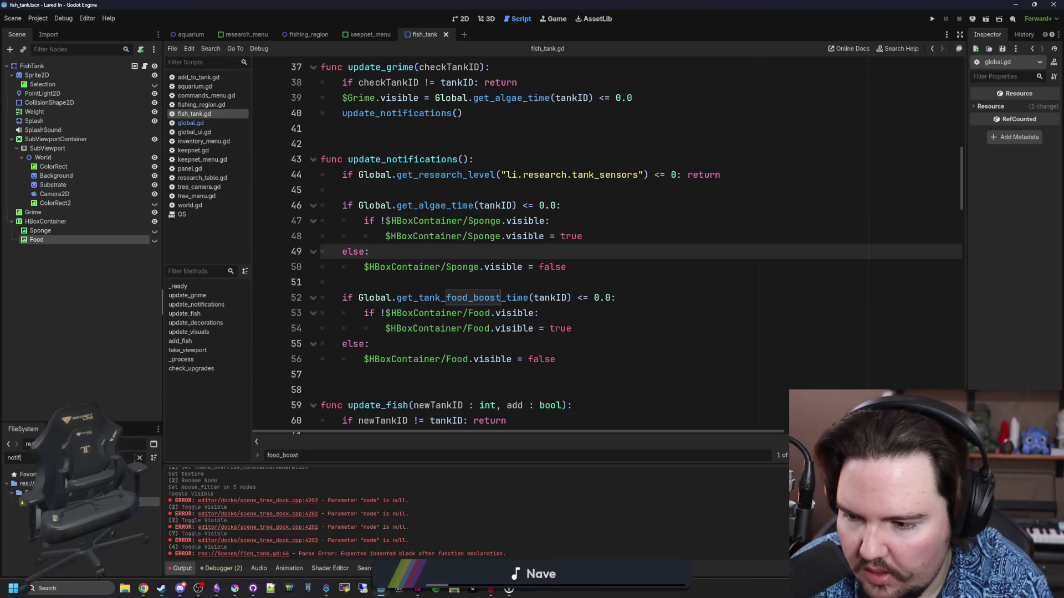
click(145, 501)
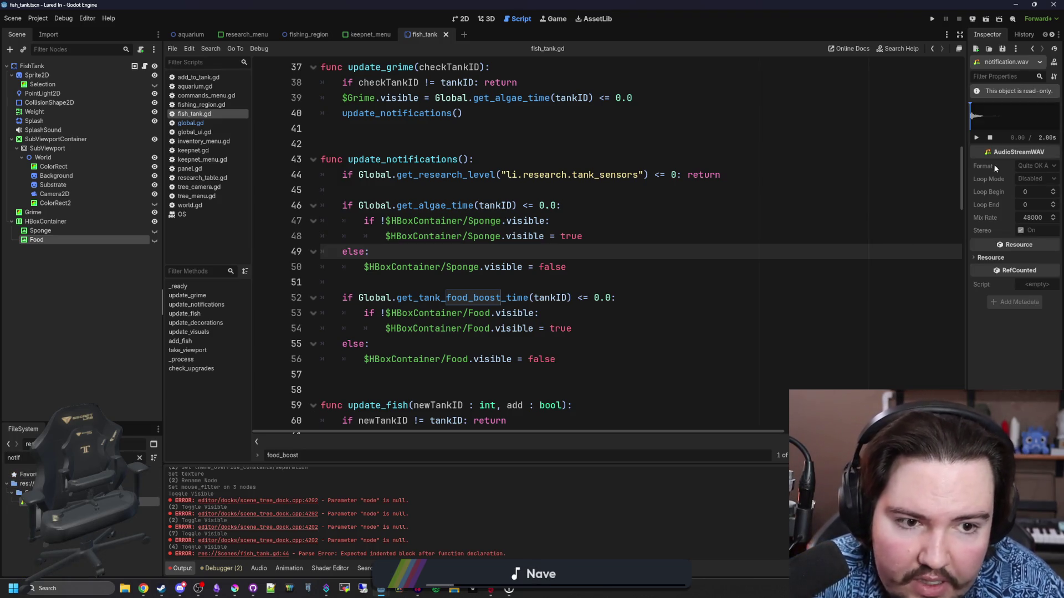
click(975, 138)
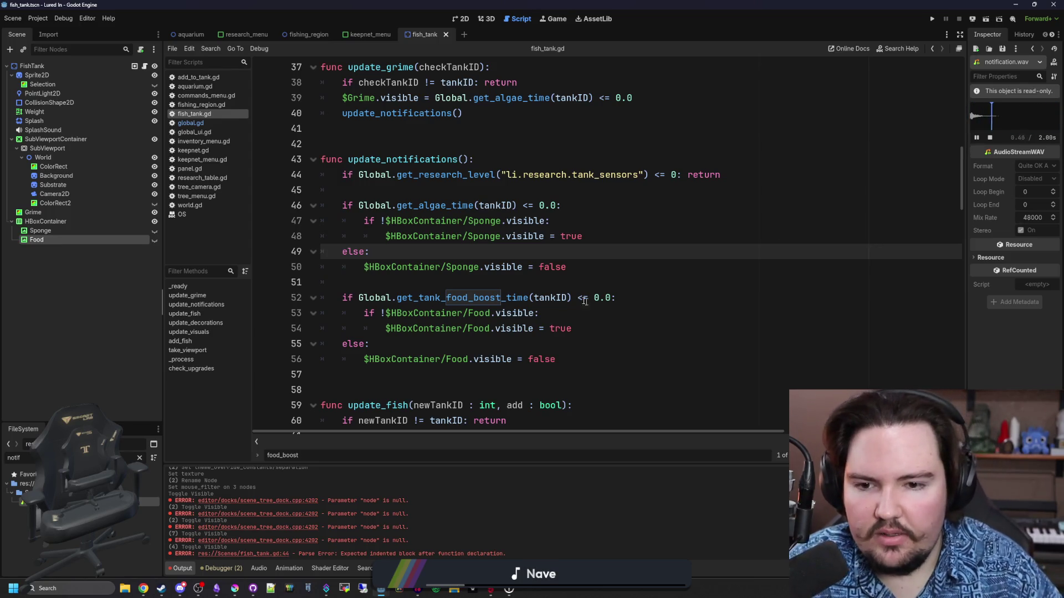
click(582, 281)
click(50, 67)
right_click(50, 67)
Step: Add an AudioStreamPlayer2D child to FishTank and Quick Load notification.wav into its Stream
click(84, 87)
text(audio)
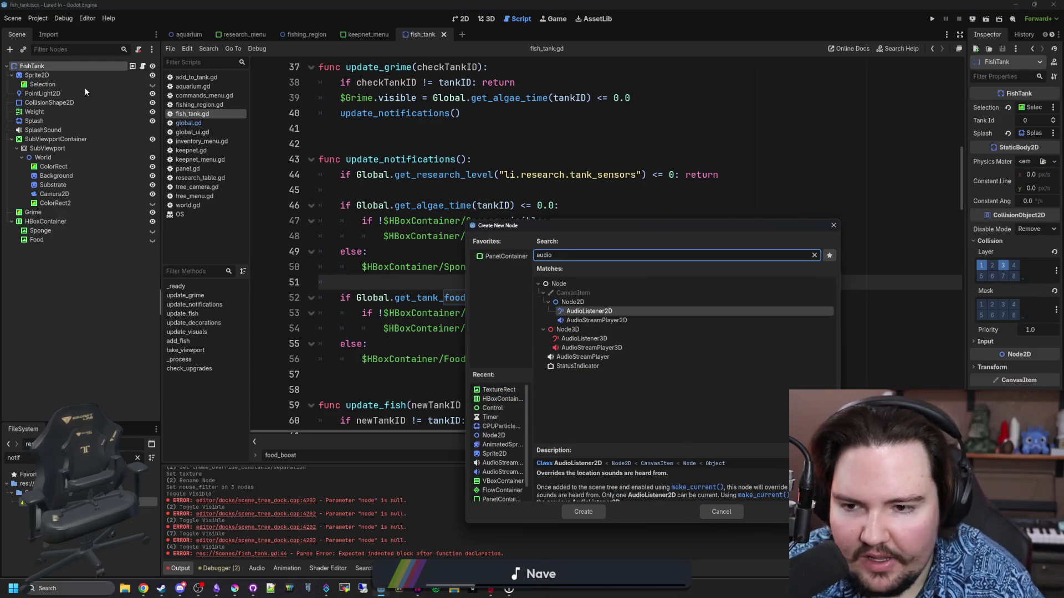
key(Down)
key(Return)
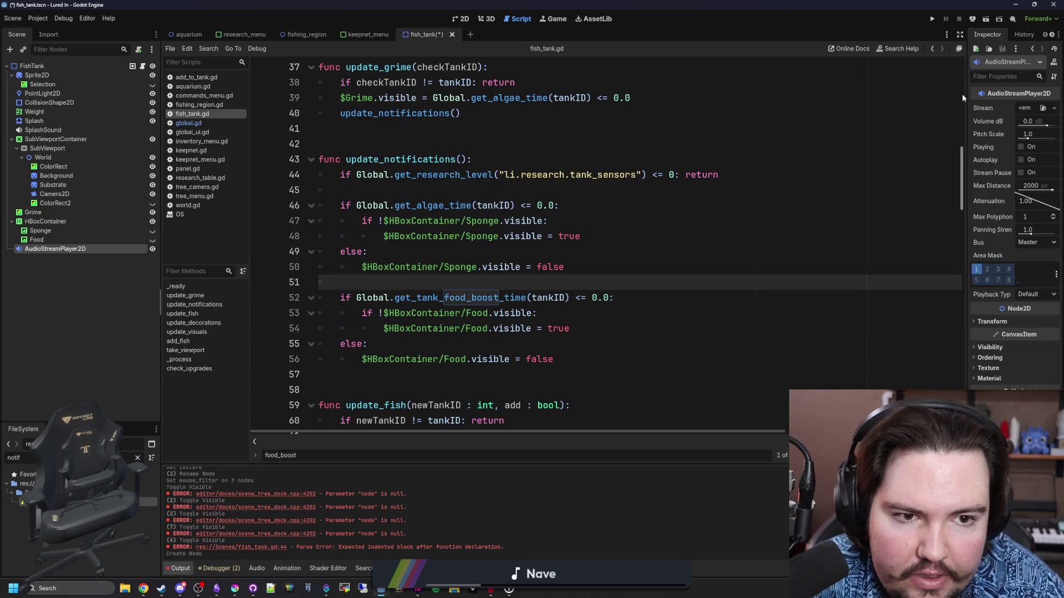
drag(965, 96, 624, 97)
click(881, 107)
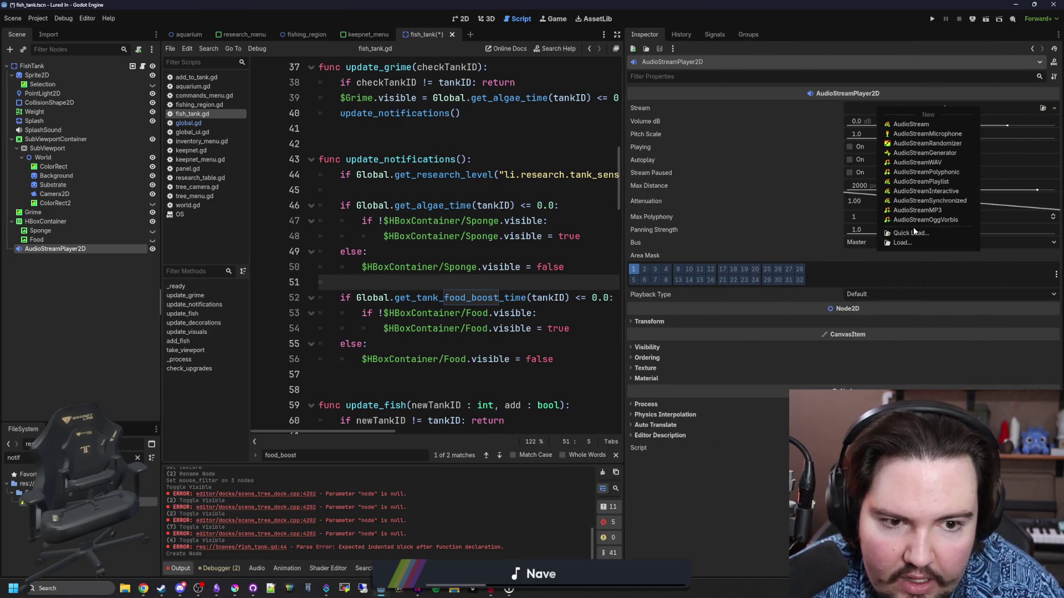
click(913, 233)
text(notif)
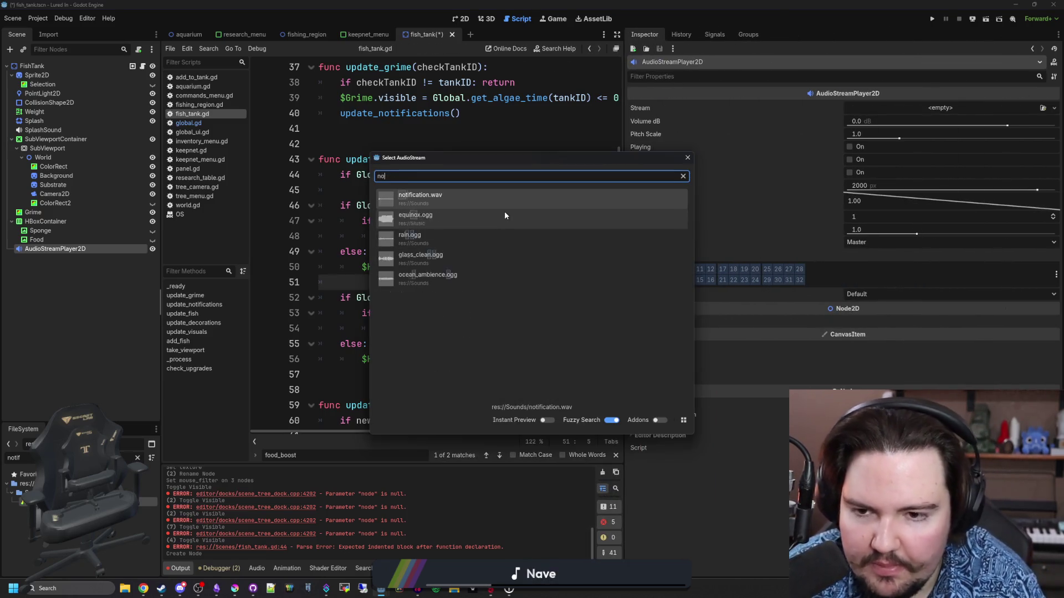
click(529, 194)
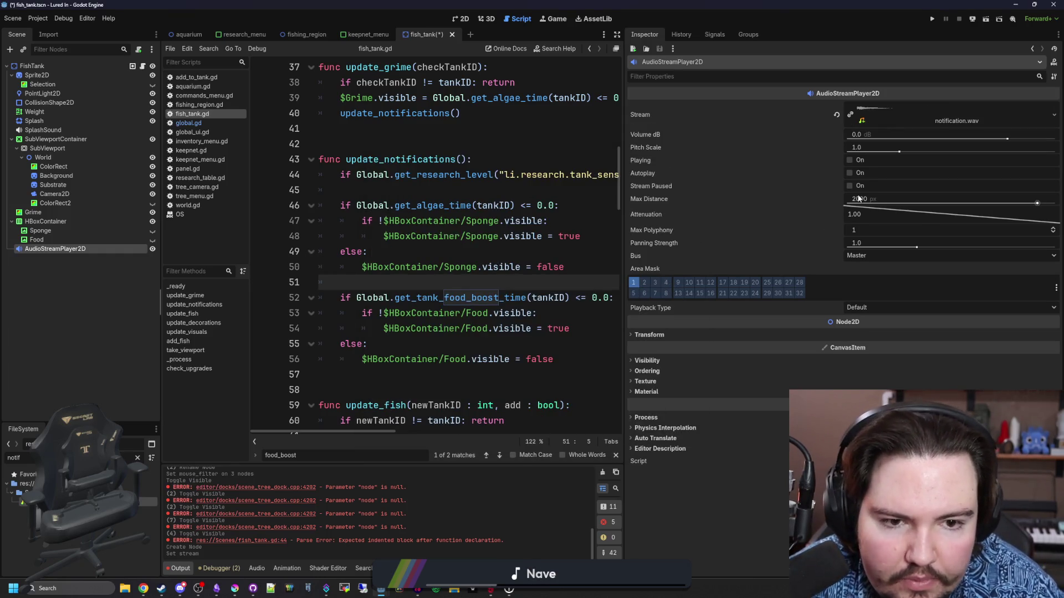
Step: Route the audio player to the SFX bus and save the scene
click(872, 255)
click(876, 284)
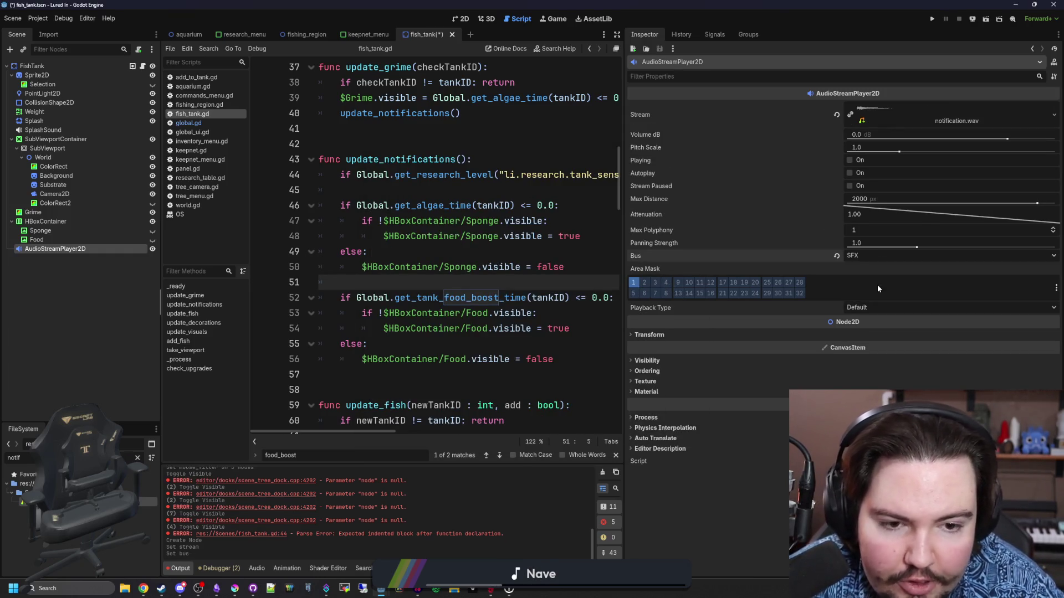
click(560, 239)
key(ctrl+s)
Step: Add a new script line after line 48 and rename the player node Notification
click(550, 157)
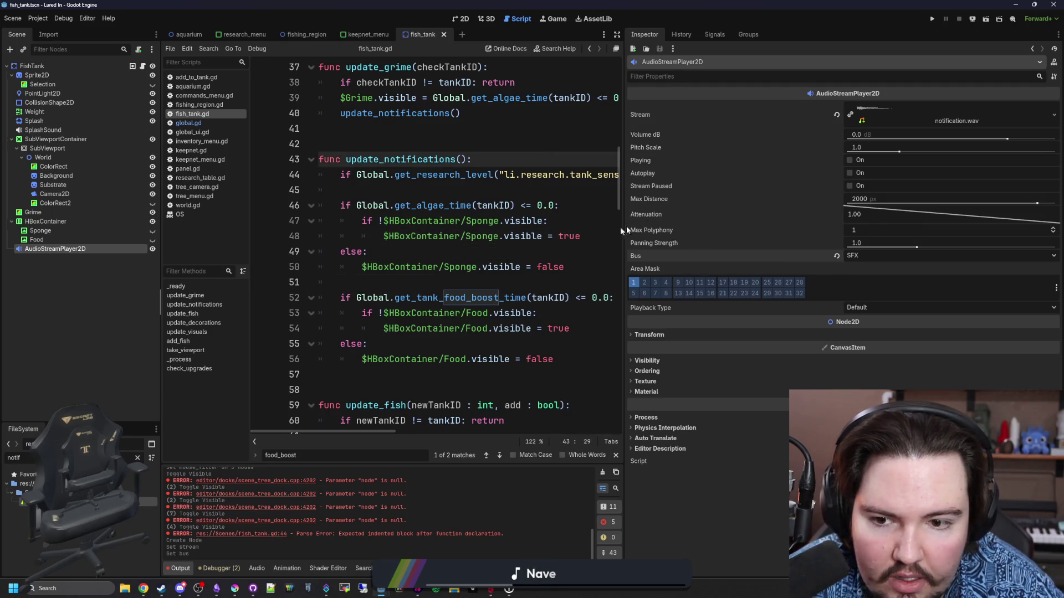
drag(623, 241, 742, 241)
click(593, 236)
key(Return)
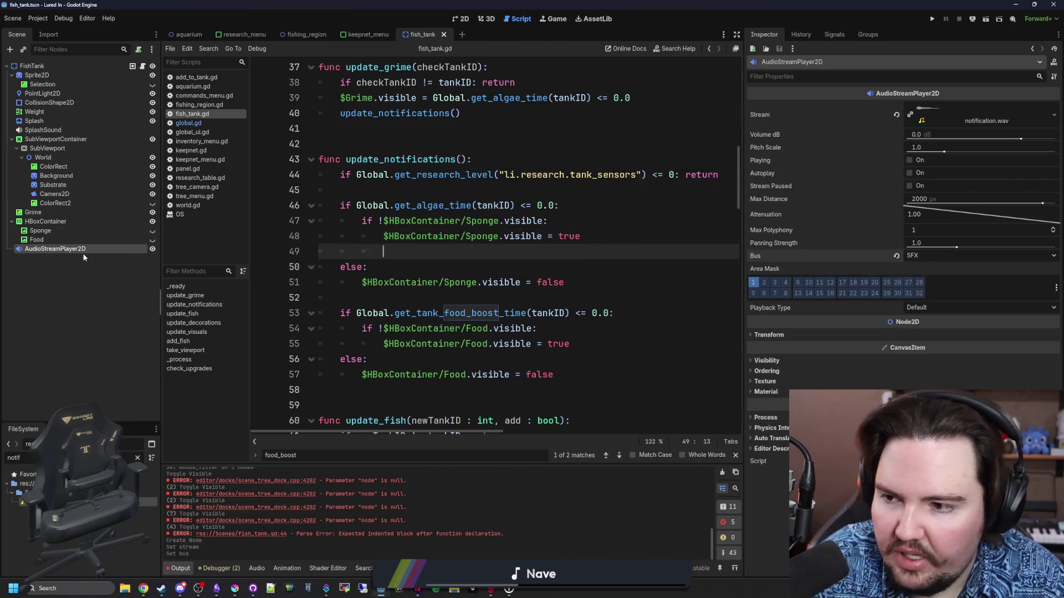
double_click(102, 249)
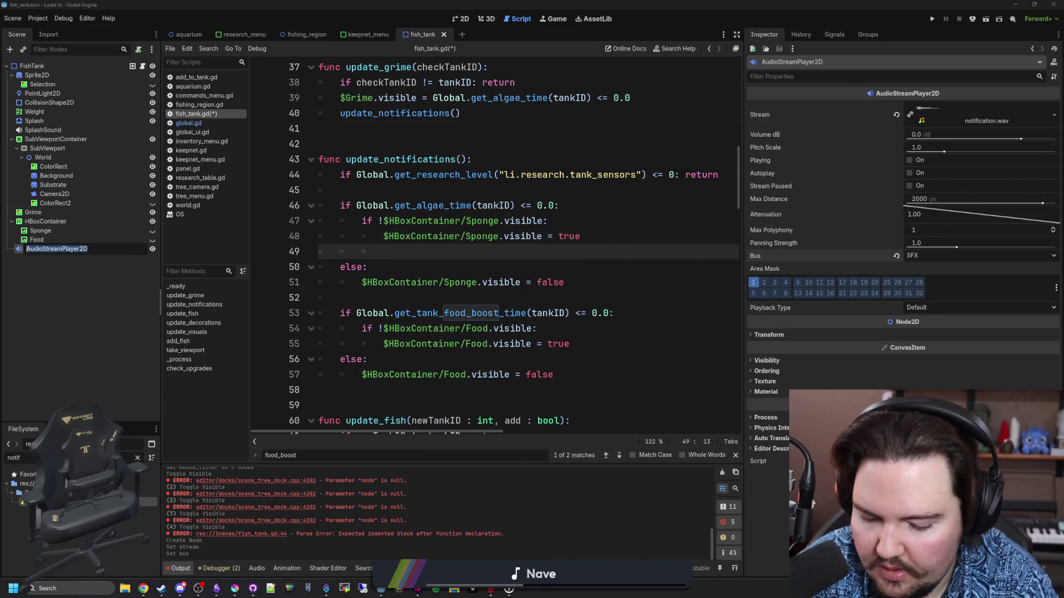
text(Notification)
key(Return)
Step: Write $Notification.play() on line 49 in the Sponge branch and copy it
mouse_move(44, 249)
mouse_down()
mouse_move(368, 268)
mouse_move(383, 252)
mouse_up()
text(.play())
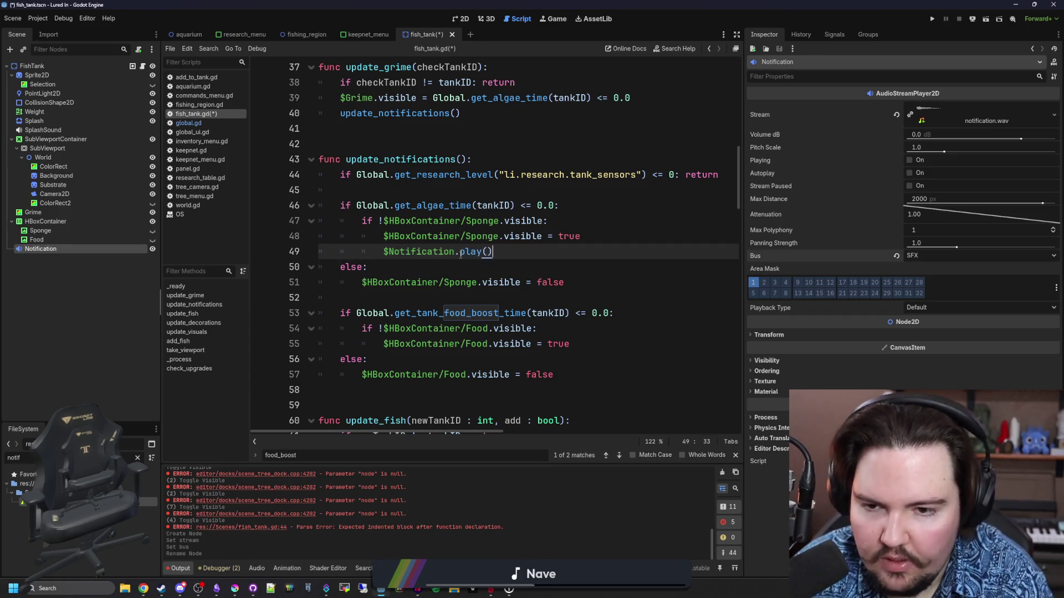
key(shift+Home)
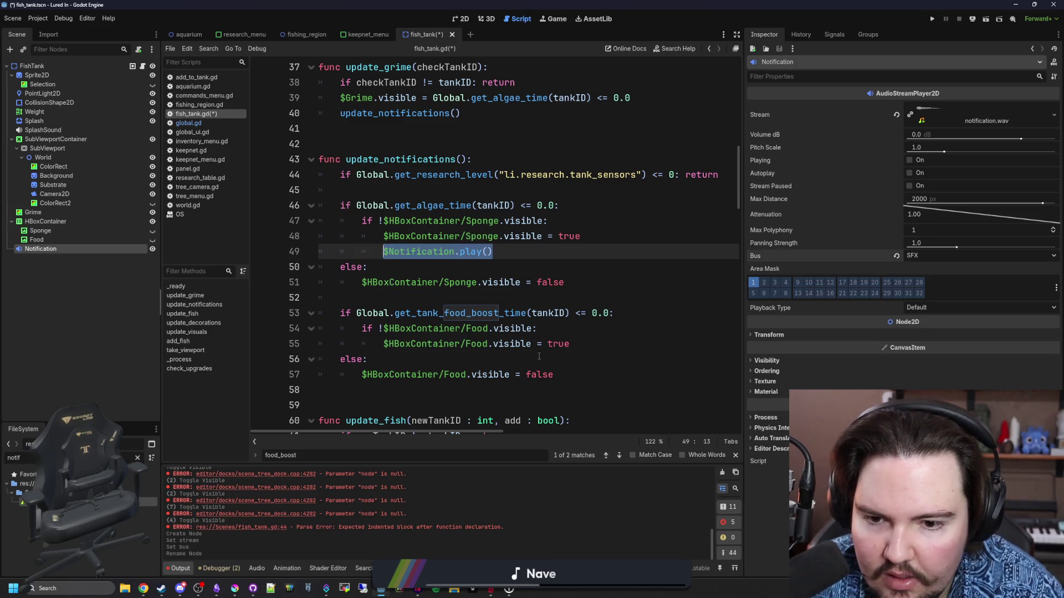
key(ctrl+c)
Step: Paste the play line under line 55 in the Food branch and save
click(570, 343)
key(Return)
key(ctrl+v)
key(ctrl+s)
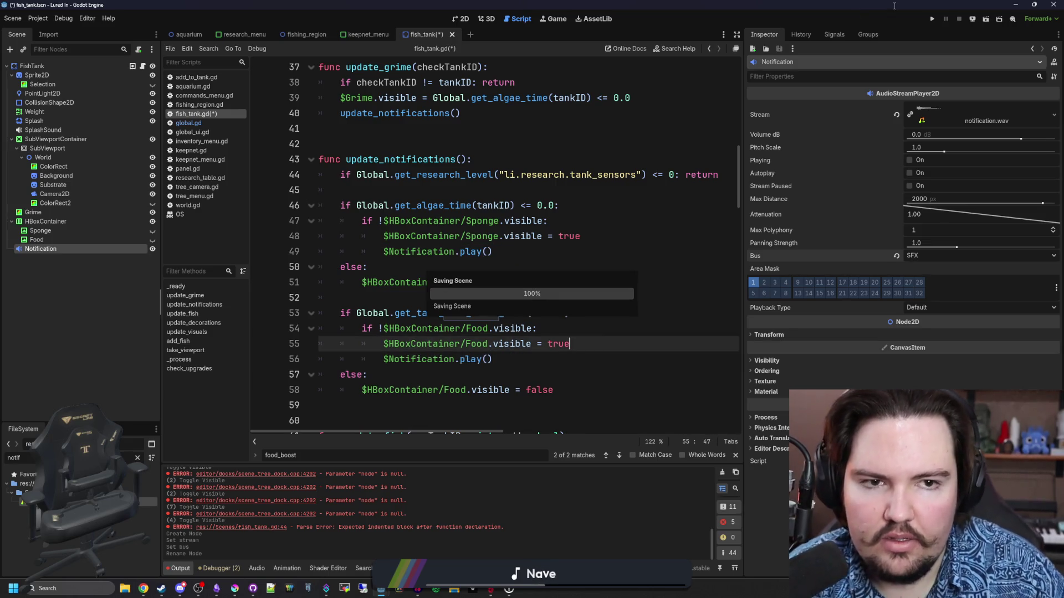
scroll(428, 224, up, 10)
scroll(427, 224, up, 2)
scroll(437, 216, down, 20)
scroll(452, 205, down, 14)
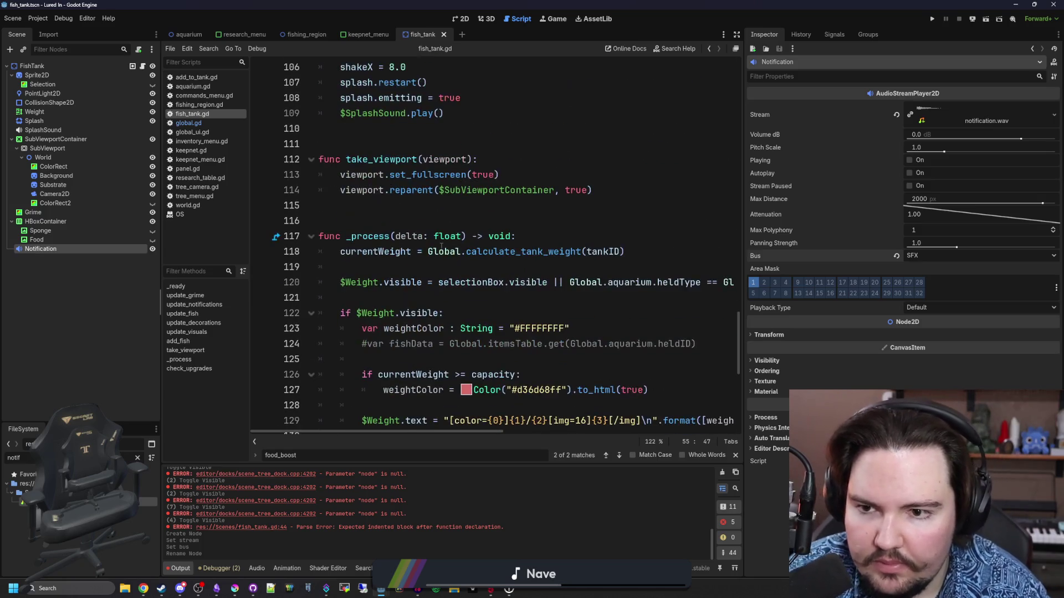
scroll(441, 246, down, 2)
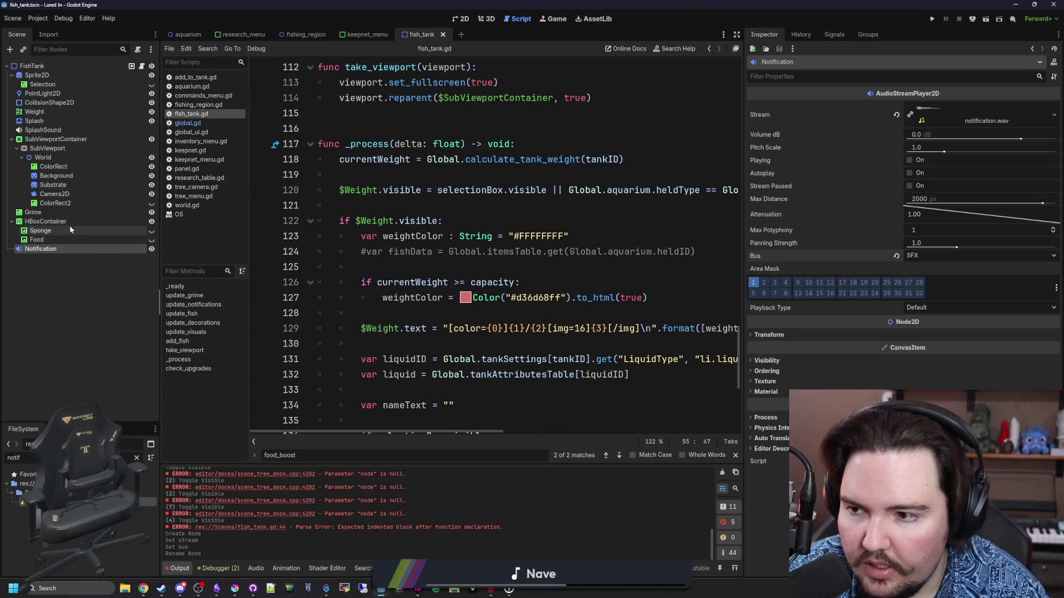
Step: Set the HBoxContainer's pivot offset ratio to 0.5 horizontally and 1 vertically
click(66, 221)
click(460, 19)
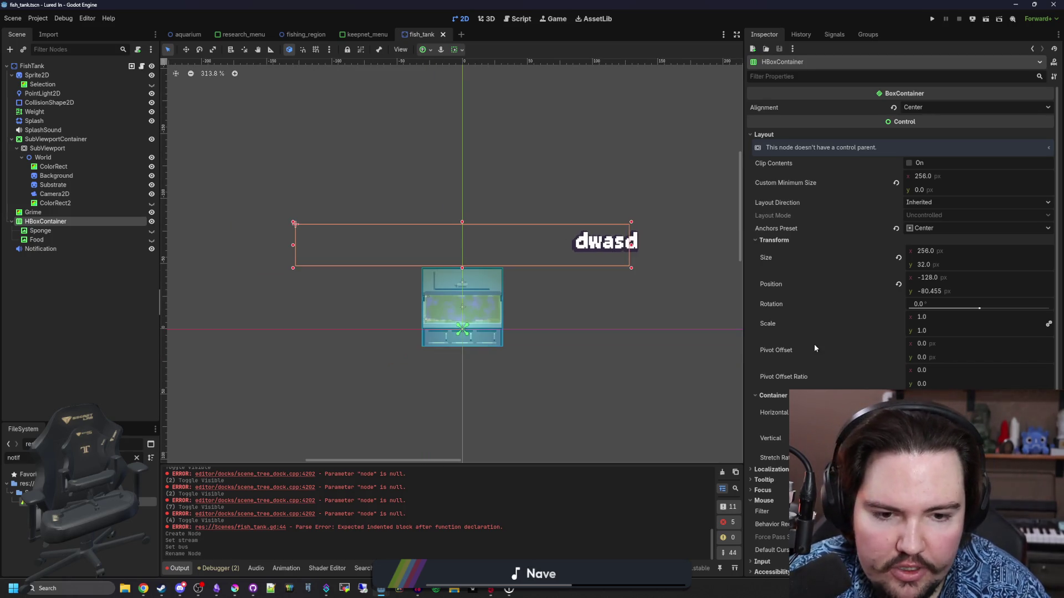
click(921, 370)
text(0.5)
click(930, 383)
text(1)
scroll(768, 319, down, 4)
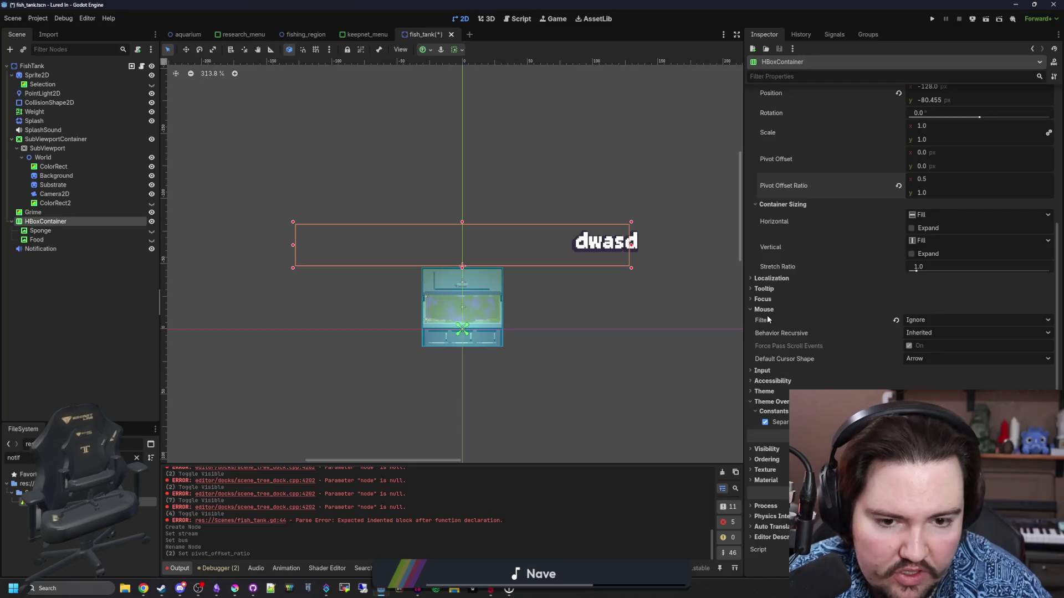
mouse_move(933, 142)
mouse_down()
mouse_move(953, 142)
mouse_move(920, 142)
mouse_move(964, 142)
mouse_up()
key(ctrl+z)
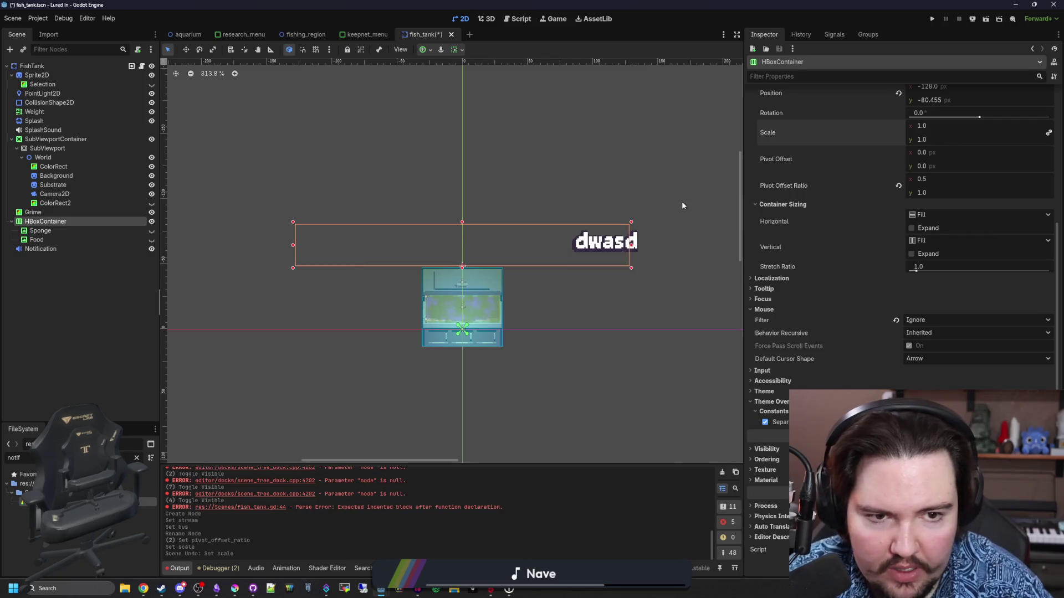
Step: Add blank lines after line 120 and insert an HBoxContainer reference on line 122
click(131, 66)
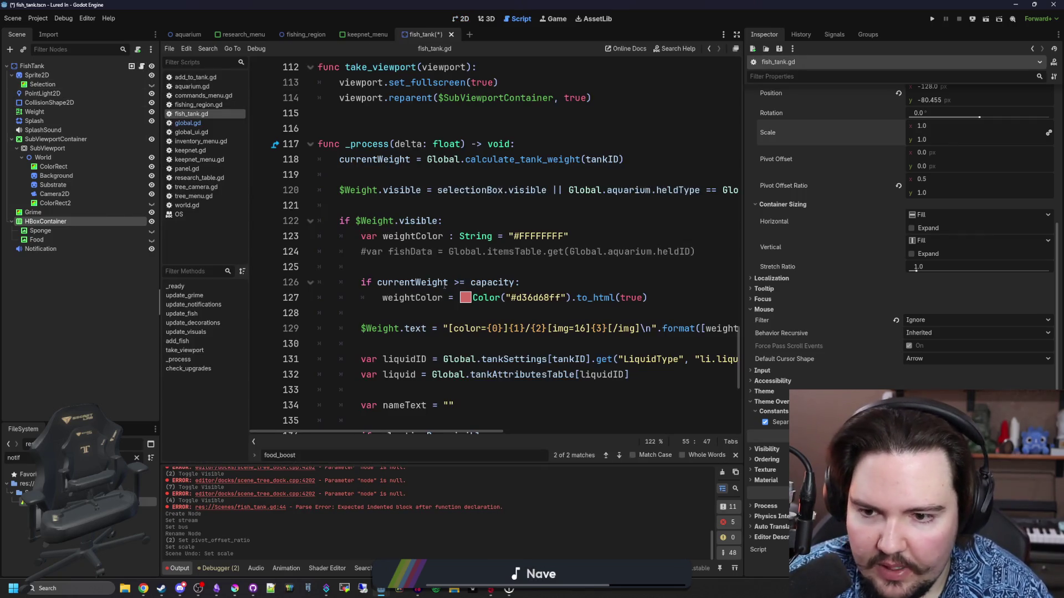
click(407, 209)
key(Return)
key(Return)
key(Up)
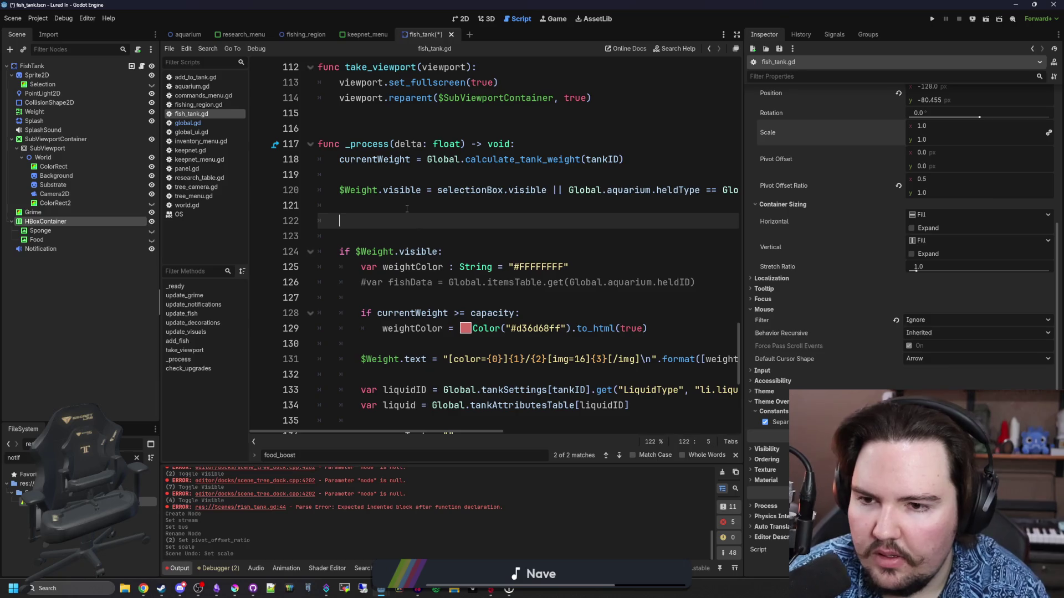
mouse_move(55, 223)
mouse_down()
mouse_move(383, 224)
mouse_move(421, 214)
mouse_up()
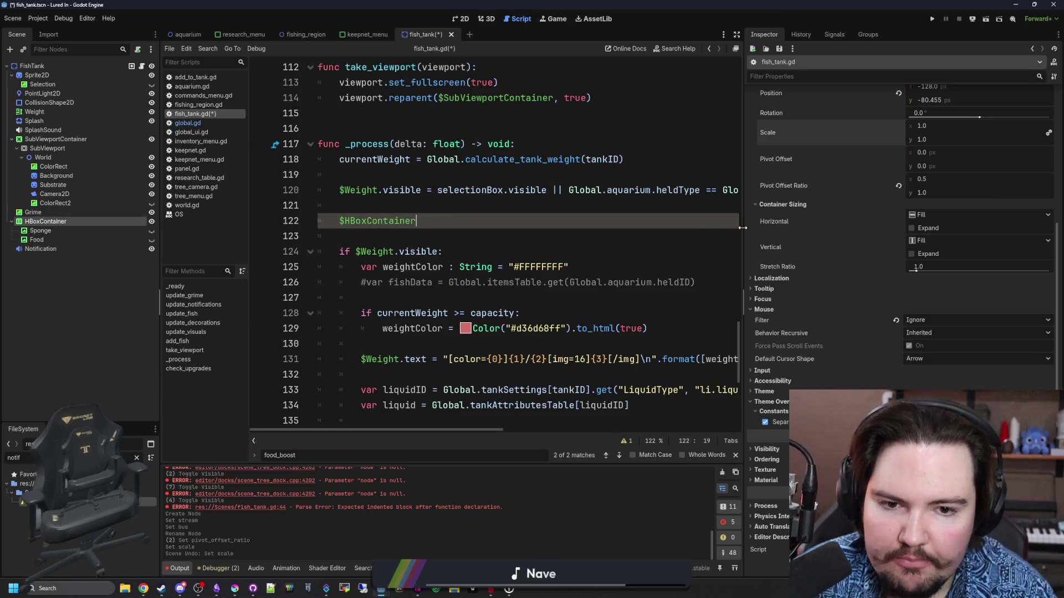
drag(742, 228, 969, 227)
scroll(439, 254, up, 1)
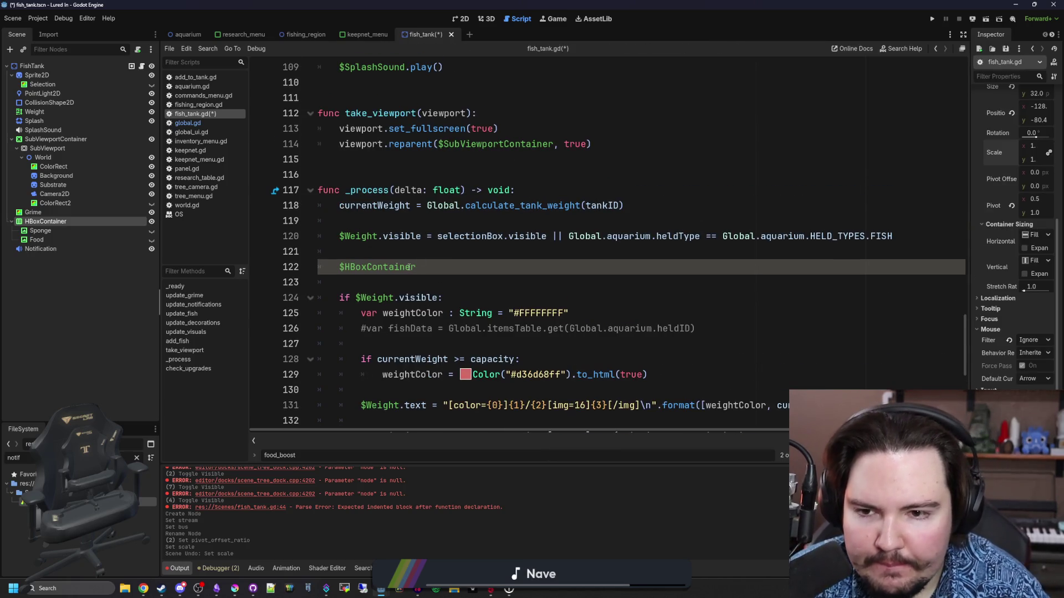
Step: Append !$Weight.visible, copied from line 120, to the HBoxContainer line 122
click(439, 253)
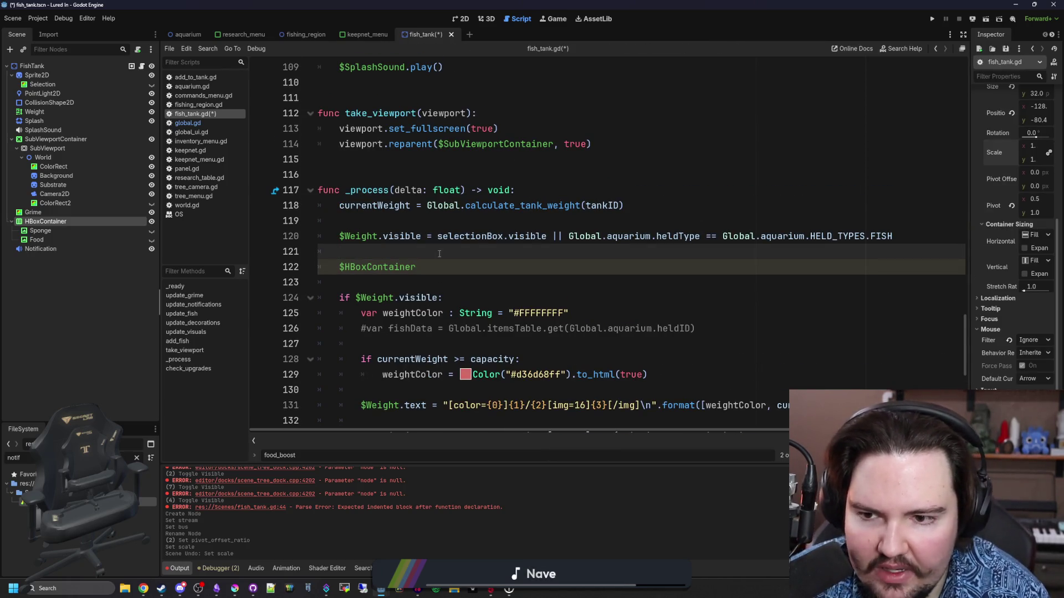
drag(424, 240, 339, 238)
click(428, 267)
text(.visible =)
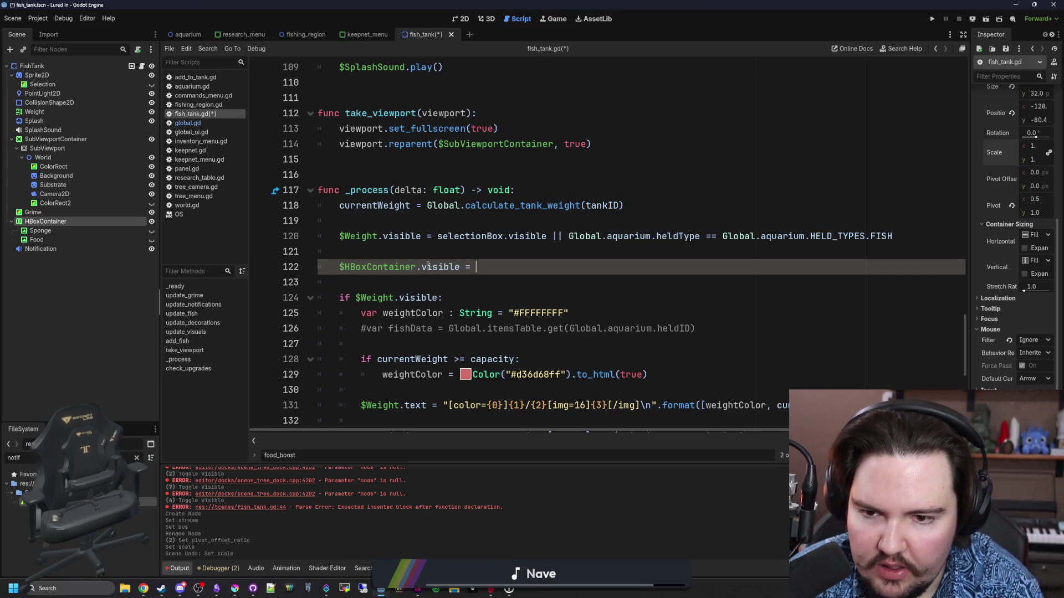
text(!)
key(ctrl+v)
key(Escape)
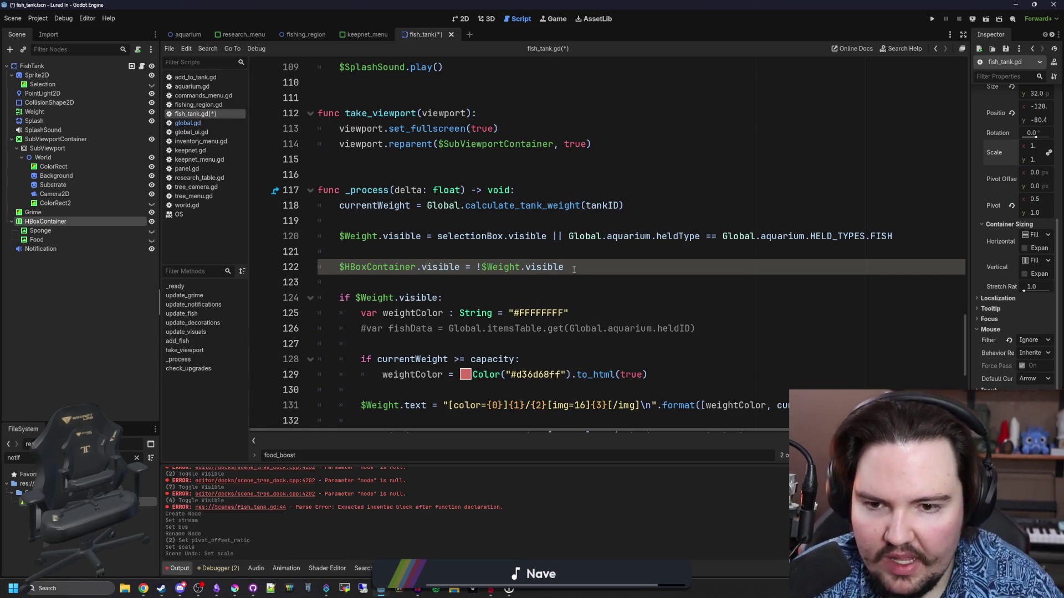
key(Return)
key(Return)
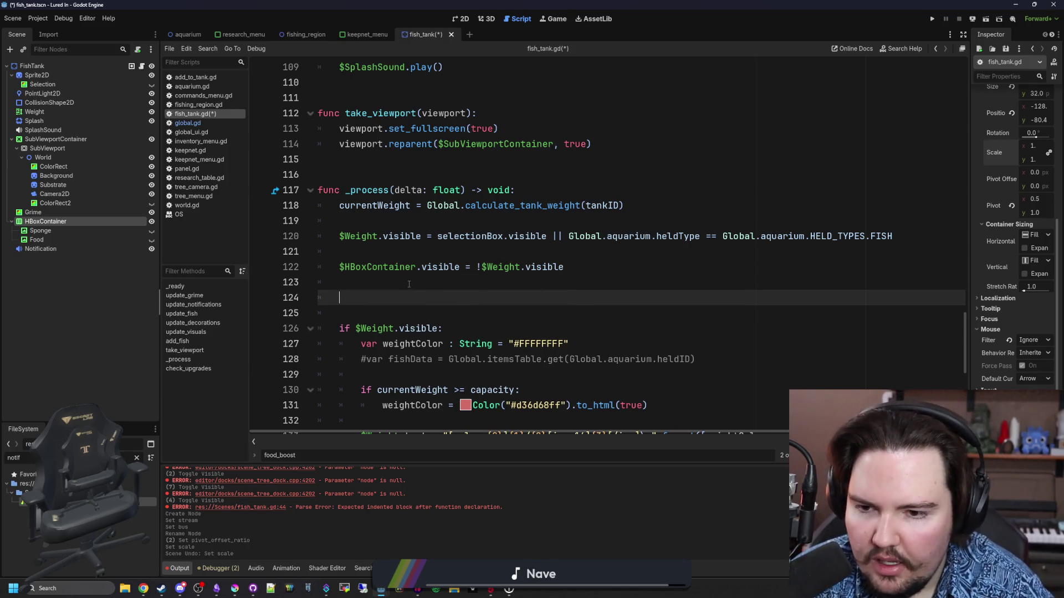
Step: Delete the stray $Weight.visible paste, leaving line 123 empty
key(ctrl+v)
click(348, 286)
double_click(377, 266)
drag(421, 297, 378, 297)
key(BackSpace)
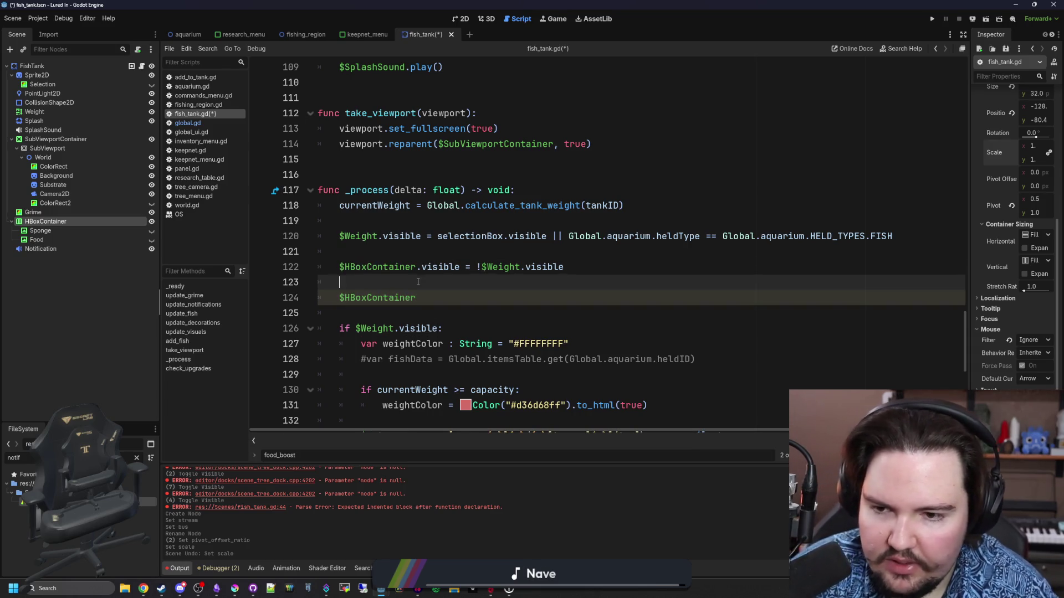
key(BackSpace)
key(BackSpace)
Step: Write $HBoxContainer.scale = Global.sin_range(0.9, 1.1, Time.get_ticks_msec()/1000.0)*Vector2.ONE on line 123 and save
text($HBoxContainer.scale = )
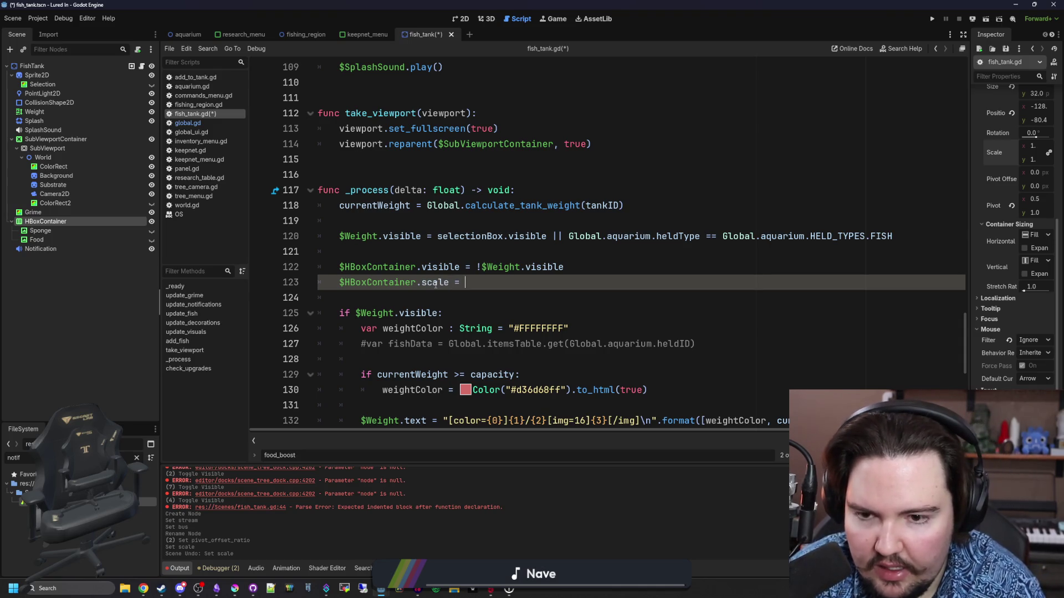
text(Glob)
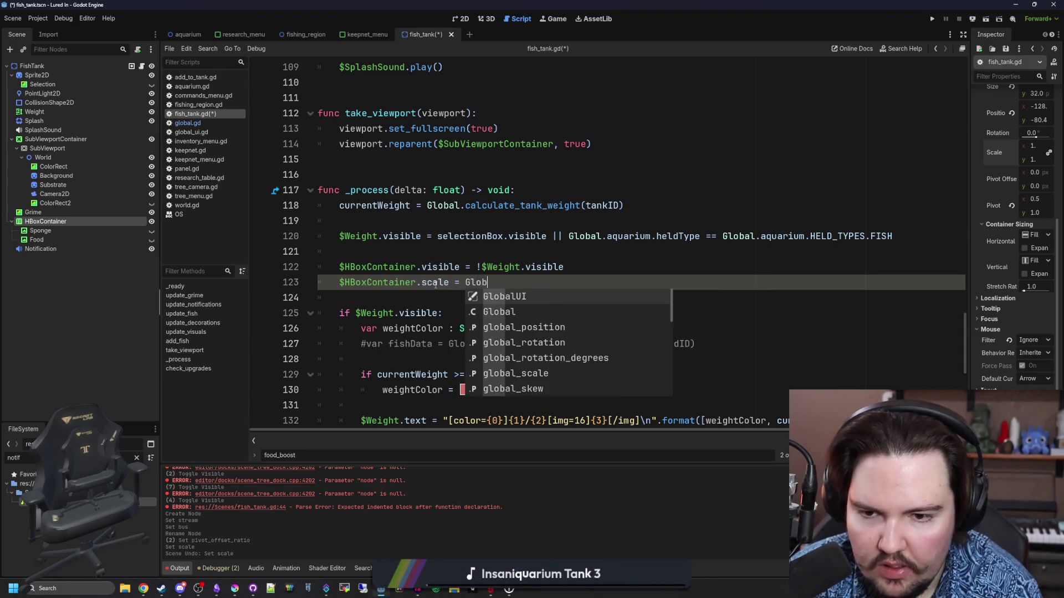
text(al.sin_range(0.9)
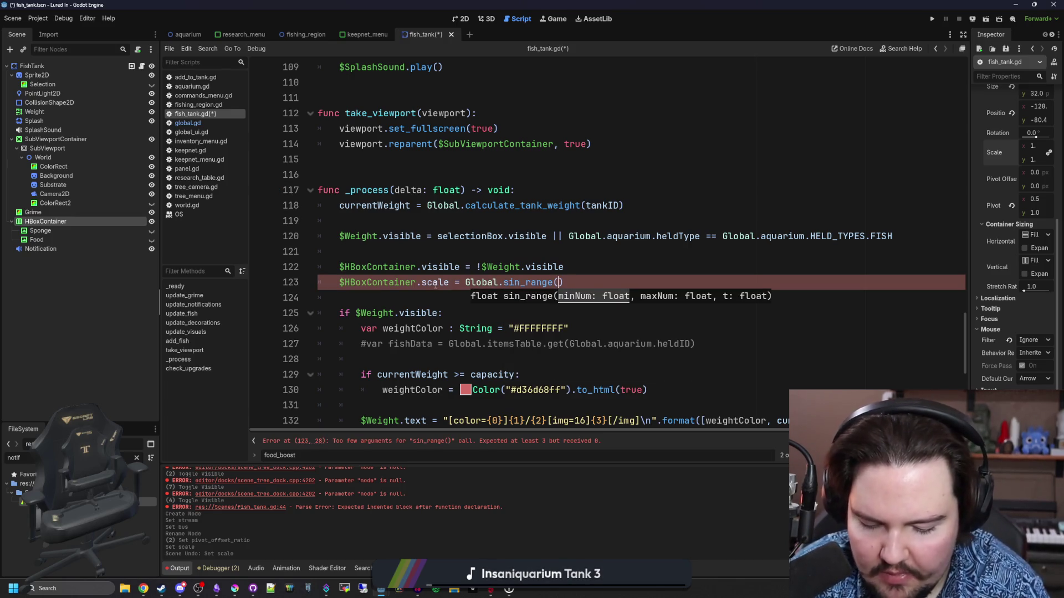
text(, 1.1, Time.ge)
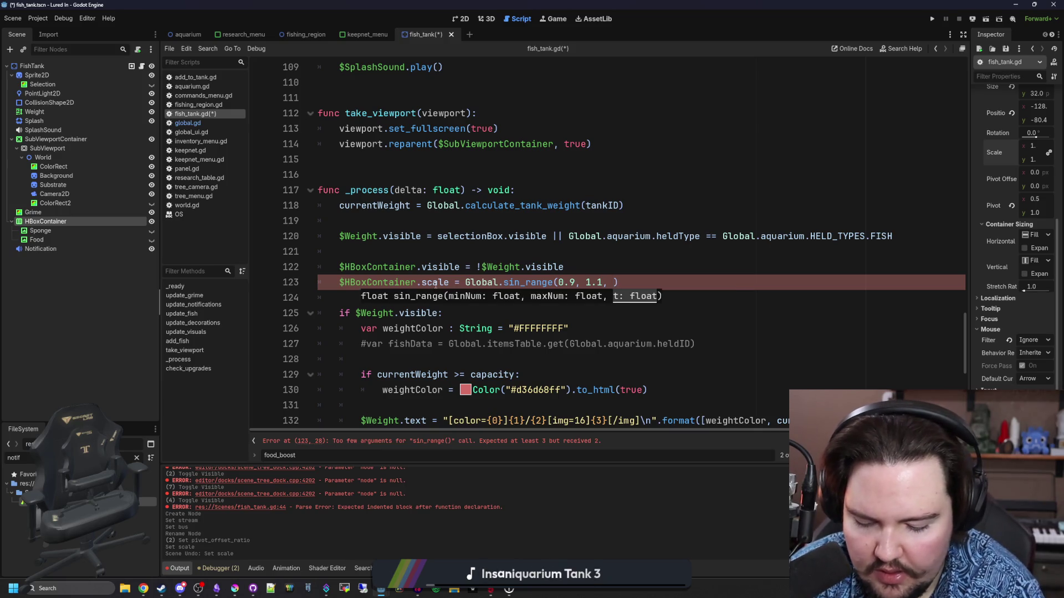
text(t_ti)
key(Down)
key(Return)
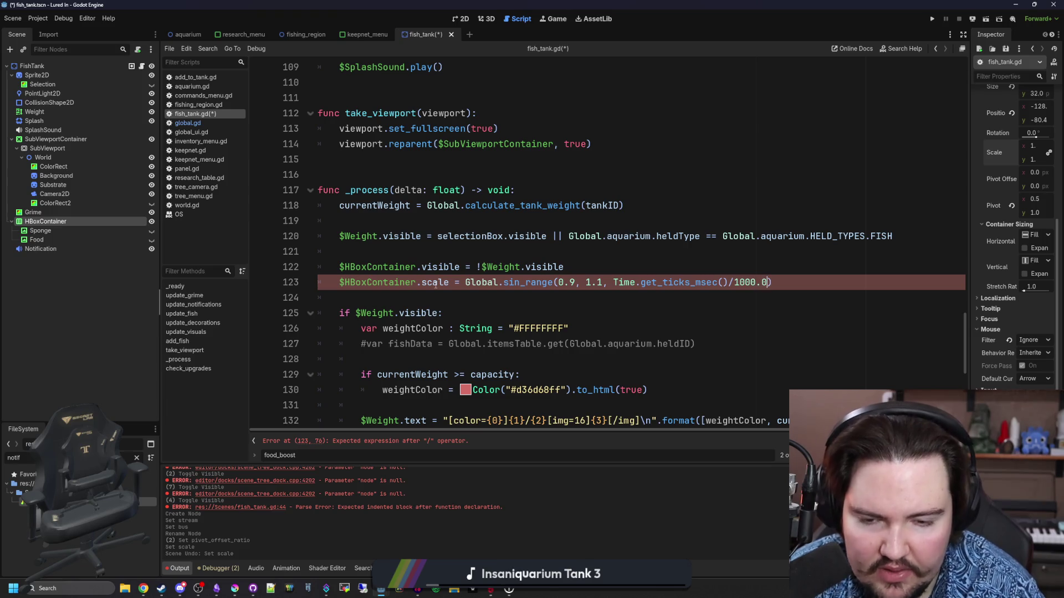
text()*V)
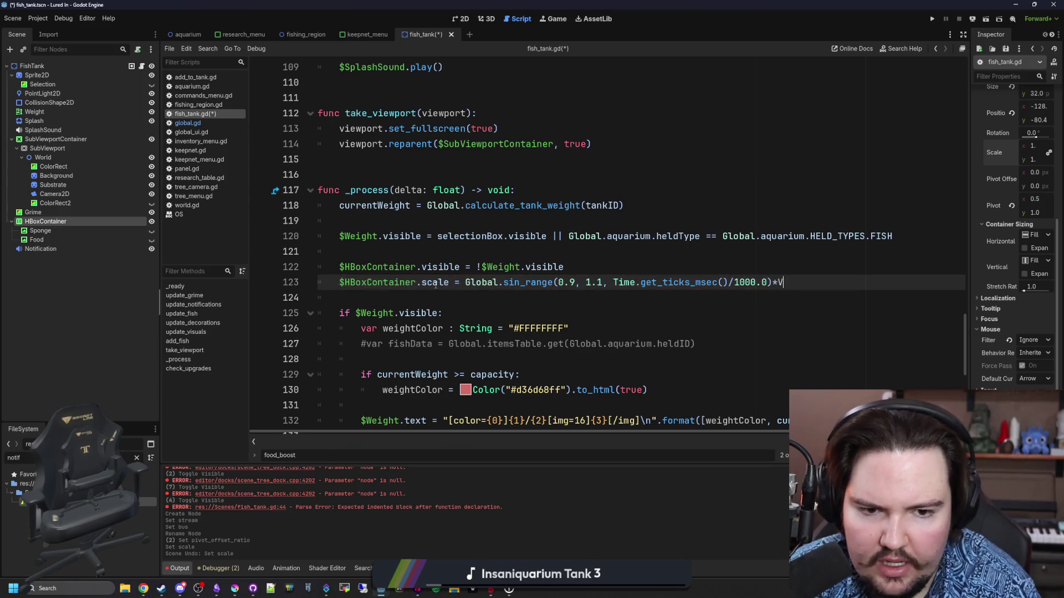
text(ector2.ONE)
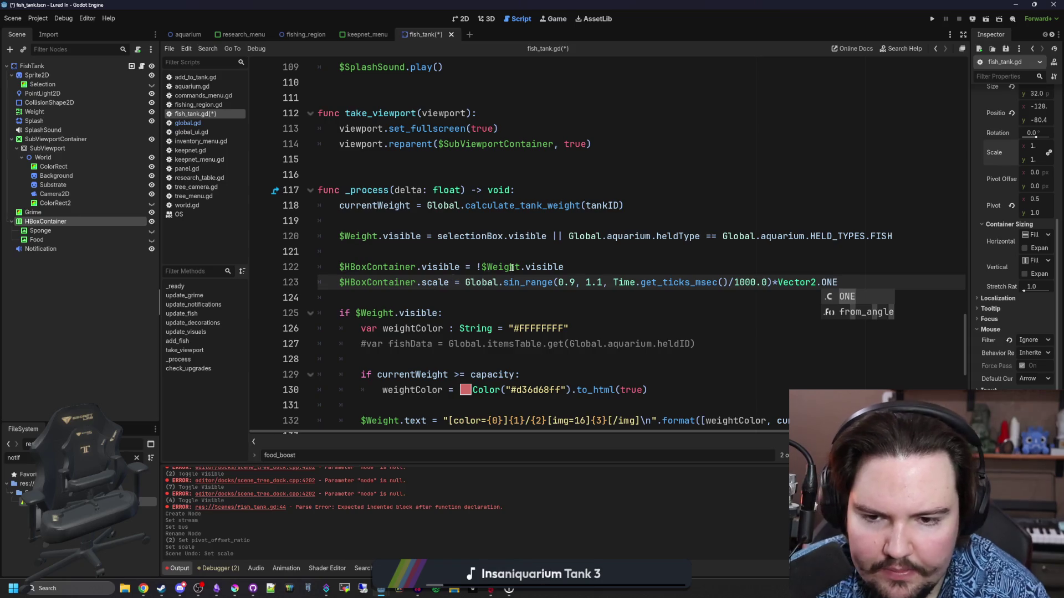
click(558, 292)
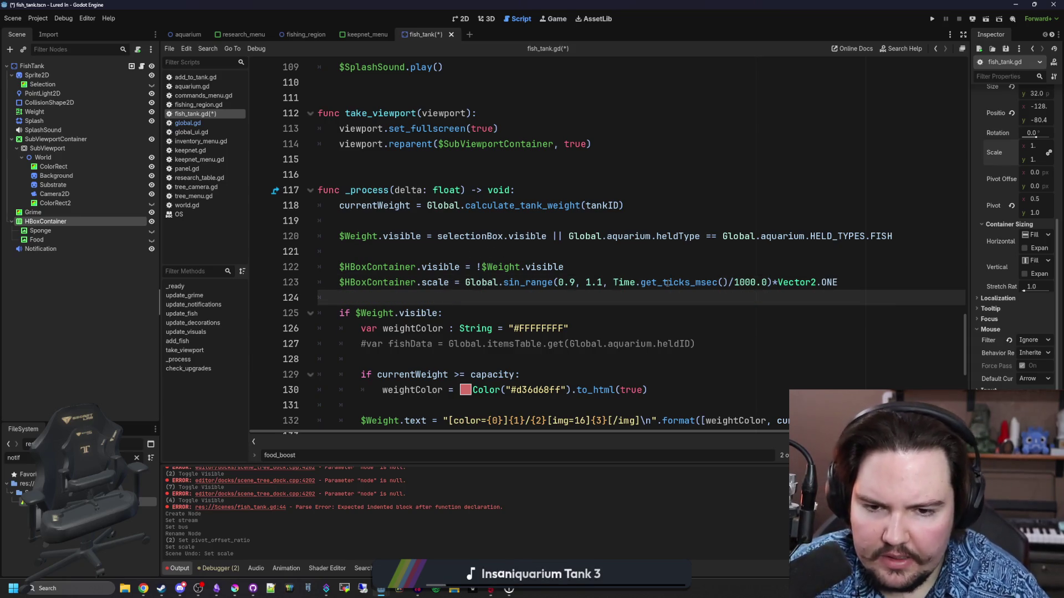
click(690, 271)
key(ctrl+s)
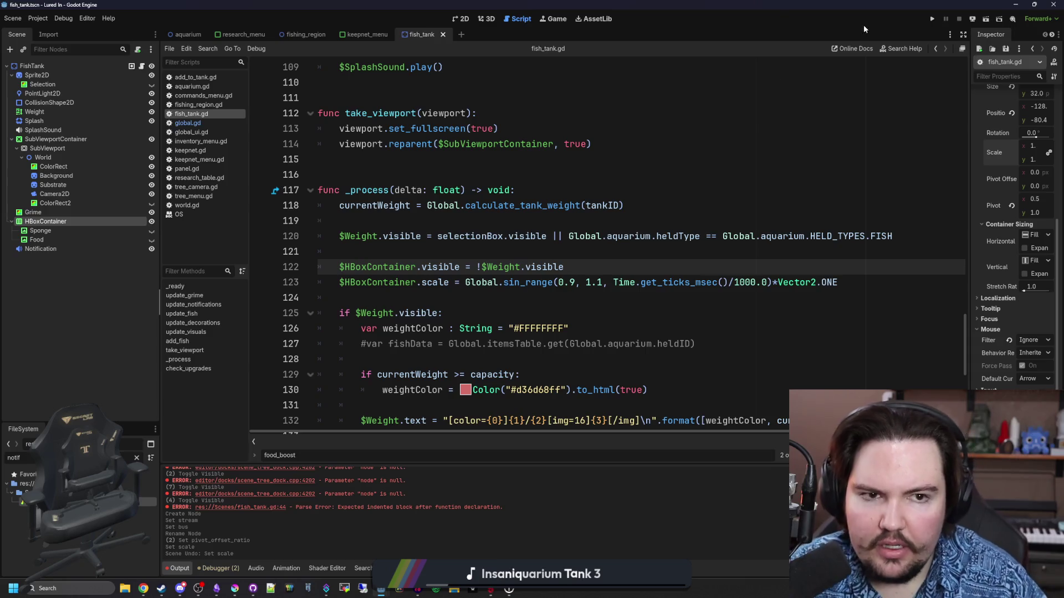
Step: Run the project to test the changes
click(932, 20)
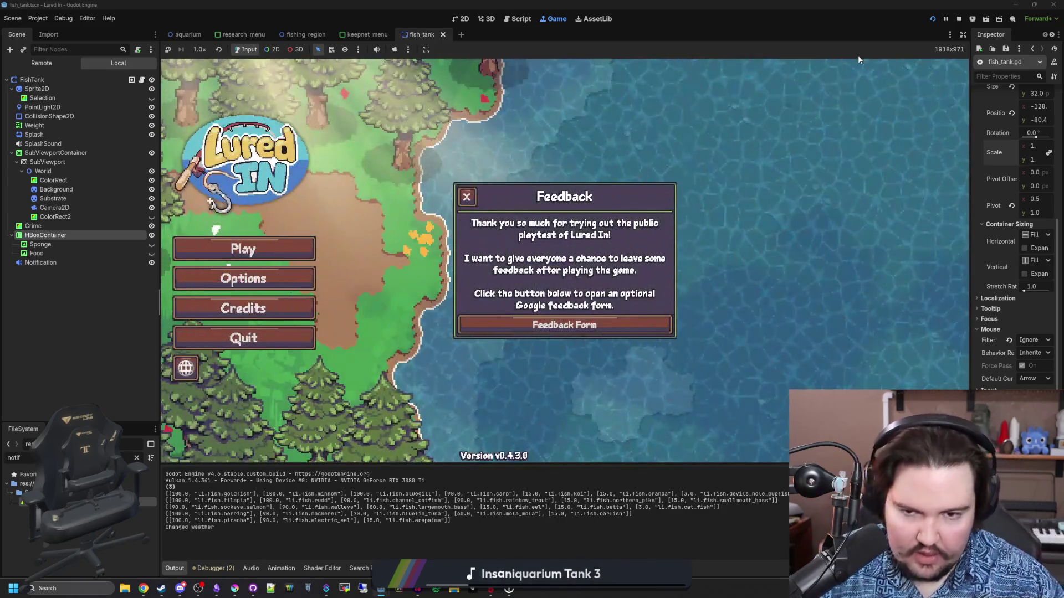
click(142, 79)
scroll(429, 271, up, 20)
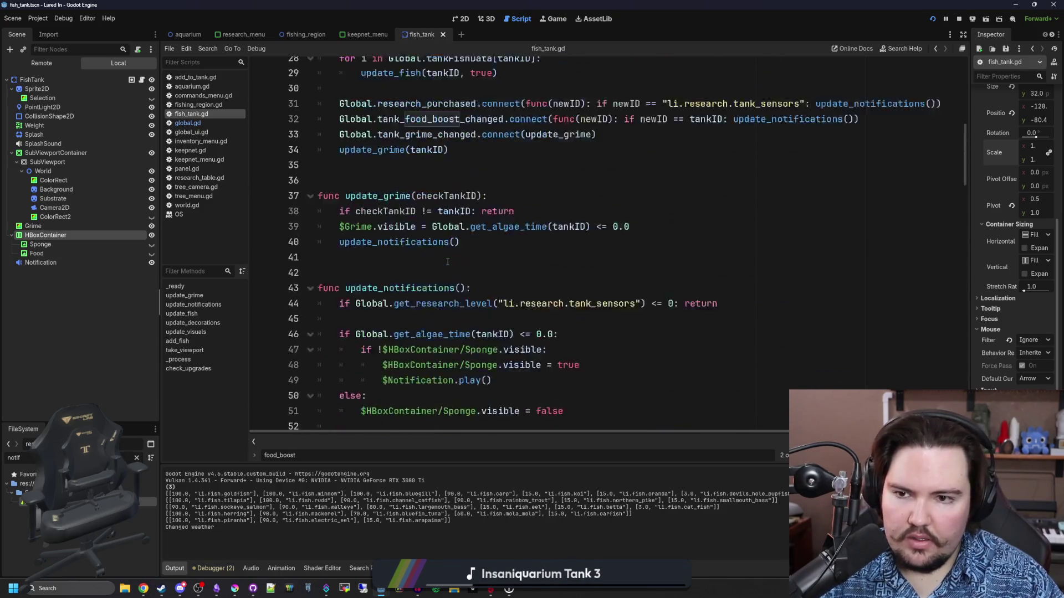
Step: Call update_notifications() after update_grime(tankID) in _ready and save the script
click(452, 357)
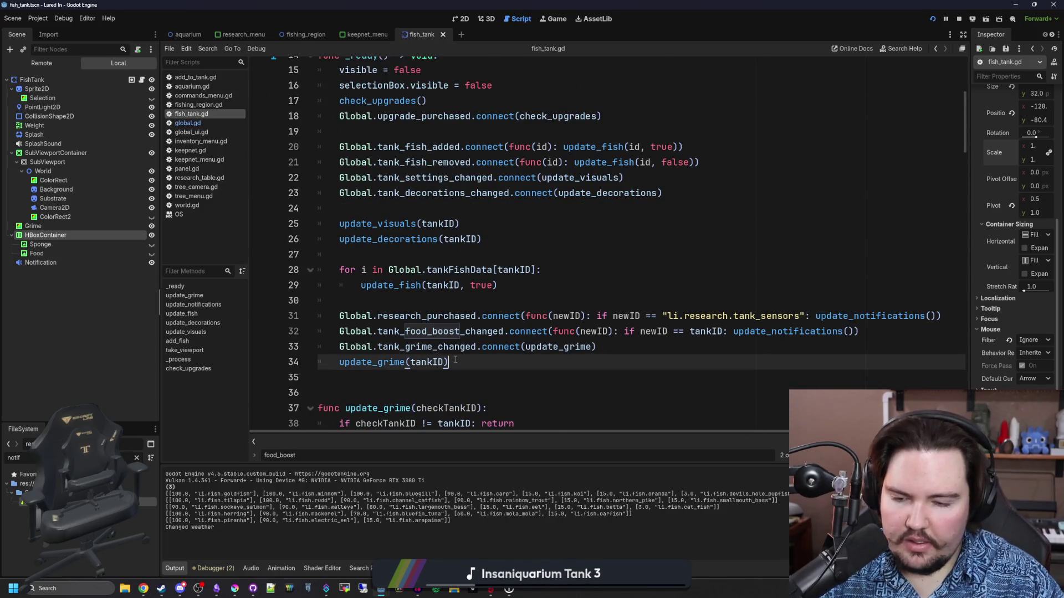
key(Return)
key(Return)
text(not)
key(Return)
click(455, 361)
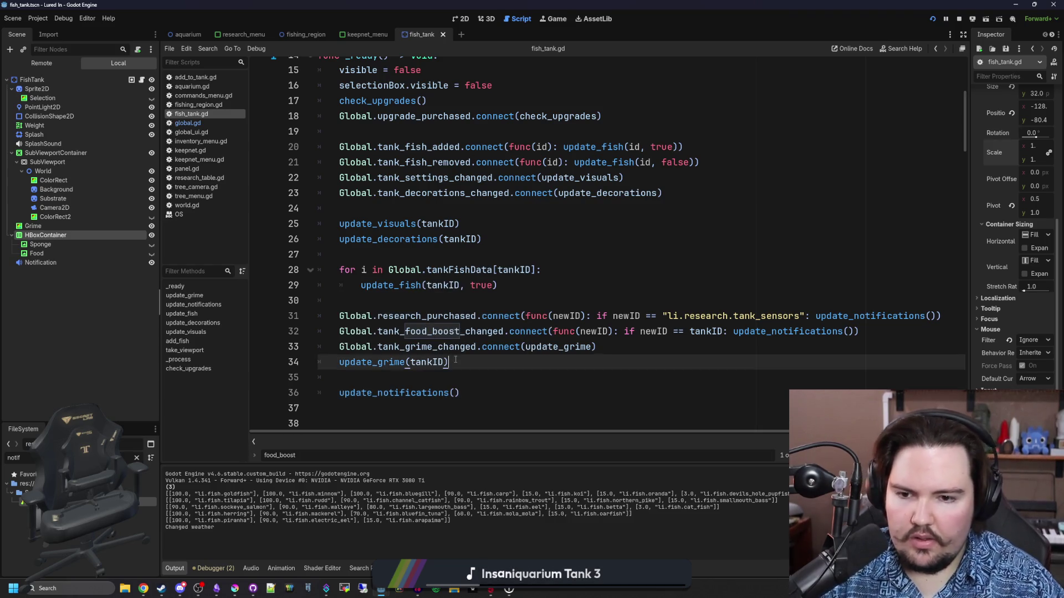
key(ctrl+s)
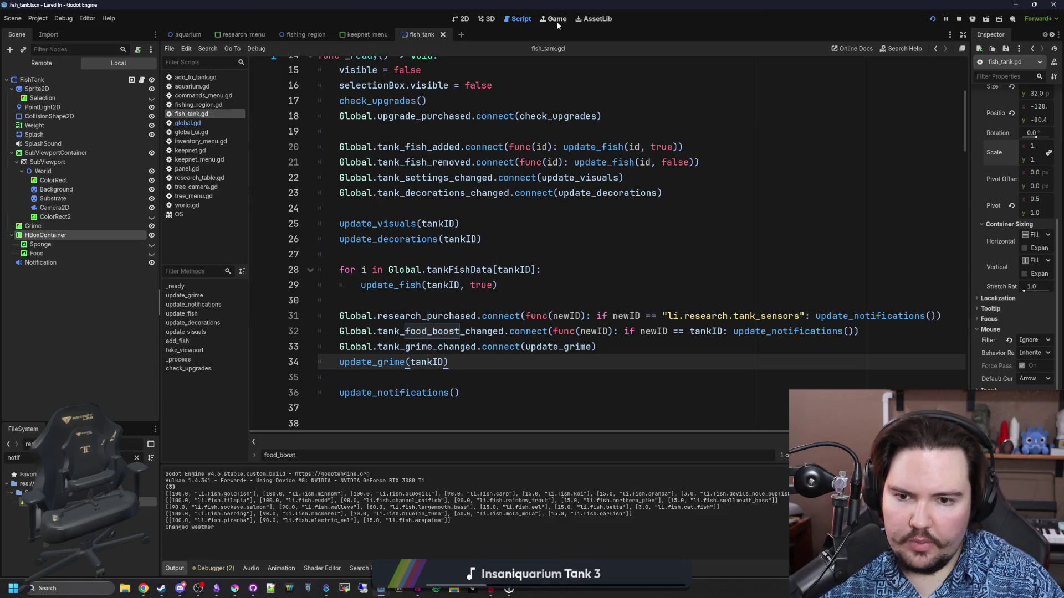
Step: Start playing in the Game tab, closing the Feedback and welcome-back messages
click(556, 21)
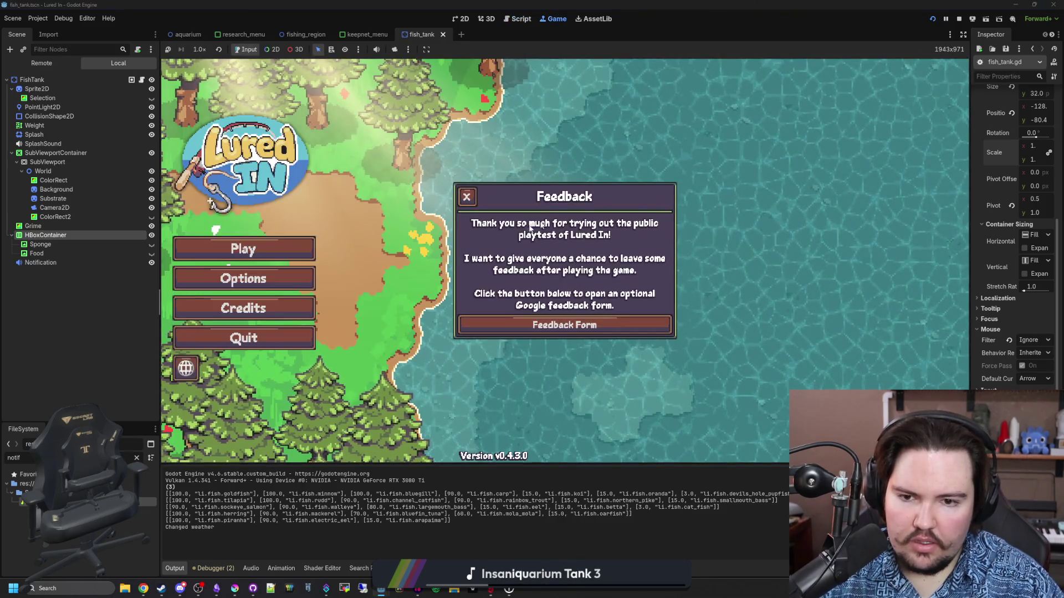
click(467, 198)
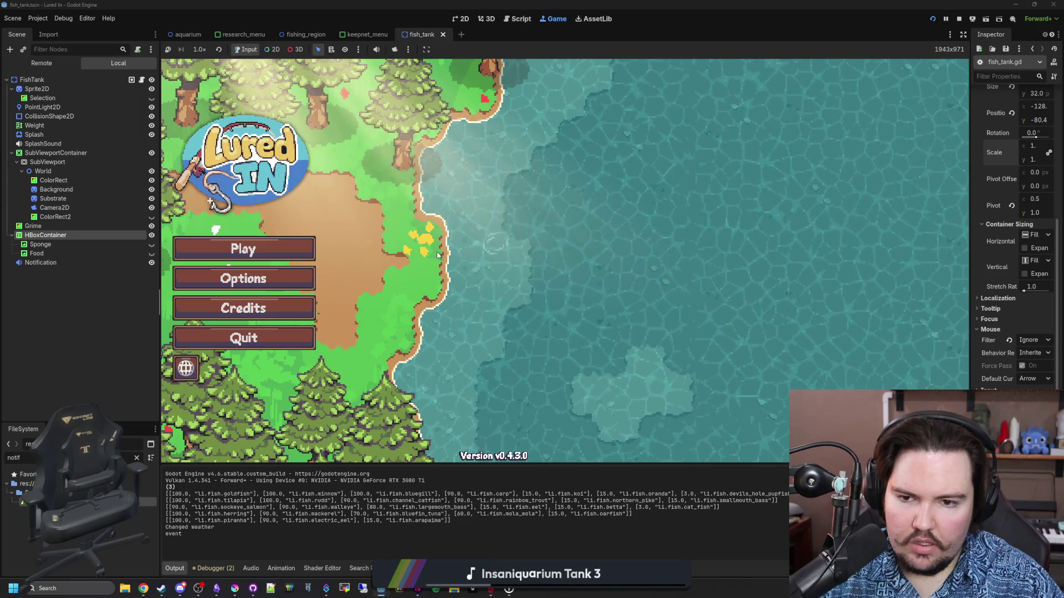
click(236, 246)
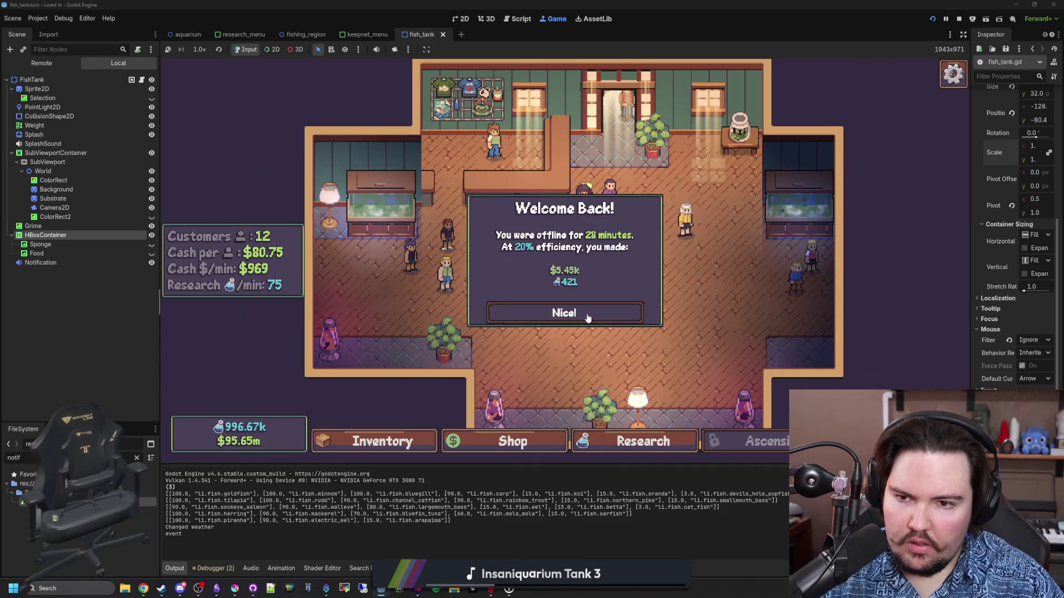
click(532, 312)
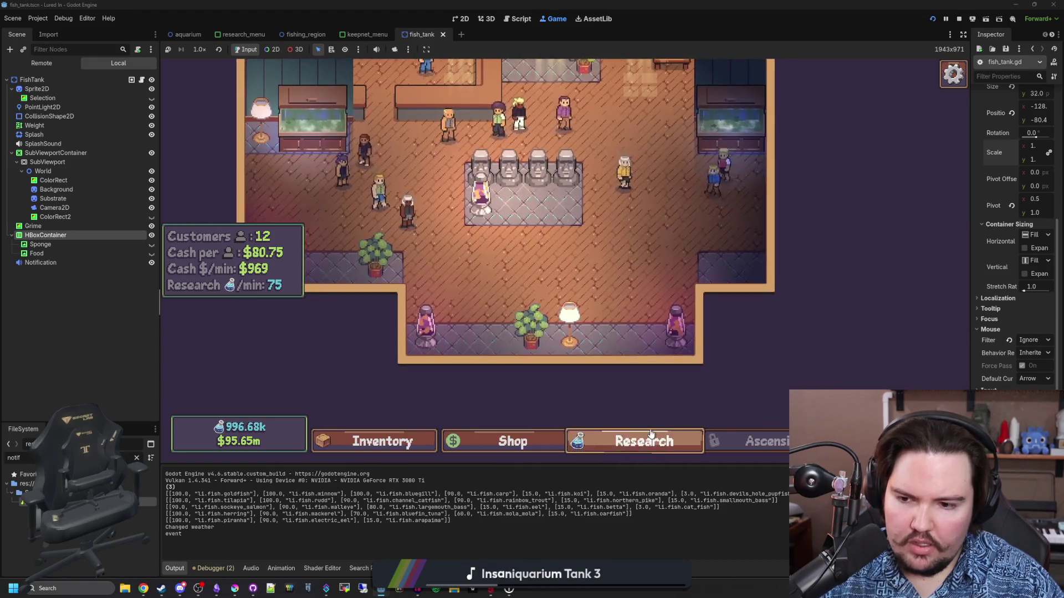
Step: Unlock the Tank Sensors research for 300 from the Research tree
click(651, 434)
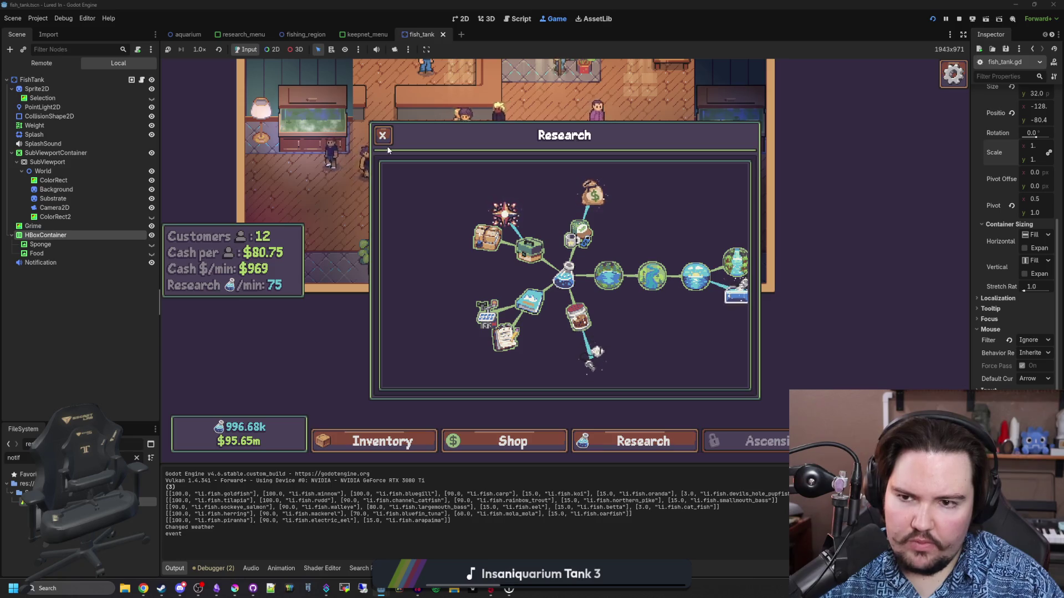
click(383, 136)
click(730, 184)
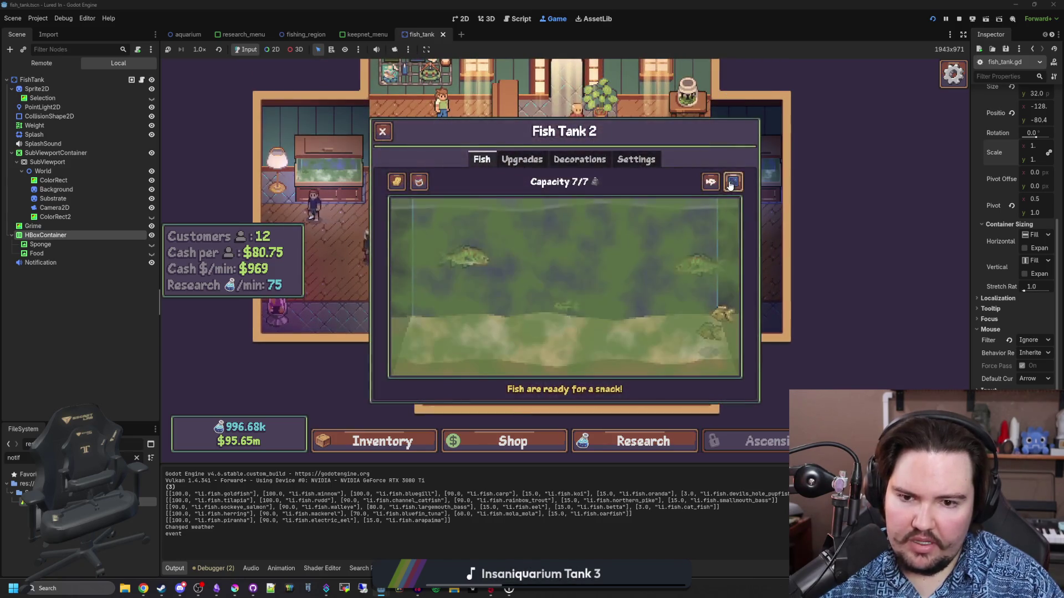
click(382, 132)
click(643, 439)
click(592, 357)
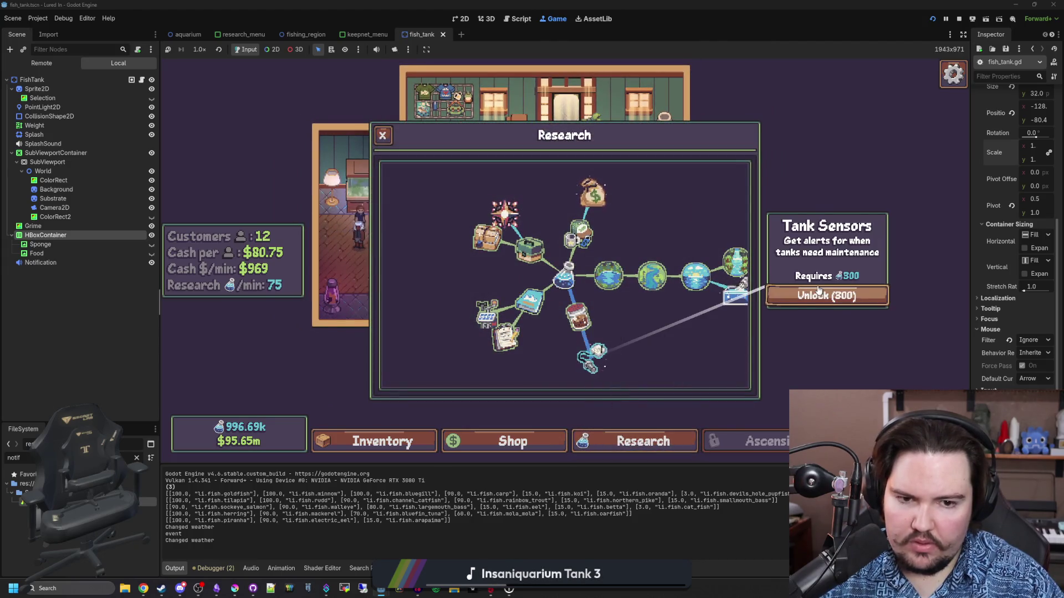
click(818, 290)
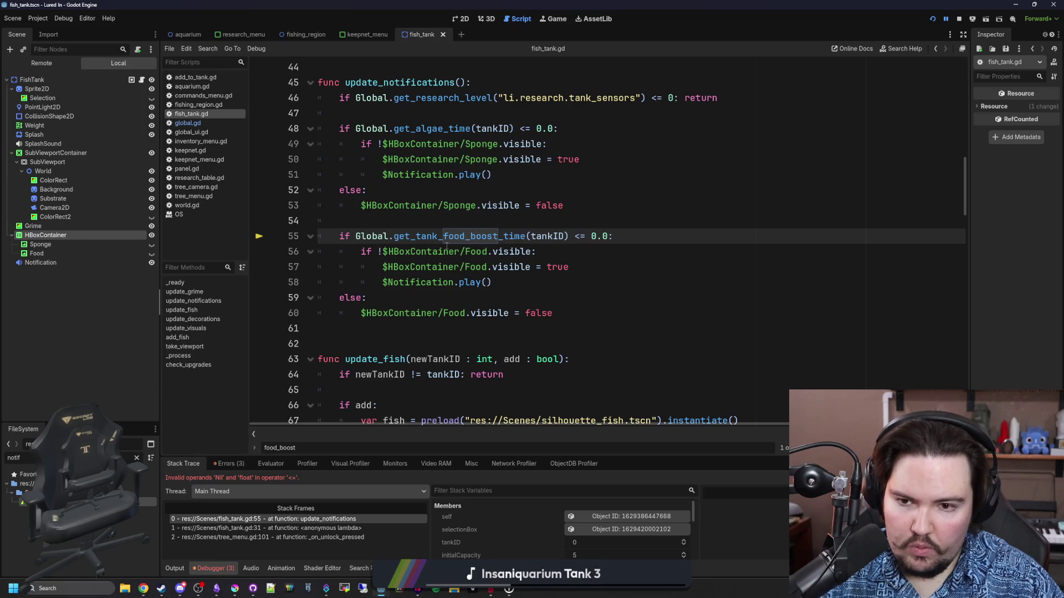
Step: Make get_tank_food_boost_time in global.gd declare a float return type
ctrl+click(479, 242)
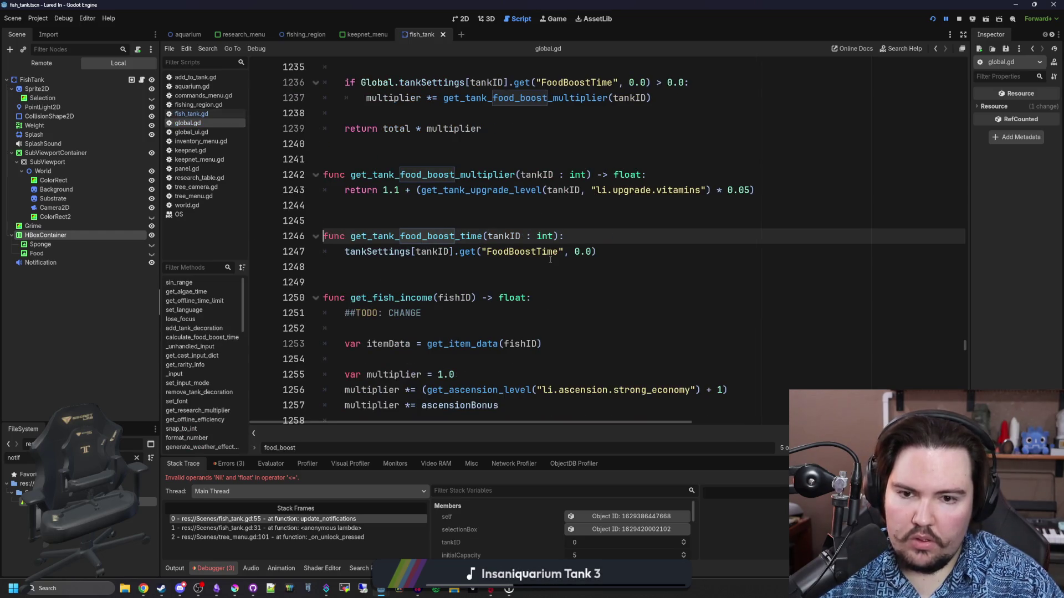
click(342, 251)
text(return)
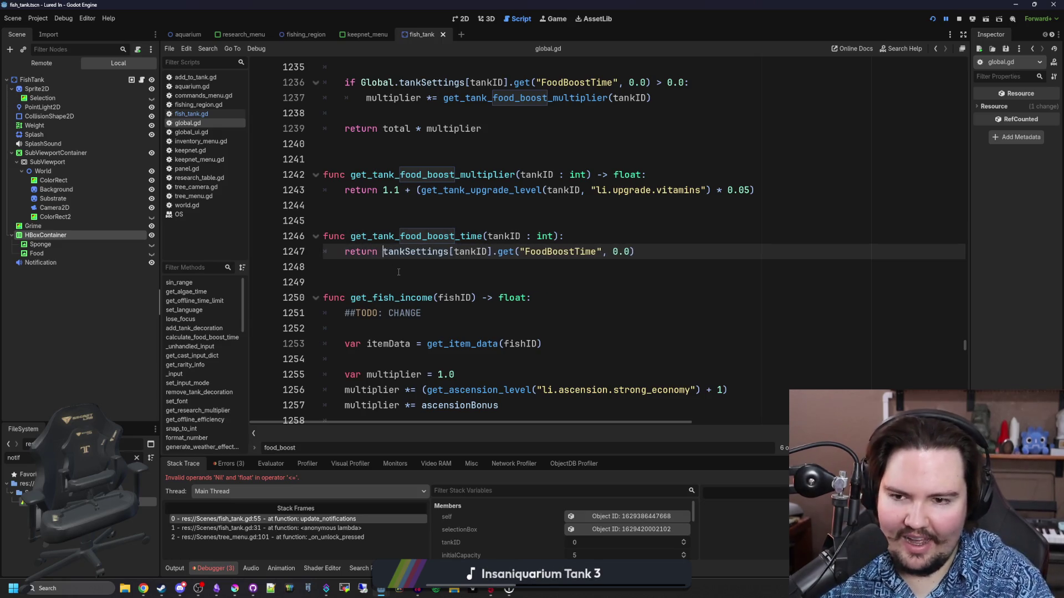
click(560, 238)
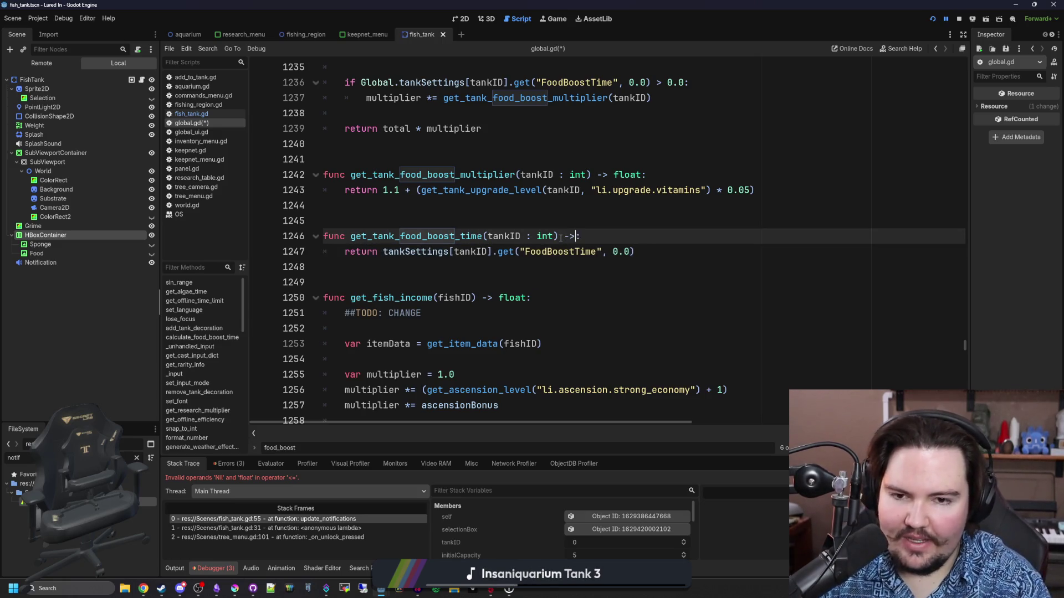
text(t)
click(628, 224)
Step: Save the global script, then stop and relaunch the game
key(ctrl+s)
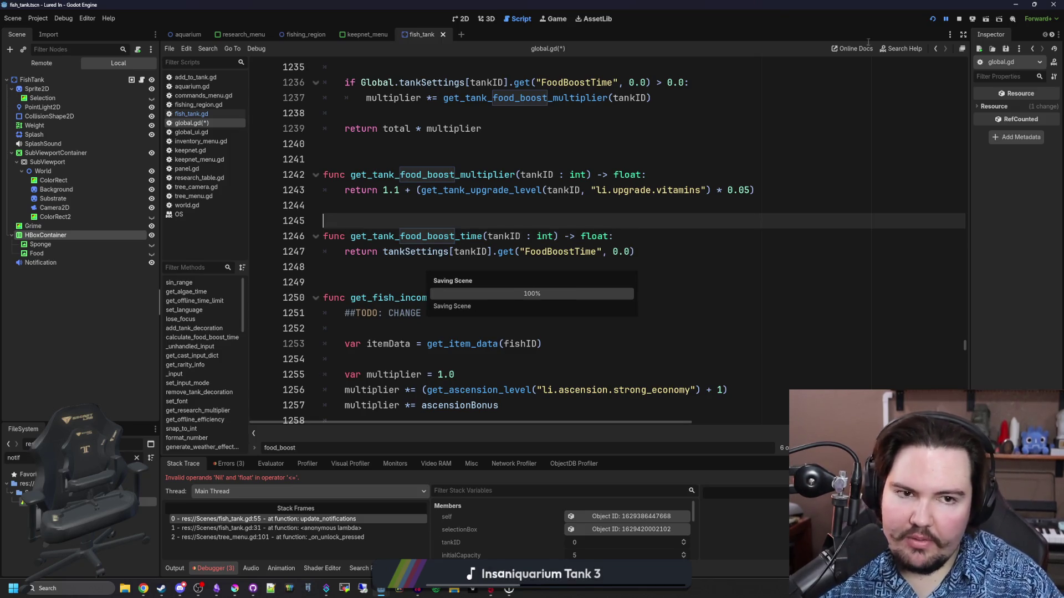
click(959, 20)
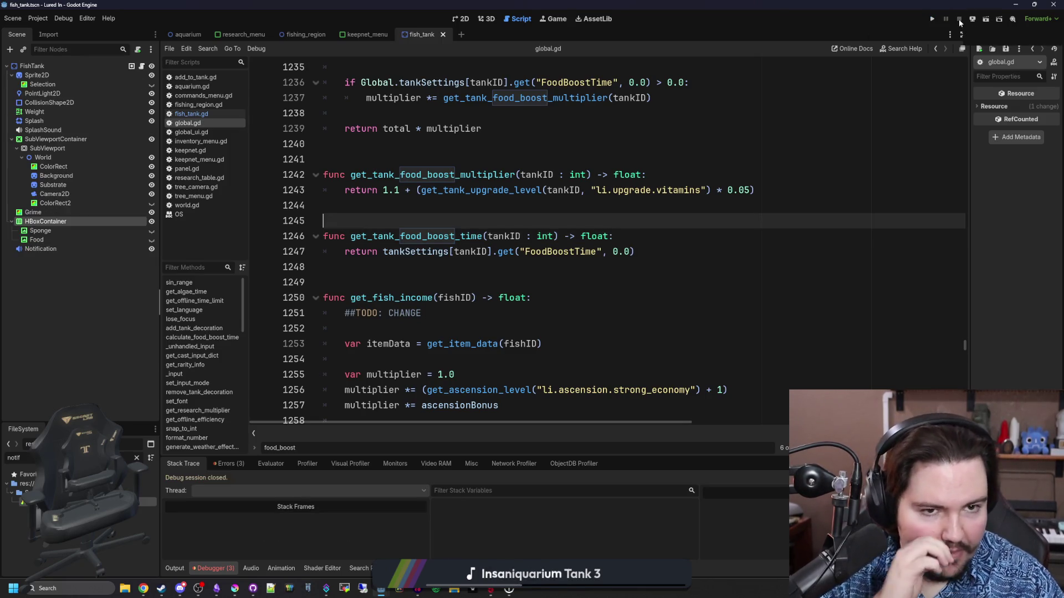
click(931, 20)
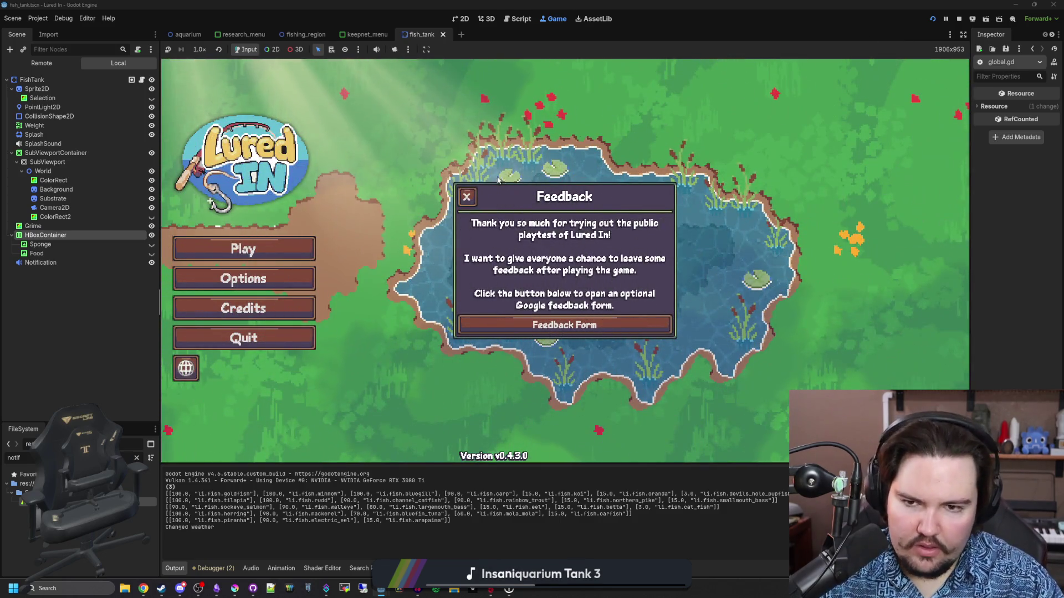
Step: Close the feedback popup, start playing, and dismiss the Welcome Back popup
click(467, 197)
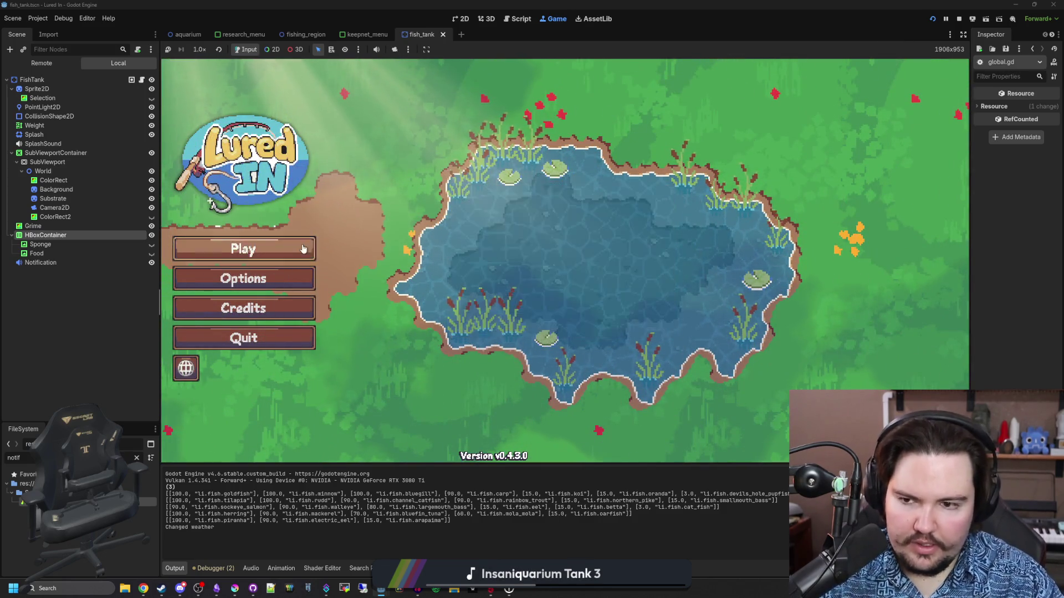
click(288, 252)
click(564, 313)
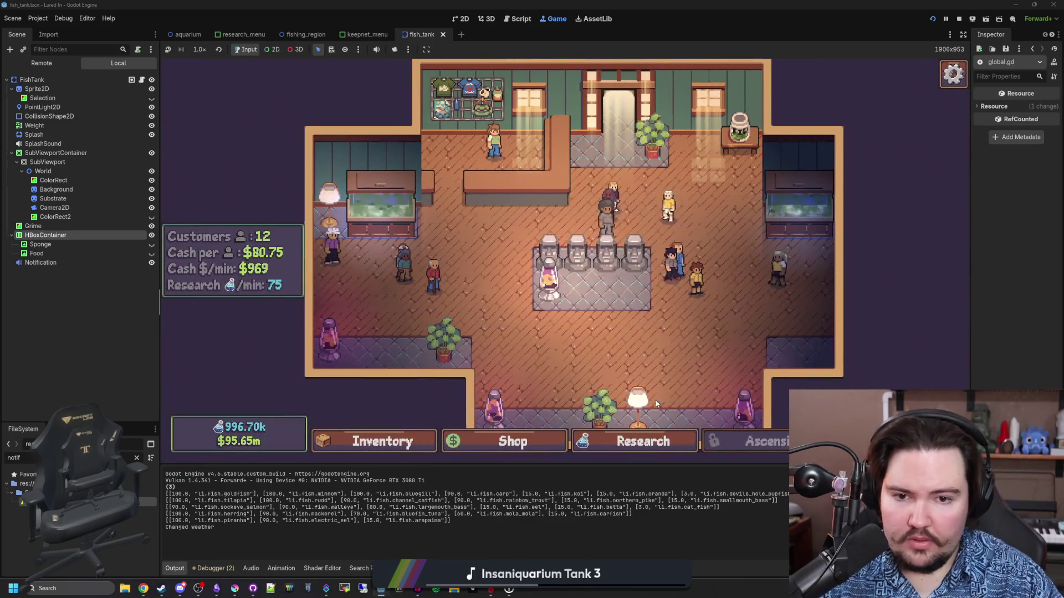
Step: Unlock the Tank Sensors research, close the panel, and select the Sponge icon node
click(642, 441)
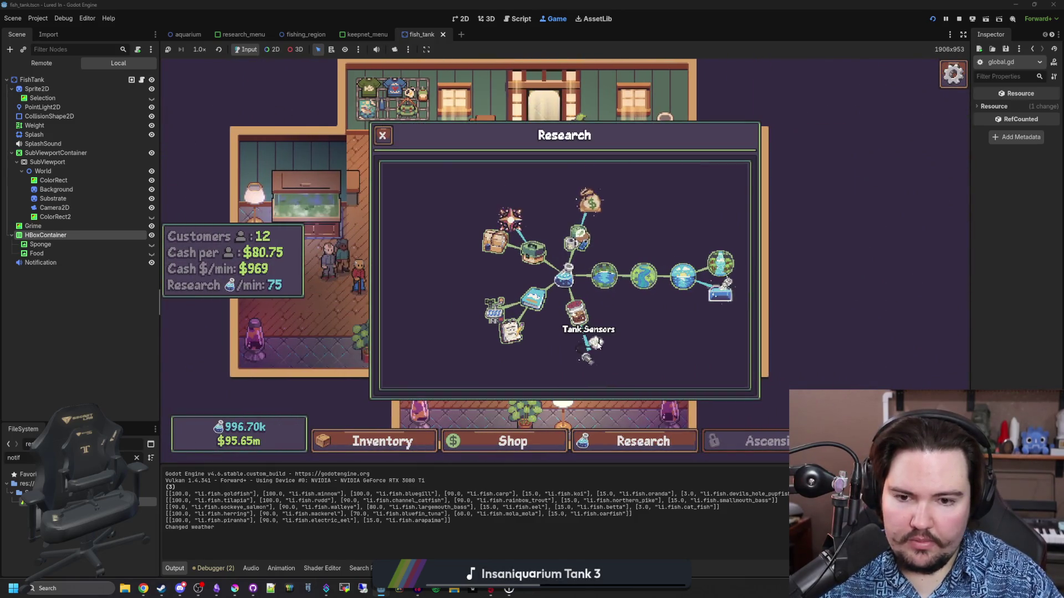
mouse_move(721, 291)
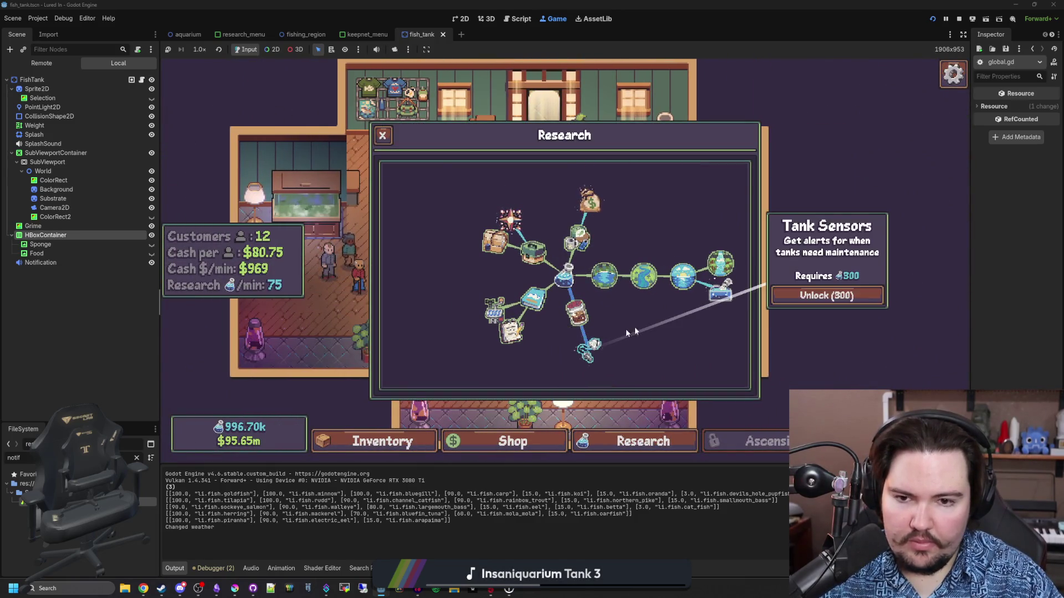
click(798, 296)
key(Escape)
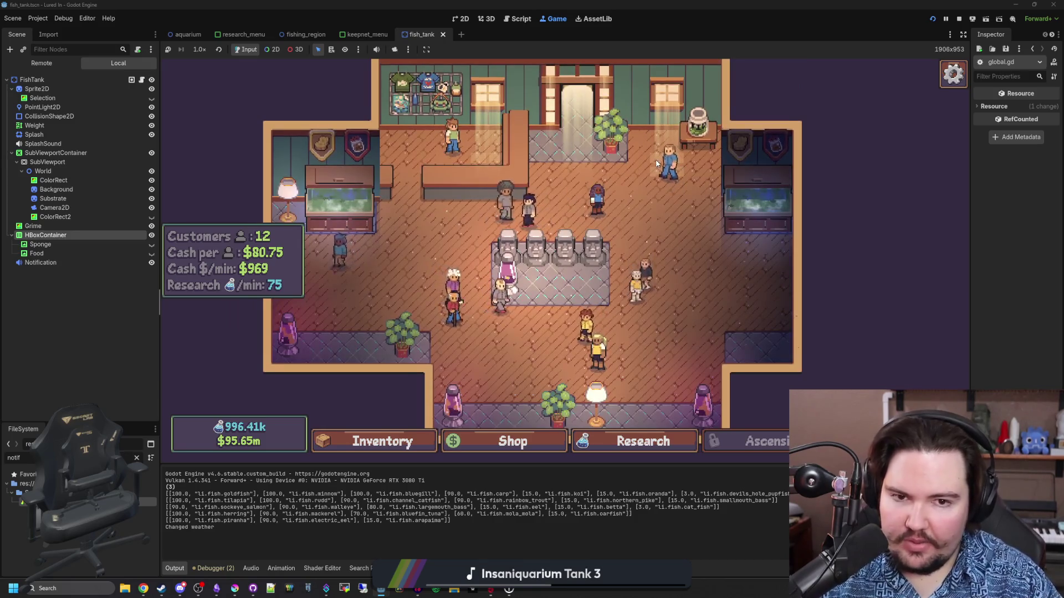
scroll(743, 155, up, 3)
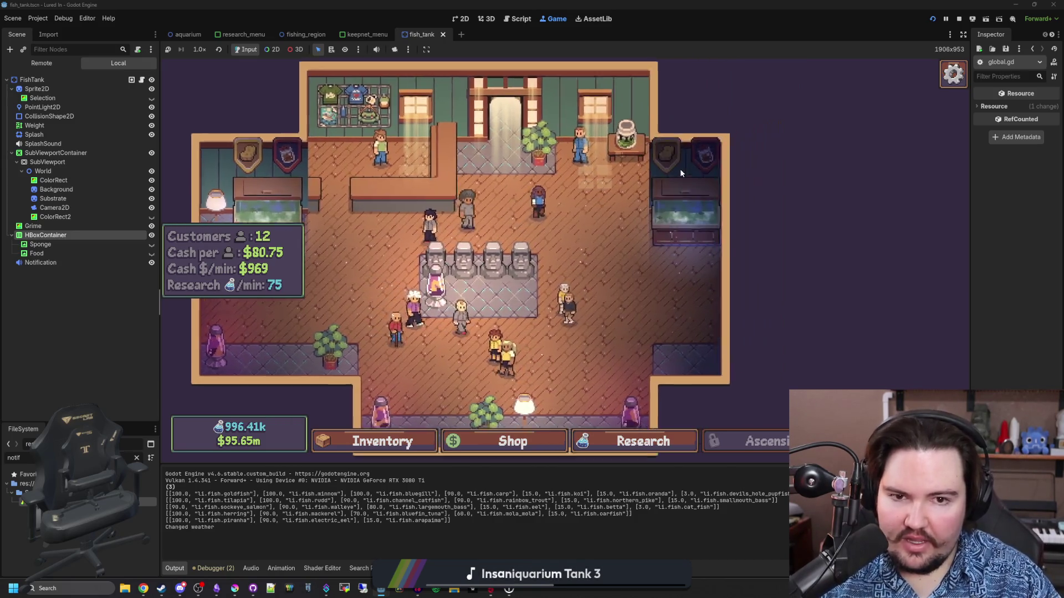
scroll(690, 152, down, 3)
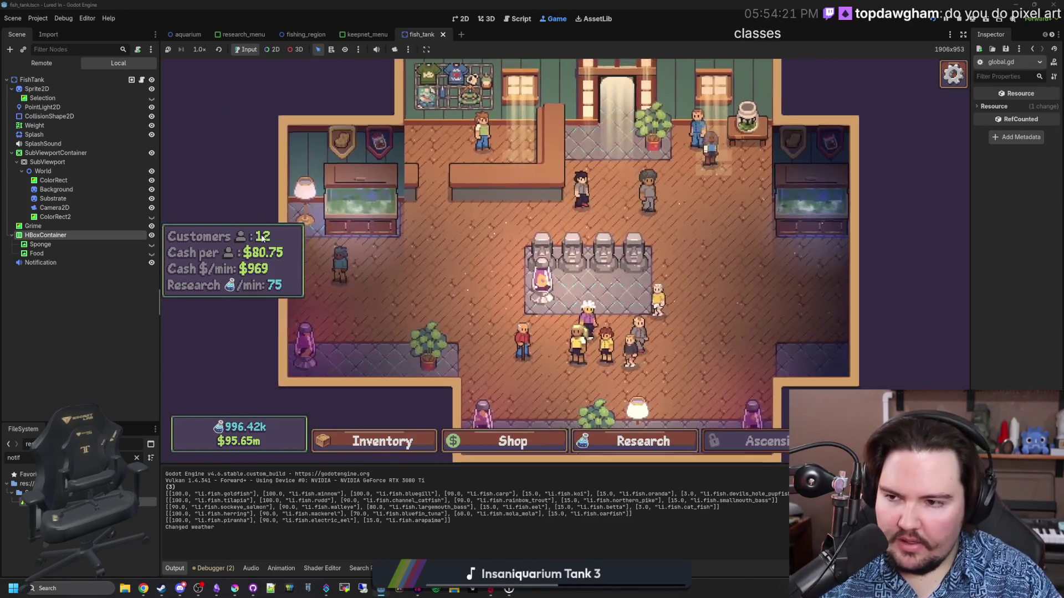
click(73, 243)
Step: Select Sponge and Food together and assign unshaded.tres as their material
click(49, 252)
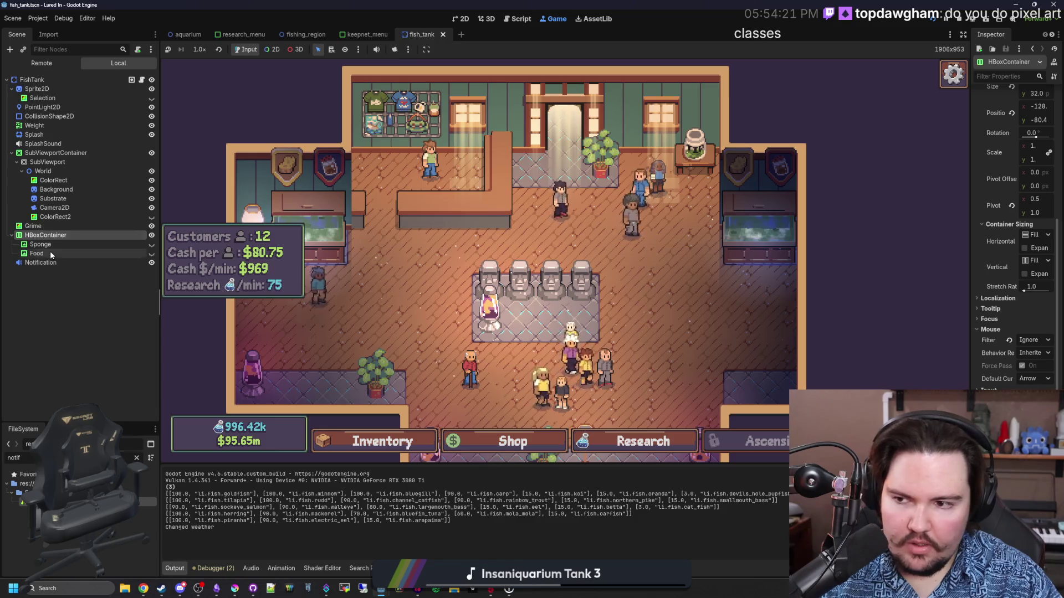
ctrl+click(56, 245)
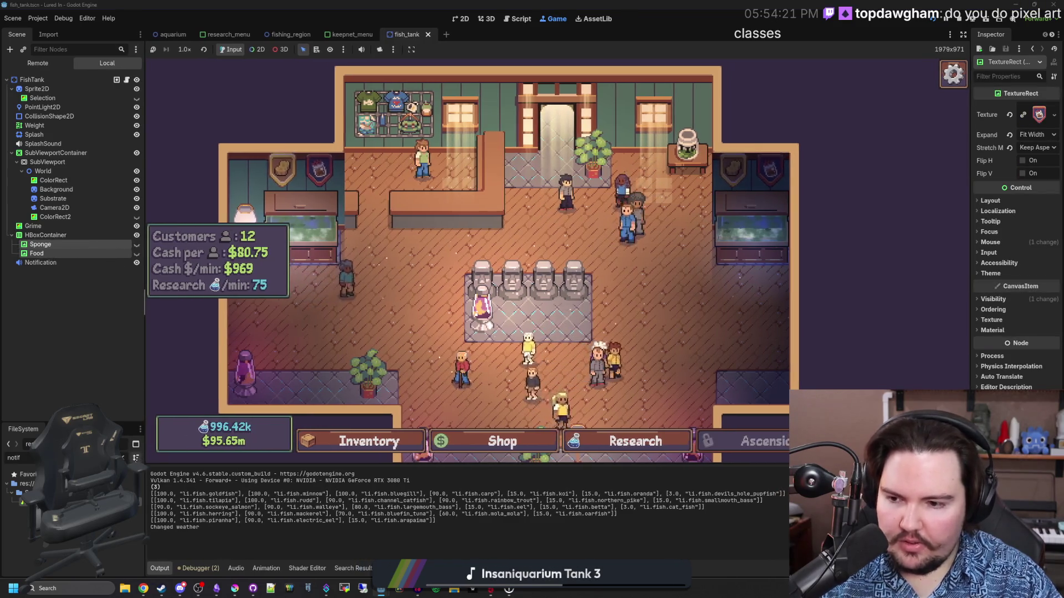
drag(161, 465, 262, 464)
click(238, 458)
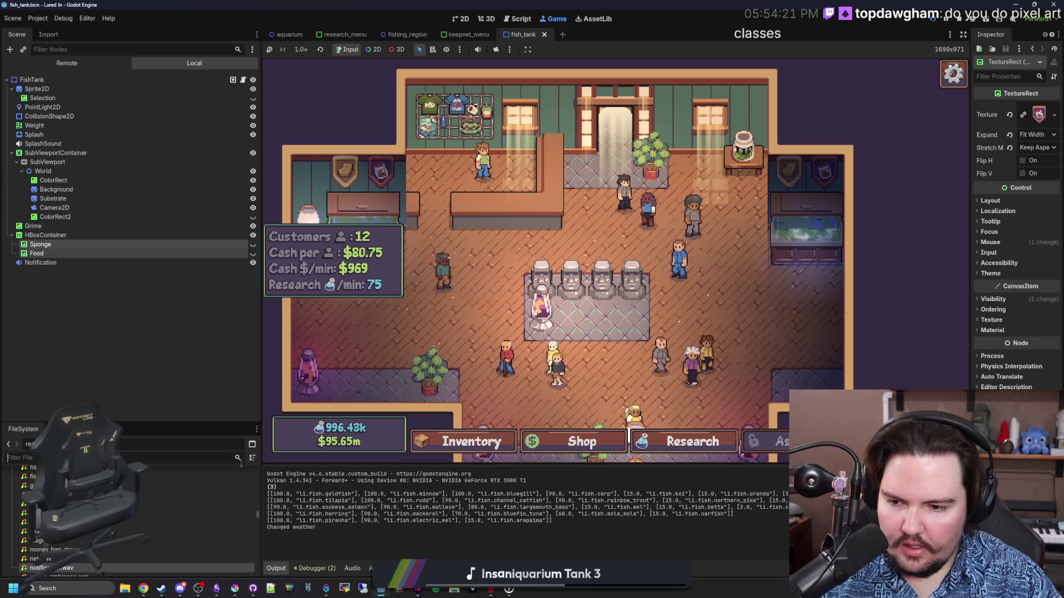
click(960, 22)
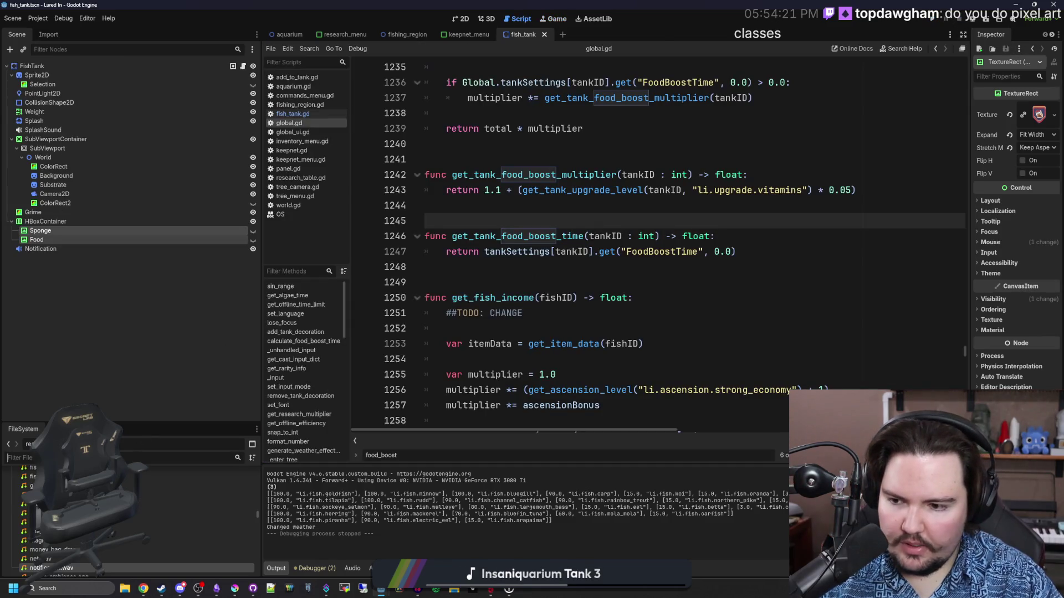
text(unsha)
mouse_move(24, 510)
mouse_down()
mouse_move(83, 510)
mouse_move(972, 292)
mouse_up()
mouse_move(1002, 329)
mouse_down()
mouse_move(1016, 341)
mouse_move(741, 319)
mouse_up()
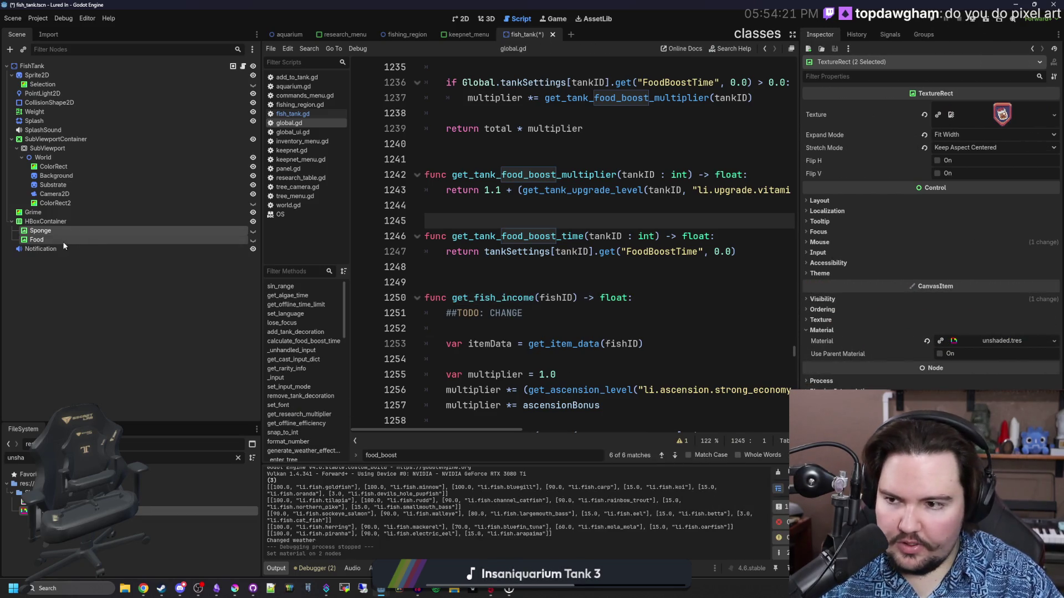
Step: Check each icon's material and confirm the shader uses render_mode unshaded
click(39, 239)
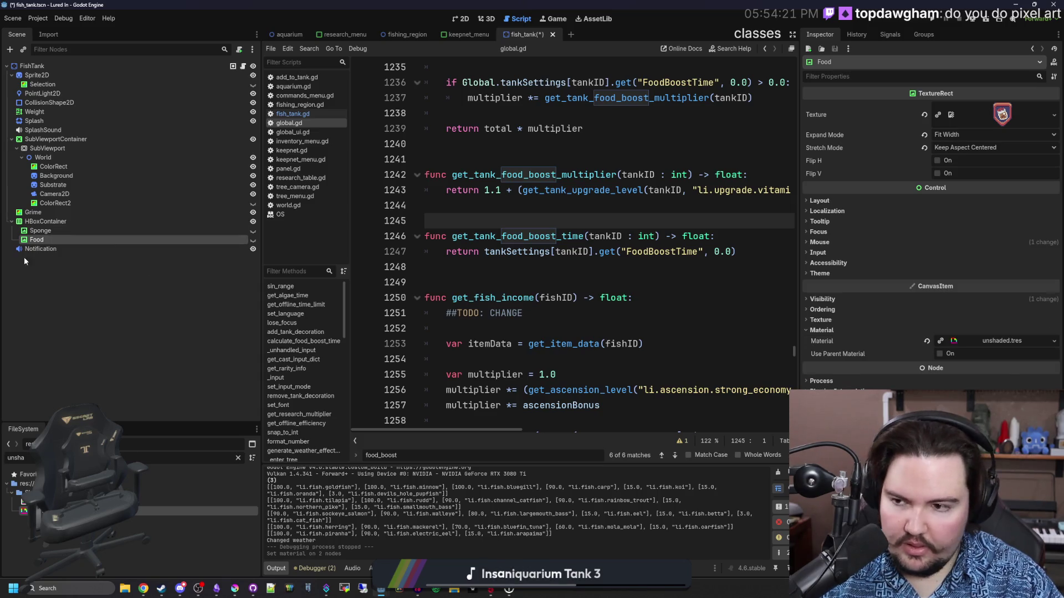
click(37, 230)
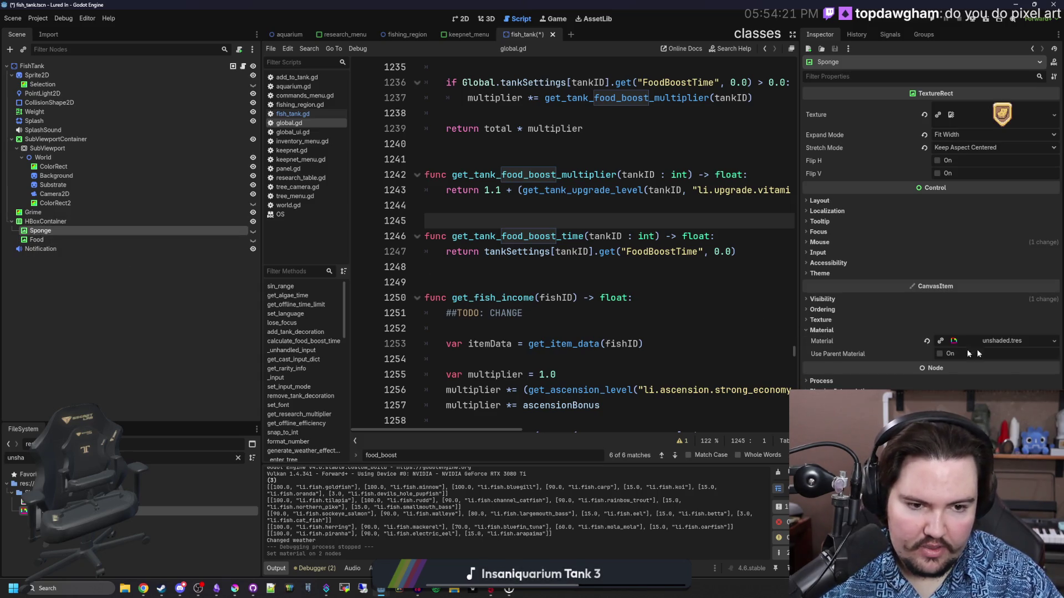
click(1003, 341)
click(535, 470)
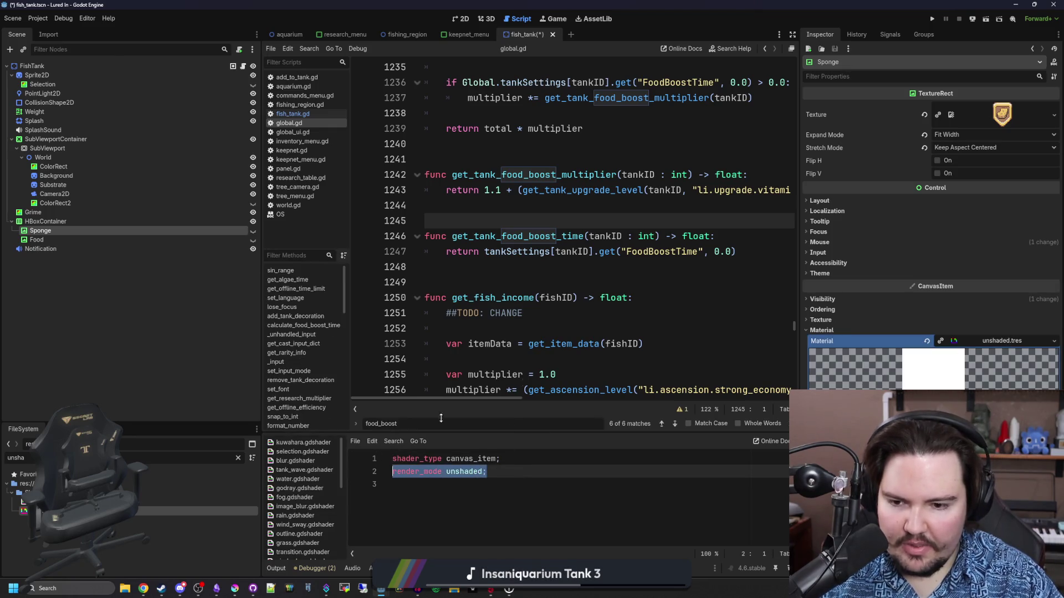
Step: Save the scene and relaunch the project to test the icons
click(587, 328)
key(ctrl+s)
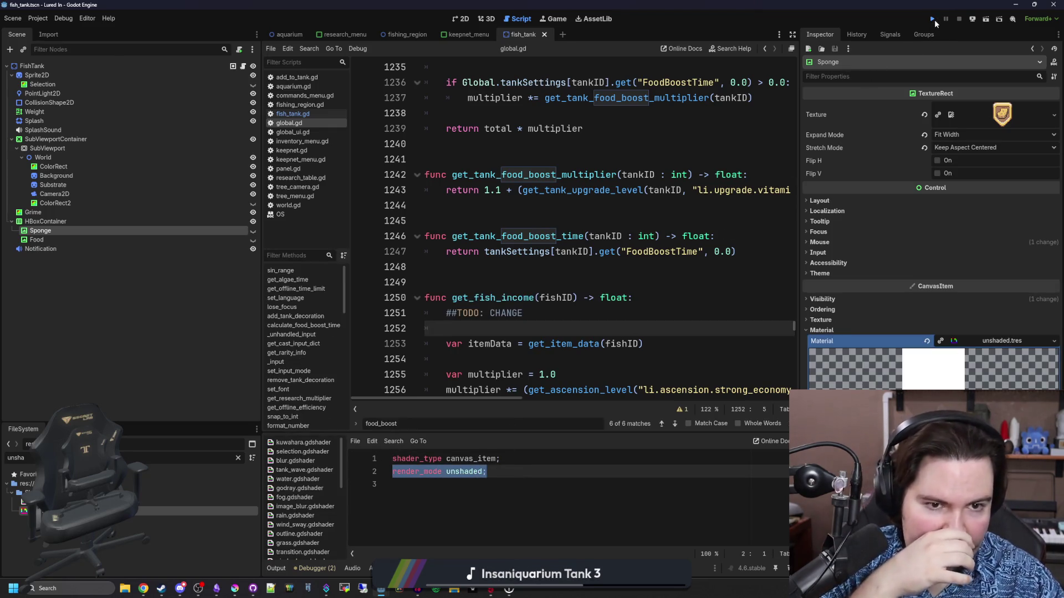
click(935, 19)
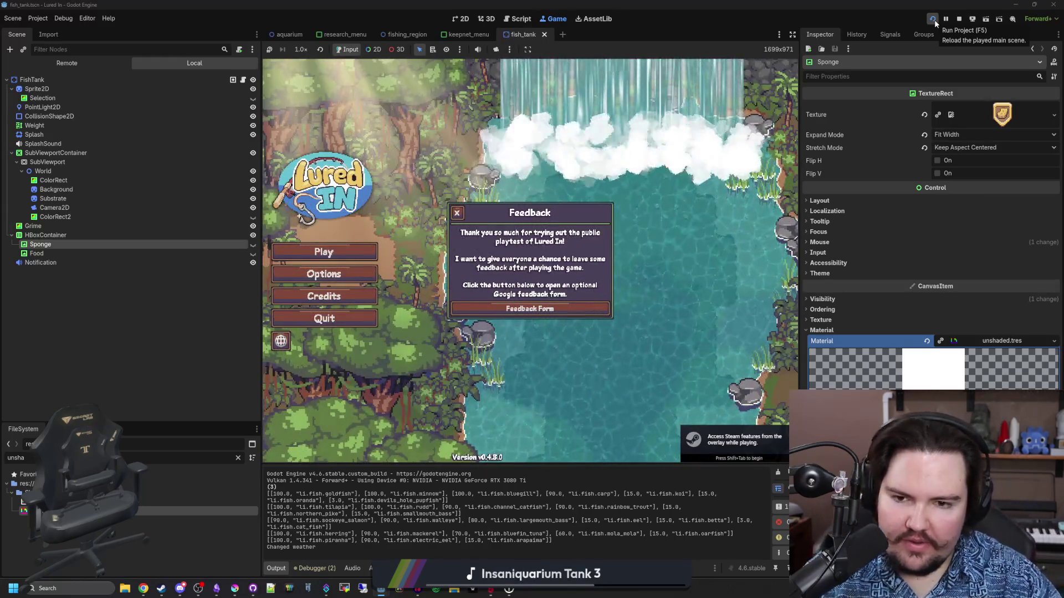
Step: Close the feedback popup, enlarge the game view, and dismiss Welcome Back
click(456, 213)
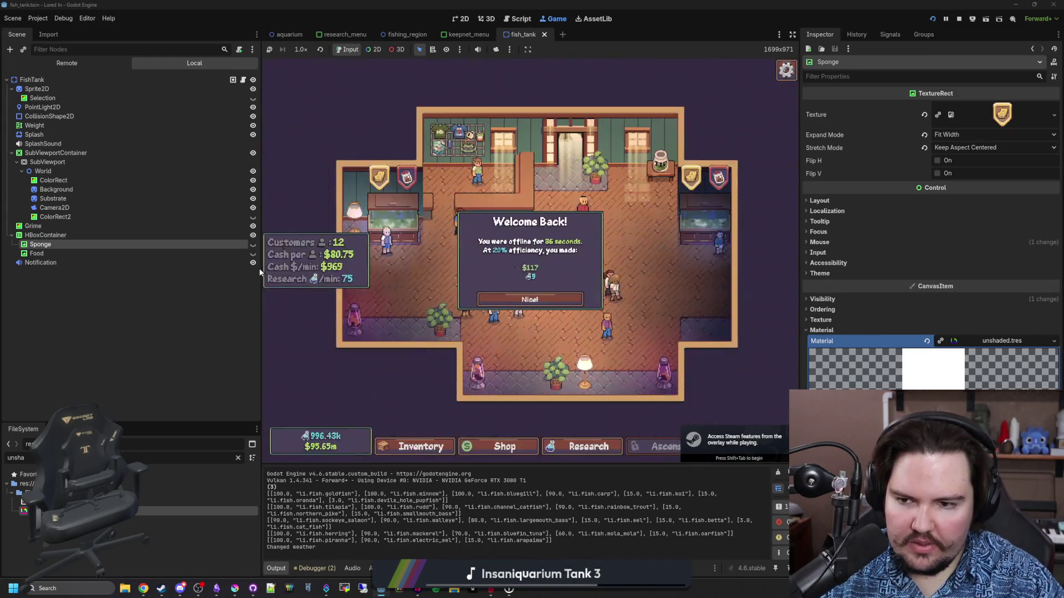
drag(253, 273, 164, 283)
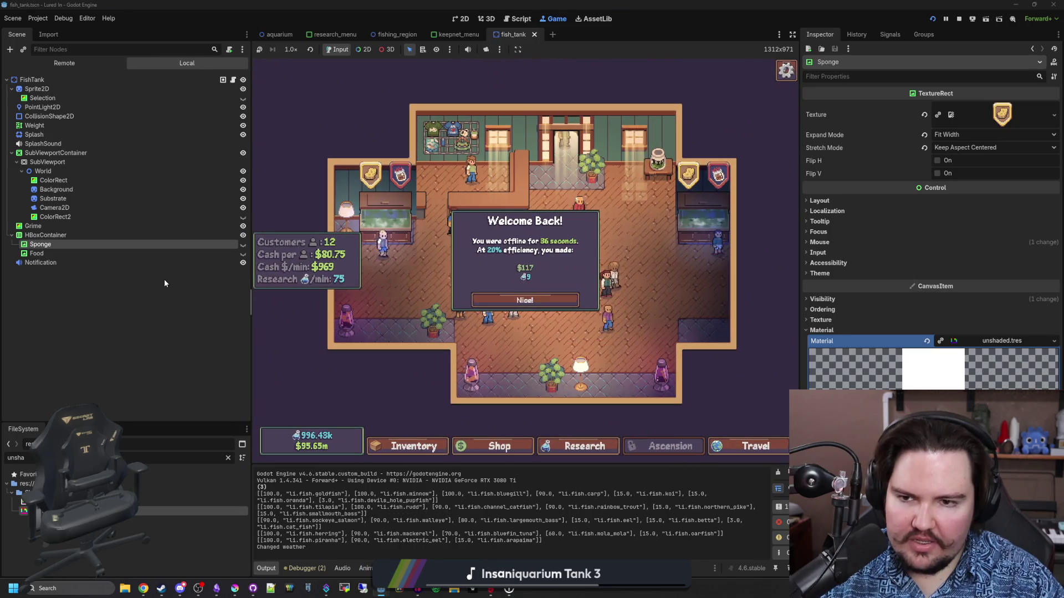
drag(798, 271, 936, 272)
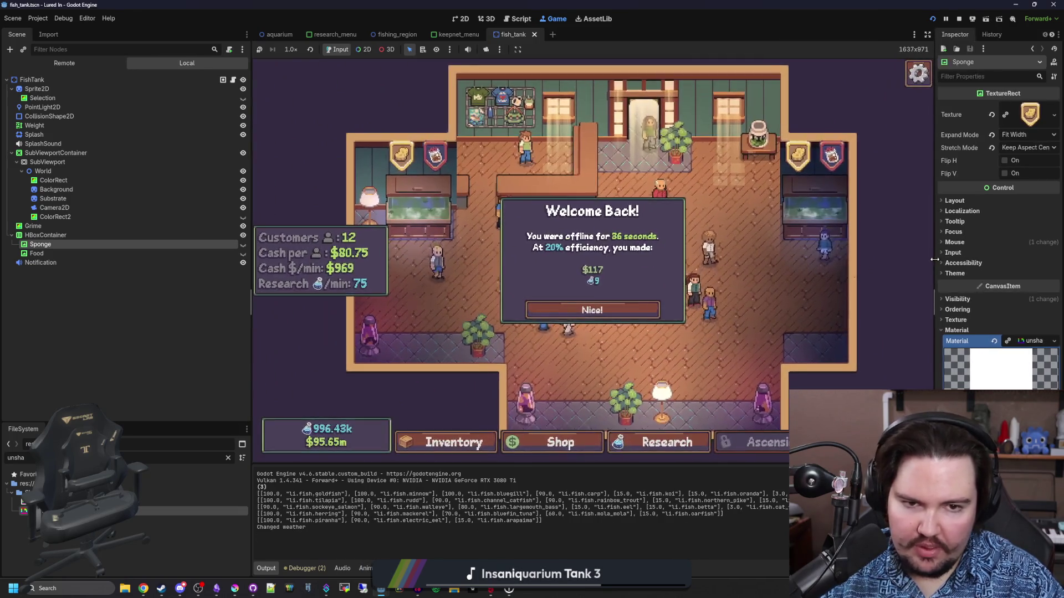
click(645, 311)
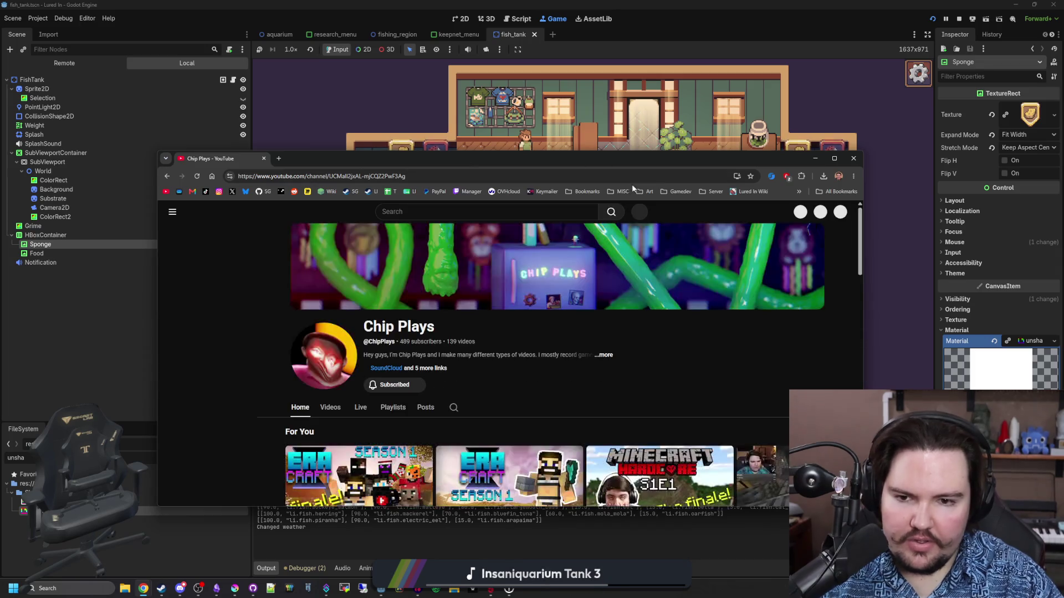
Step: Go to the own YouTube channel page and scroll through its video list
click(840, 213)
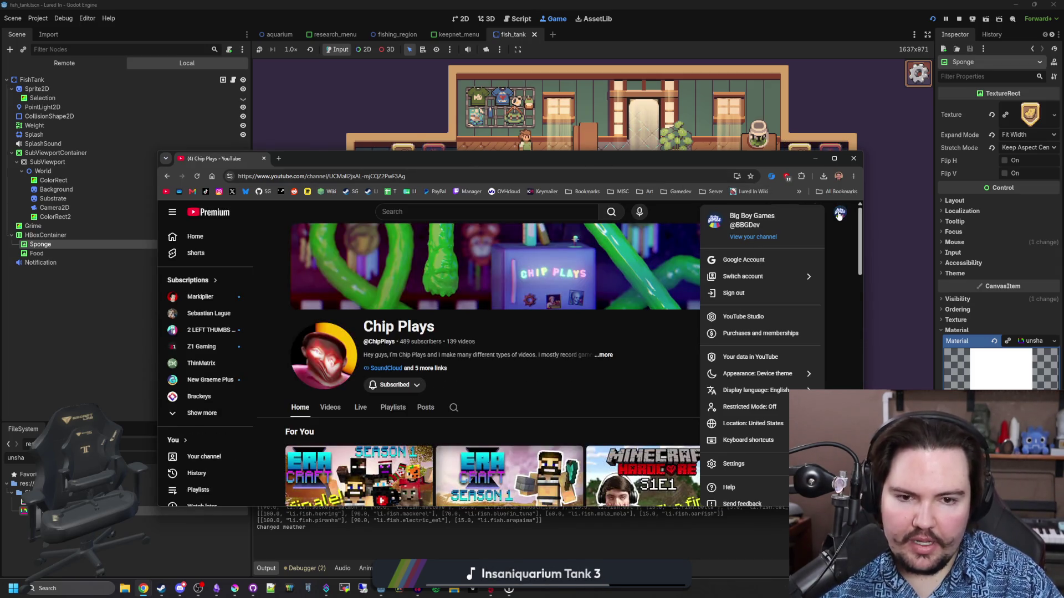
click(753, 238)
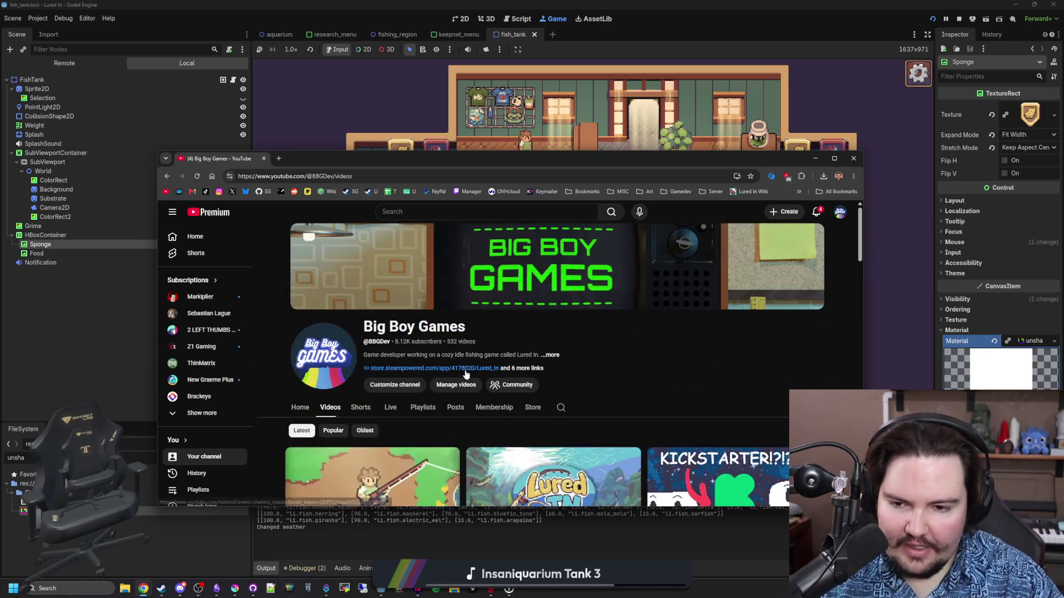
scroll(554, 343, down, 3)
scroll(608, 360, down, 2)
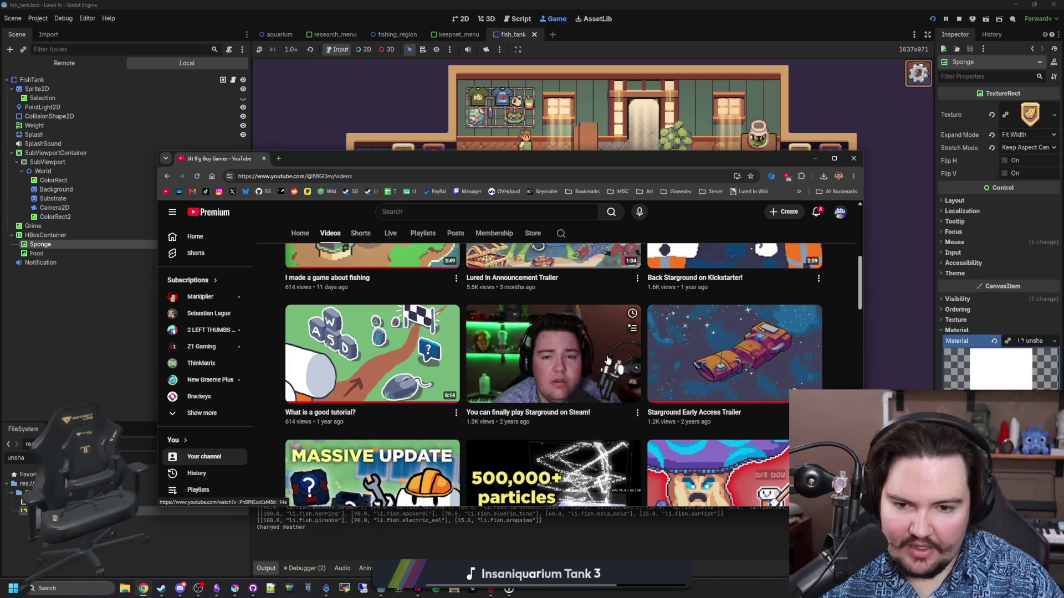
scroll(607, 360, down, 2)
scroll(583, 349, down, 2)
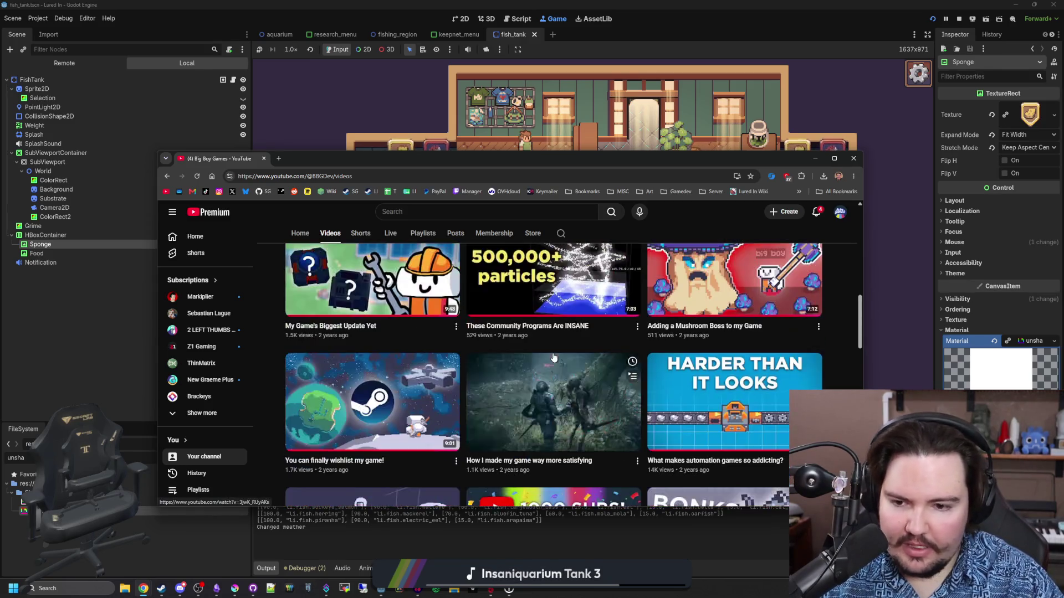
scroll(205, 422, down, 2)
scroll(317, 422, down, 2)
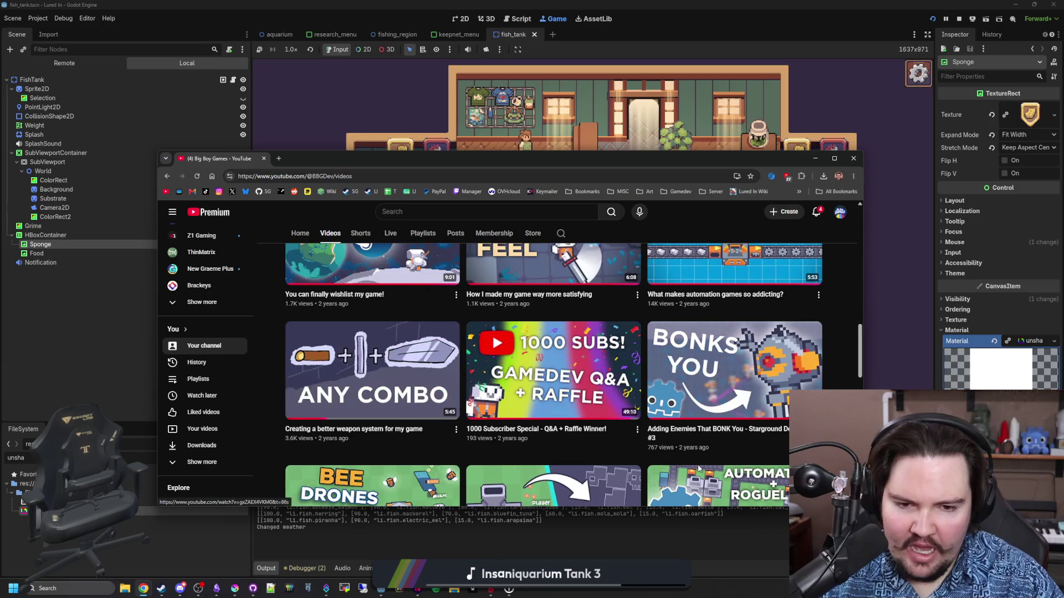
scroll(318, 422, down, 2)
scroll(574, 436, down, 2)
scroll(574, 436, down, 6)
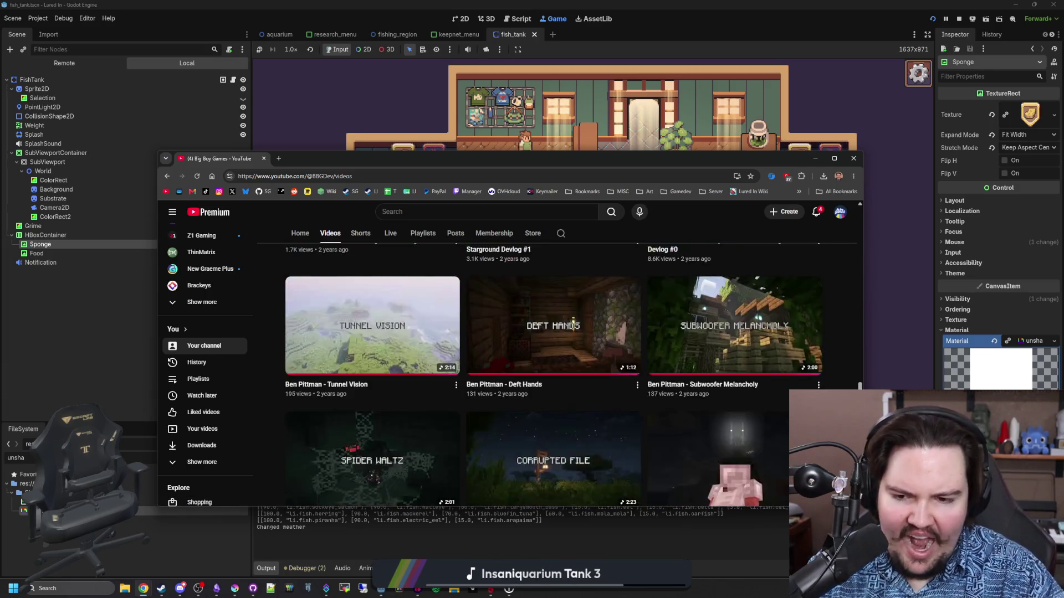
scroll(606, 405, down, 2)
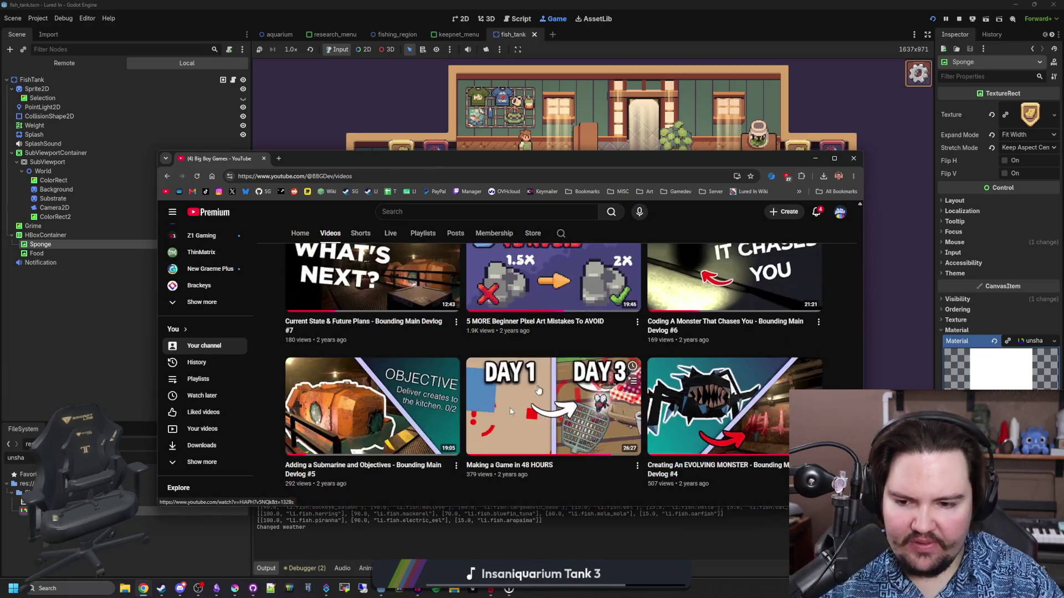
scroll(576, 356, up, 1)
Step: Open both pixel art mistakes videos in new tabs and view 5 Beginner Pixel Art Mistakes
middle_click(578, 356)
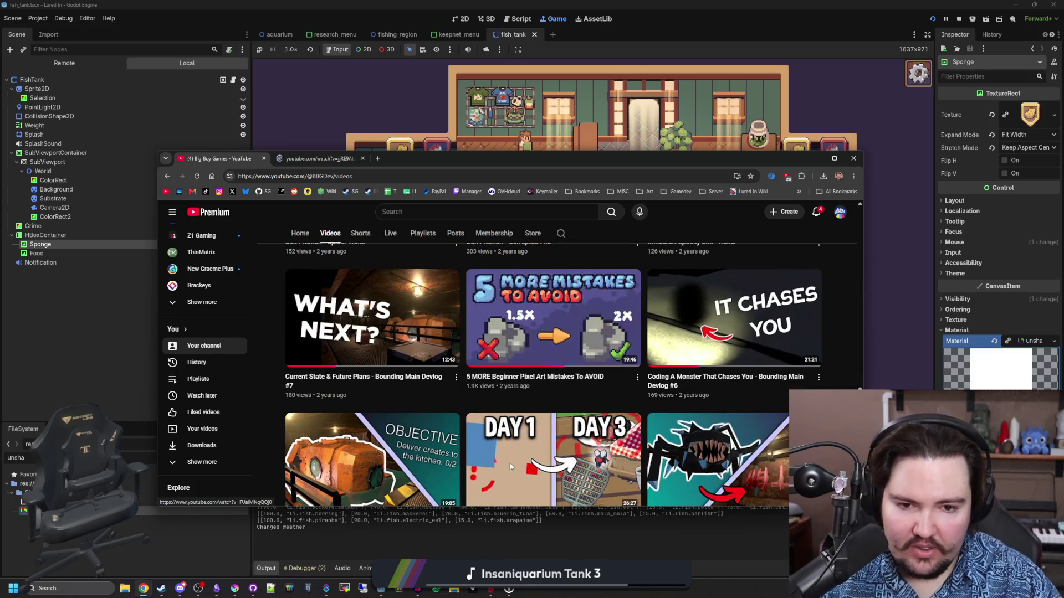
scroll(554, 361, down, 4)
middle_click(372, 382)
click(424, 159)
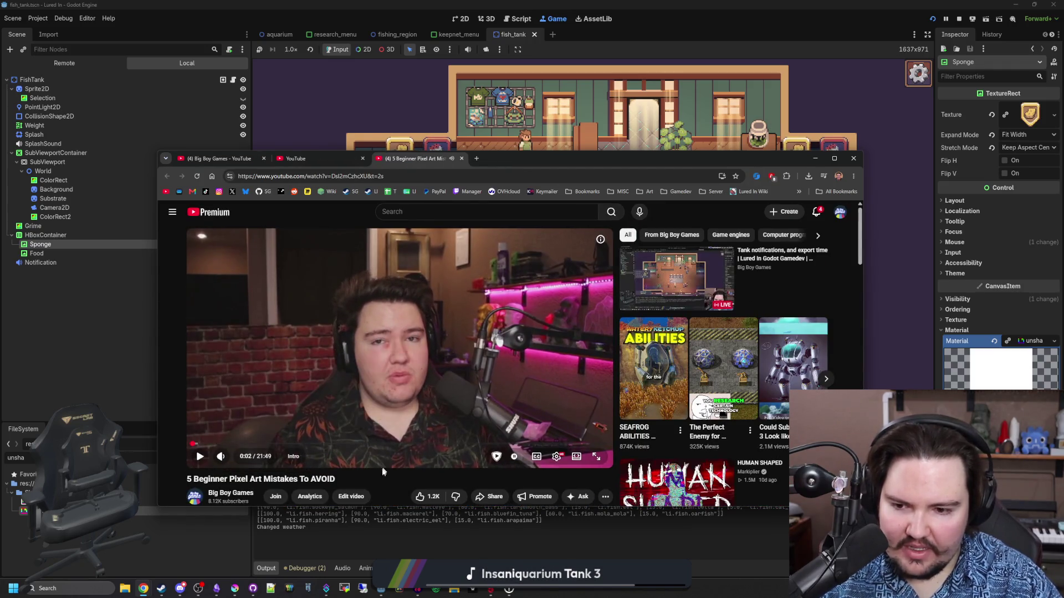
Step: Jump through the chapters from 2:12 to Redoing My Own Art at 16:21
key(l)
key(l)
key(l)
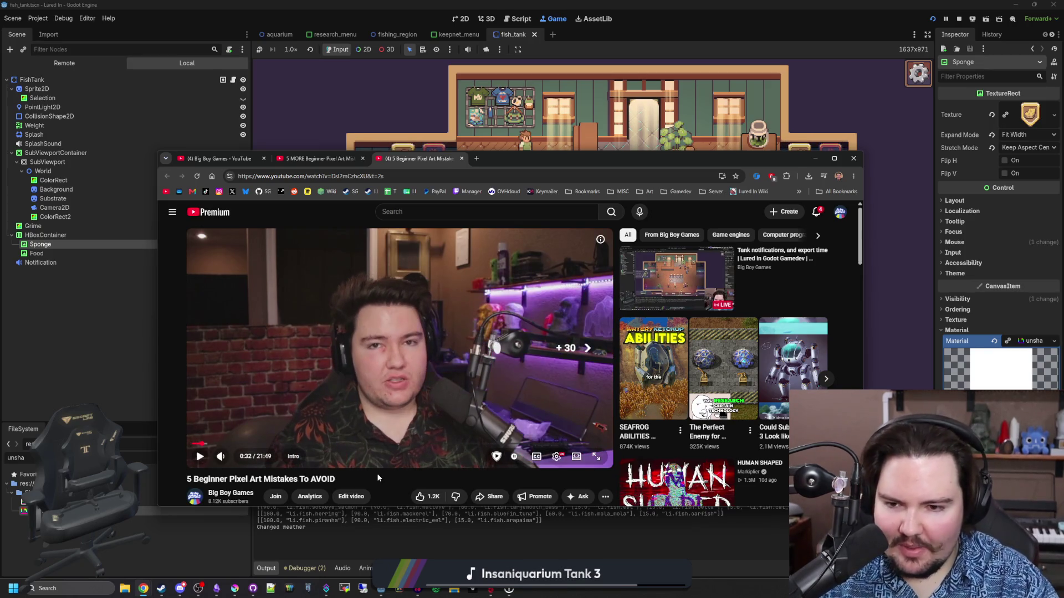
key(l)
key(l)
key(l)
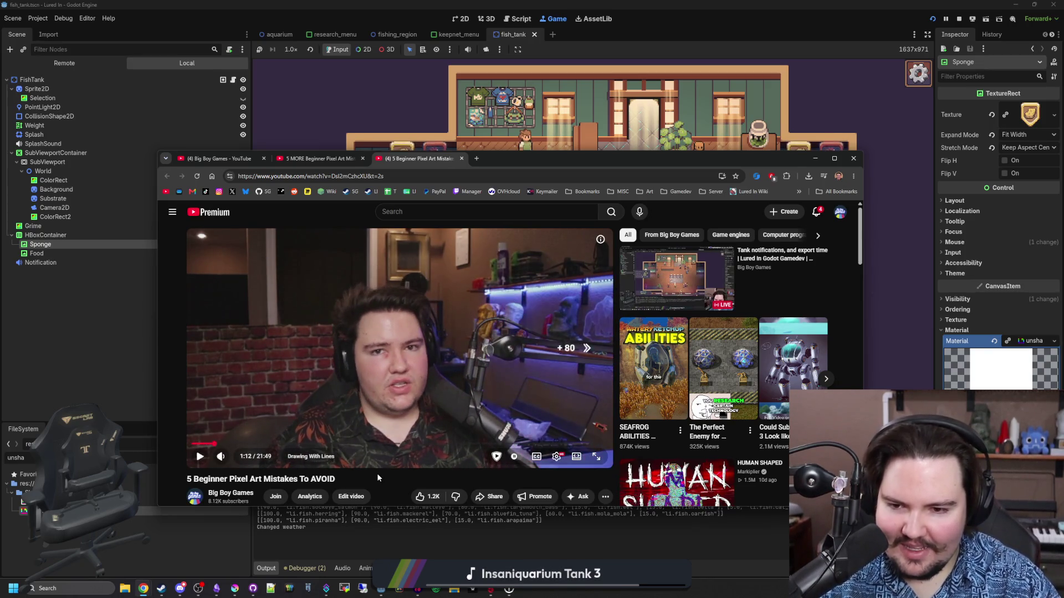
click(238, 444)
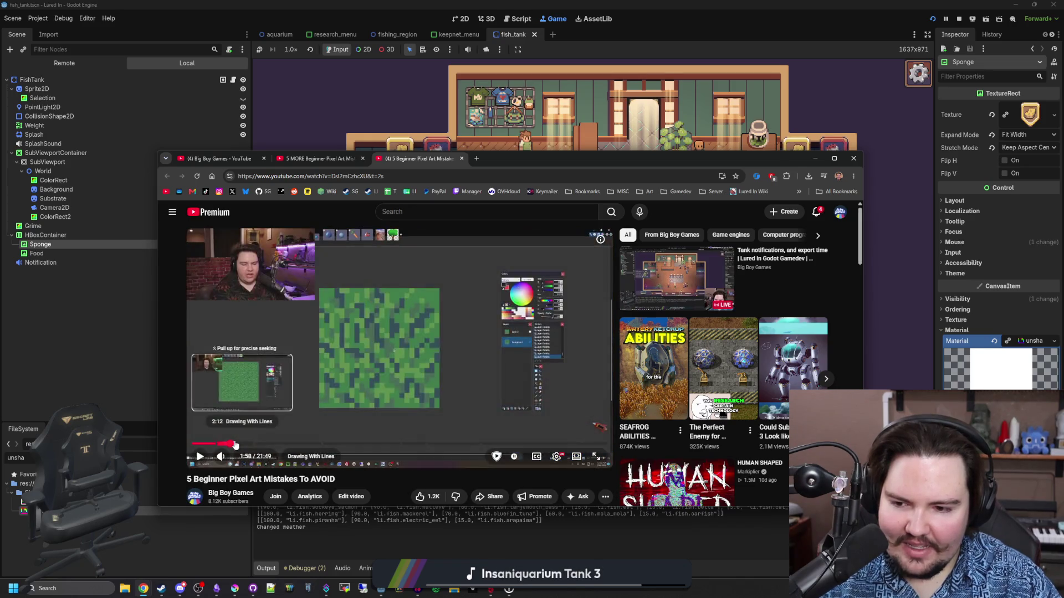
click(259, 444)
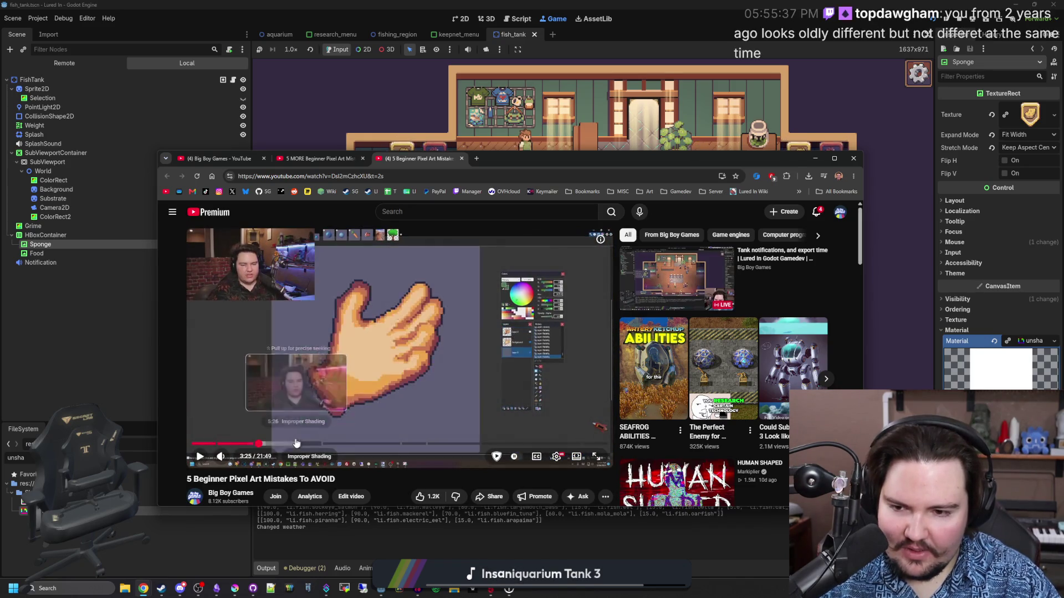
click(266, 444)
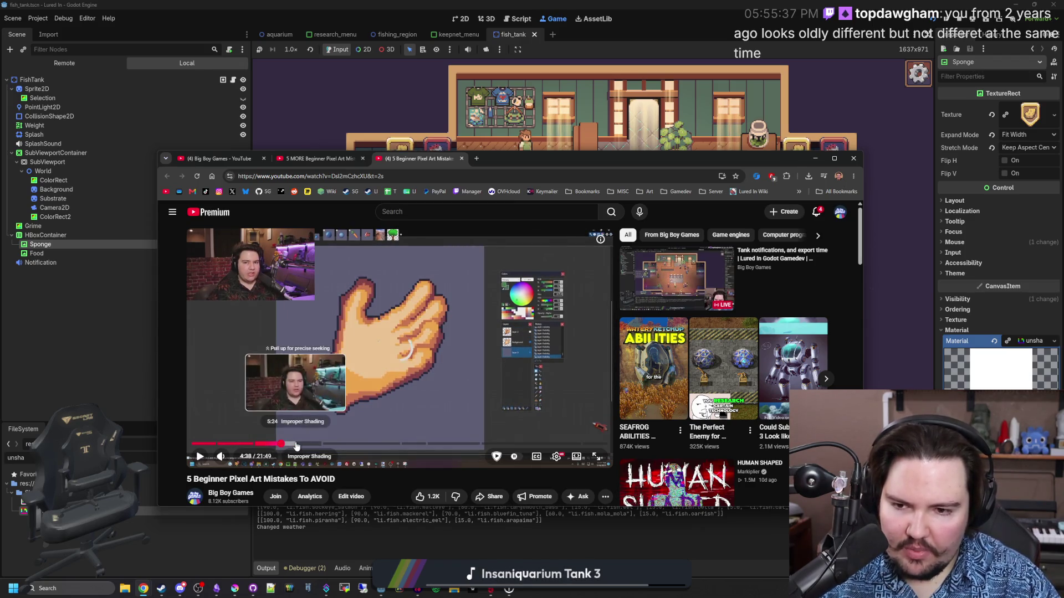
click(341, 444)
click(375, 445)
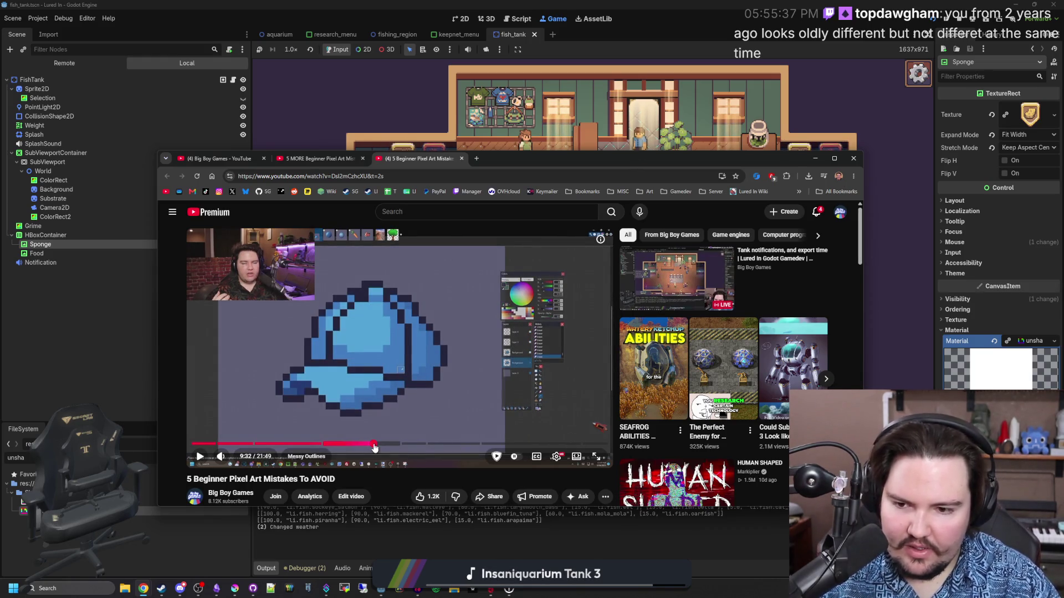
click(409, 443)
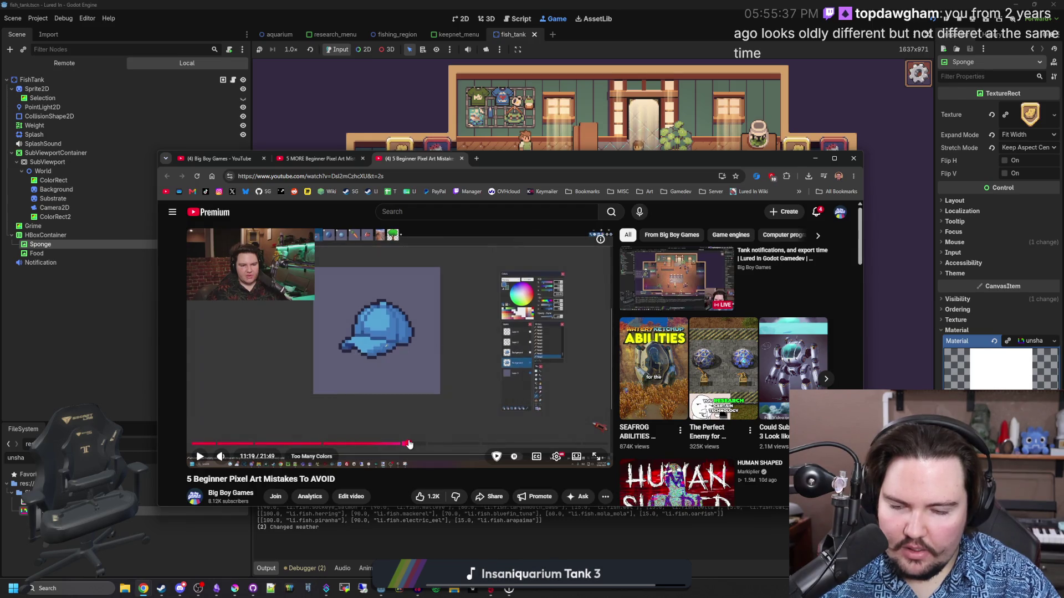
click(446, 448)
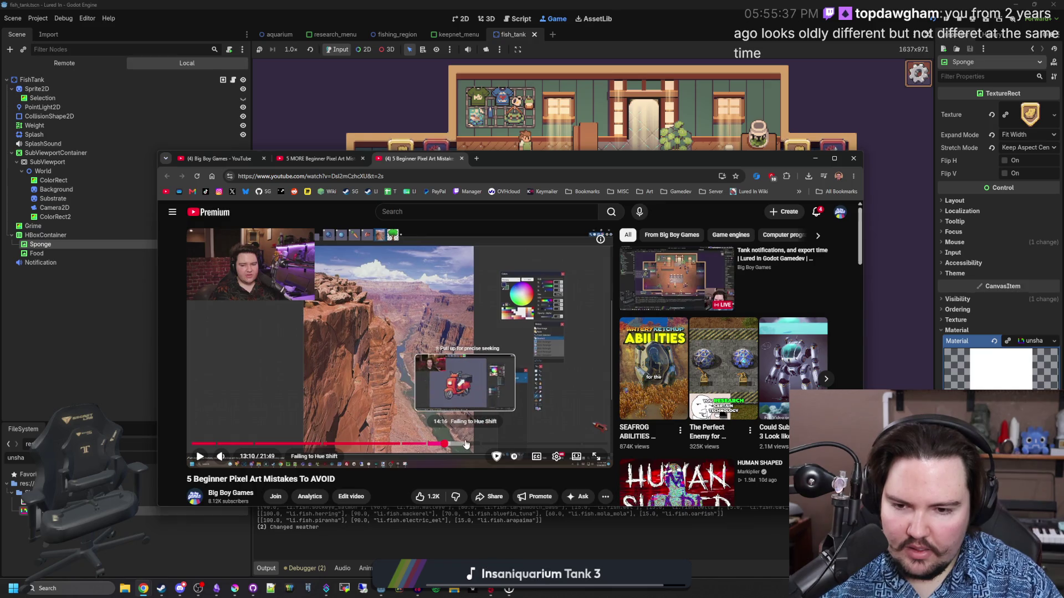
drag(464, 444, 490, 444)
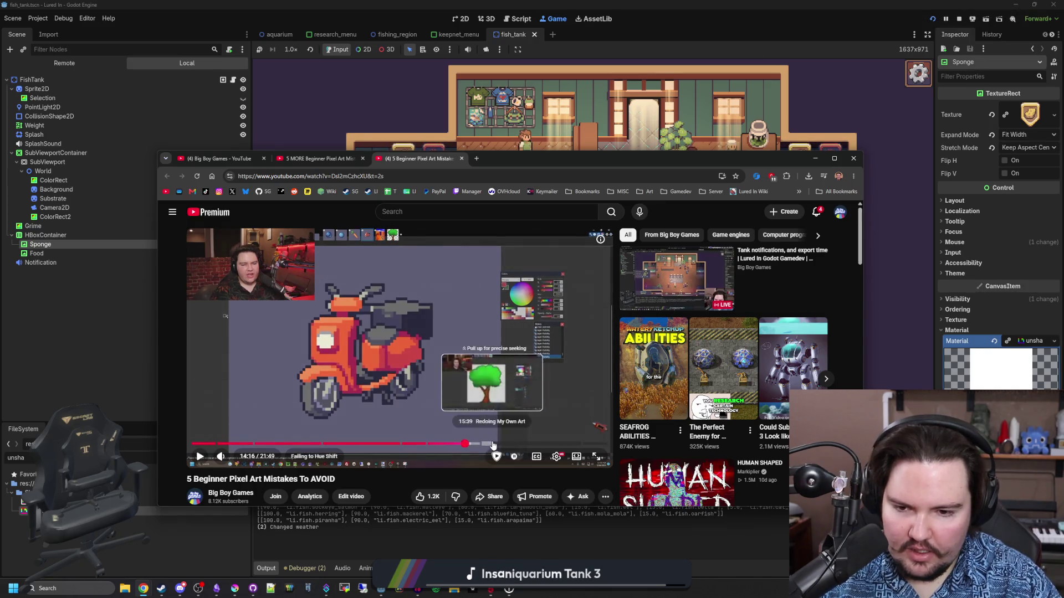
click(491, 444)
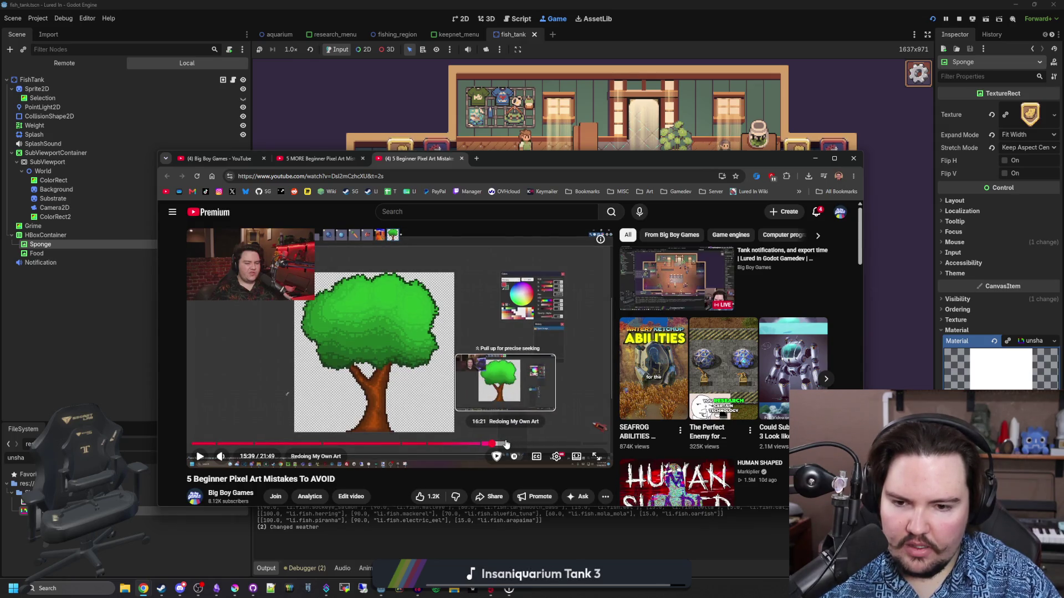
click(506, 444)
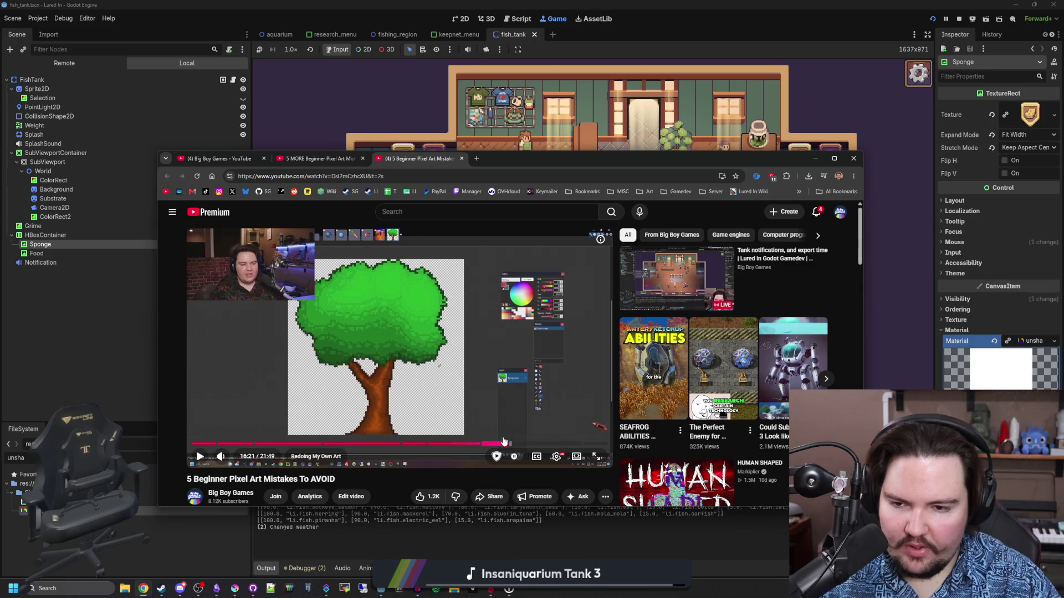
Step: Resume playback and skip ahead through the tree redo toward the end
click(419, 375)
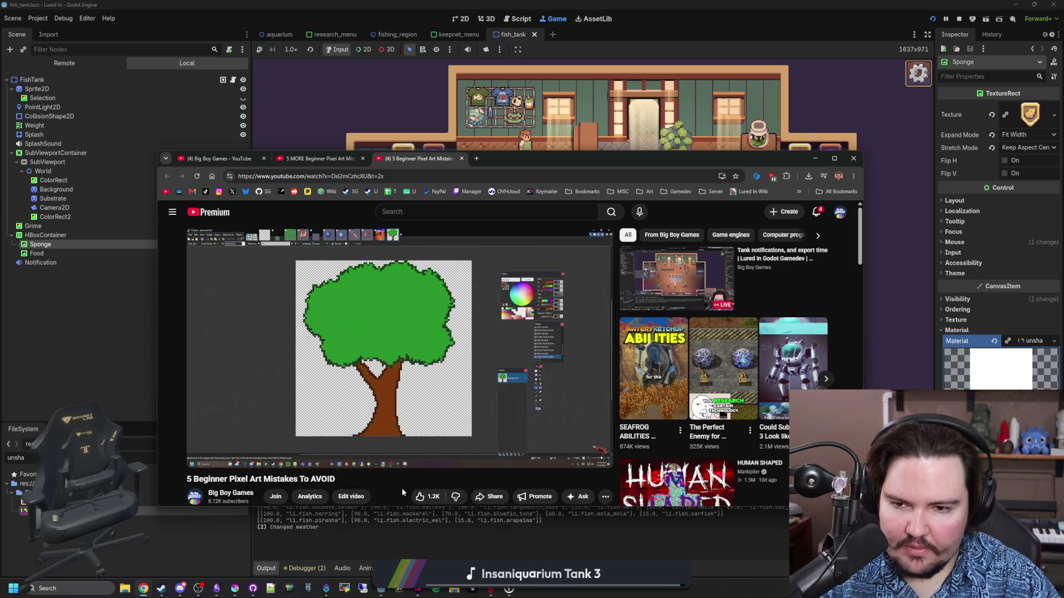
key(l)
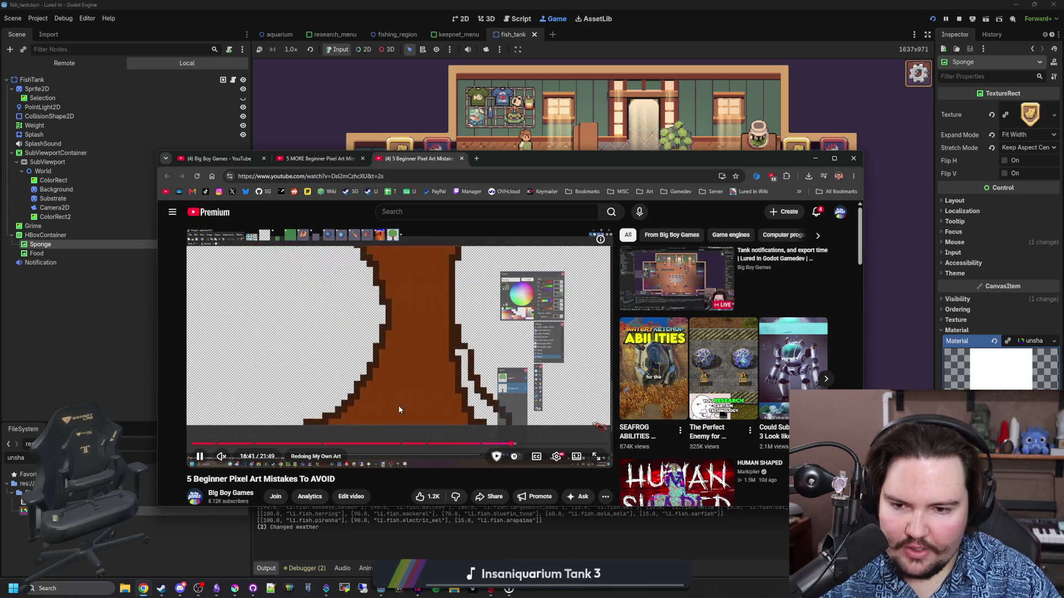
key(l)
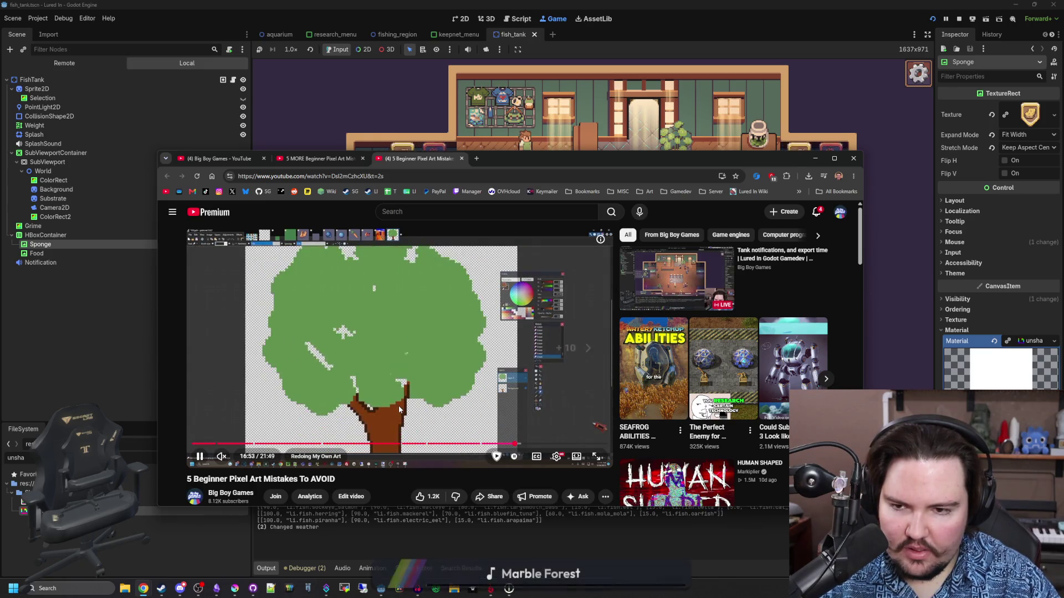
key(l)
key(l)
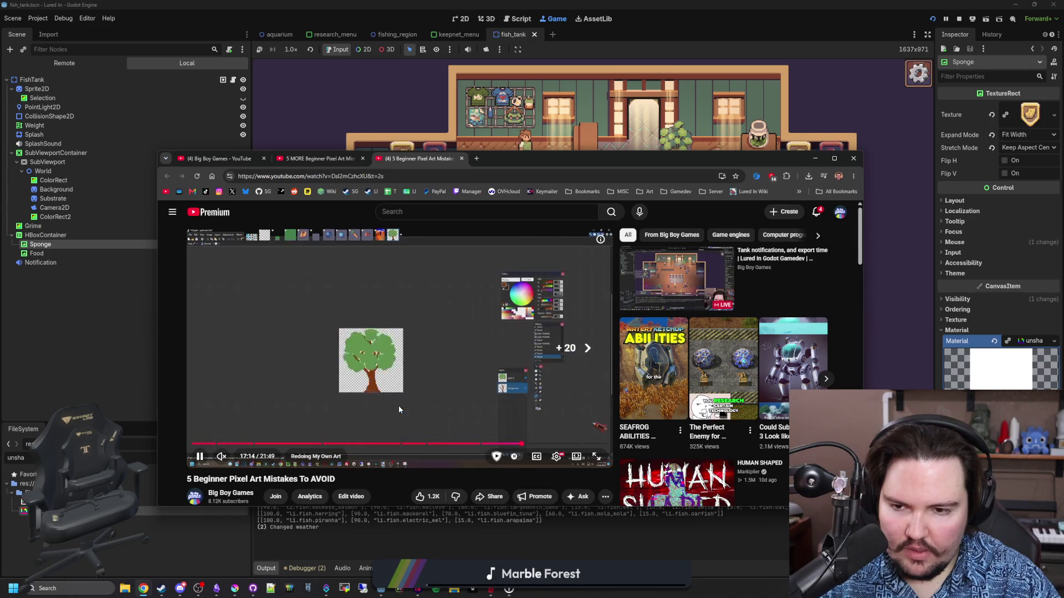
key(l)
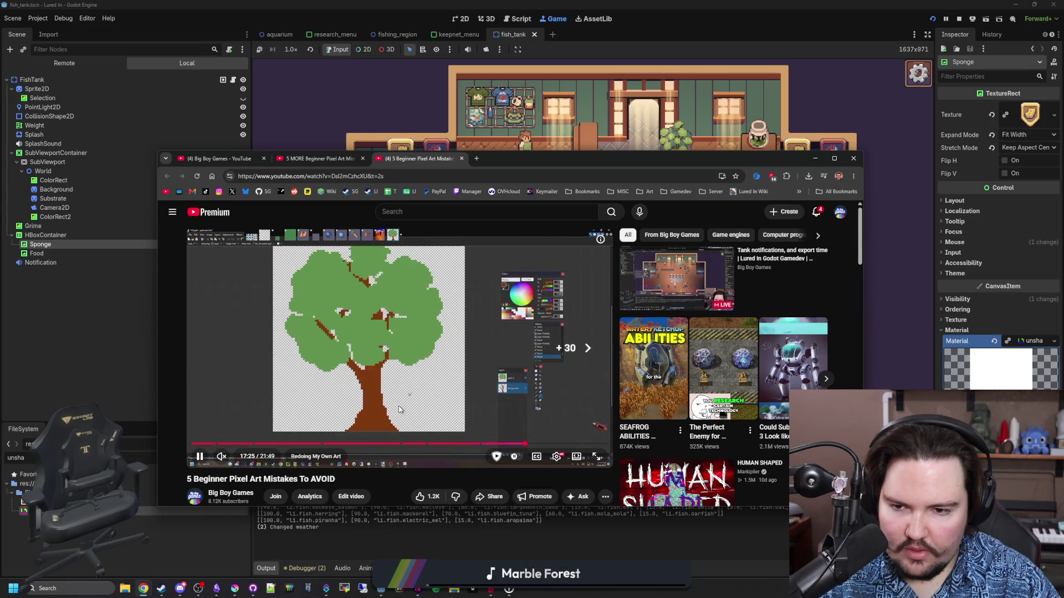
key(l)
key(l)
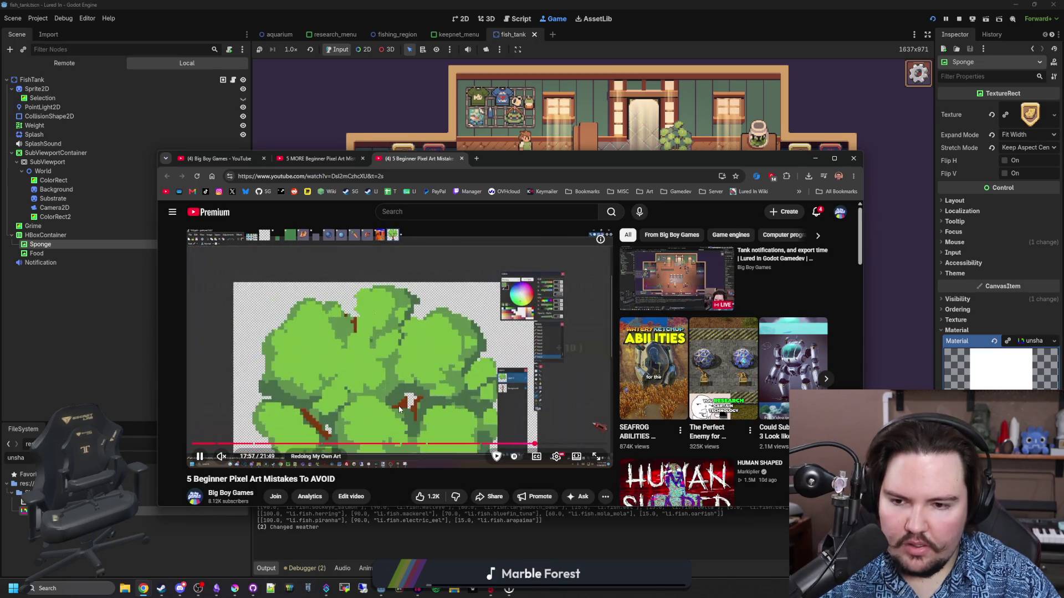
key(l)
key(l)
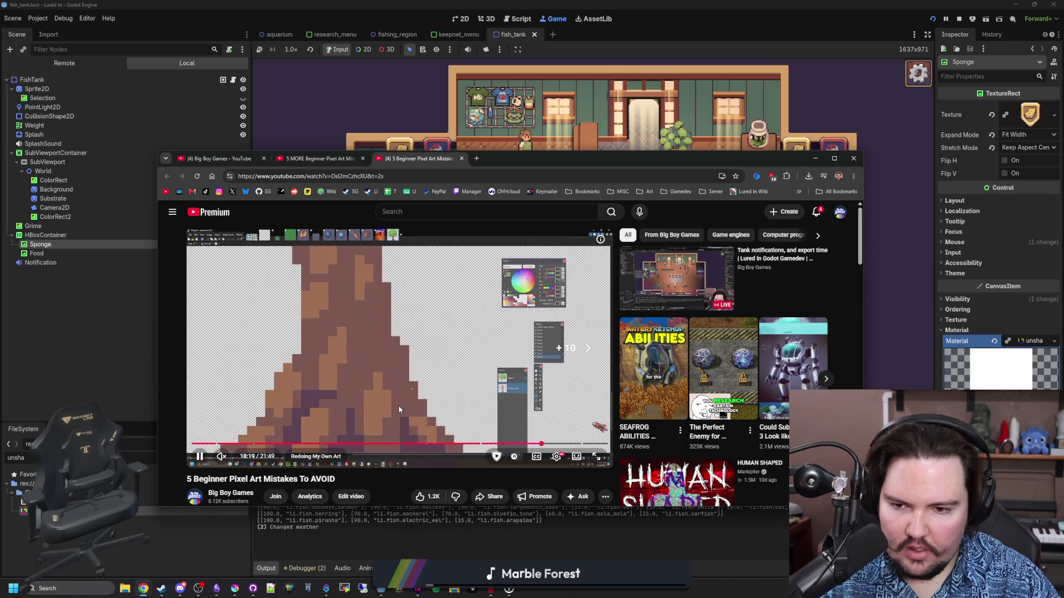
key(l)
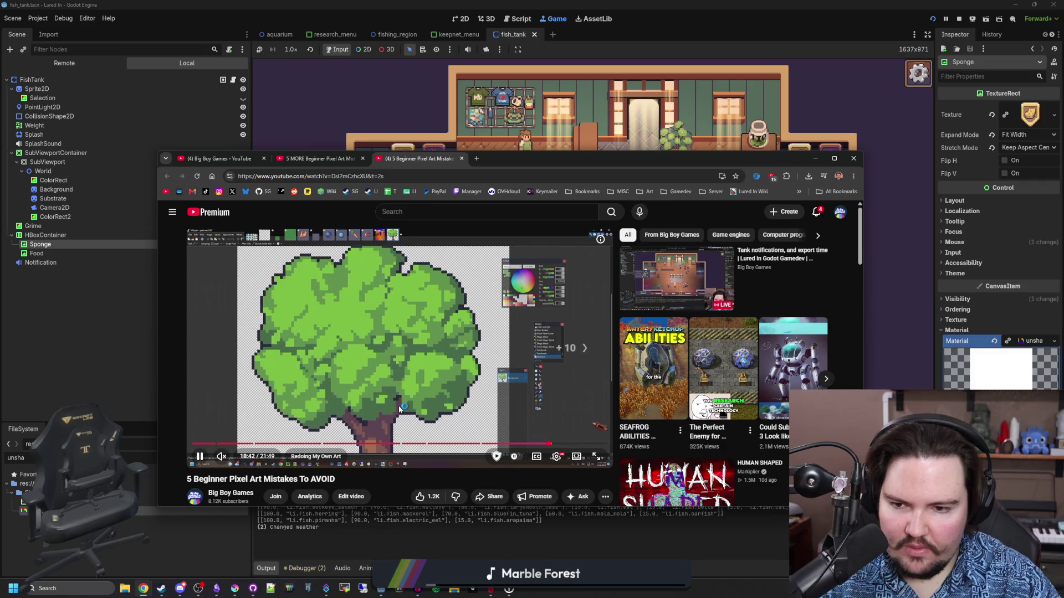
key(l)
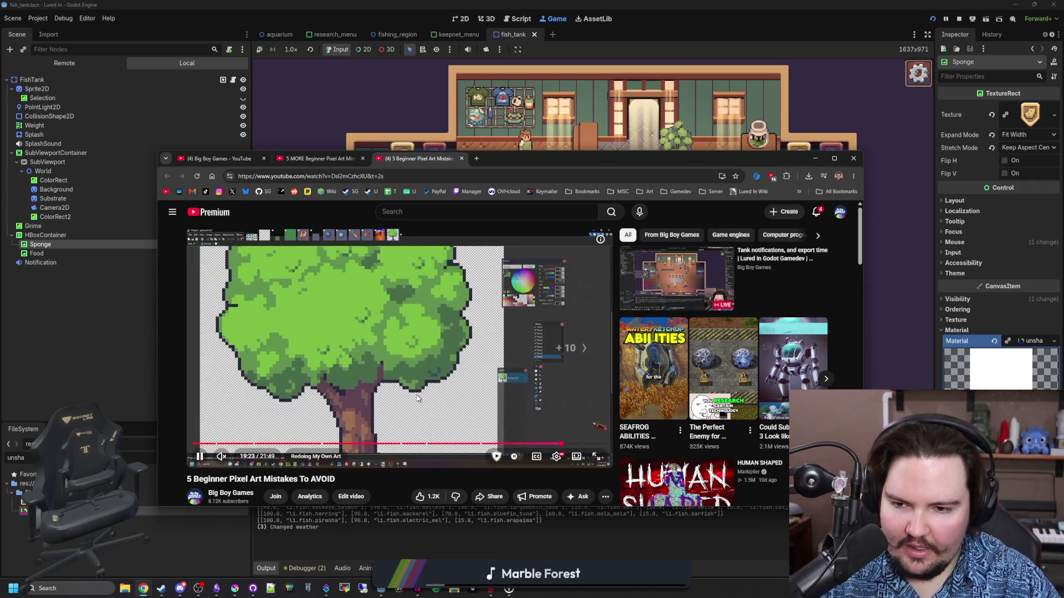
key(l)
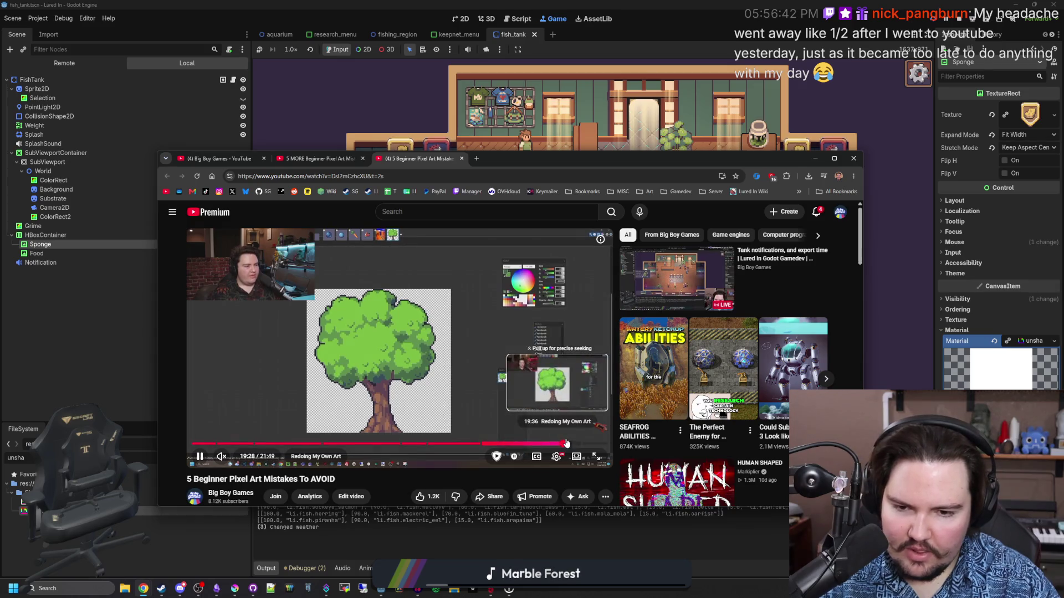
key(l)
key(l)
key(l)
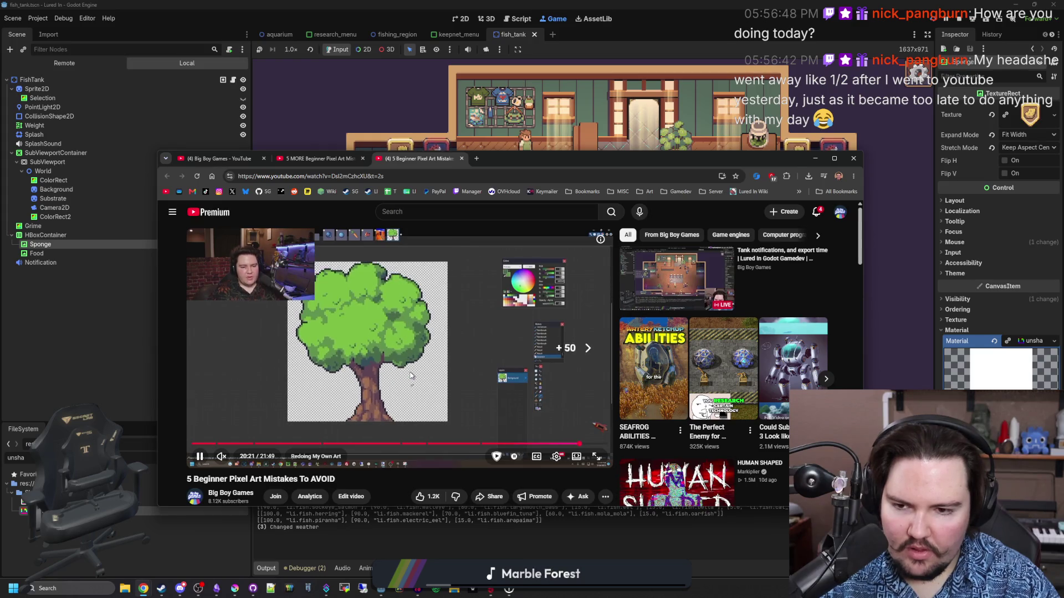
Step: Switch to the 5 MORE Pixel Art Mistakes video, pause it, and mute it
key(l)
key(l)
key(l)
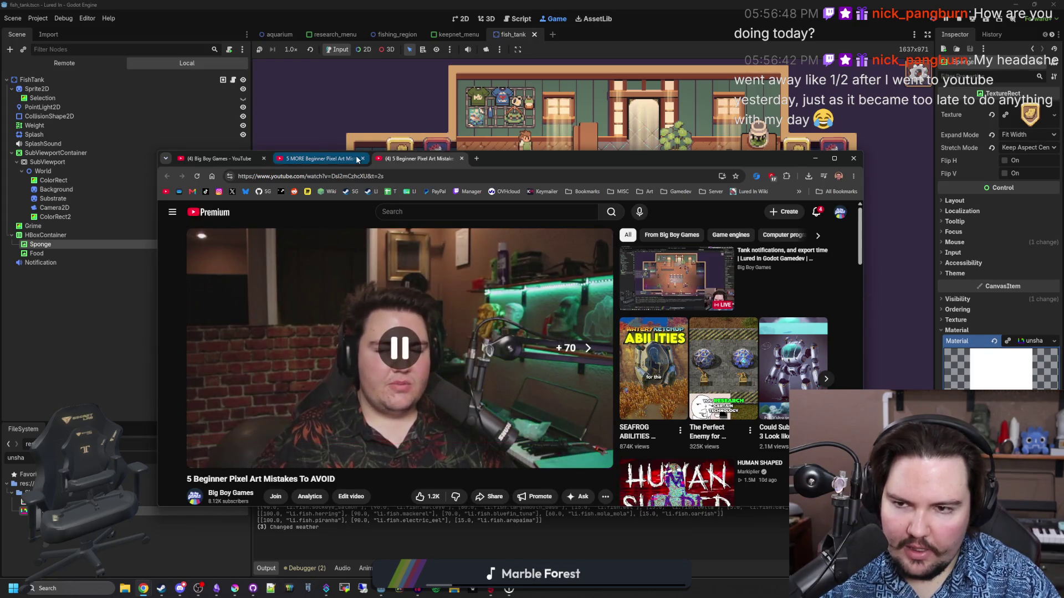
click(357, 159)
click(364, 401)
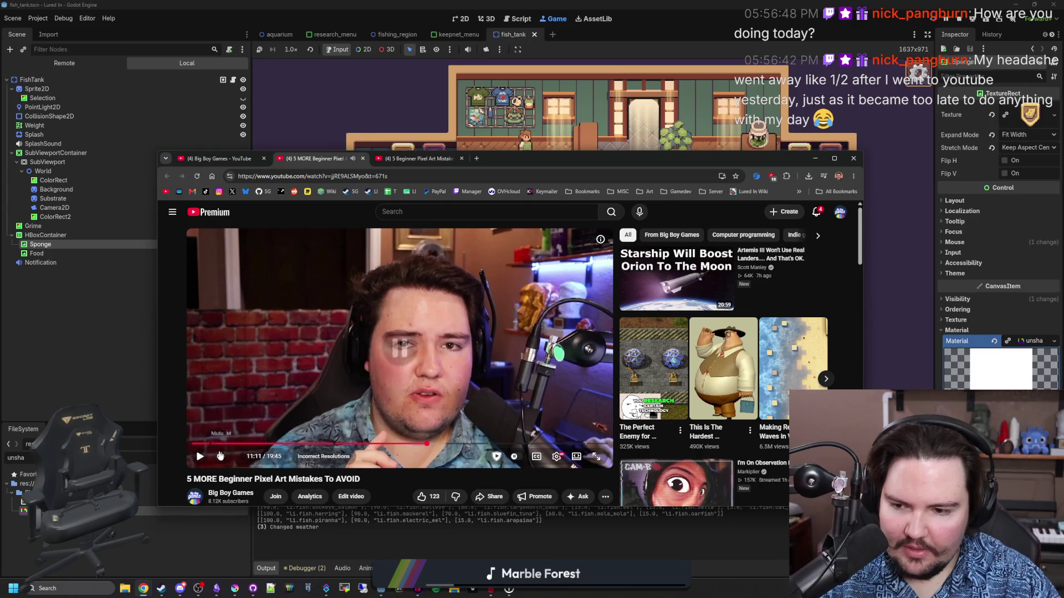
click(221, 456)
Step: Skim to the Incorrect Resolutions chapter and play it full screen
key(Right)
key(Right)
key(Right)
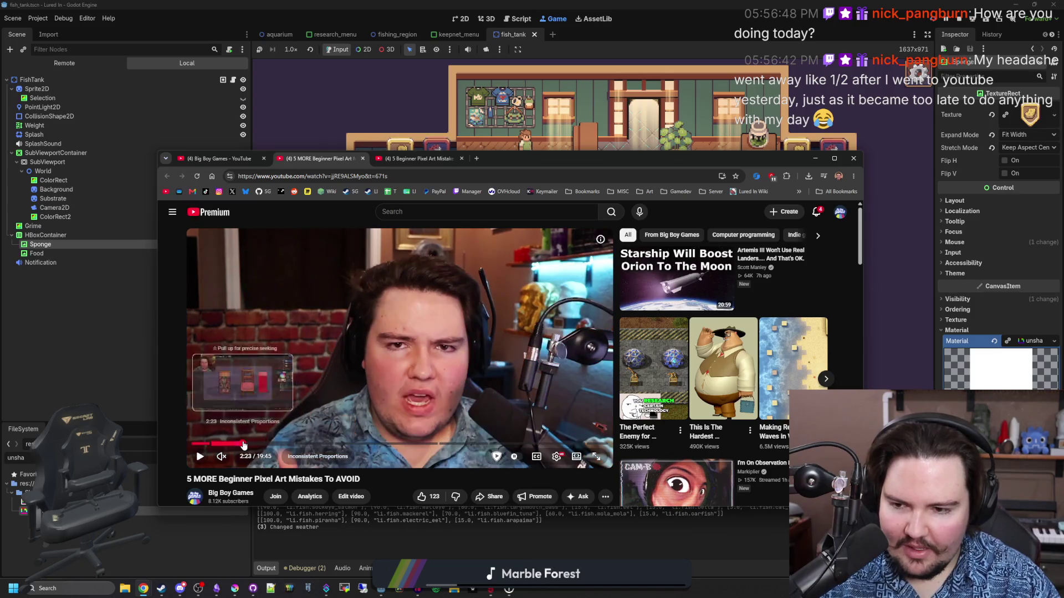
click(244, 444)
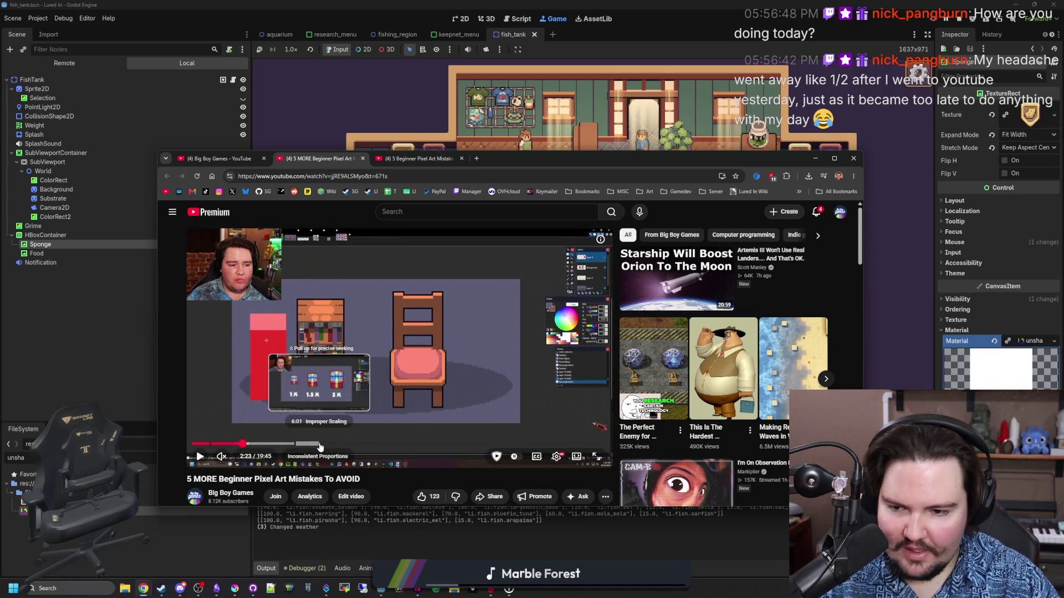
click(319, 444)
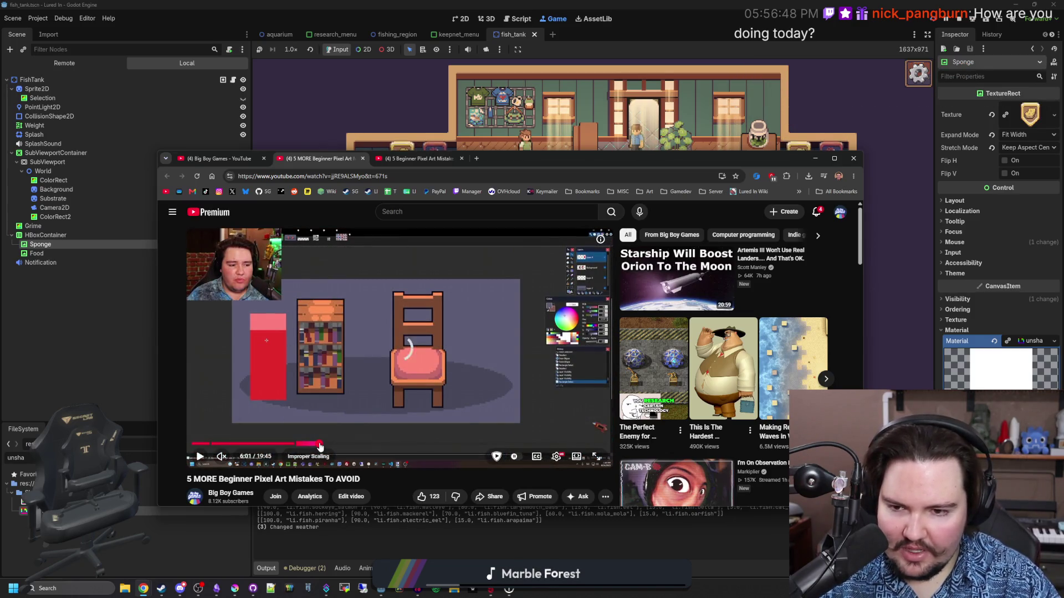
click(308, 444)
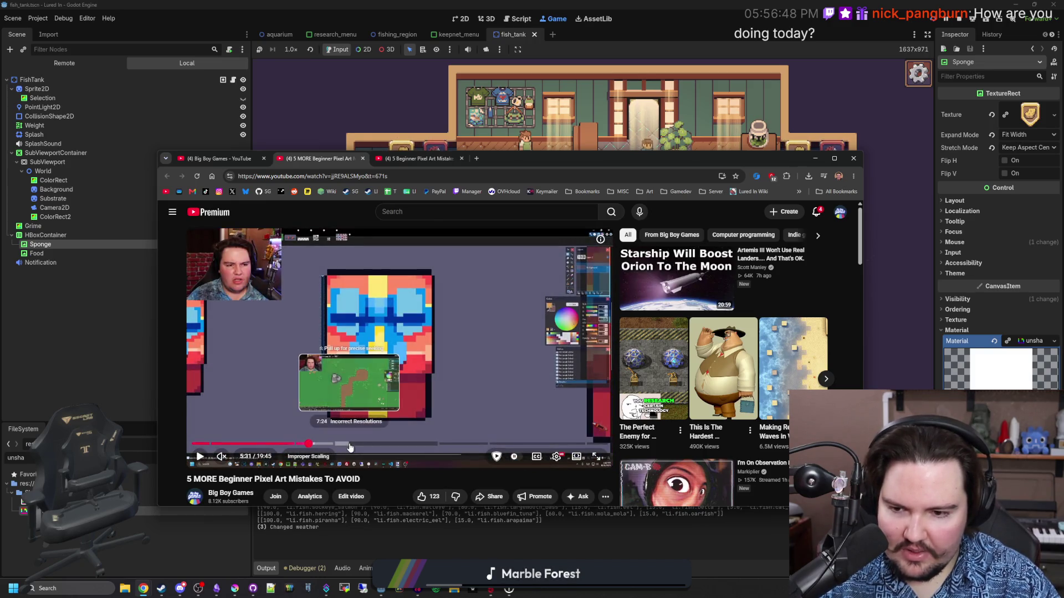
click(350, 444)
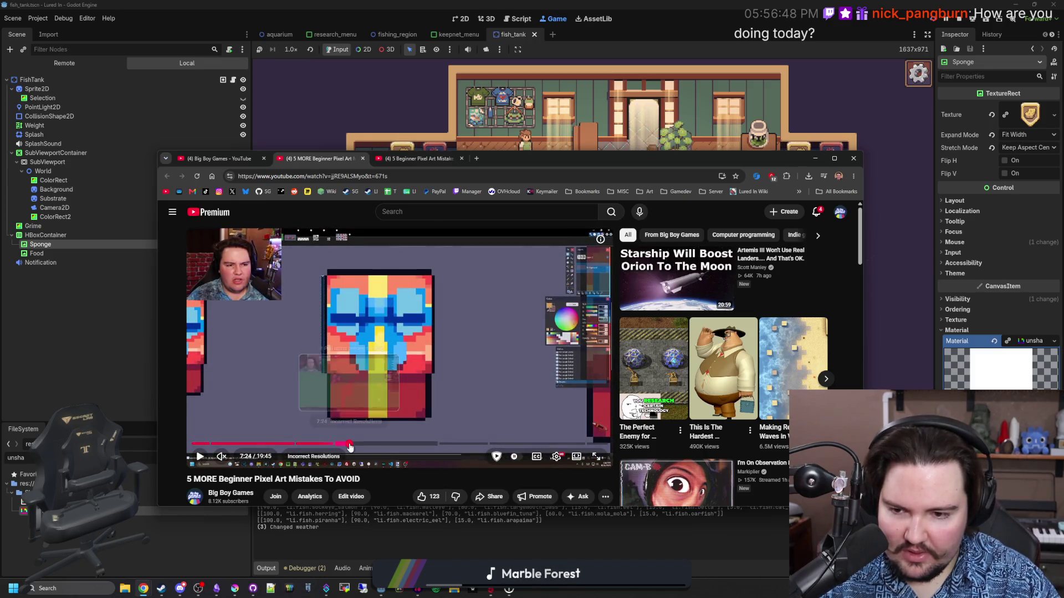
click(596, 456)
click(504, 348)
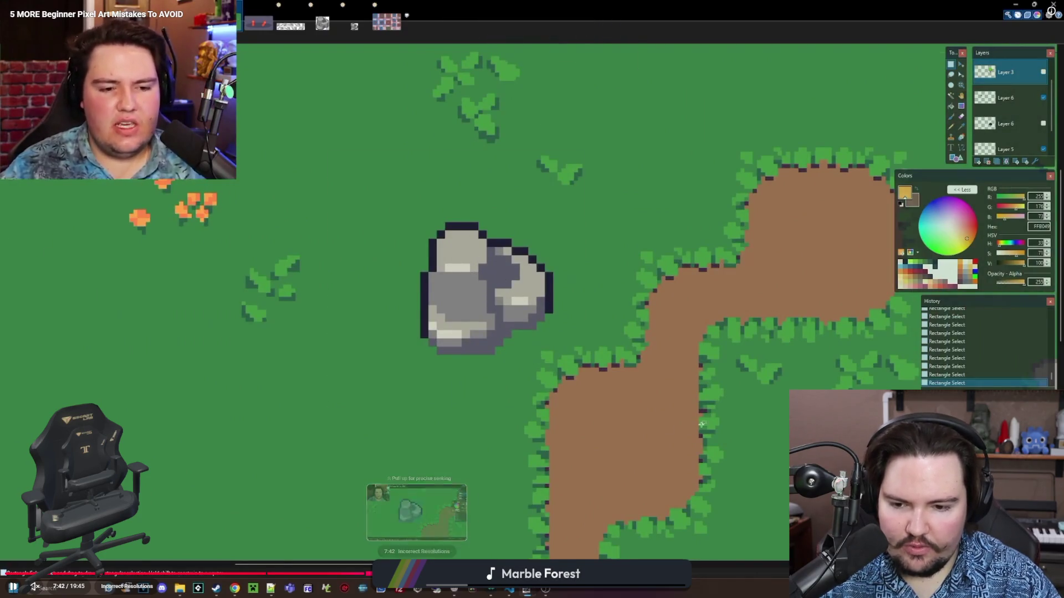
Step: Skim from the rock example through 12:42 to the game screenshots at 14:50
click(442, 572)
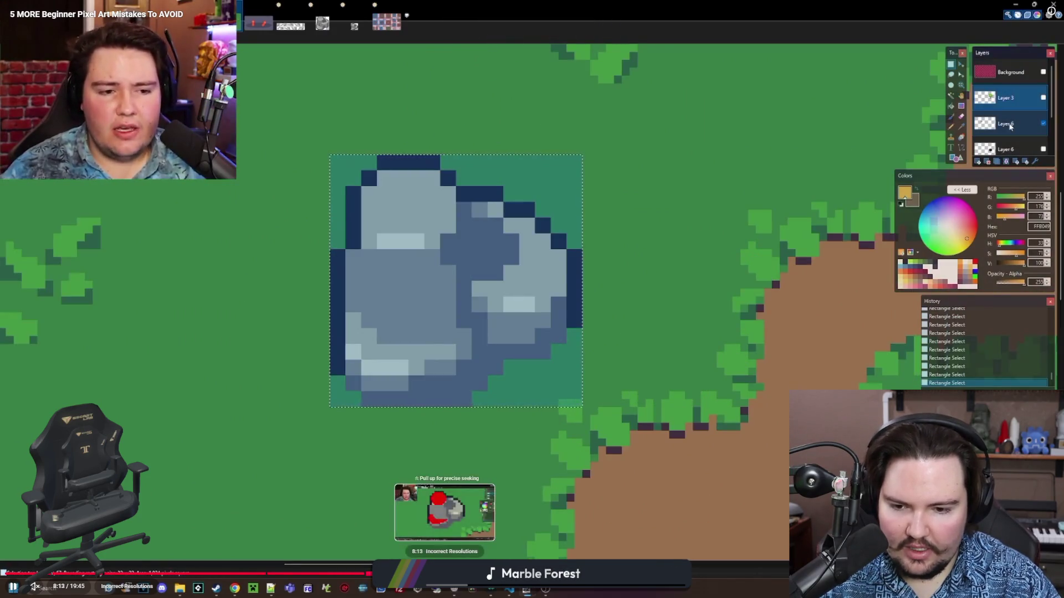
click(465, 572)
click(483, 572)
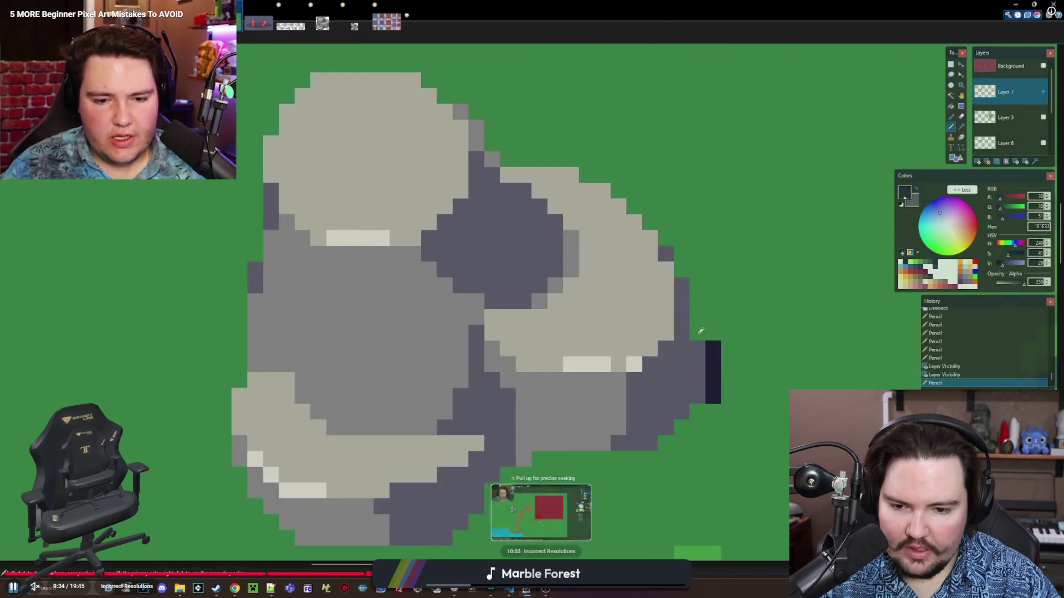
click(549, 572)
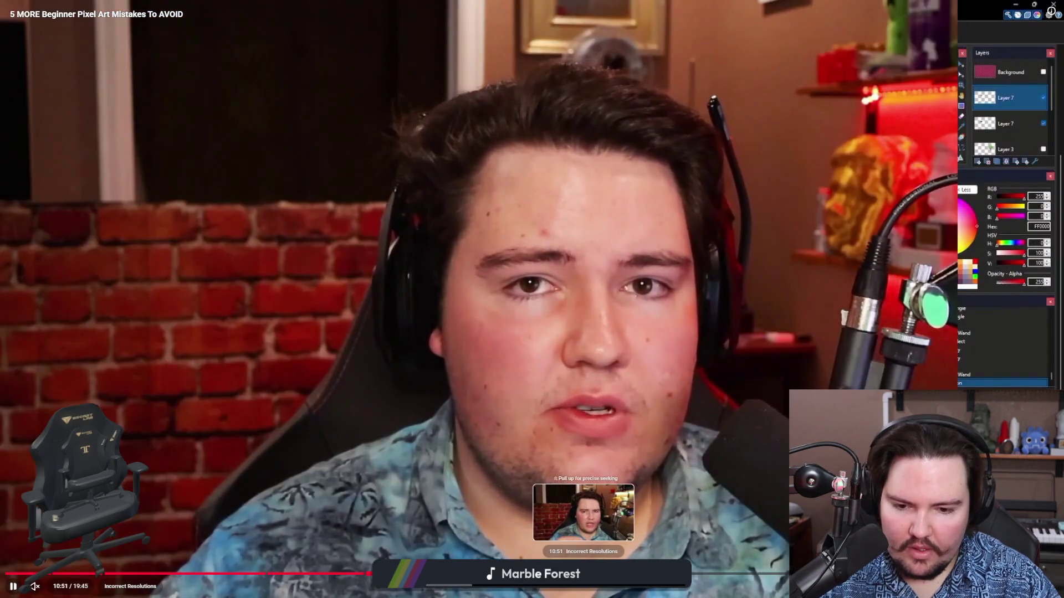
click(645, 572)
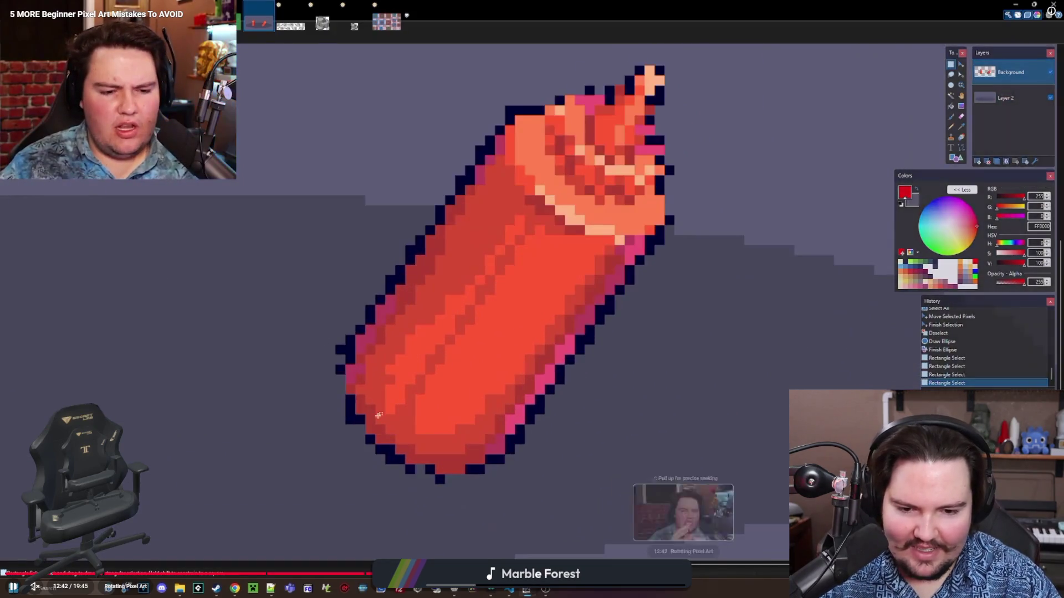
click(682, 572)
key(space)
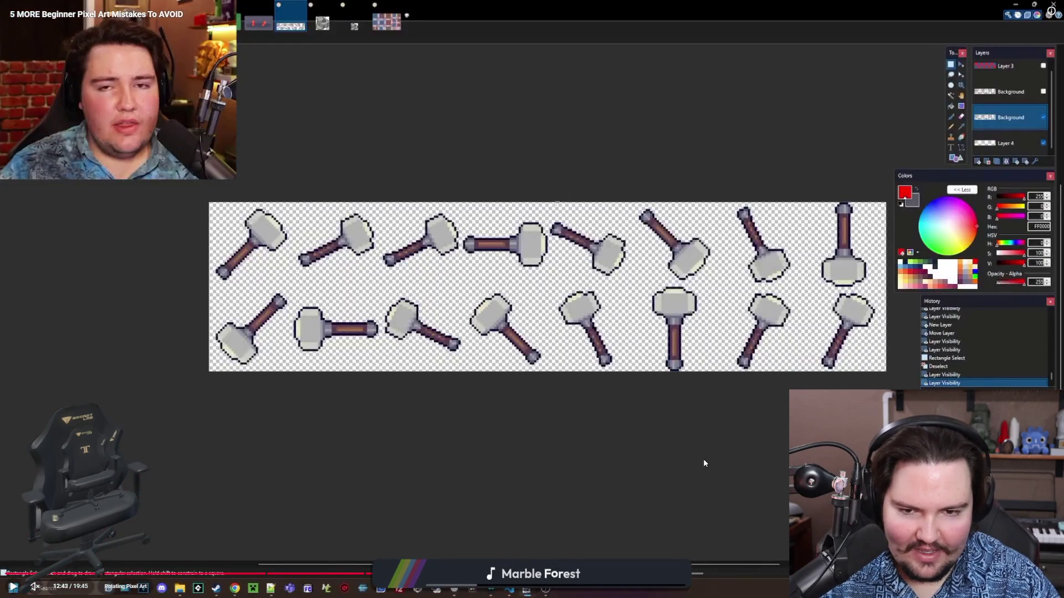
key(space)
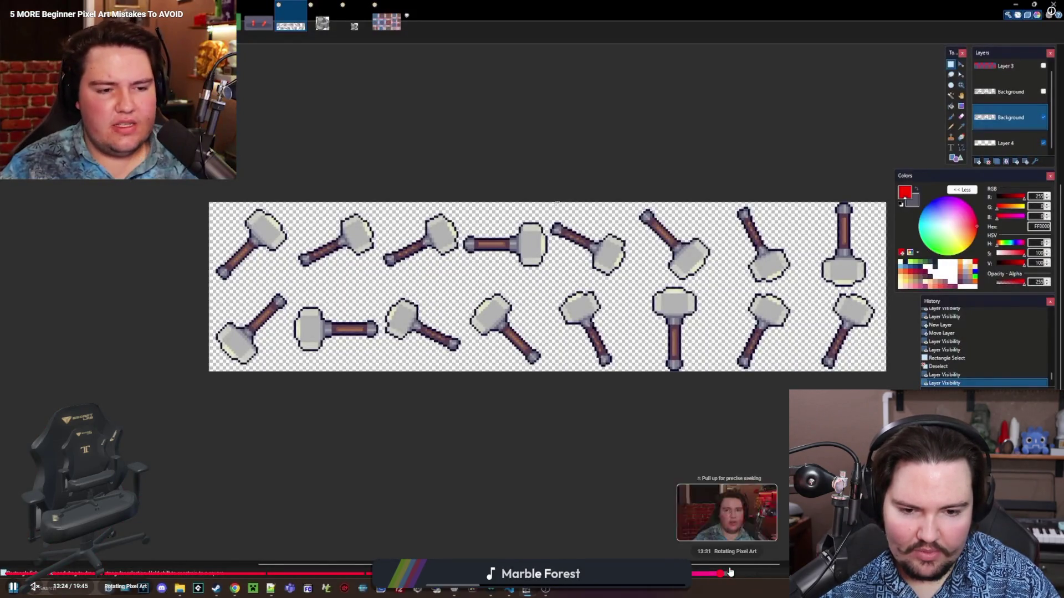
click(765, 572)
drag(766, 573, 757, 530)
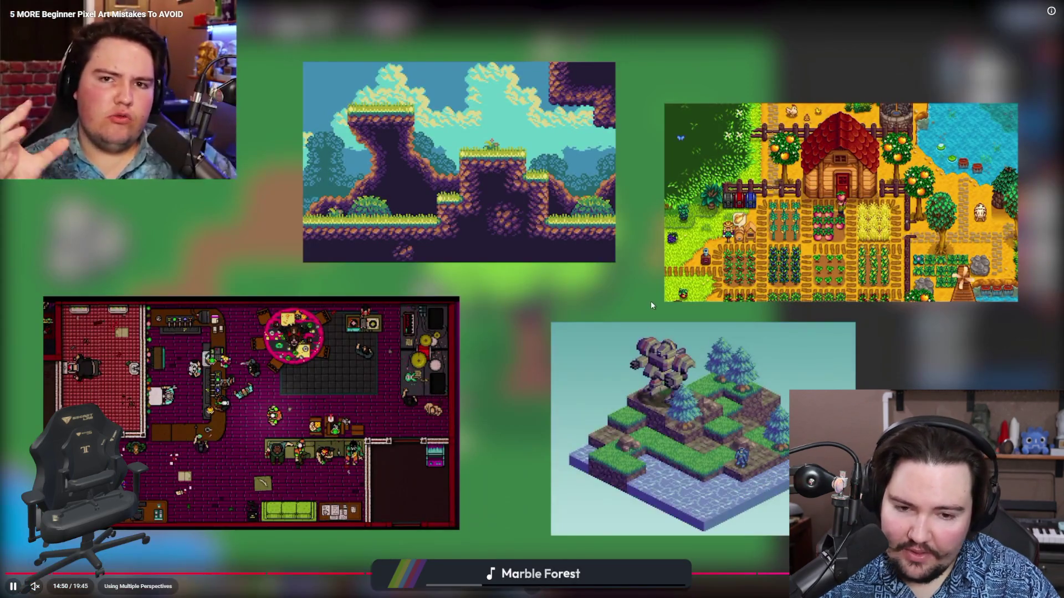
Step: Step through the forest scene shots to the outro, pause, and exit fullscreen
click(861, 238)
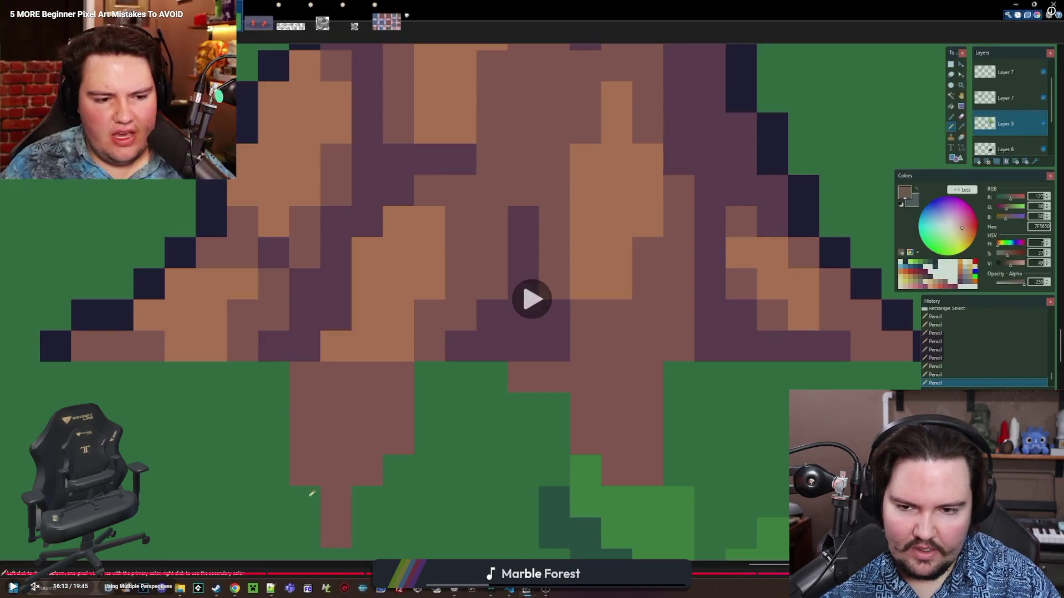
key(space)
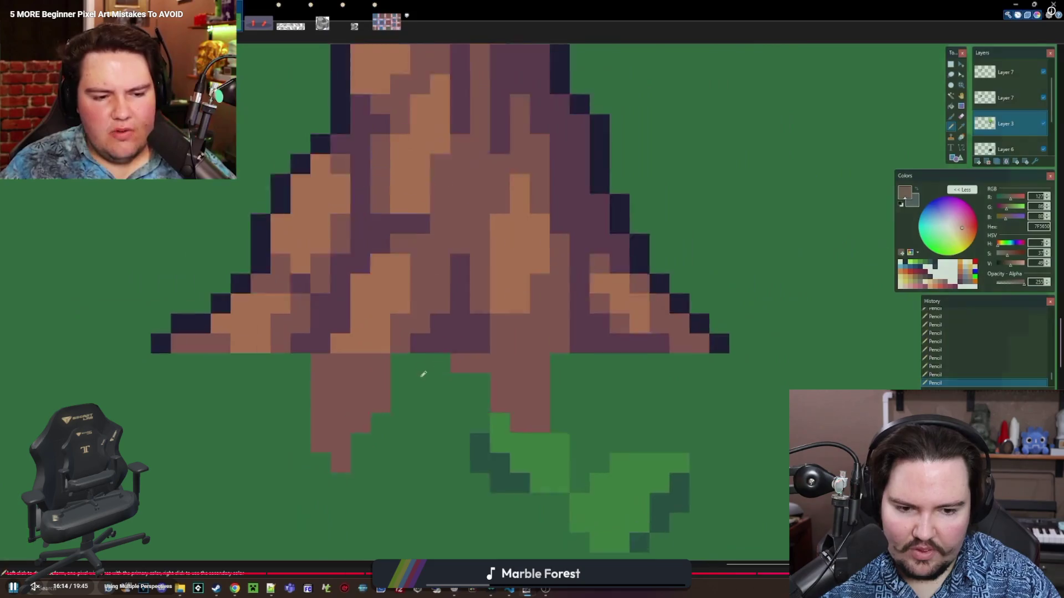
key(Right)
key(Right)
key(Right)
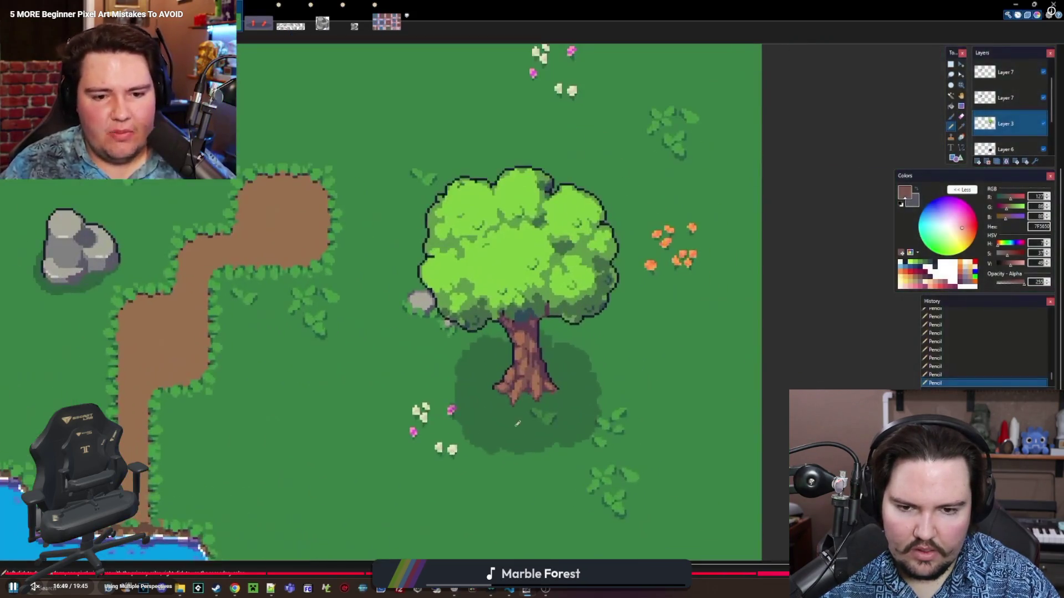
key(Right)
key(Right)
key(Right)
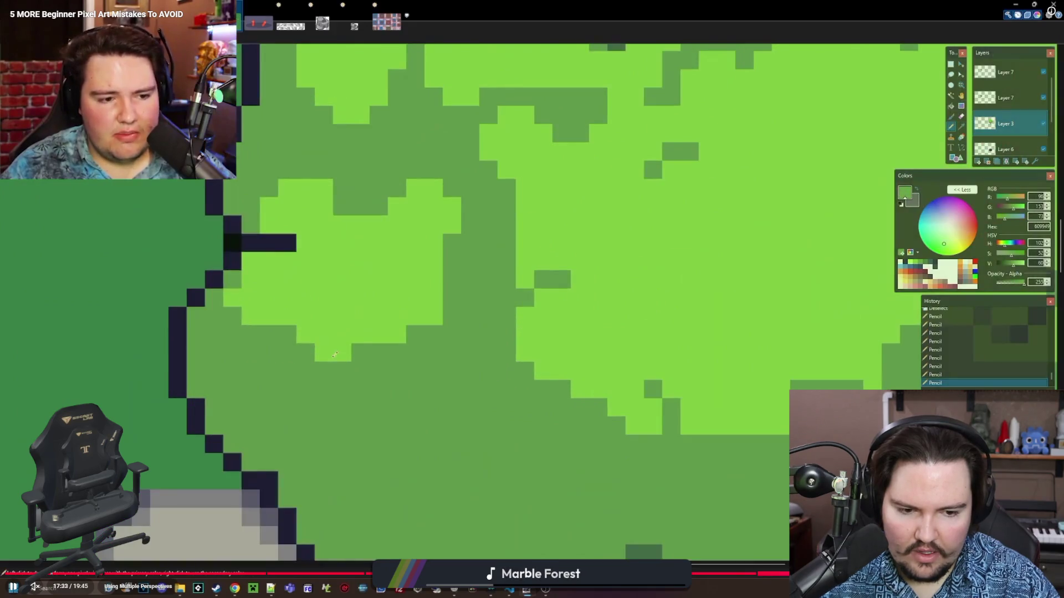
key(Right)
key(Right)
key(Right)
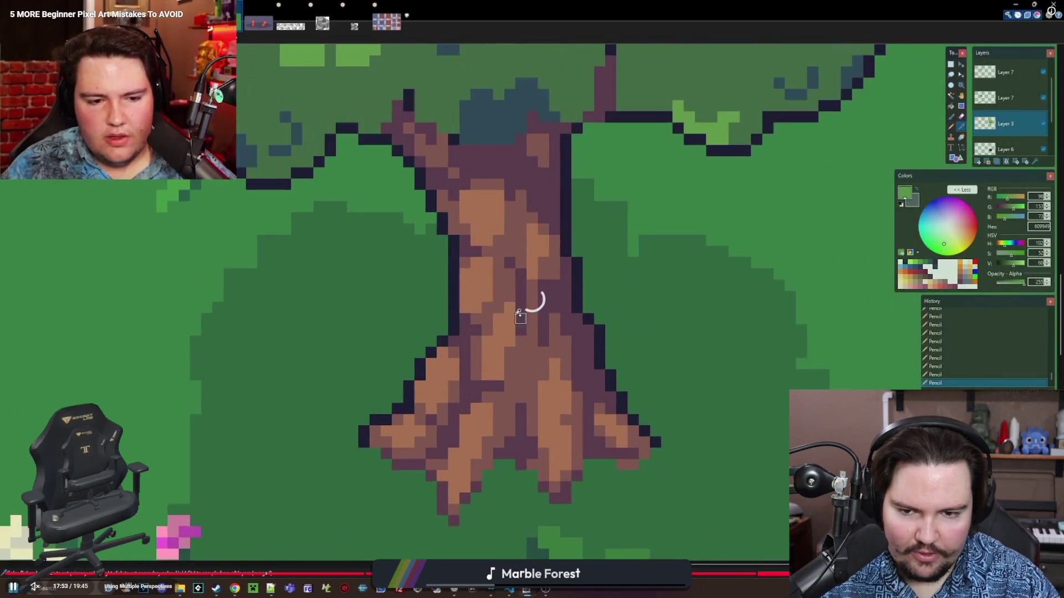
key(Right)
key(Right)
key(Right)
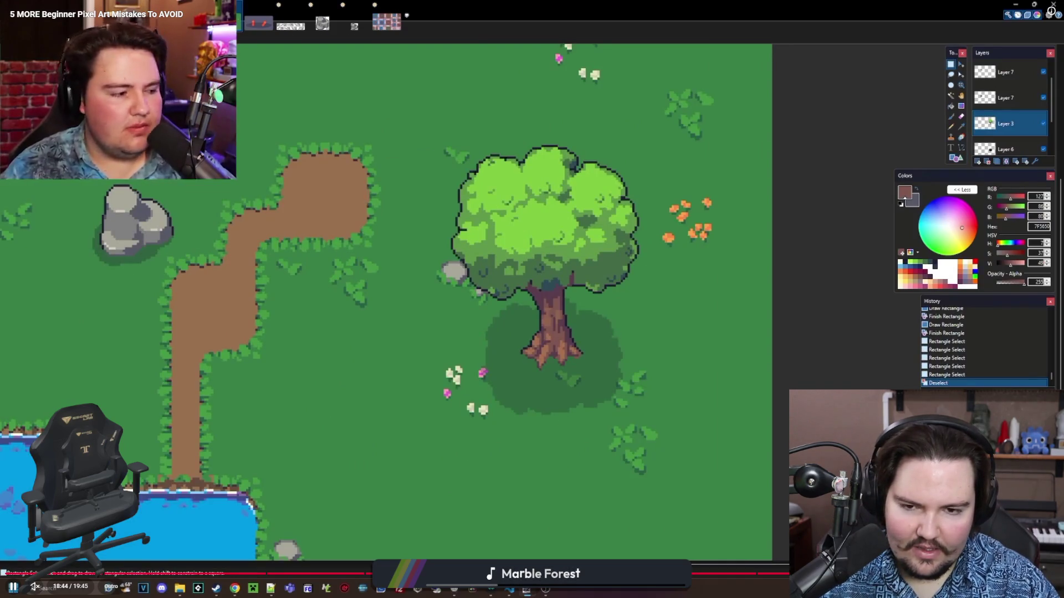
key(Right)
key(Right)
key(Right)
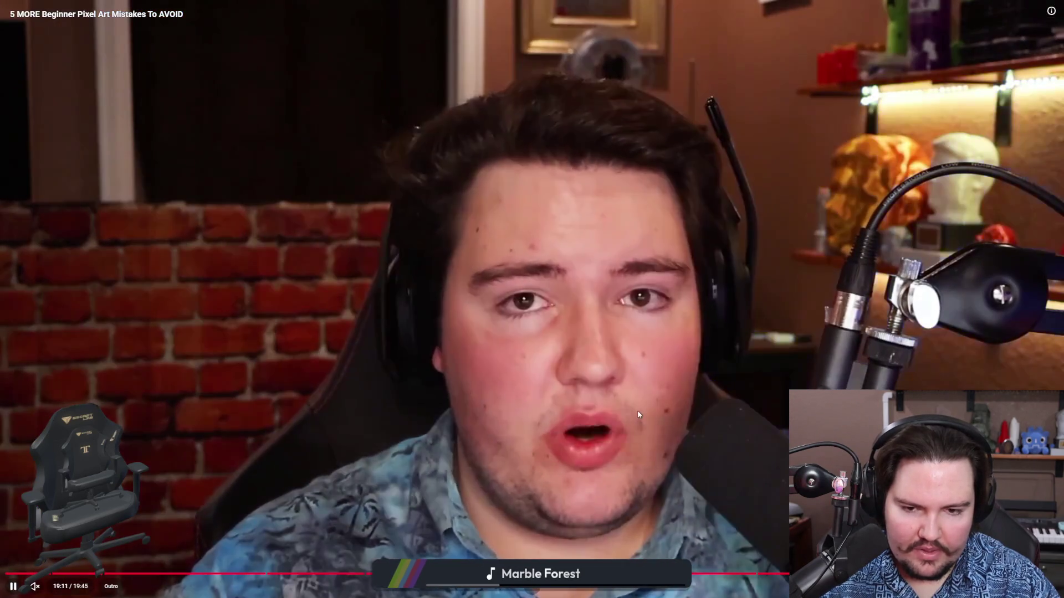
key(space)
key(Escape)
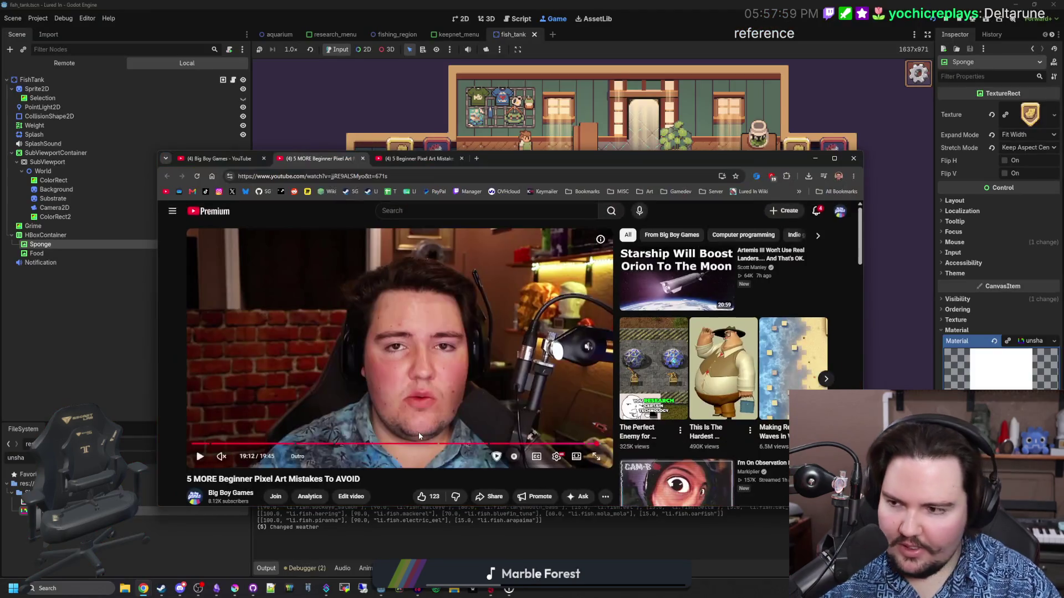
Step: Scroll the video page and drag the browser window down to reveal the game
scroll(367, 404, down, 2)
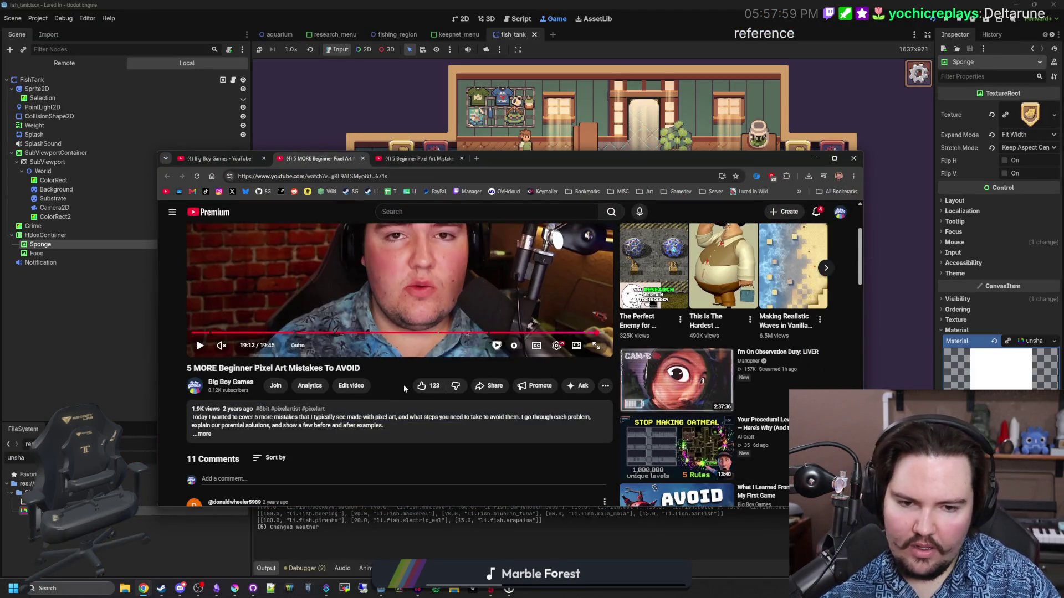
scroll(404, 388, down, 3)
scroll(404, 388, down, 5)
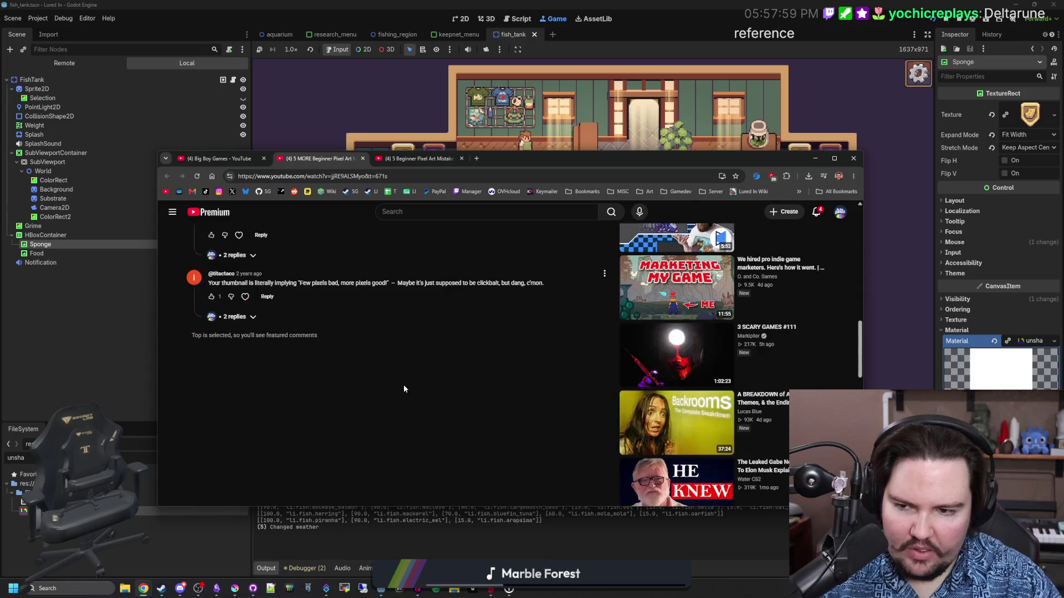
scroll(403, 389, up, 10)
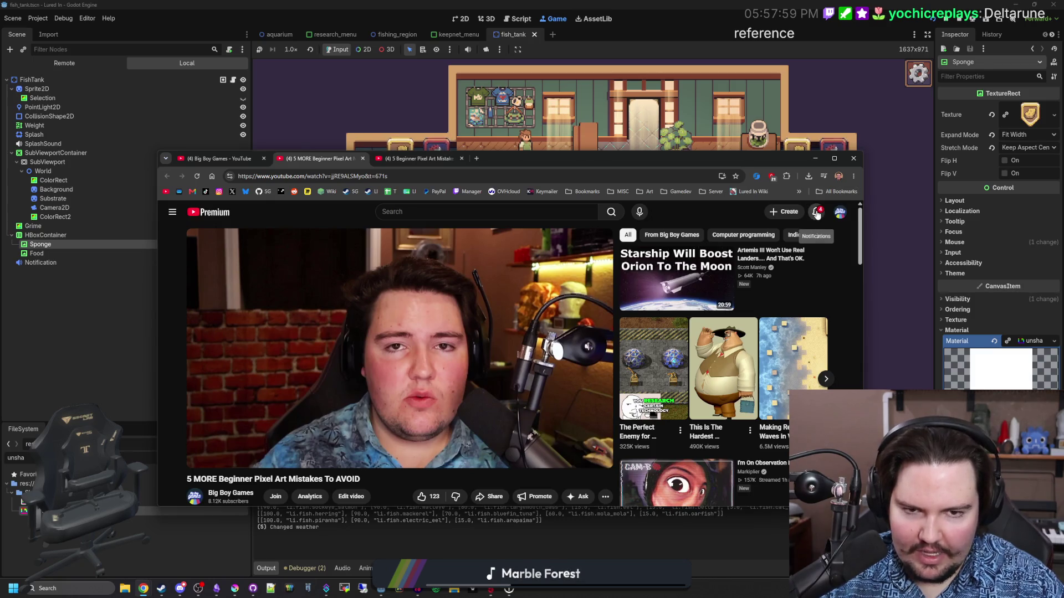
mouse_move(727, 156)
mouse_down()
mouse_move(733, 300)
mouse_move(729, 161)
mouse_move(720, 199)
mouse_up()
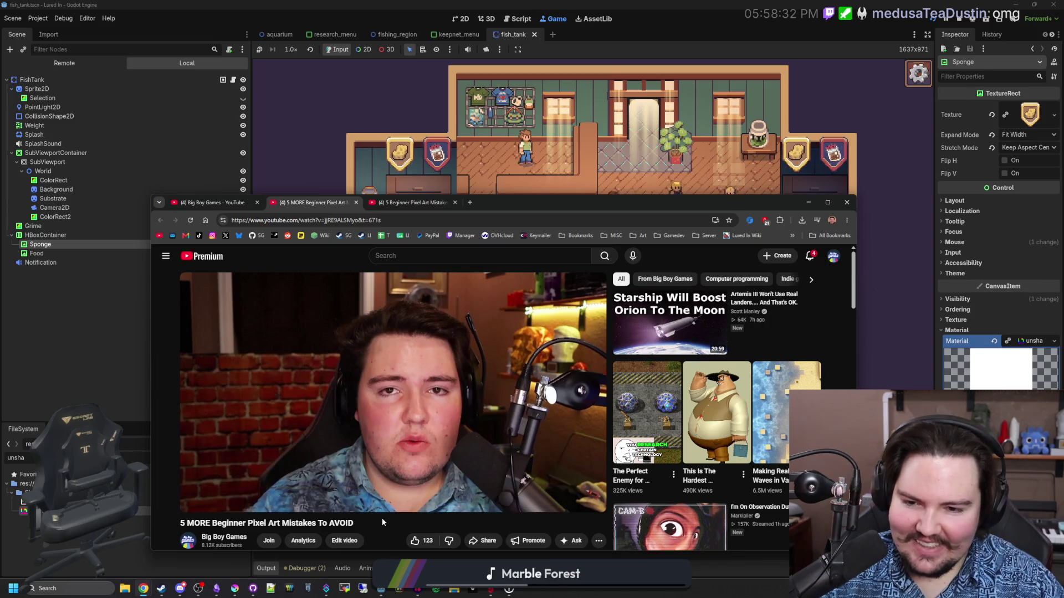
scroll(381, 517, down, 2)
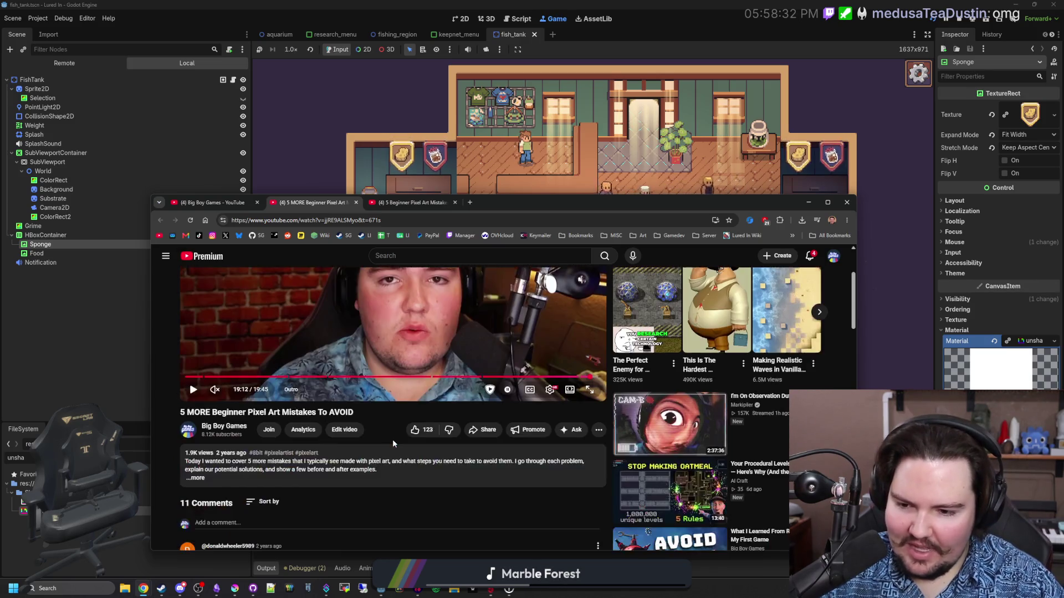
scroll(310, 488, up, 2)
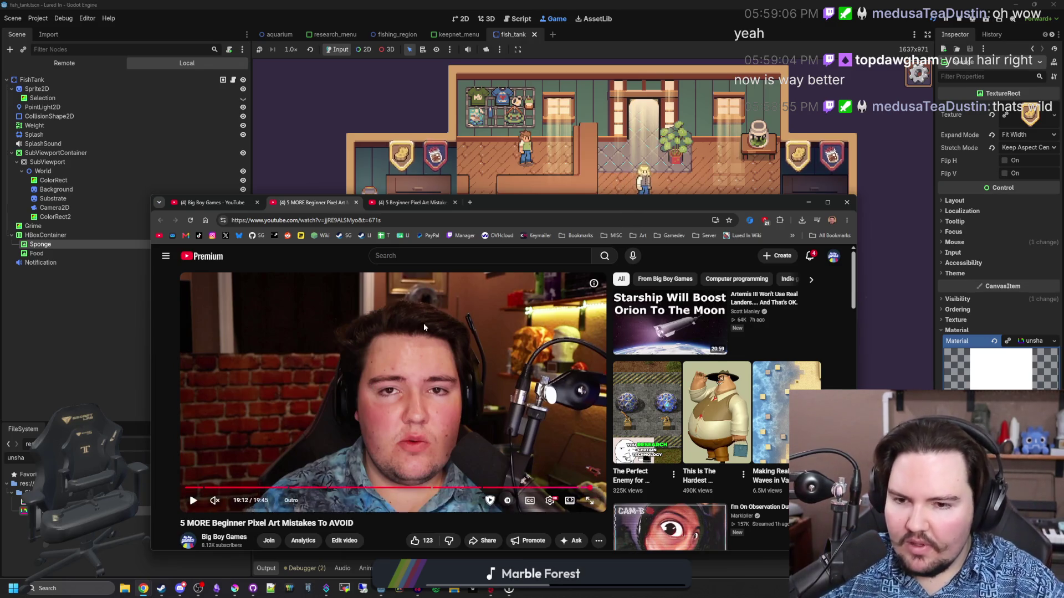
Step: Close both pixel-art video tabs and move the browser window to uncover the game
click(356, 203)
click(356, 203)
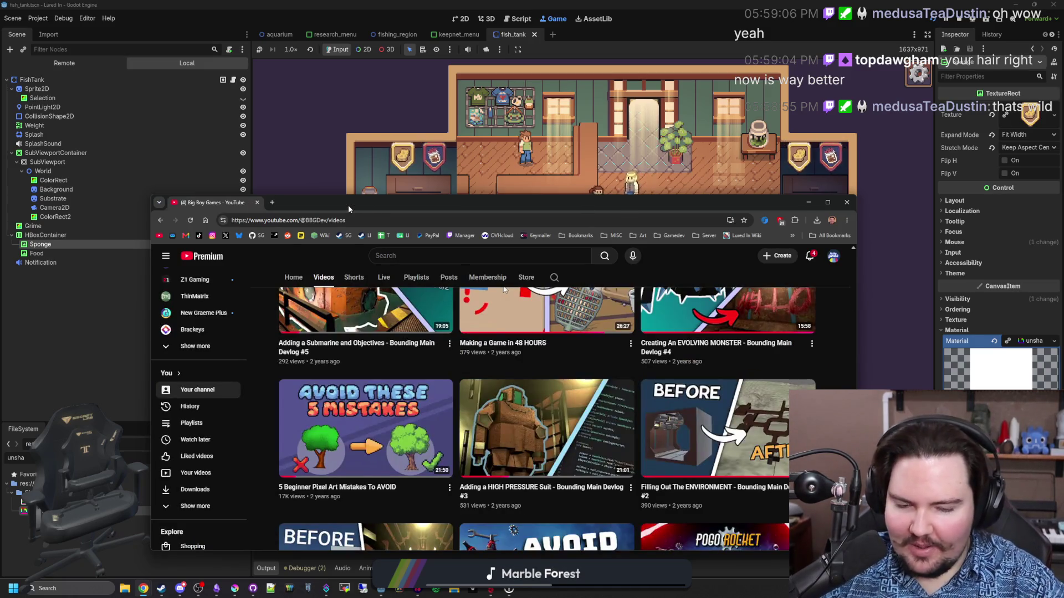
drag(609, 209, 610, 176)
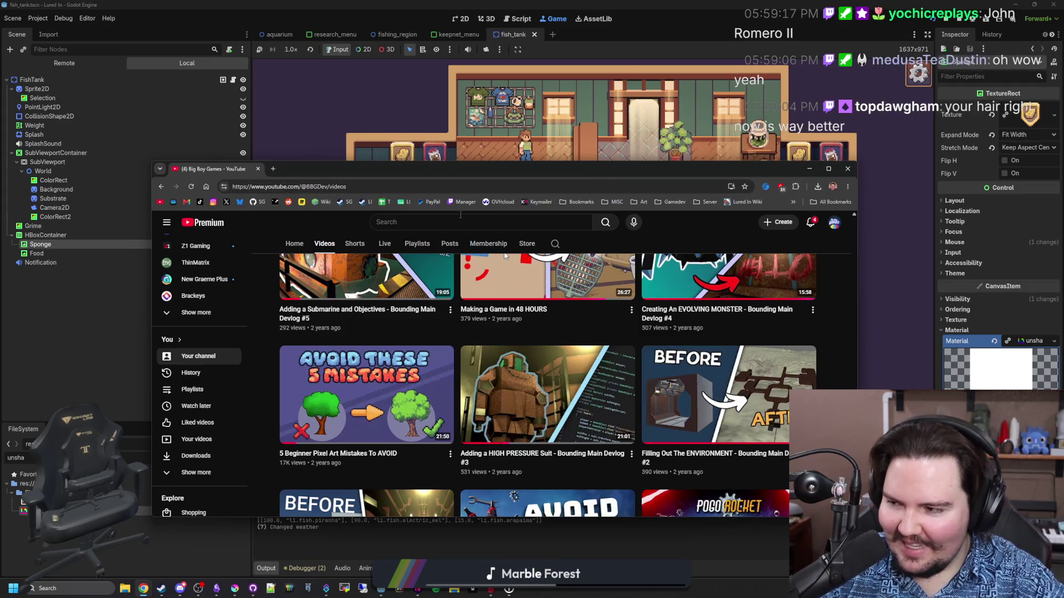
drag(566, 176, 568, 176)
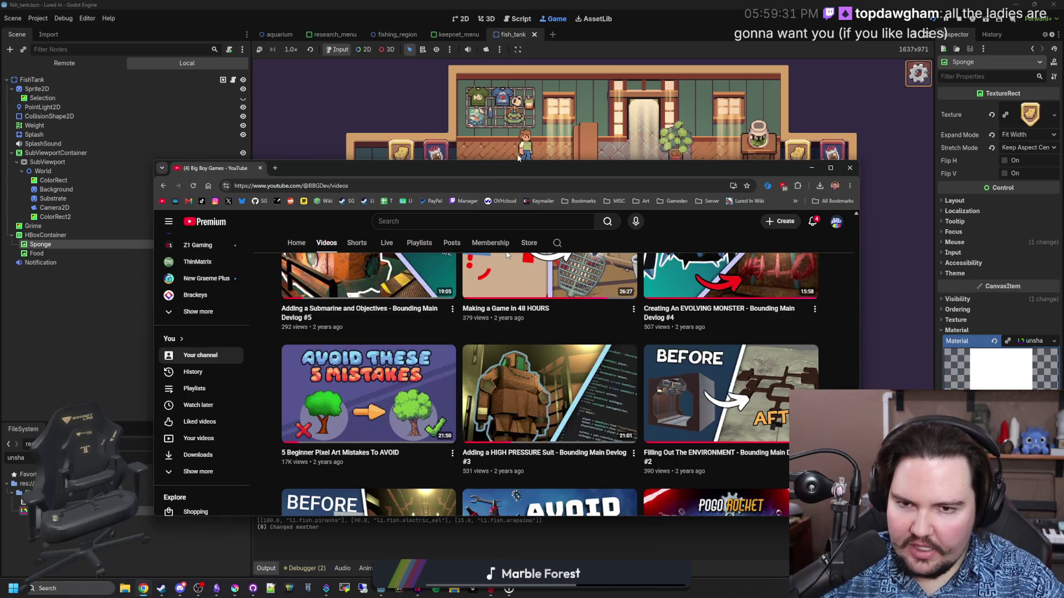
mouse_move(355, 166)
mouse_down()
mouse_move(349, 424)
mouse_move(272, 161)
mouse_up()
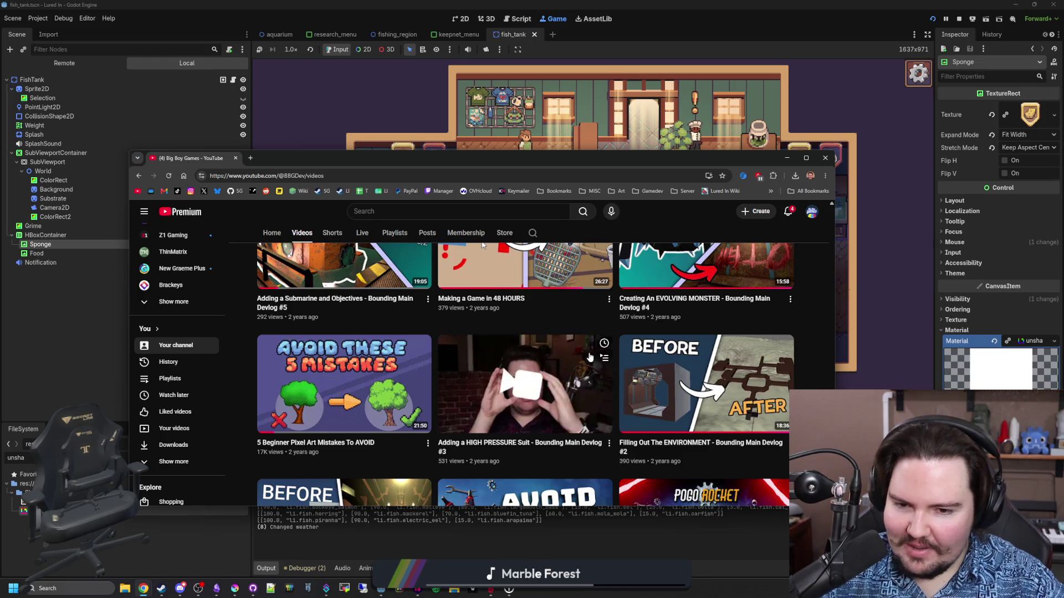
mouse_move(584, 373)
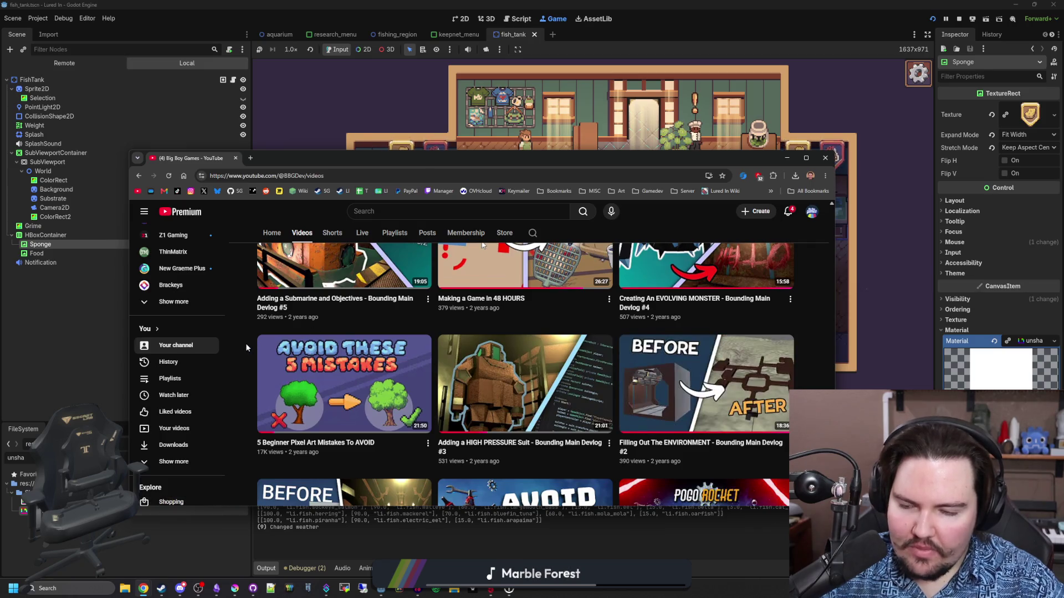
scroll(247, 348, up, 3)
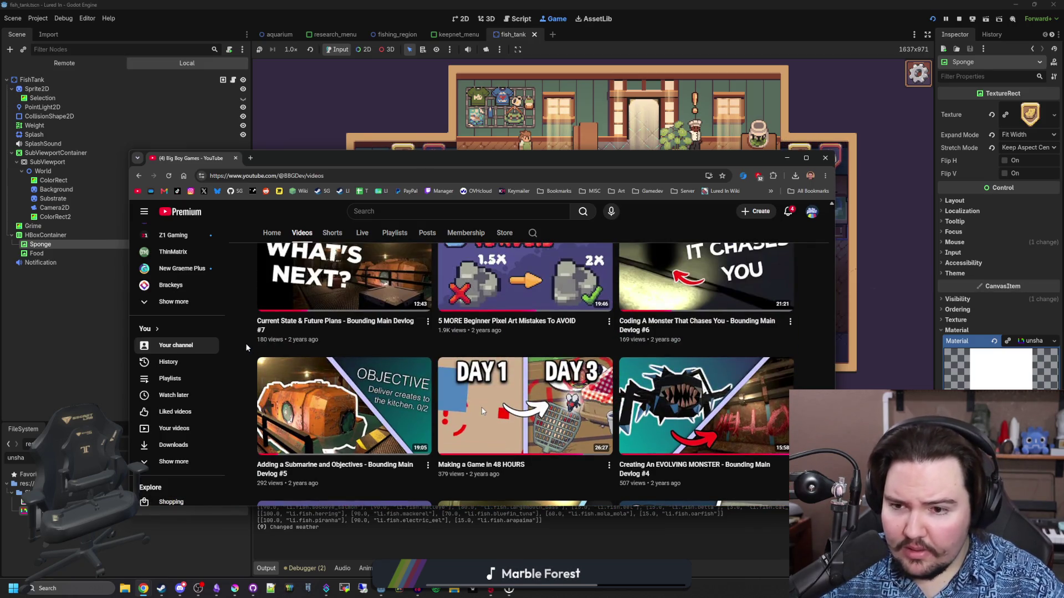
scroll(247, 347, up, 12)
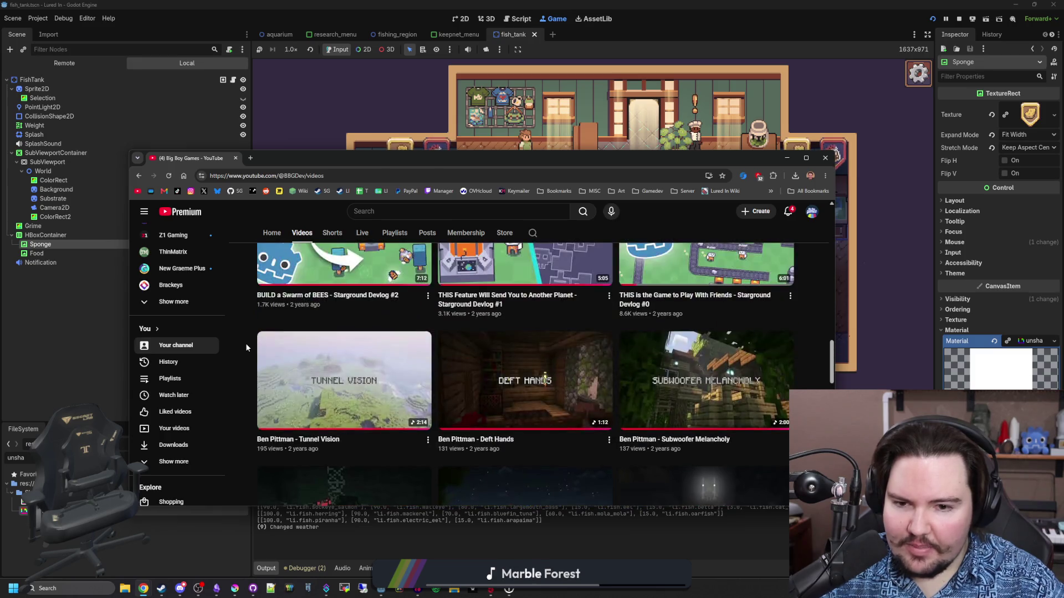
scroll(246, 347, up, 4)
scroll(248, 347, up, 2)
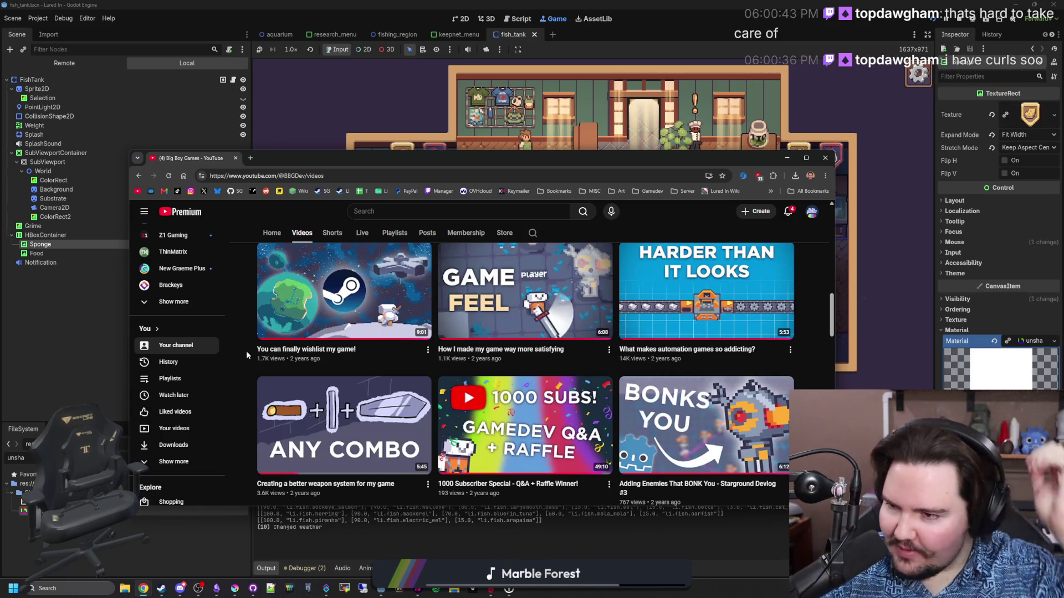
mouse_move(364, 153)
mouse_down()
mouse_move(374, 158)
mouse_move(355, 176)
mouse_up()
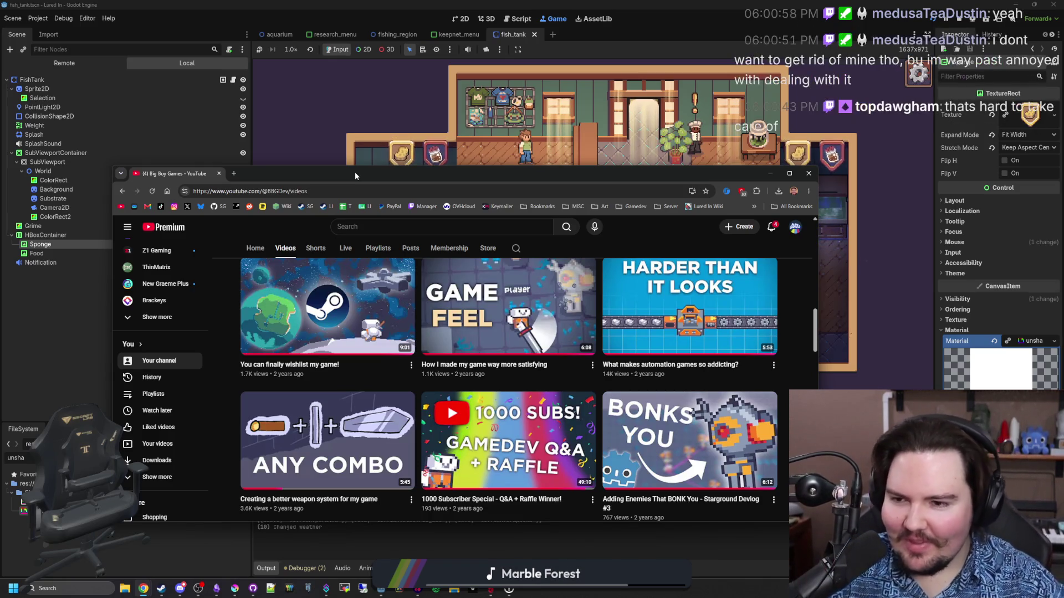
double_click(355, 172)
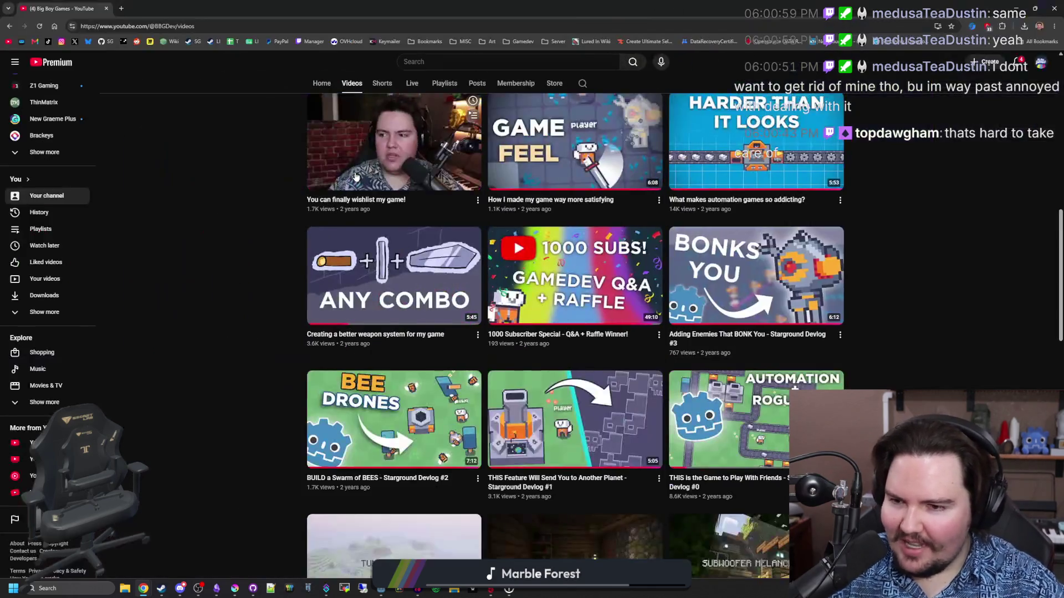
mouse_move(373, 10)
mouse_down()
mouse_move(517, 220)
mouse_move(369, 123)
mouse_up()
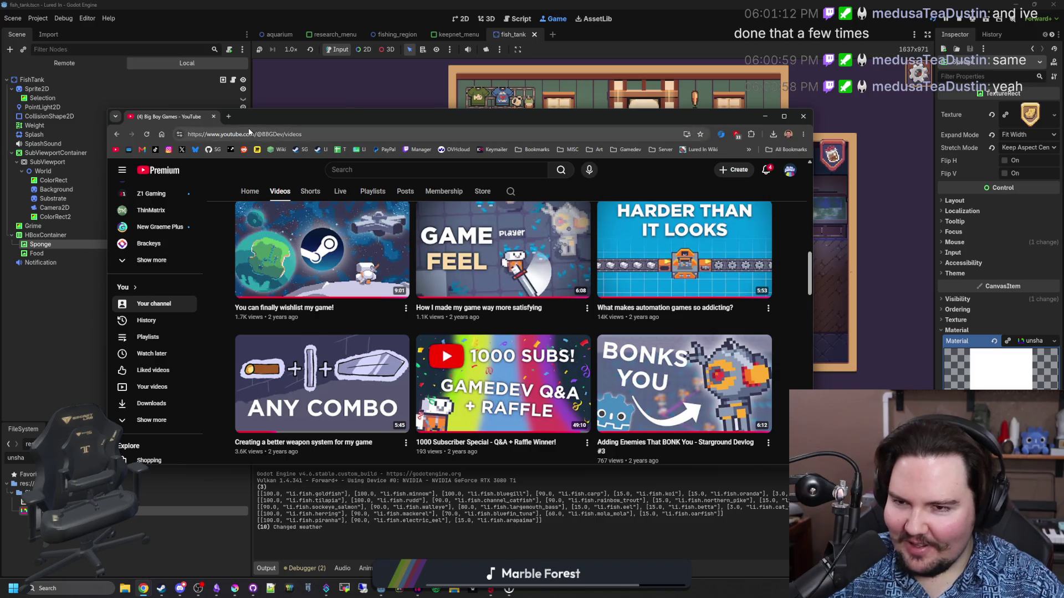
click(228, 117)
Step: Search Google for the game developer's name and scroll through the results
text(john romero)
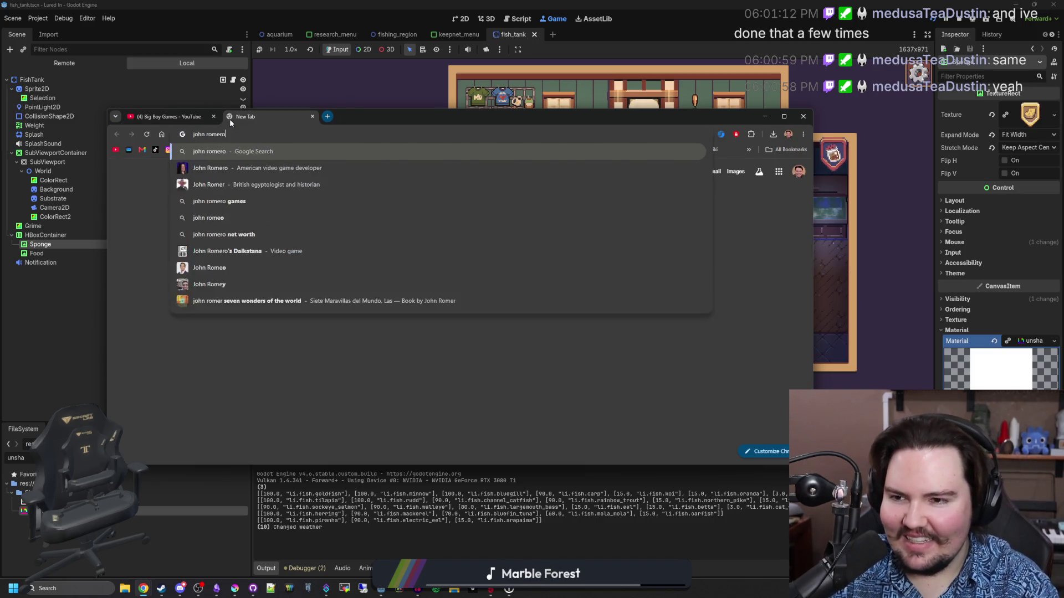
key(Return)
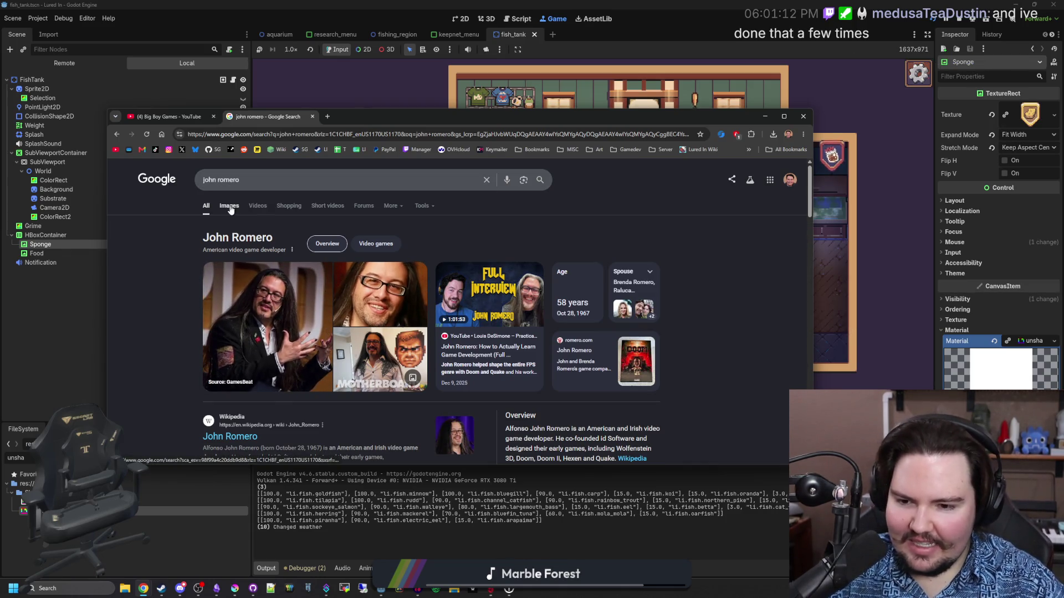
scroll(486, 397, down, 1)
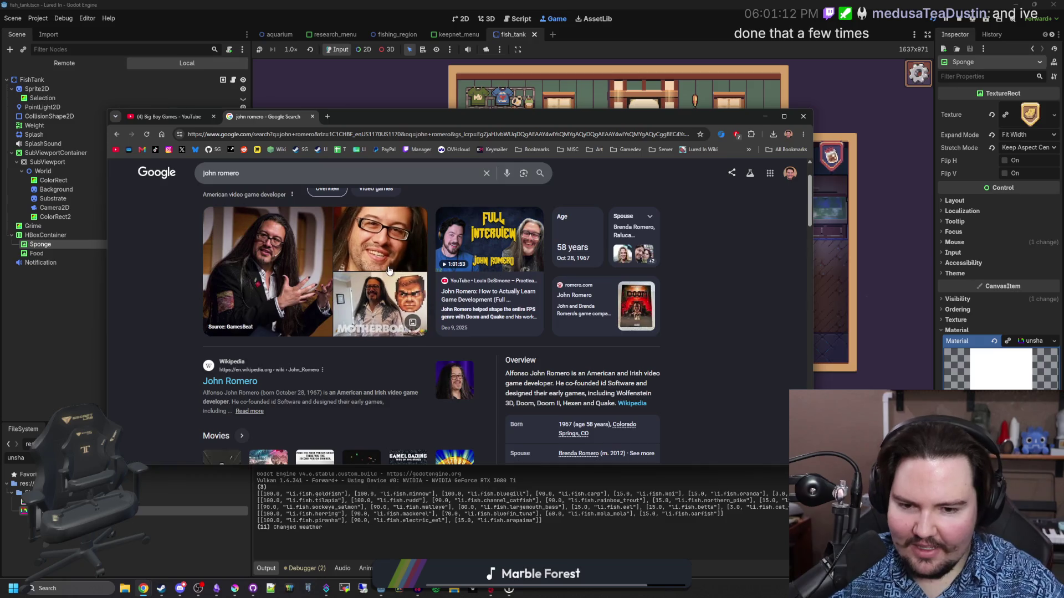
scroll(617, 380, down, 1)
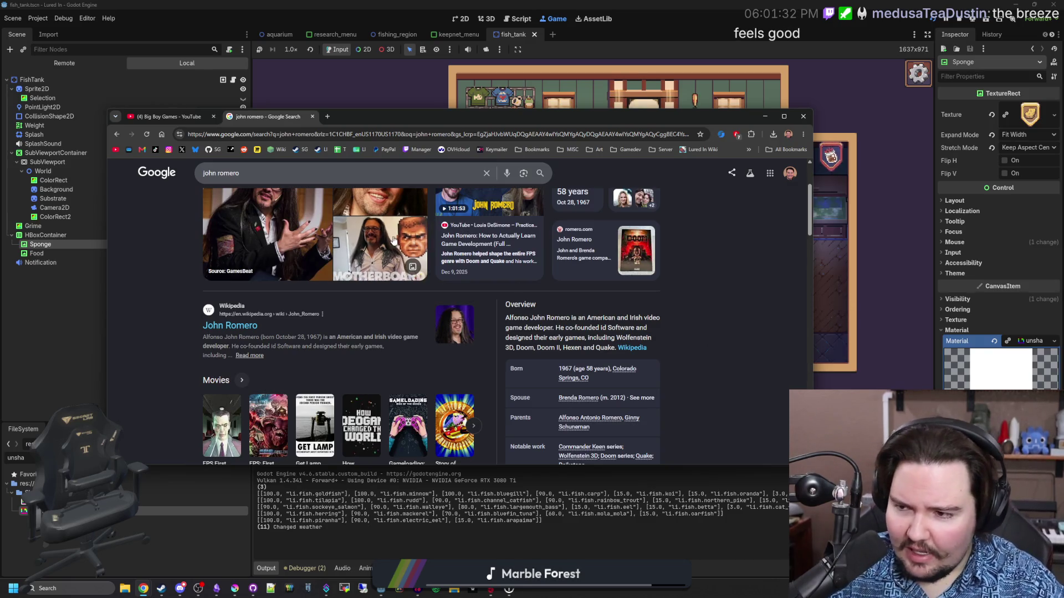
scroll(431, 316, up, 2)
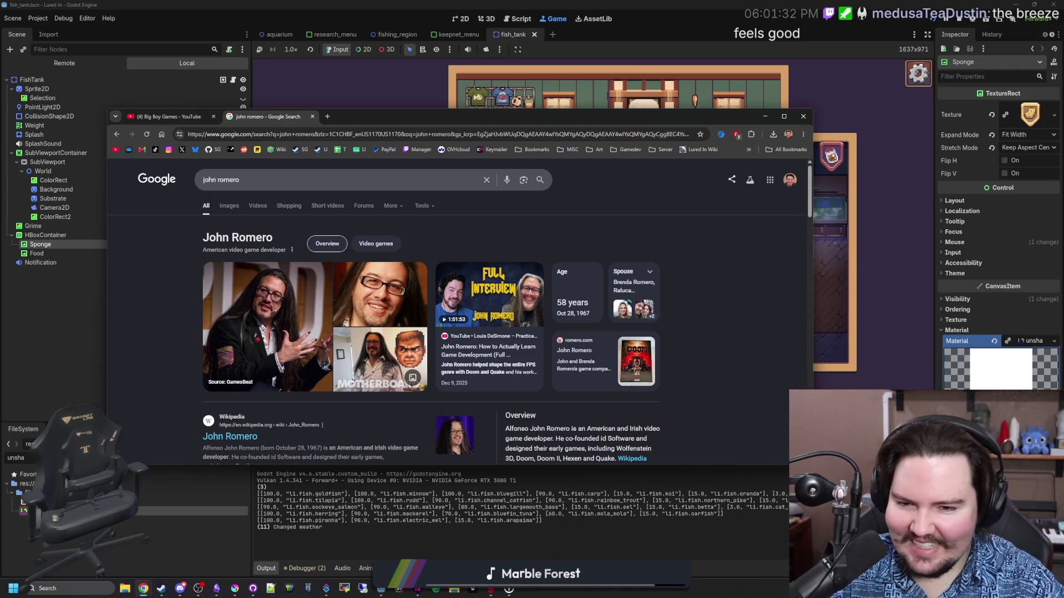
Step: Enlarge the second photo, close it, then close both browser tabs to reveal the game
click(375, 298)
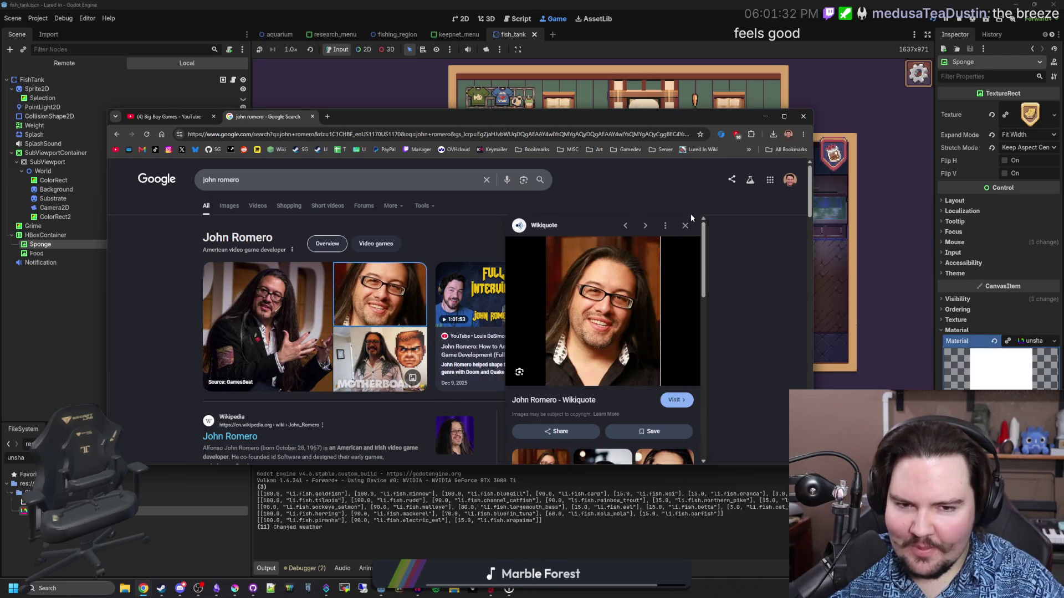
click(684, 225)
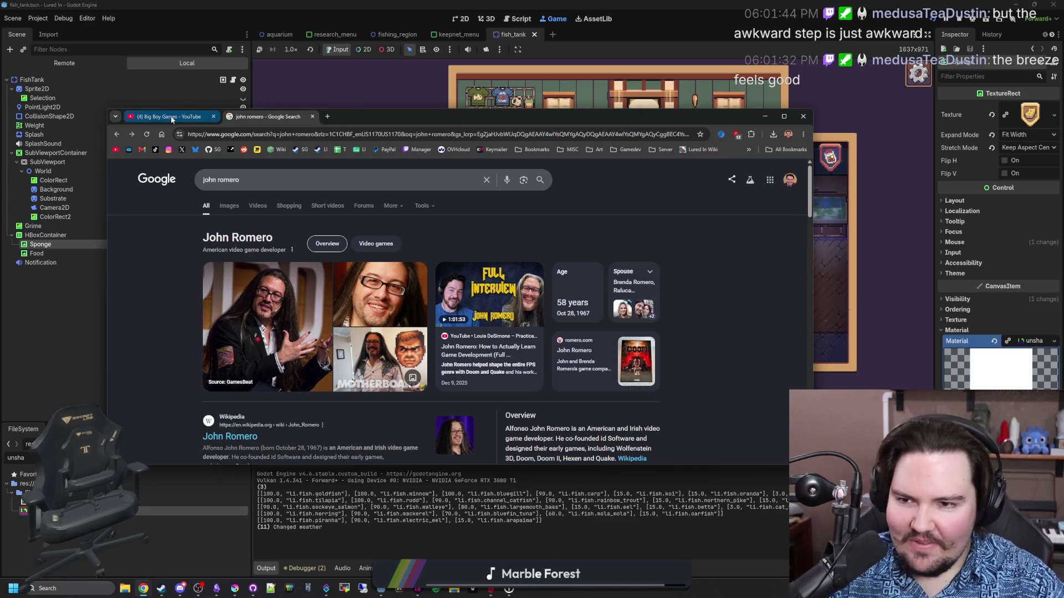
click(213, 117)
click(213, 117)
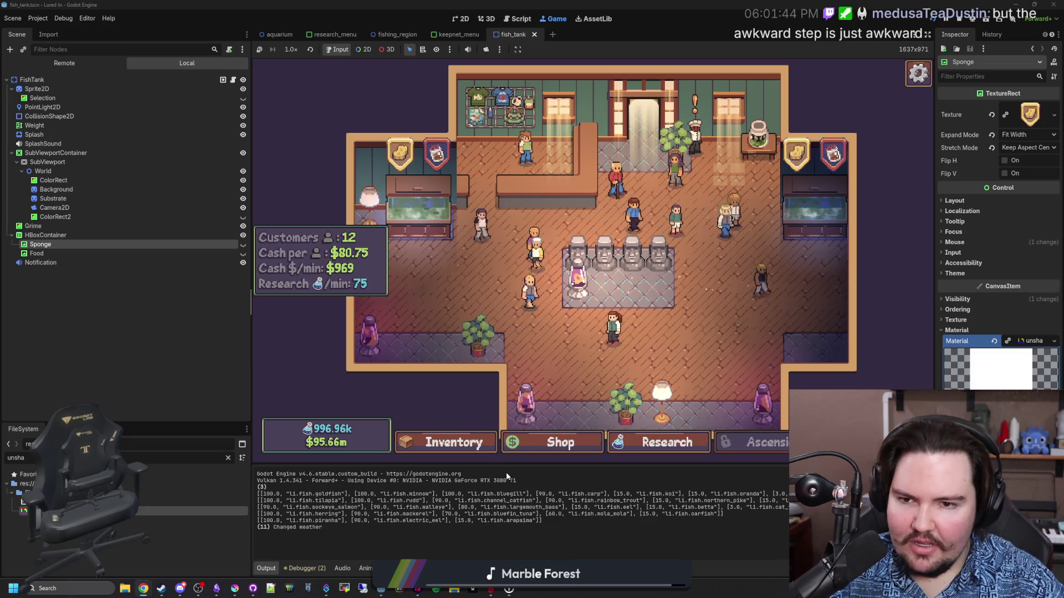
Step: Deselect Sponge, then zoom and pan the game view onto the left aquarium's alert icons
click(154, 324)
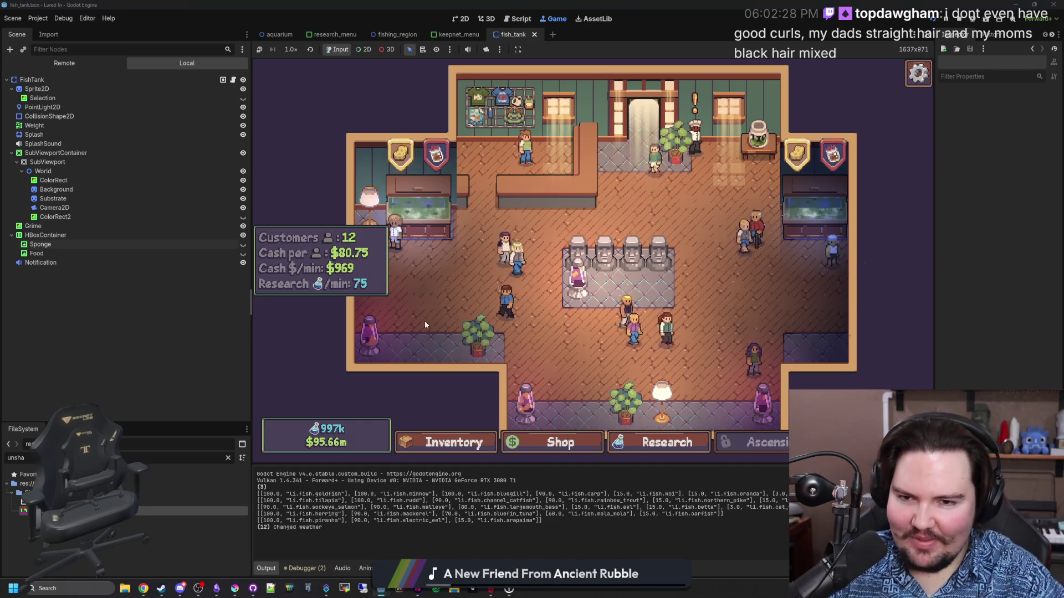
scroll(445, 266, up, 4)
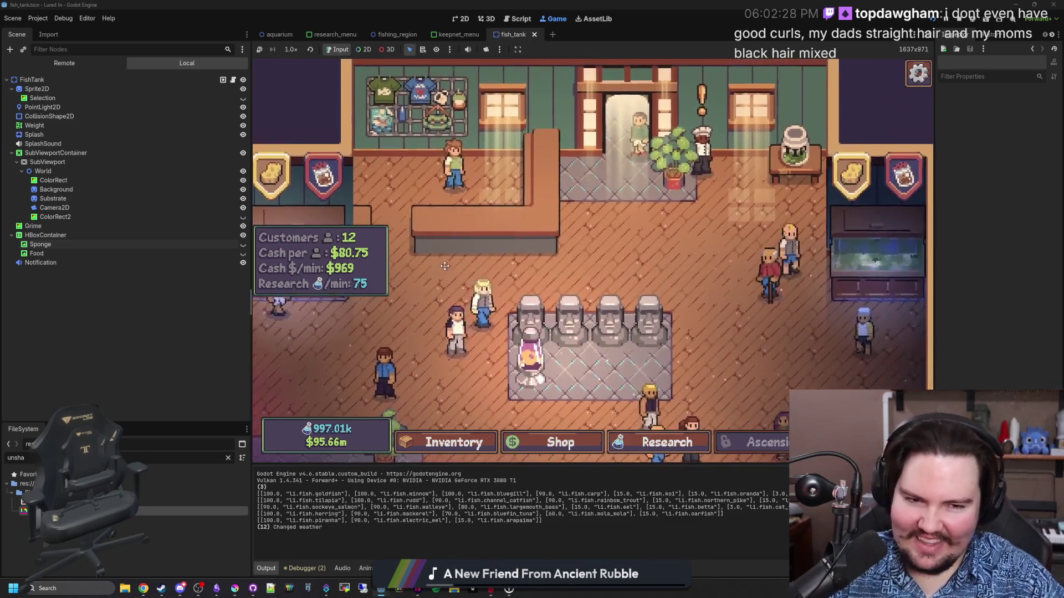
mouse_move(445, 266)
mouse_down()
mouse_move(307, 269)
mouse_move(567, 282)
mouse_move(540, 282)
mouse_up()
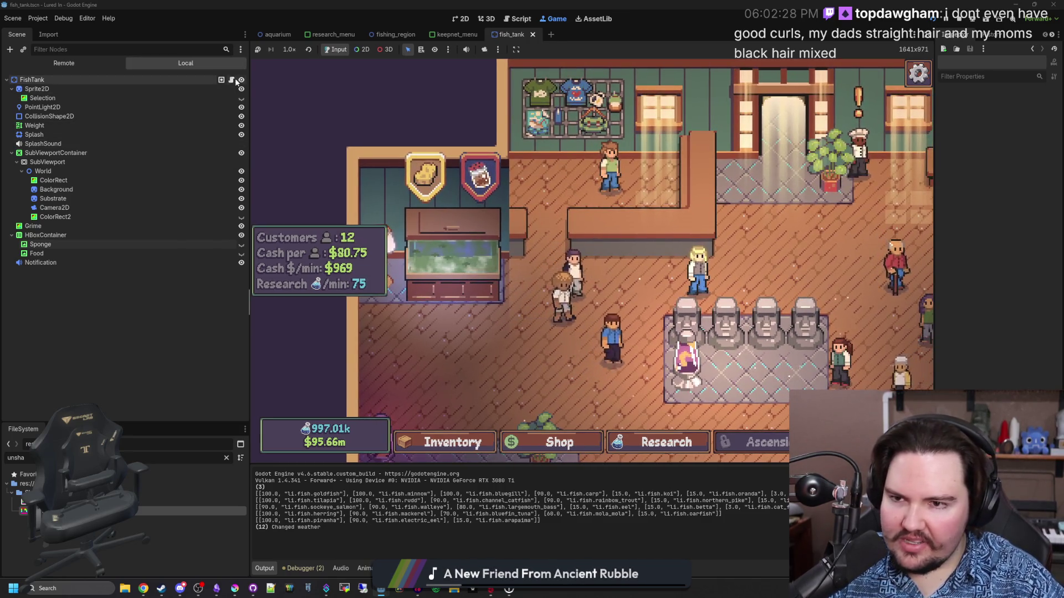
Step: In fish_tank.gd, change the pulse sin_range to 0.98, 1.02 and /300.0, then save
click(233, 81)
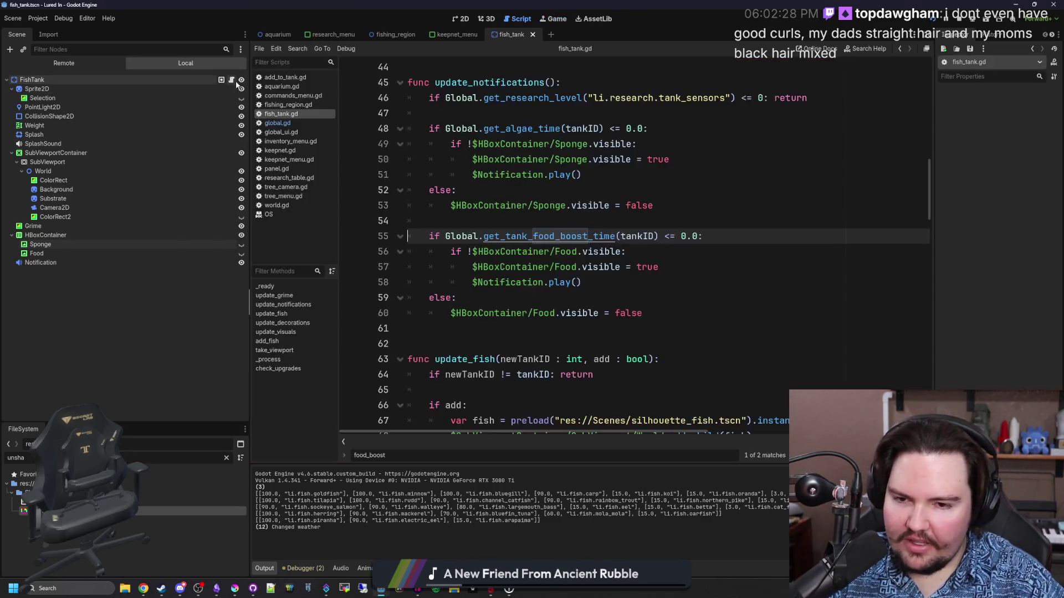
click(623, 314)
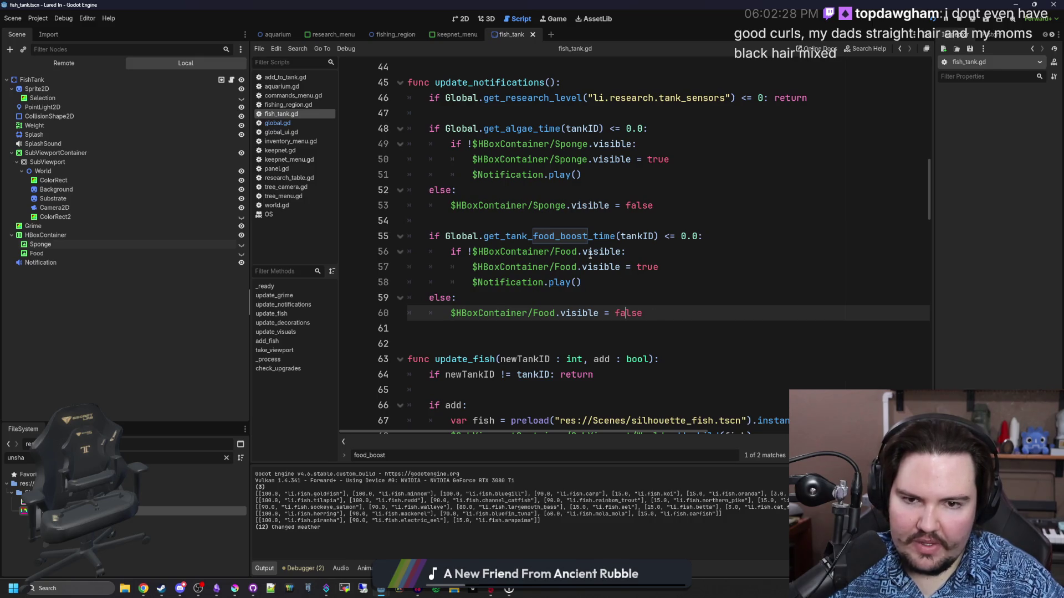
scroll(590, 253, down, 13)
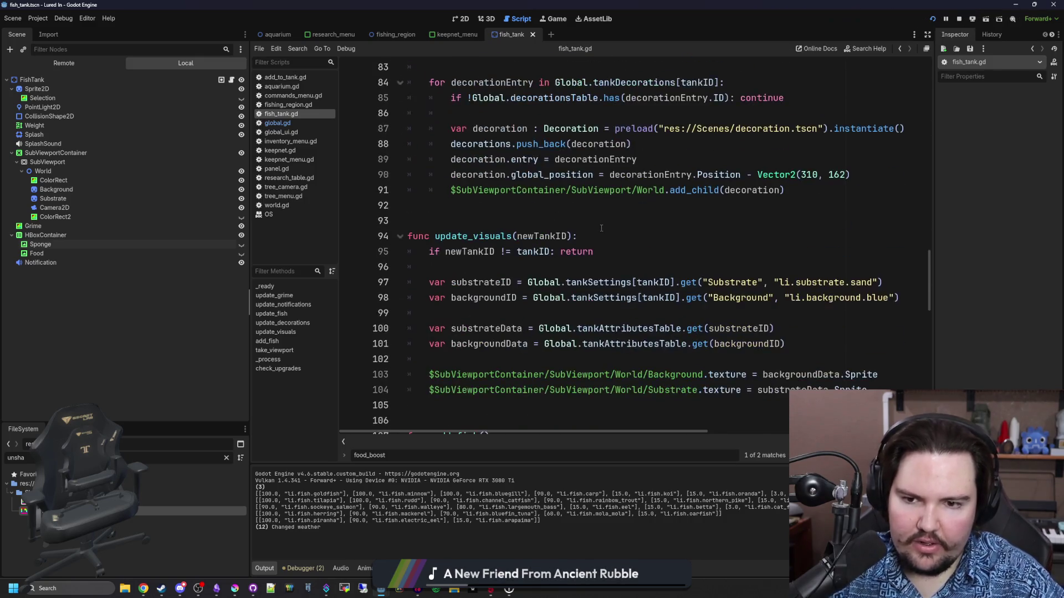
scroll(601, 228, down, 11)
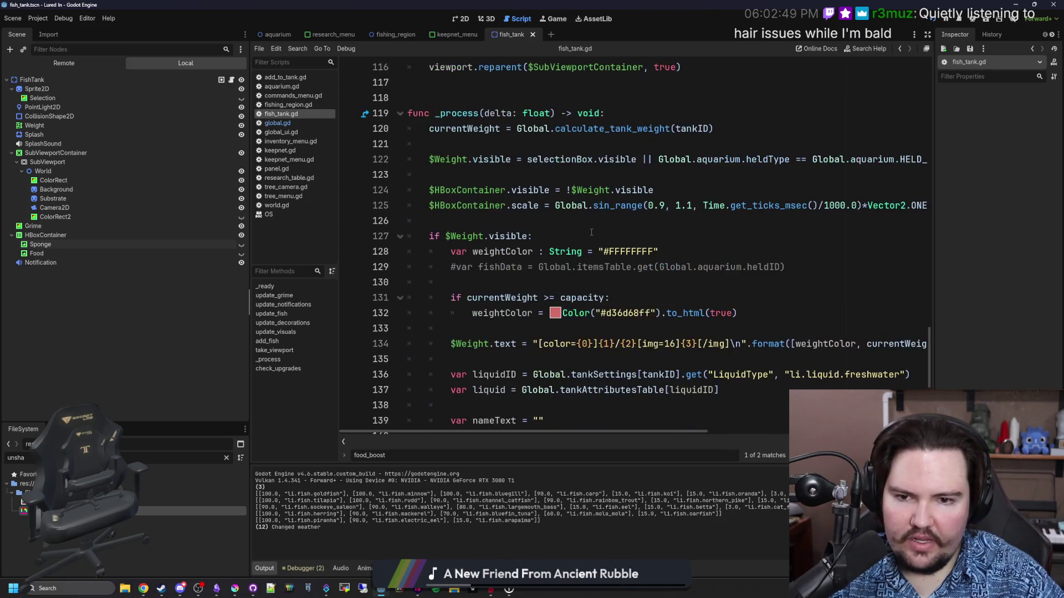
click(701, 216)
click(669, 206)
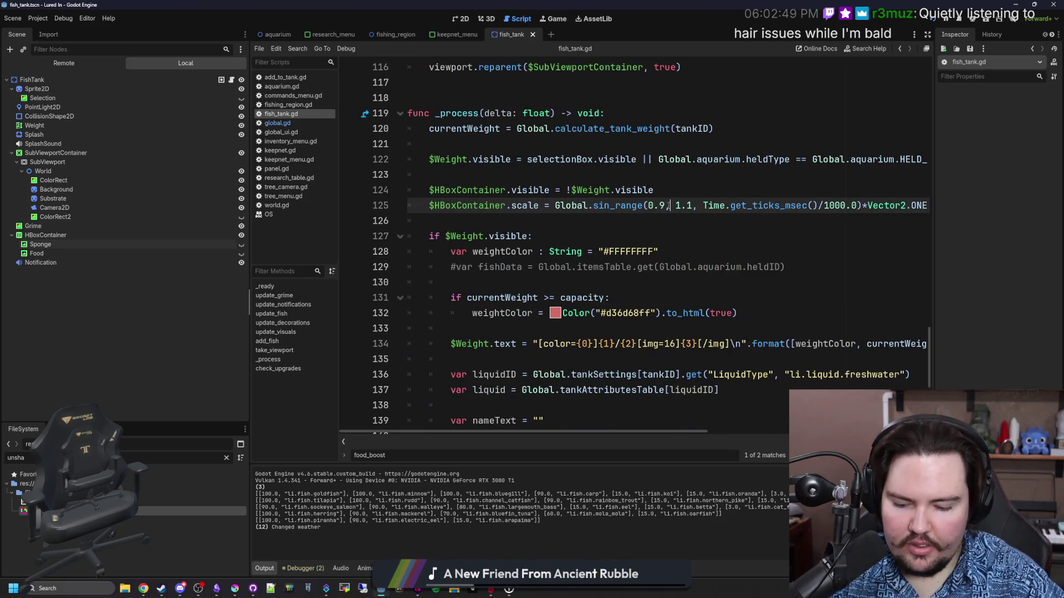
text(5)
key(Right)
key(Right)
key(Right)
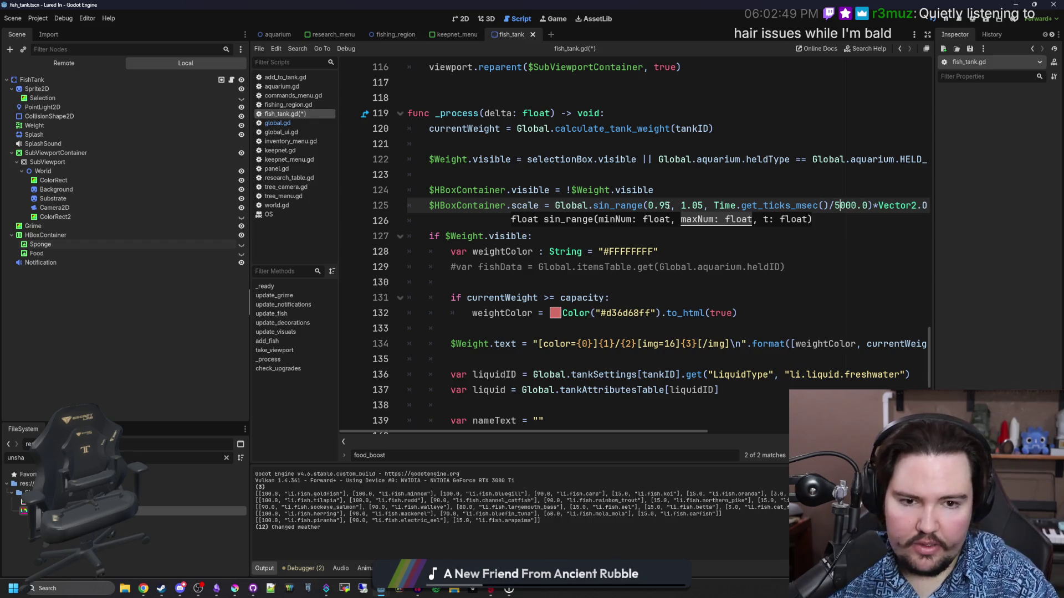
key(Down)
key(ctrl+s)
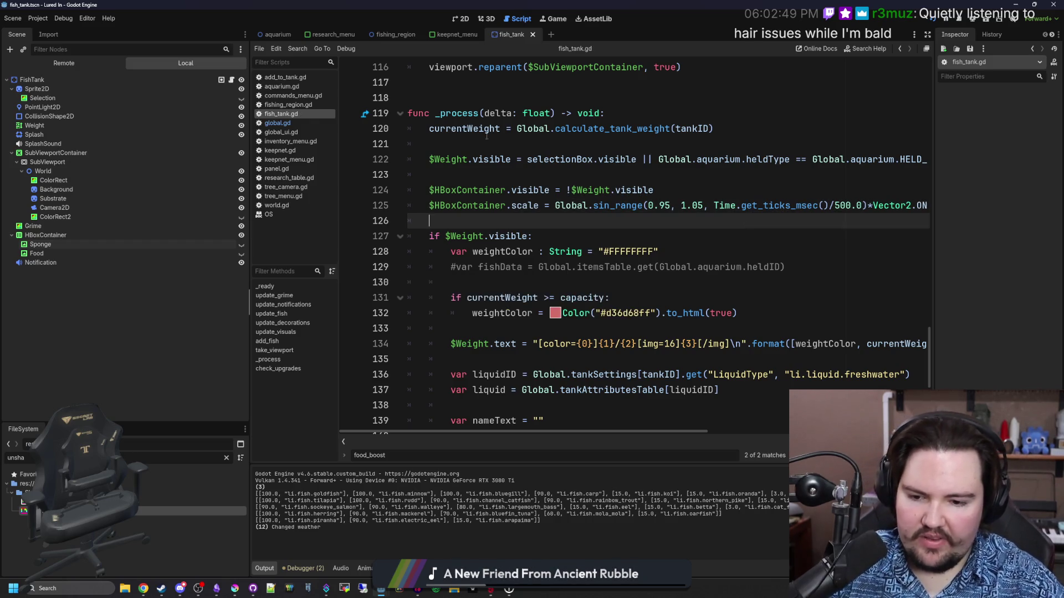
Step: Check the faster, subtler icon pulse in the running game
click(557, 19)
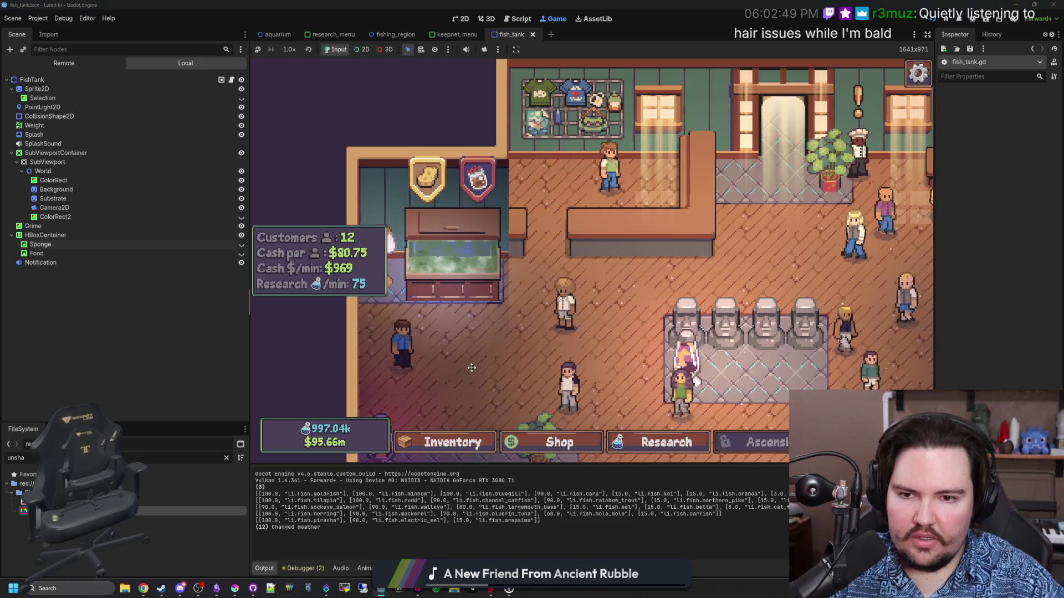
scroll(302, 178, down, 3)
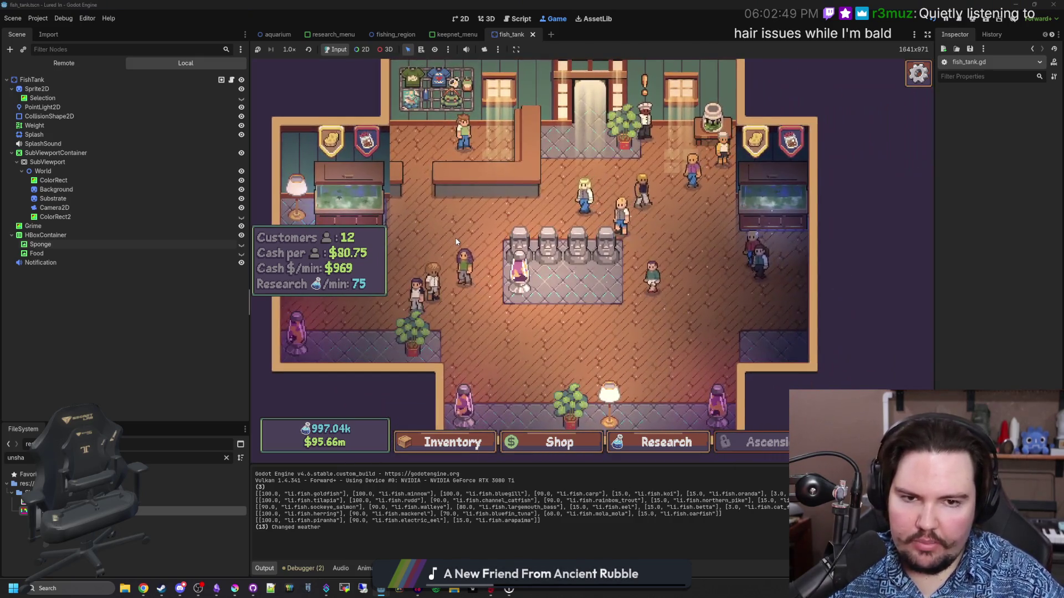
scroll(455, 239, down, 3)
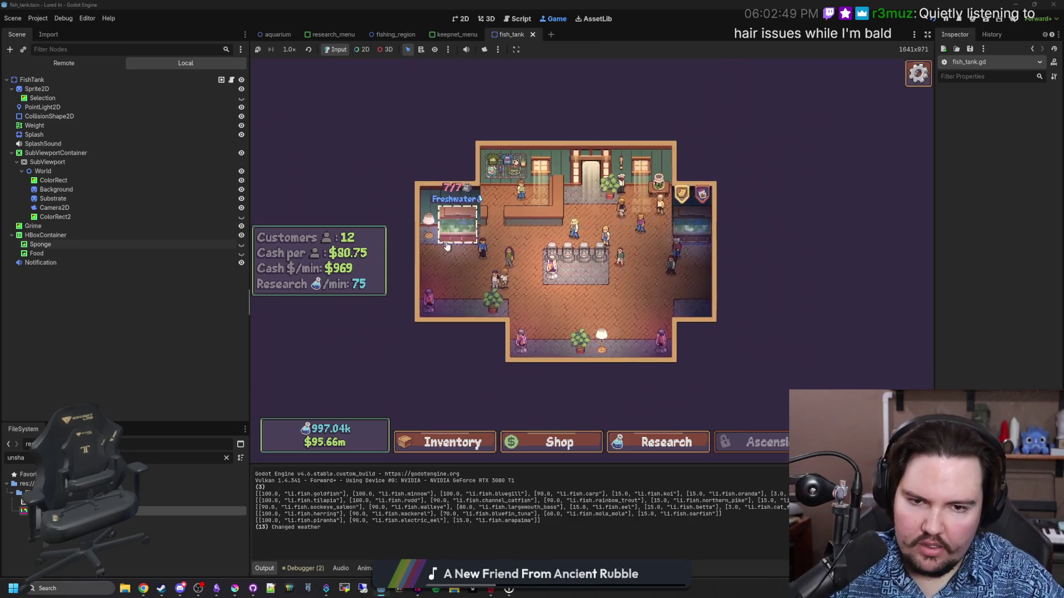
scroll(447, 246, up, 5)
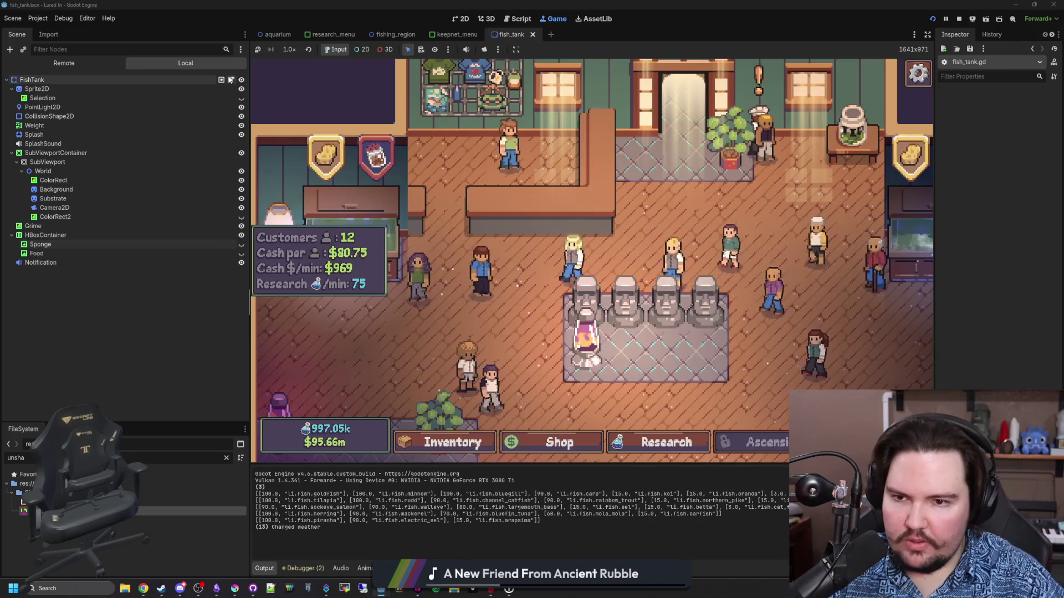
Step: Touch up the pulse line again, save, and return to the running game
key(ctrl+F3)
click(671, 206)
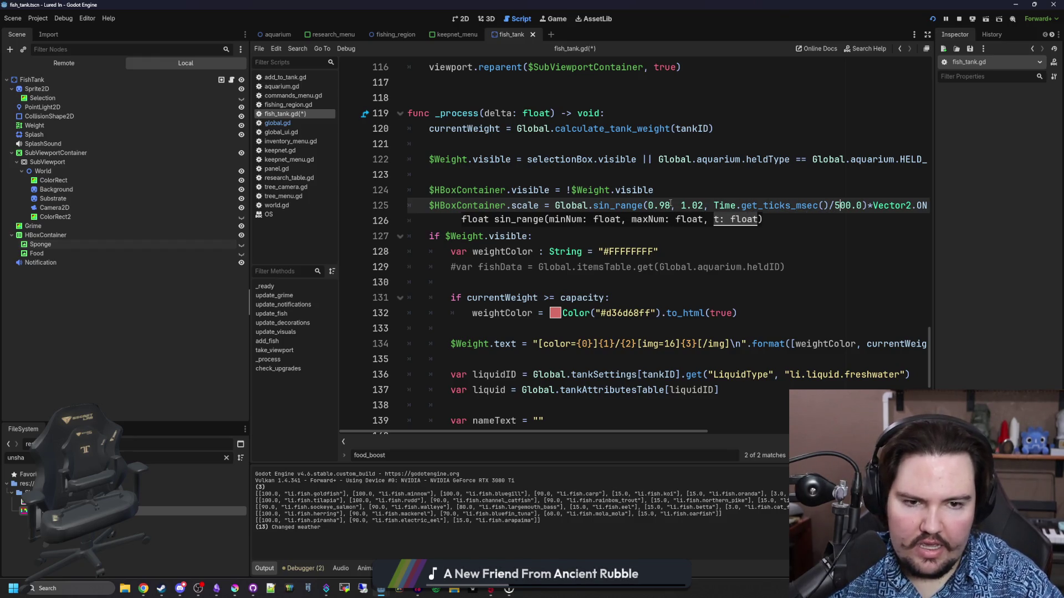
text(3)
click(661, 149)
key(ctrl+s)
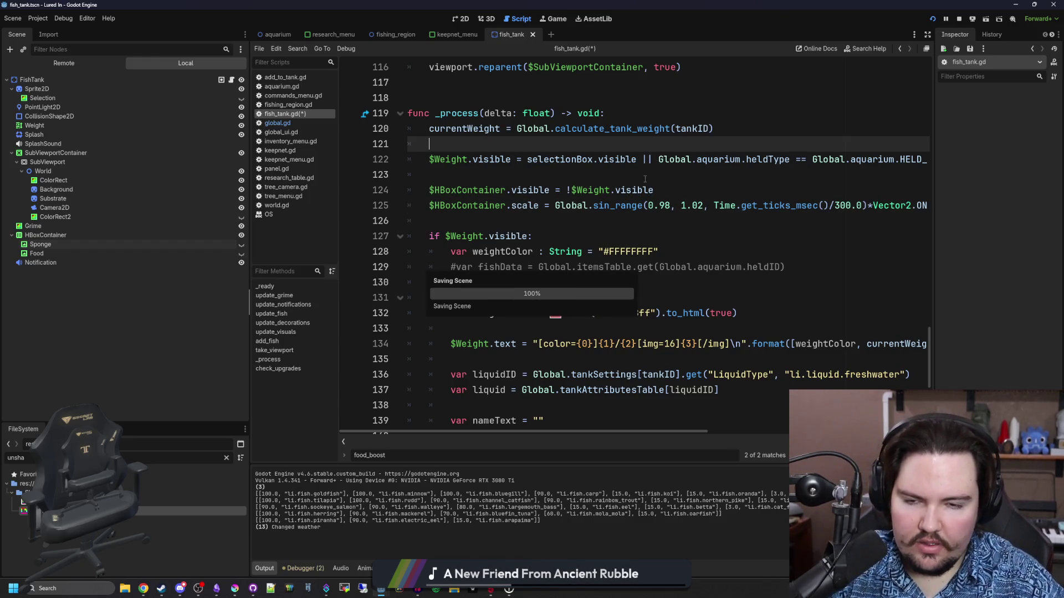
click(557, 19)
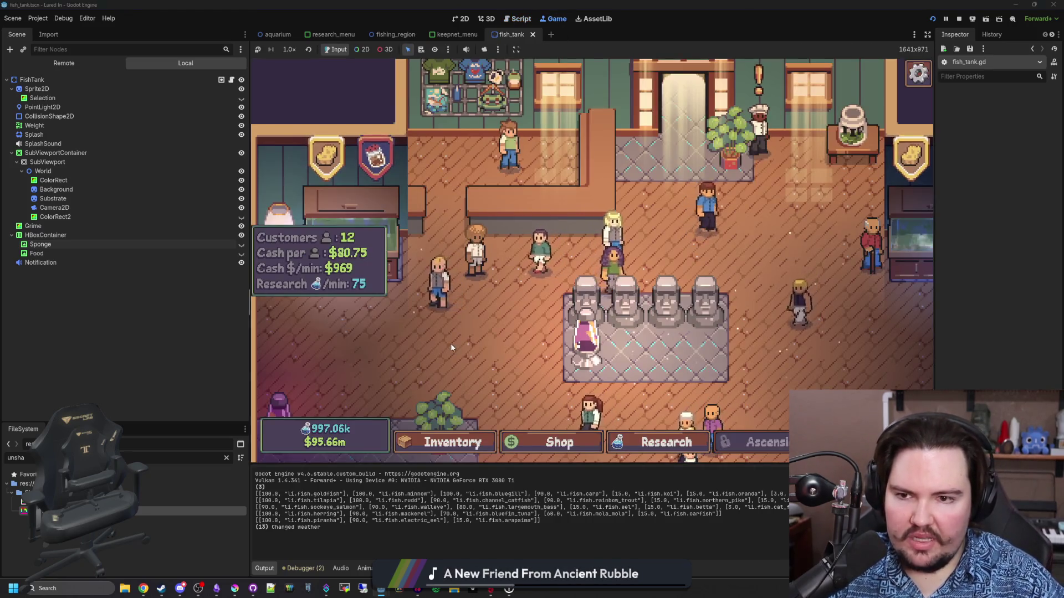
Step: Pan across the shop and open the left grimy tank's Fish Tank 1 window
scroll(458, 330, down, 3)
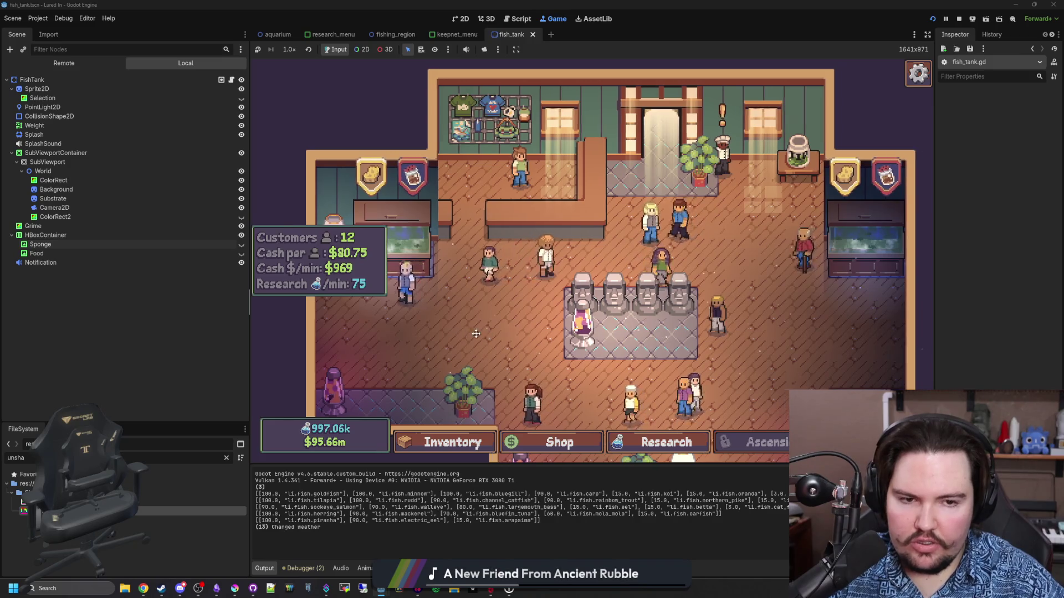
drag(476, 334, 451, 309)
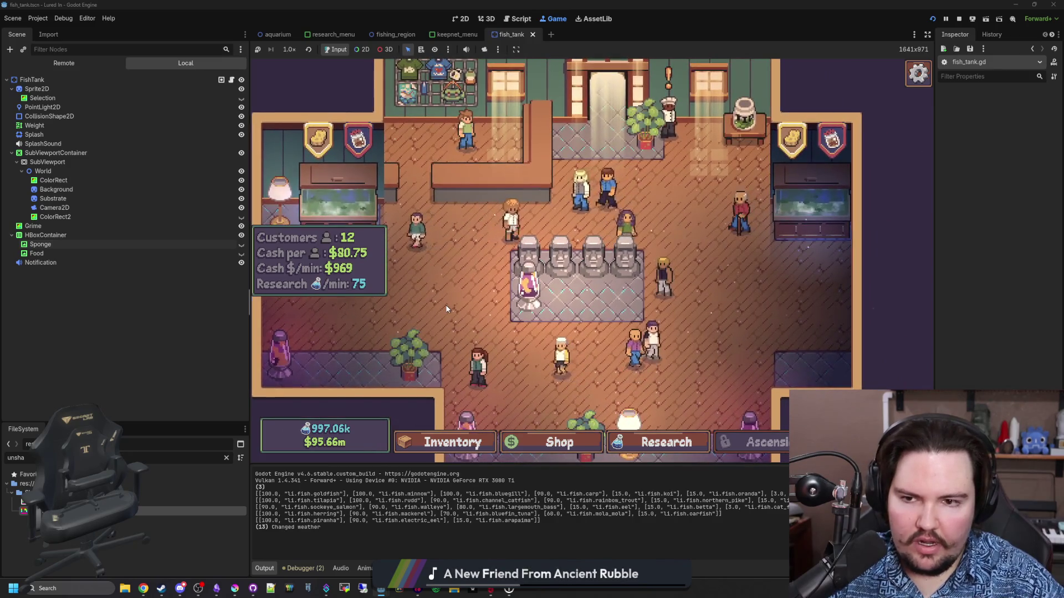
scroll(448, 309, down, 1)
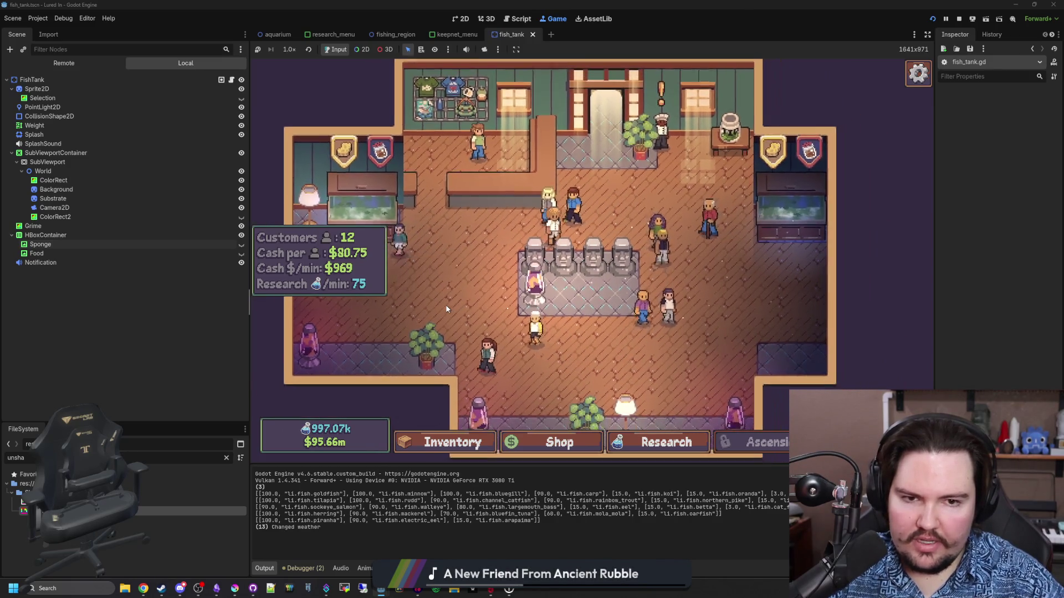
scroll(438, 261, down, 1)
scroll(453, 278, up, 1)
drag(453, 278, 425, 250)
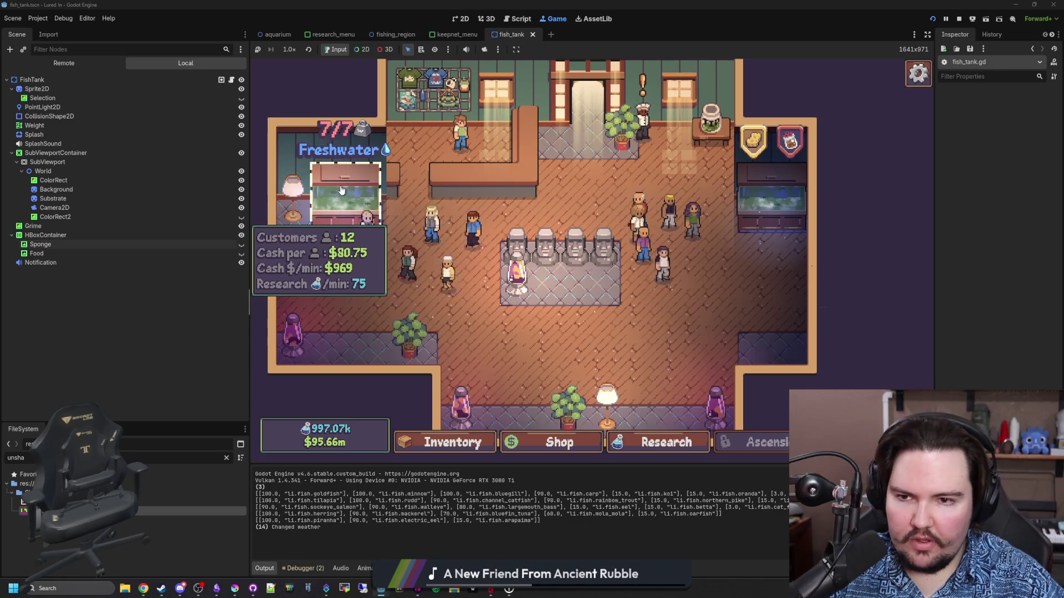
drag(369, 176, 470, 194)
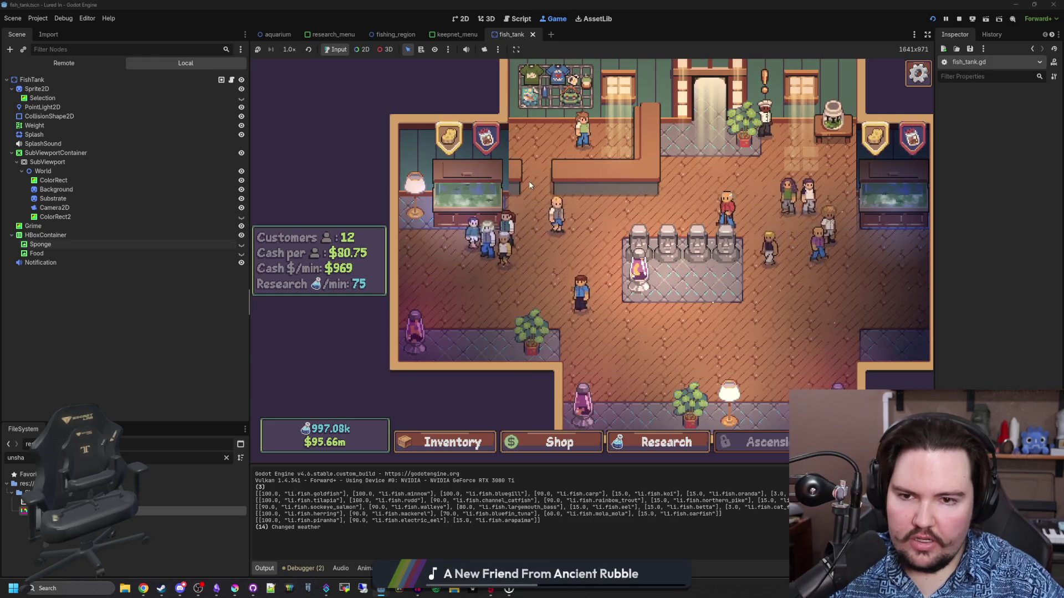
click(470, 194)
click(518, 113)
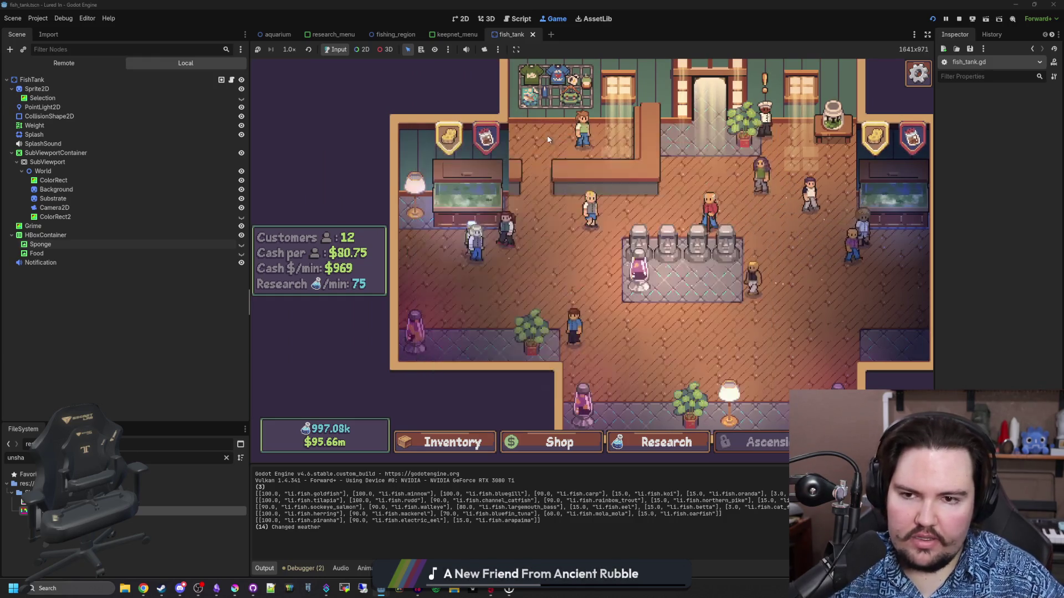
click(324, 161)
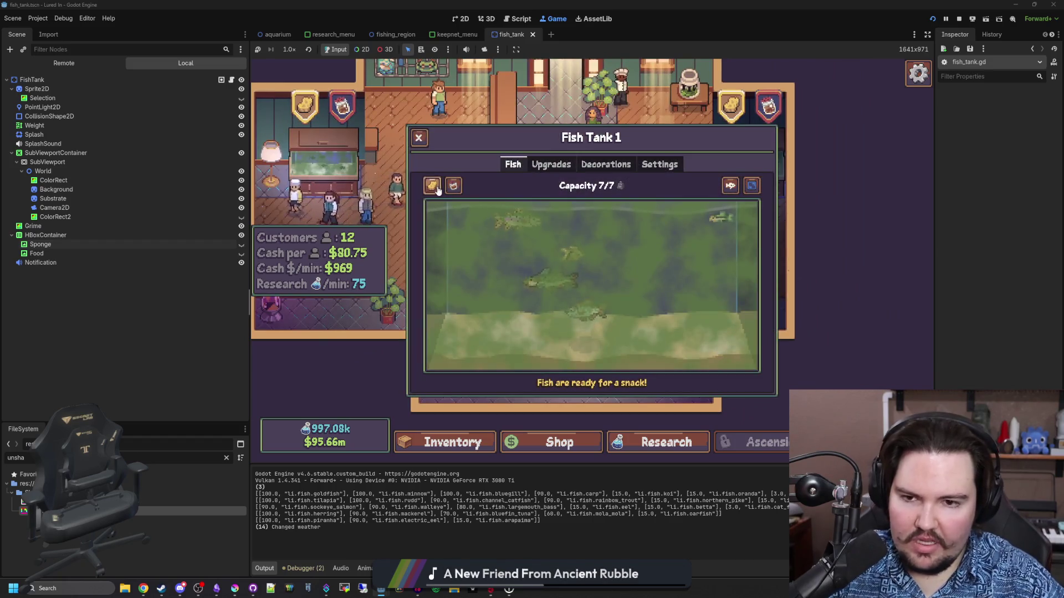
Step: Feed Fish Tank 1 with the food jar for the 10% boost, then reopen its window
drag(452, 188, 537, 229)
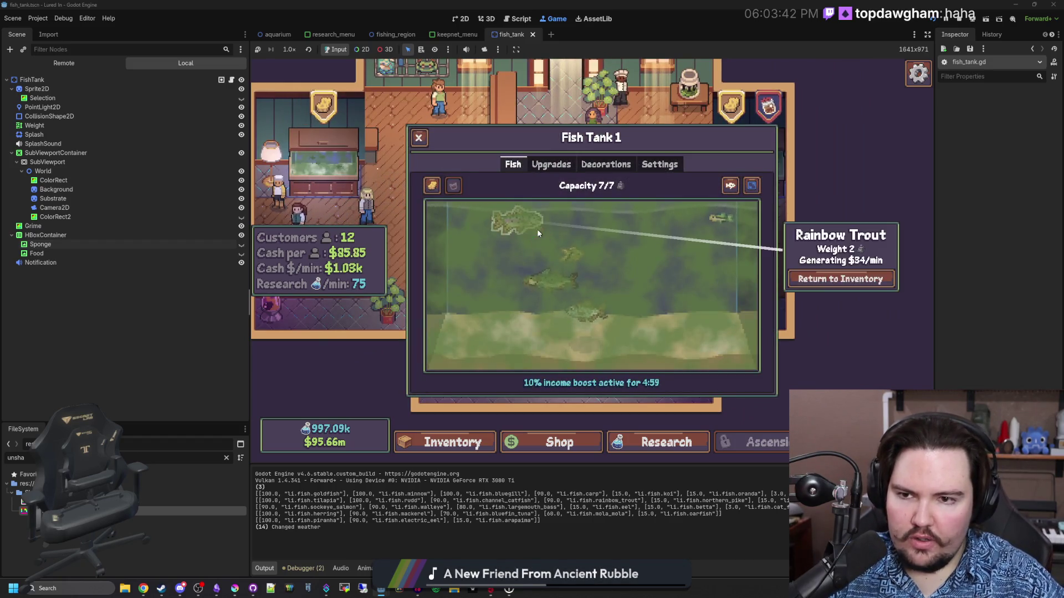
click(418, 138)
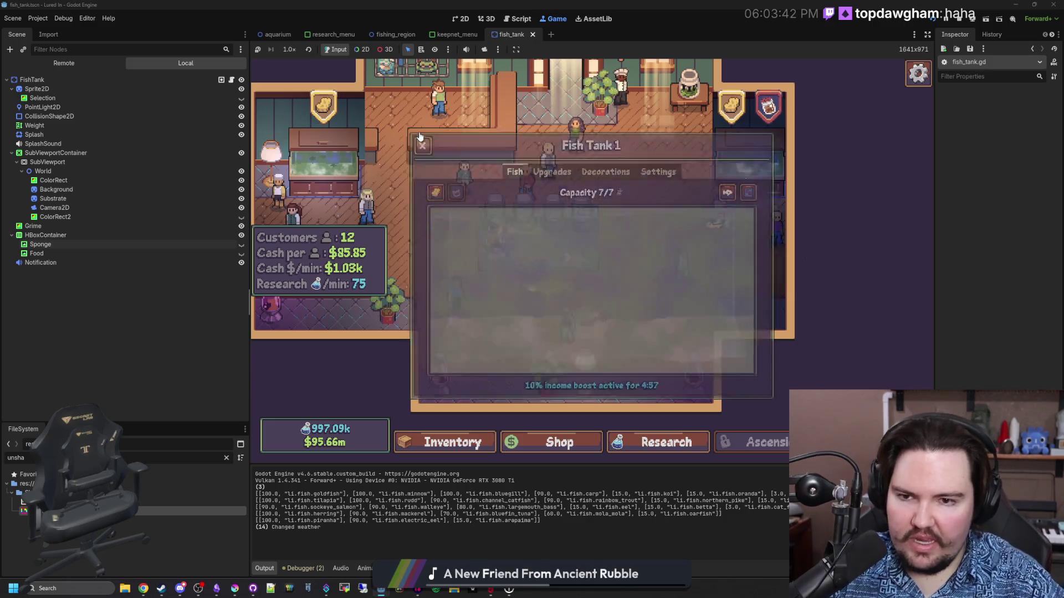
click(341, 160)
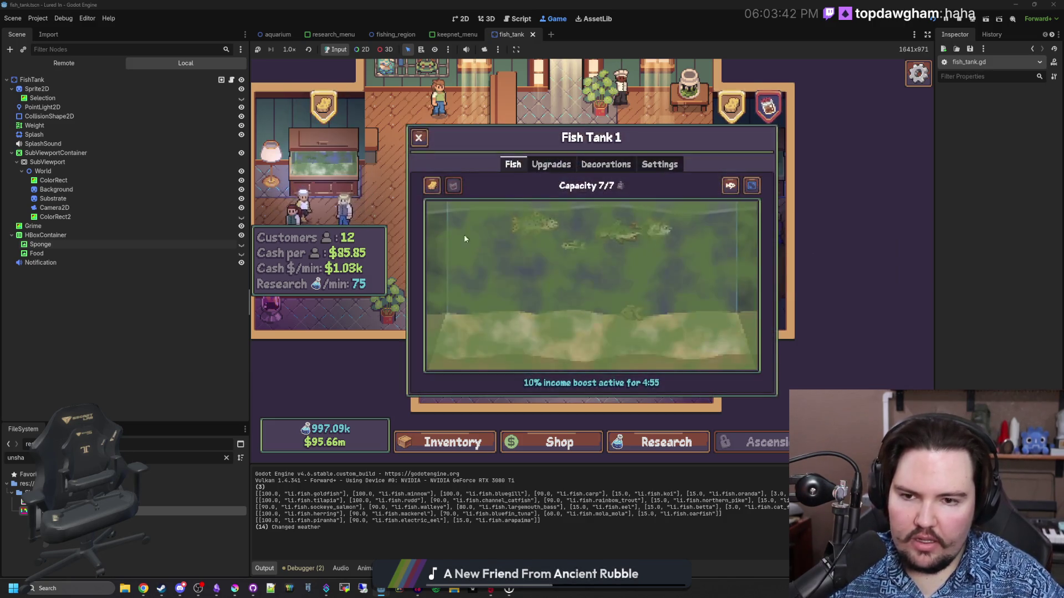
Step: Sponge the grime off the tank, close the window, and open the secret command menu
mouse_move(447, 203)
mouse_down()
mouse_move(515, 223)
mouse_move(488, 259)
mouse_move(692, 269)
mouse_move(421, 319)
mouse_move(776, 386)
mouse_move(817, 336)
mouse_move(350, 275)
mouse_up()
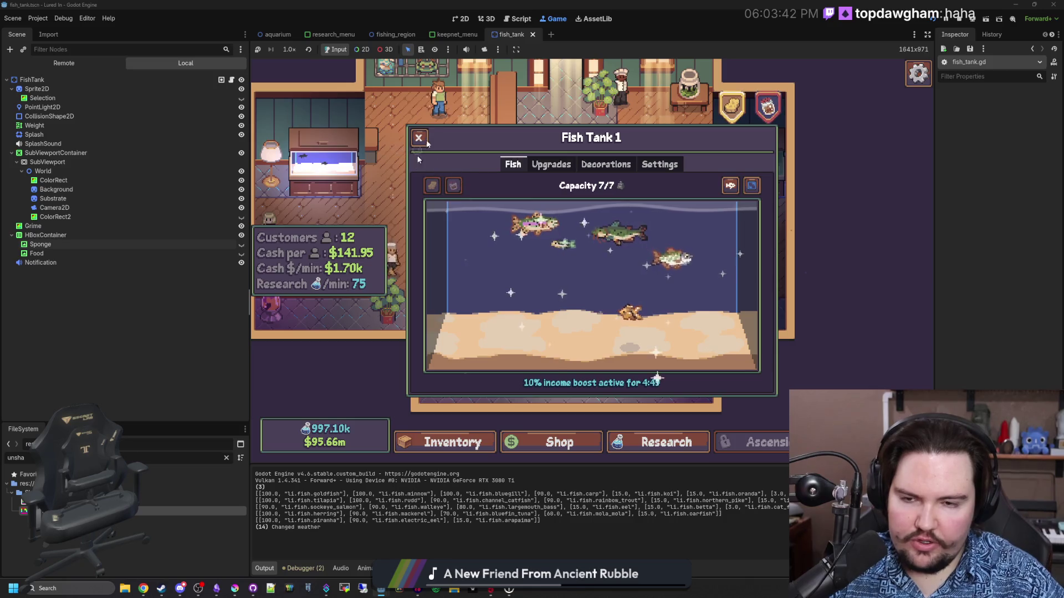
click(419, 138)
key(grave)
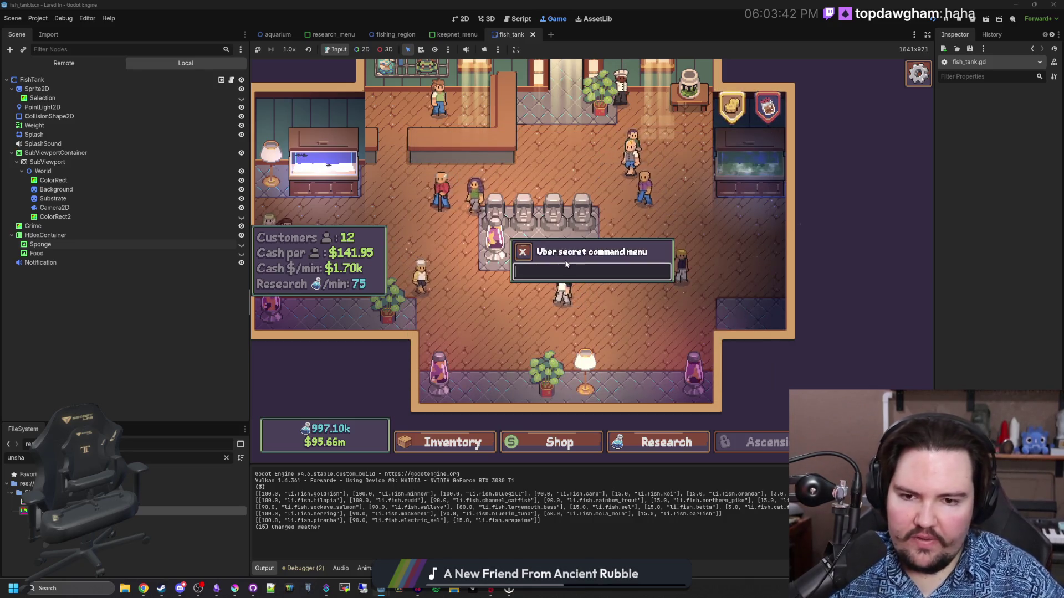
Step: Enter the commands 'algae 1000' and 'algae 0' in the secret menu to dirty the tank
text(algaetime 1000)
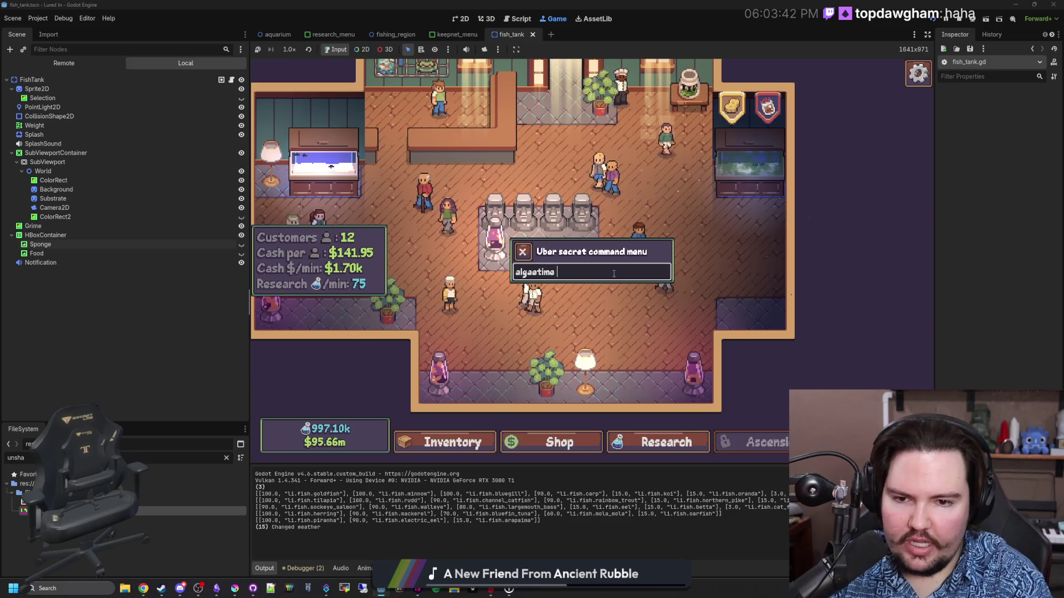
key(Return)
text(algae 0)
key(Return)
key(Escape)
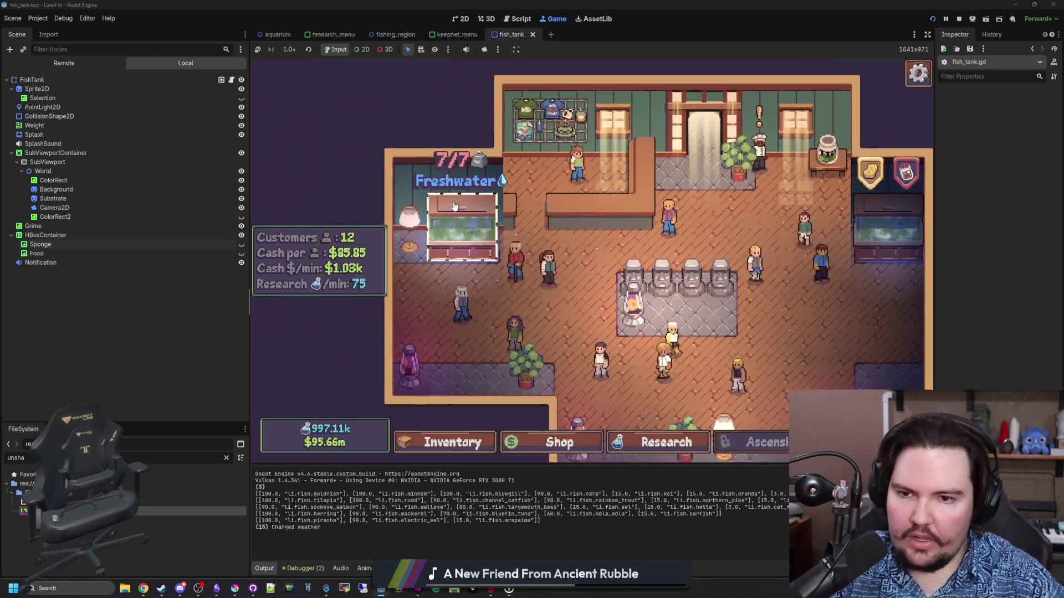
scroll(606, 260, up, 3)
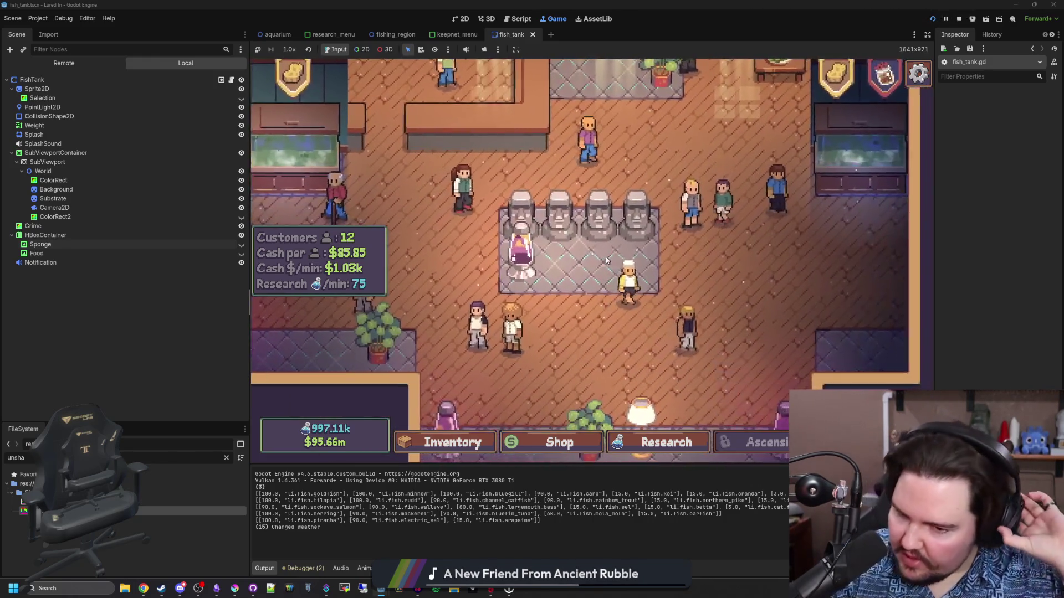
key(grave)
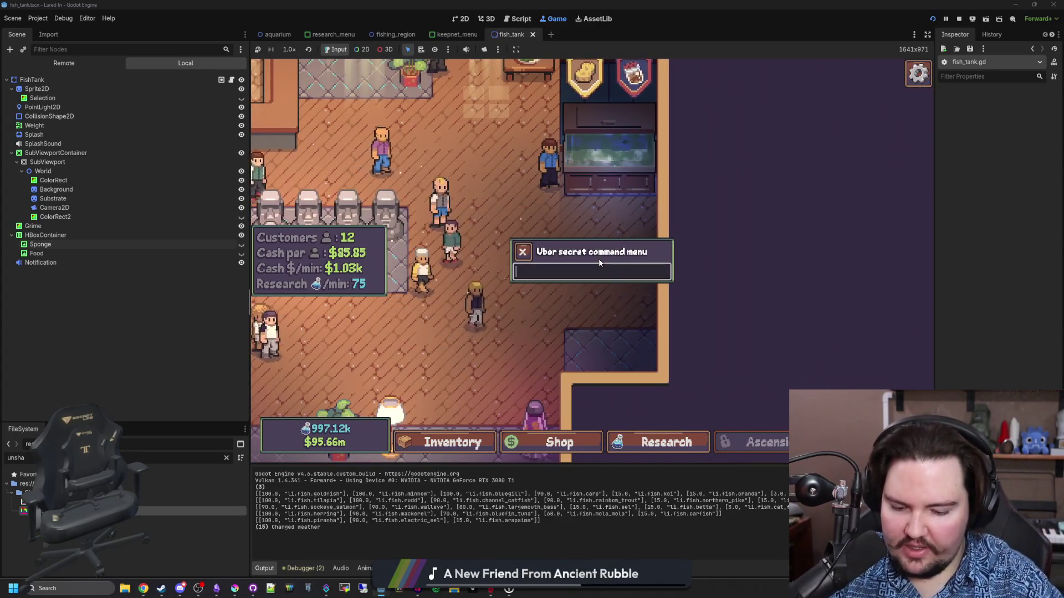
key(Escape)
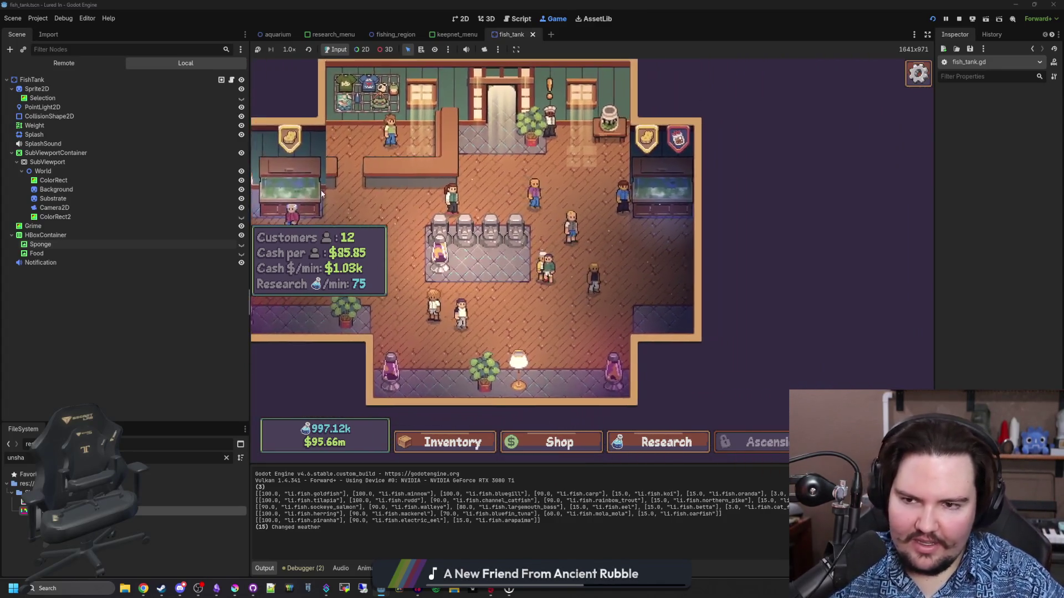
Step: Open the left tank's window and wipe the grime away with the sponge
click(320, 191)
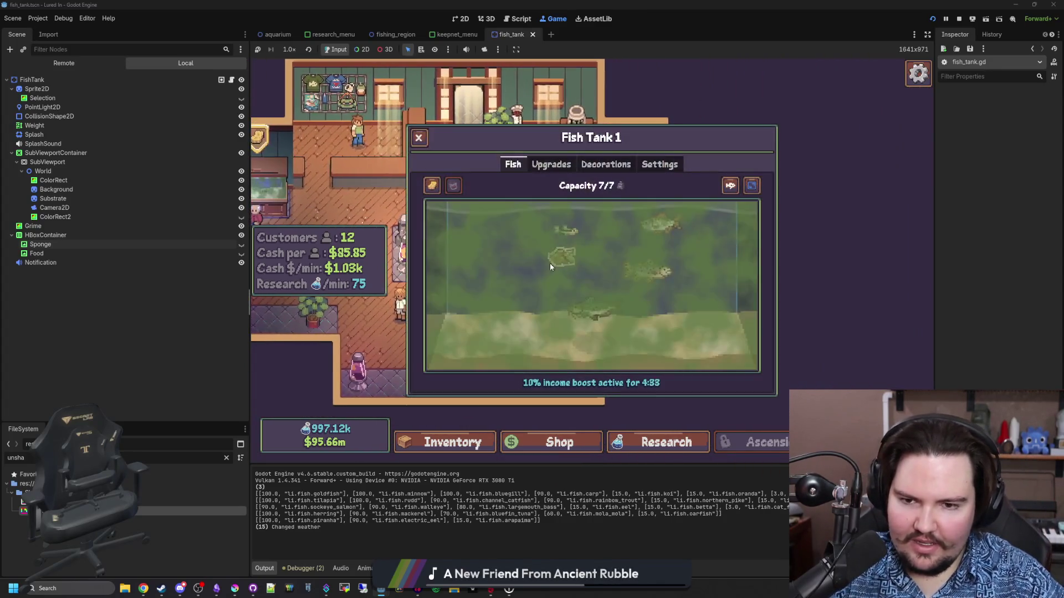
click(450, 191)
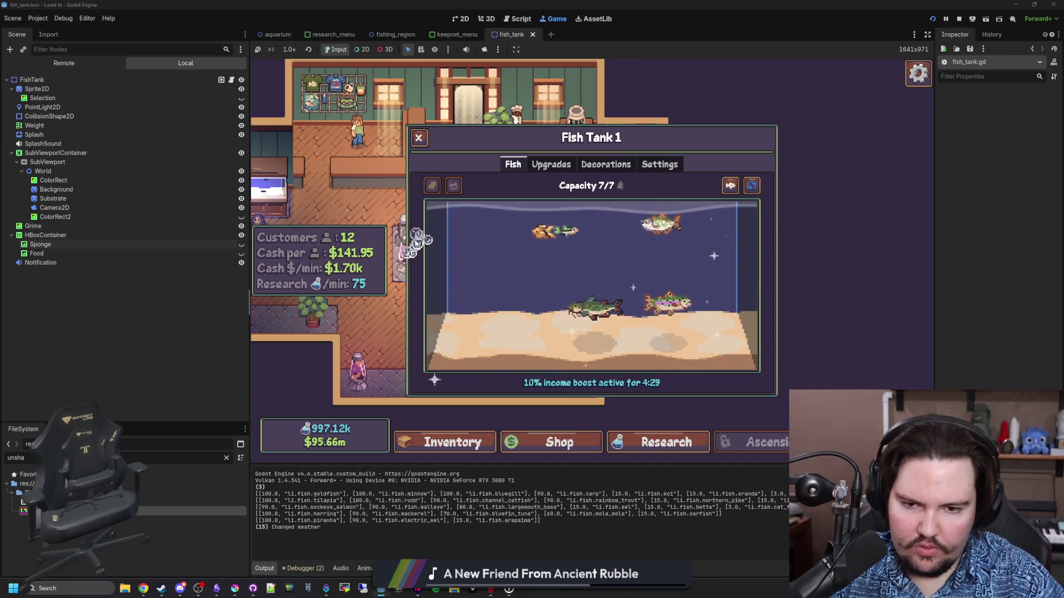
key(Escape)
Step: Re-dirty the tank with the secret command 'algae6' and close the menu
key(grave)
text(algaeo)
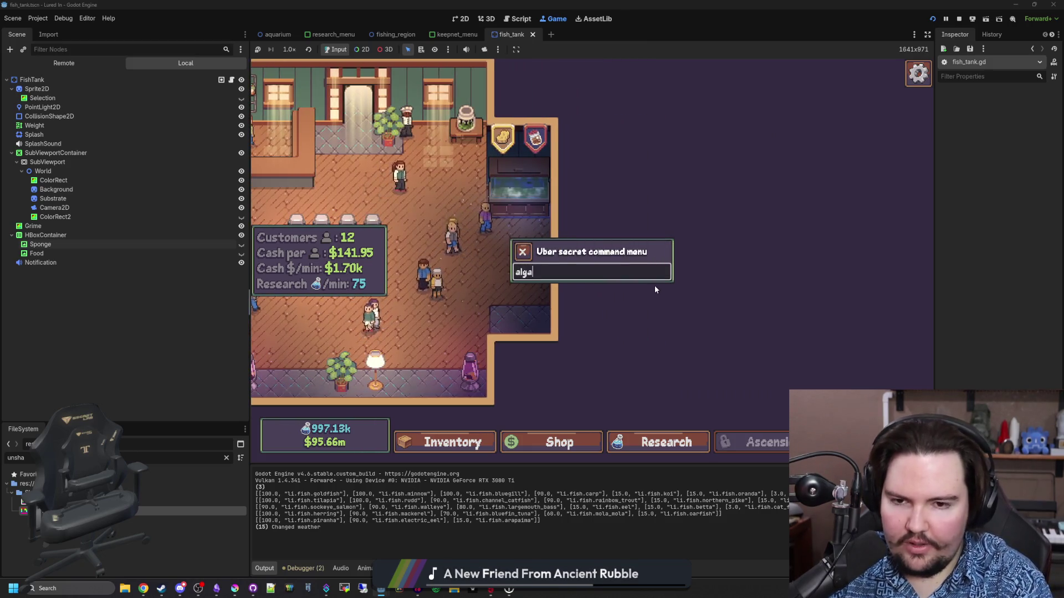
key(BackSpace)
key(BackSpace)
text(6)
key(Return)
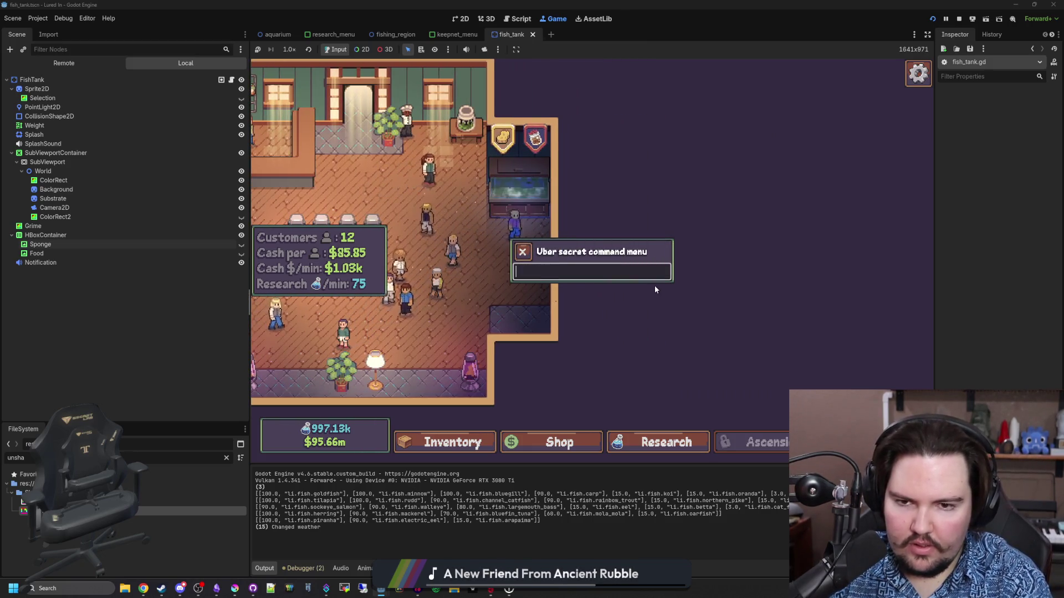
key(Escape)
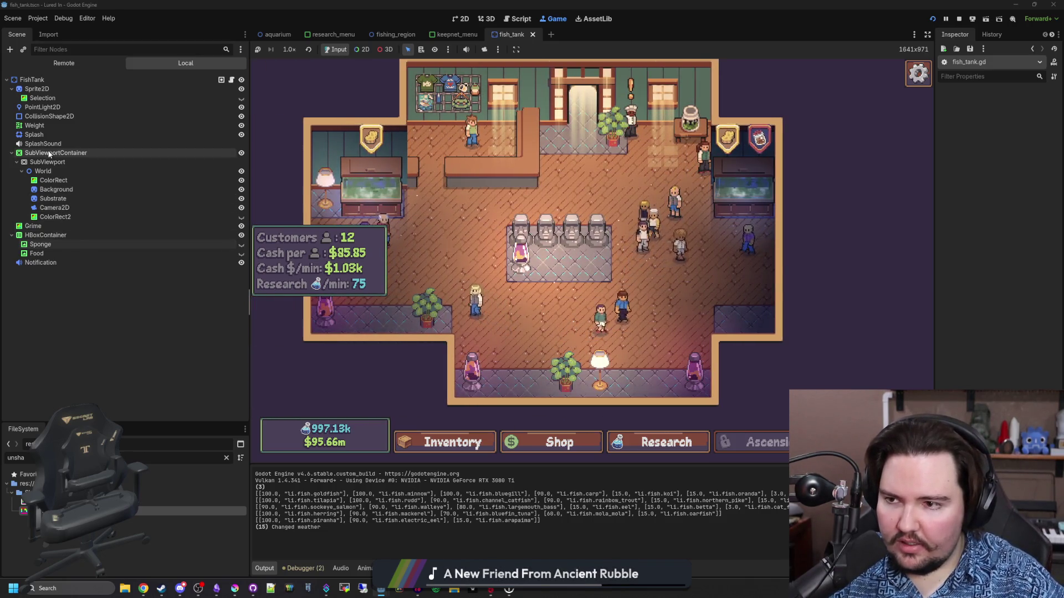
Step: Set the Notification node's Max Distance to 3840, save the scene, and stop the game
click(95, 262)
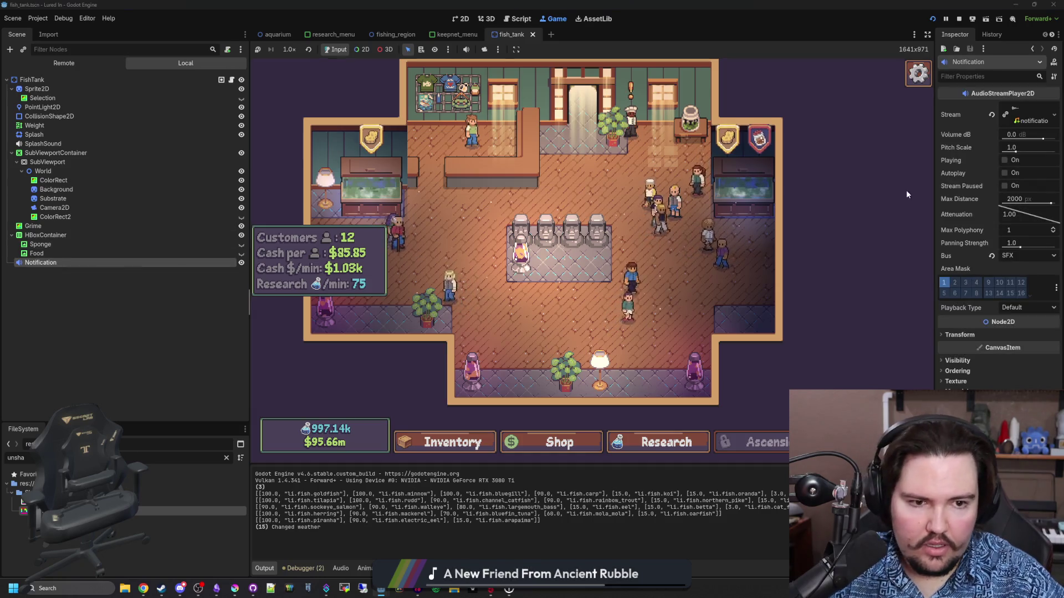
click(1018, 198)
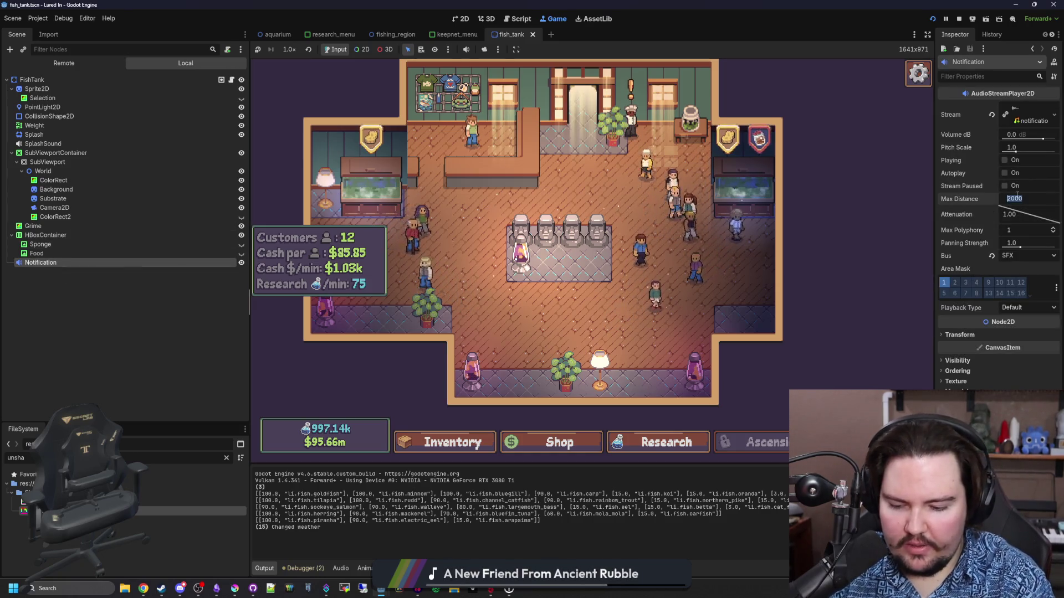
text(3)
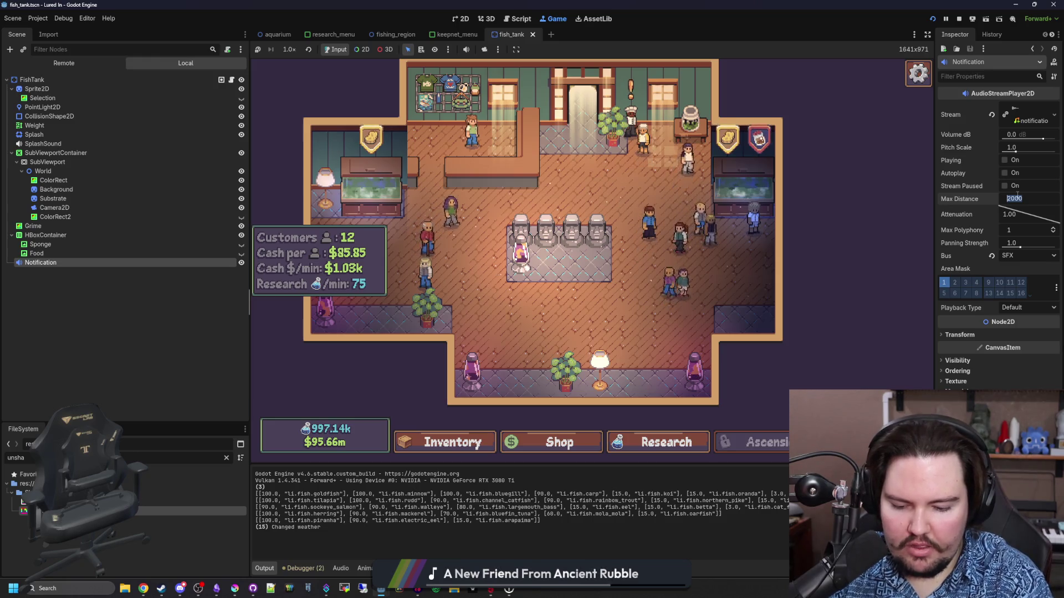
text(840)
key(Return)
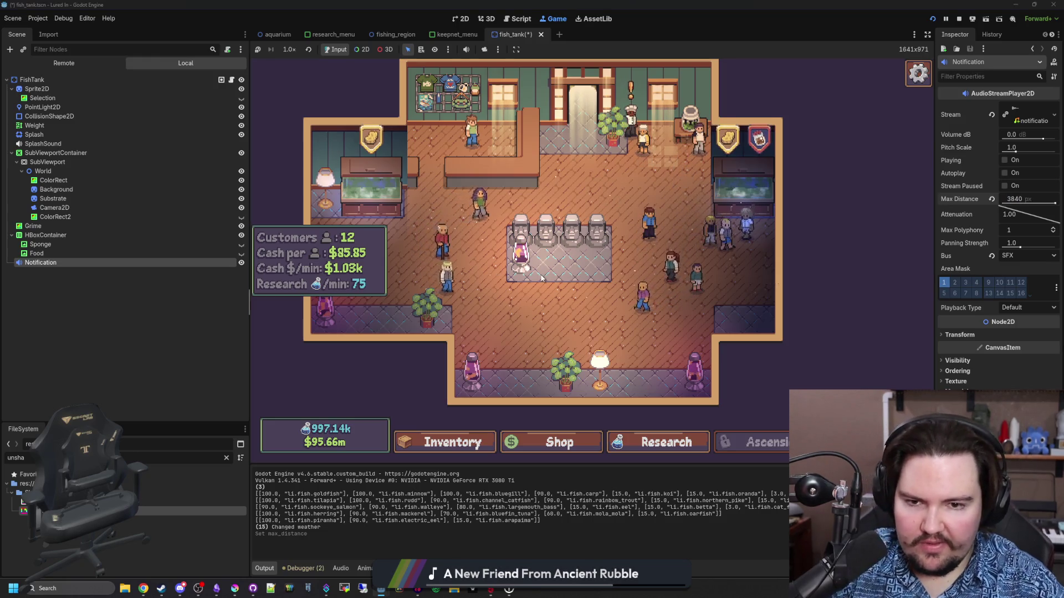
key(ctrl+s)
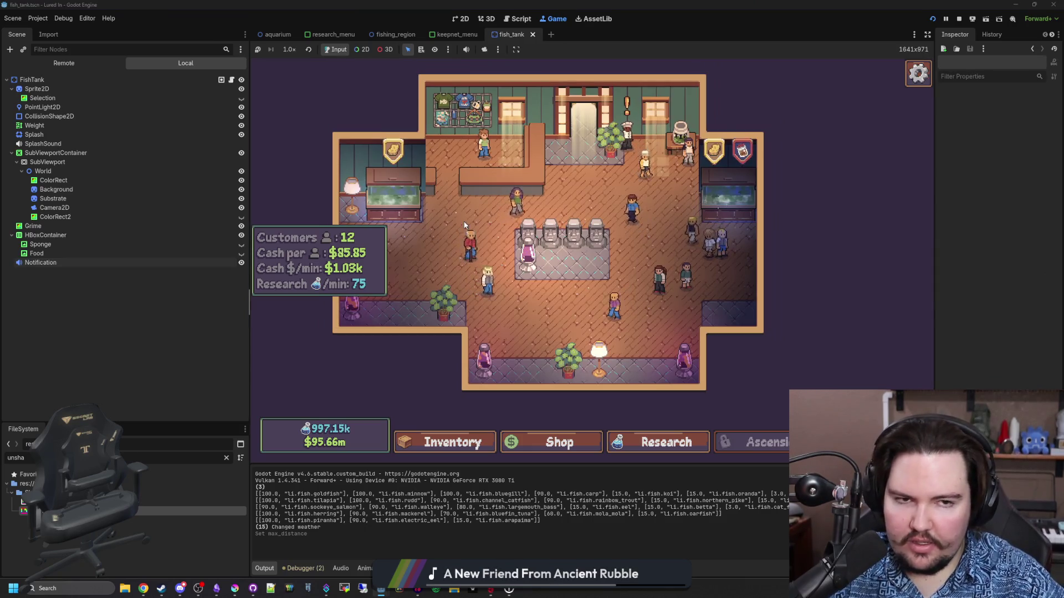
click(959, 18)
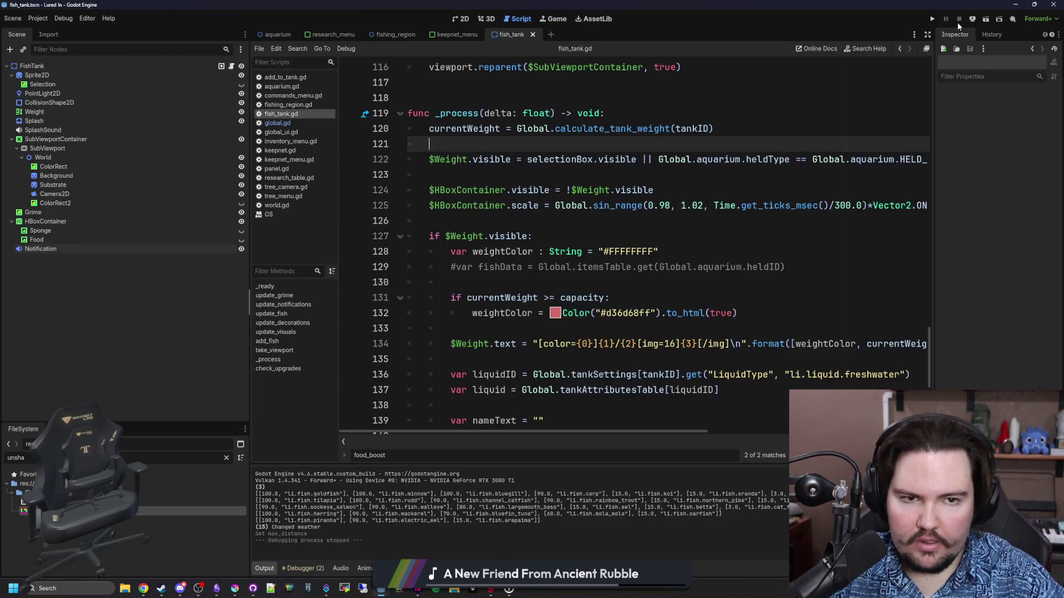
Step: Place the caret on empty line 126 of fish_tank.gd, then switch to the browser
click(496, 214)
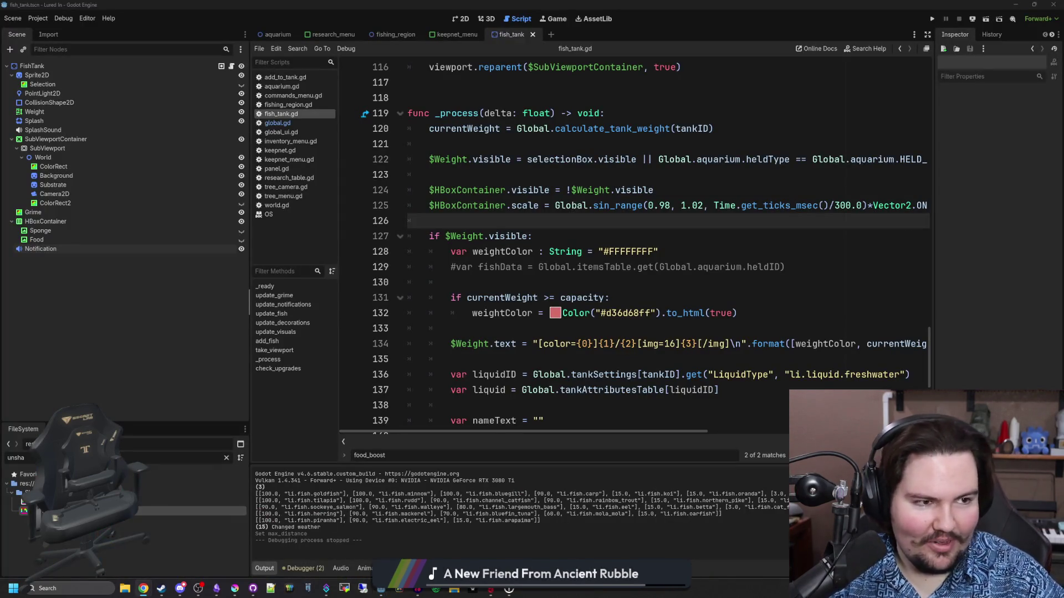
key(alt+Tab)
Step: Search the game developer's name, switch to Images, and preview IMDb, Bethesda.net and Doom Wiki photos
text(john romero)
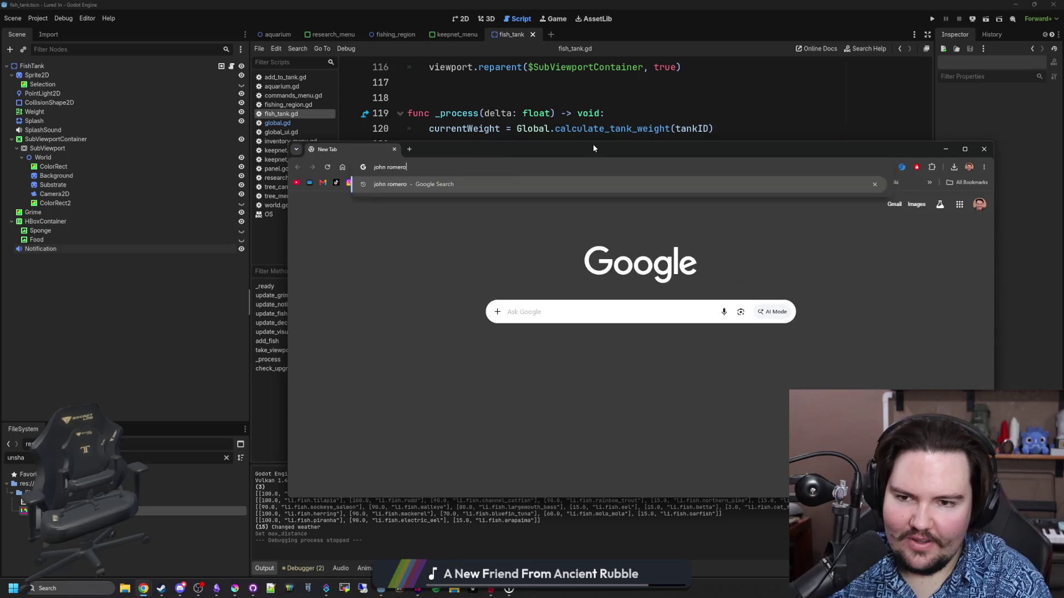
key(Return)
click(452, 310)
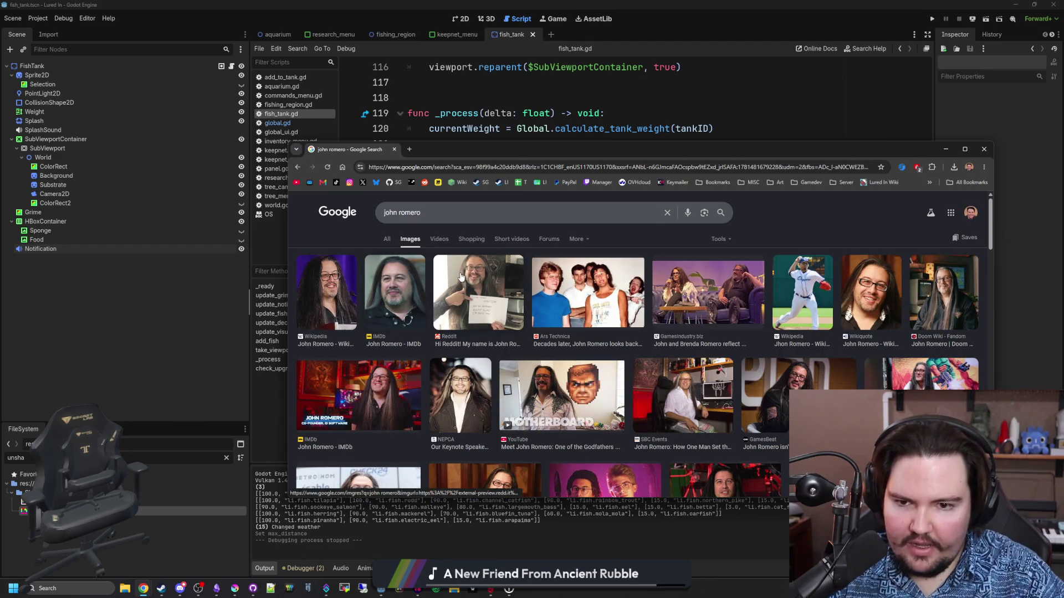
click(414, 304)
scroll(476, 304, down, 2)
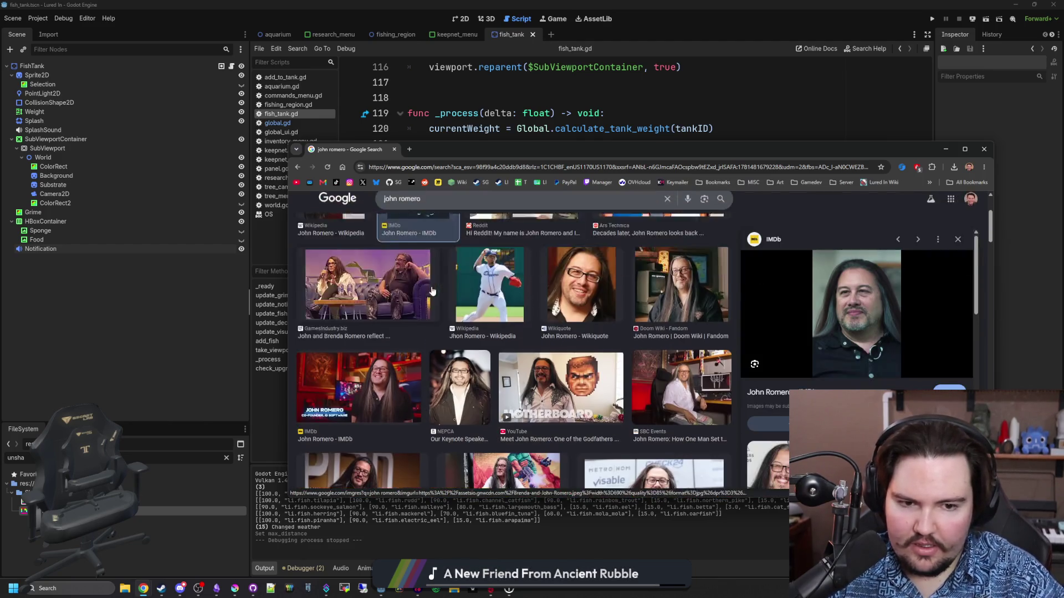
click(667, 440)
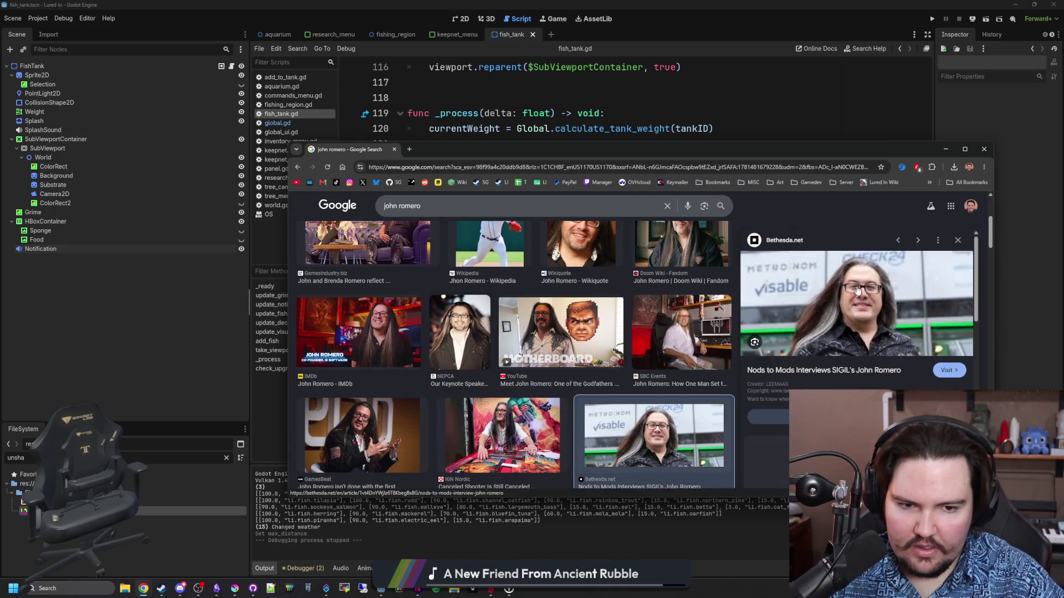
scroll(499, 353, down, 4)
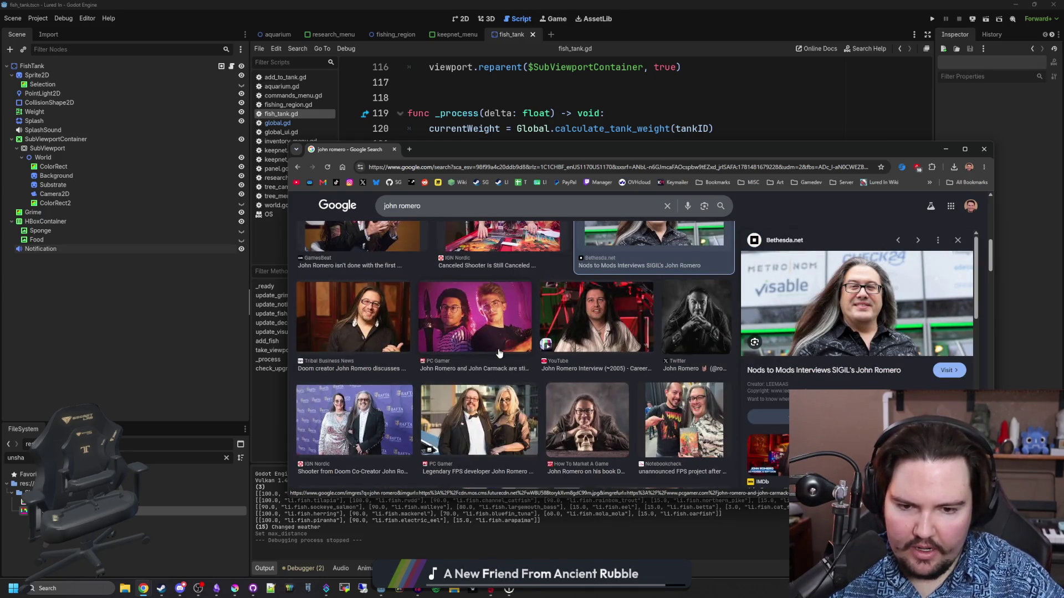
scroll(499, 353, down, 4)
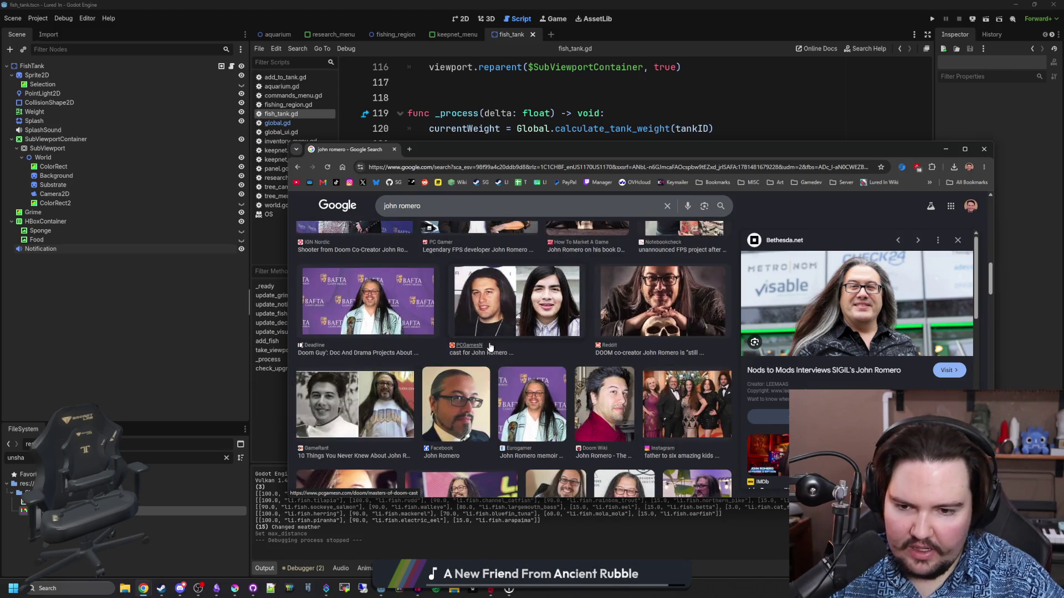
click(590, 396)
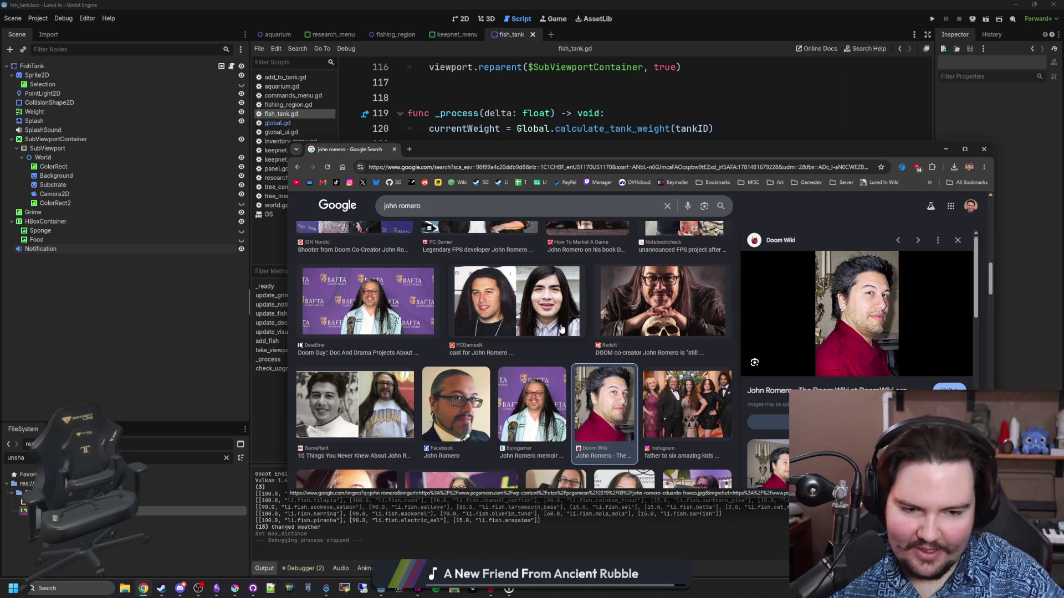
scroll(562, 329, up, 6)
Step: Search images for 'wavy hair' and preview the beautycon and Salt Grooming results
key(slash)
text(wavy hair)
key(Return)
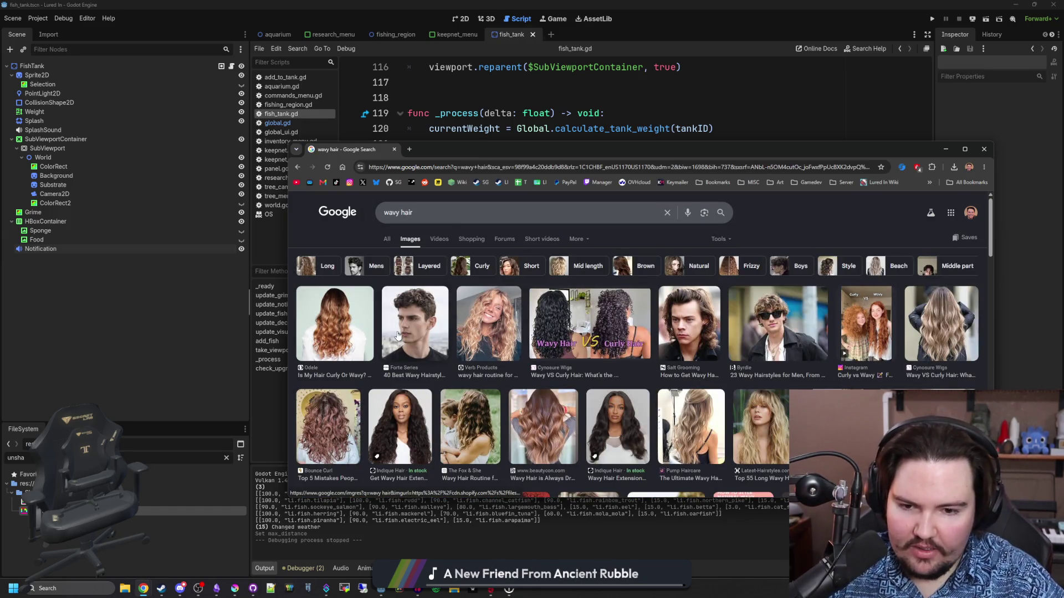
click(551, 420)
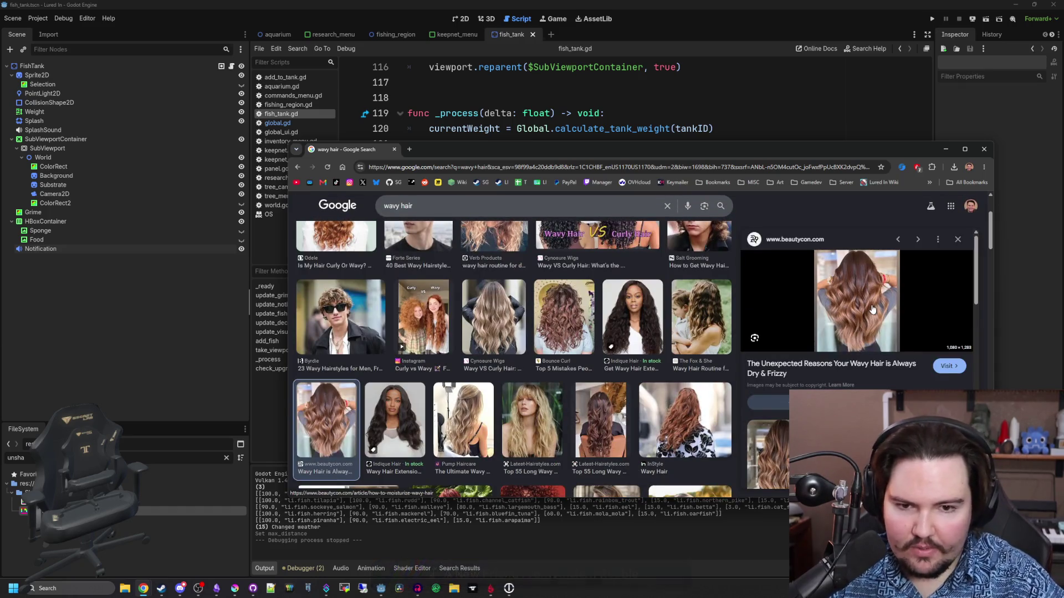
scroll(679, 323, up, 2)
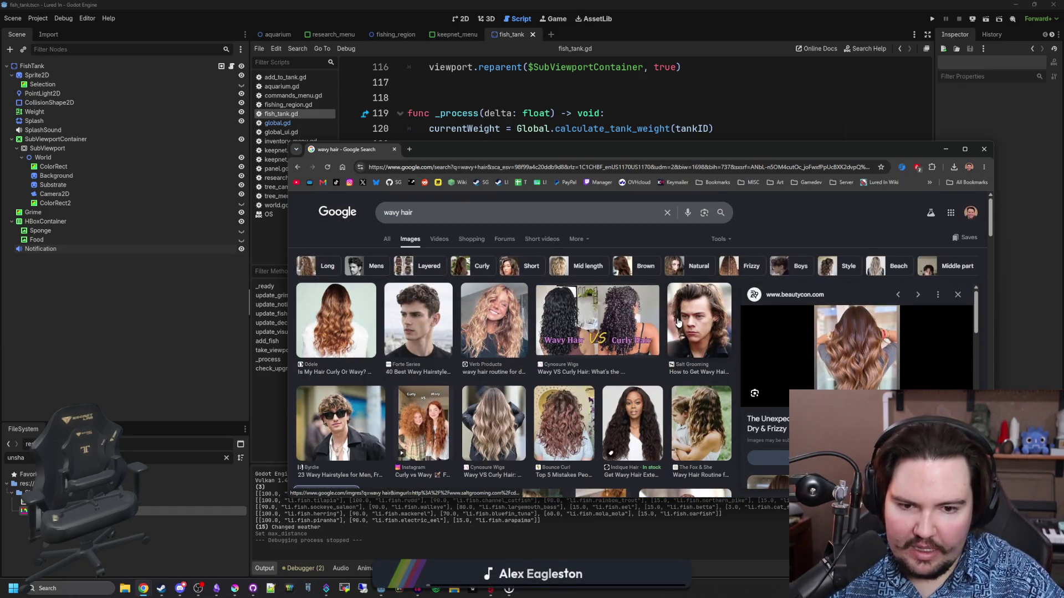
click(684, 323)
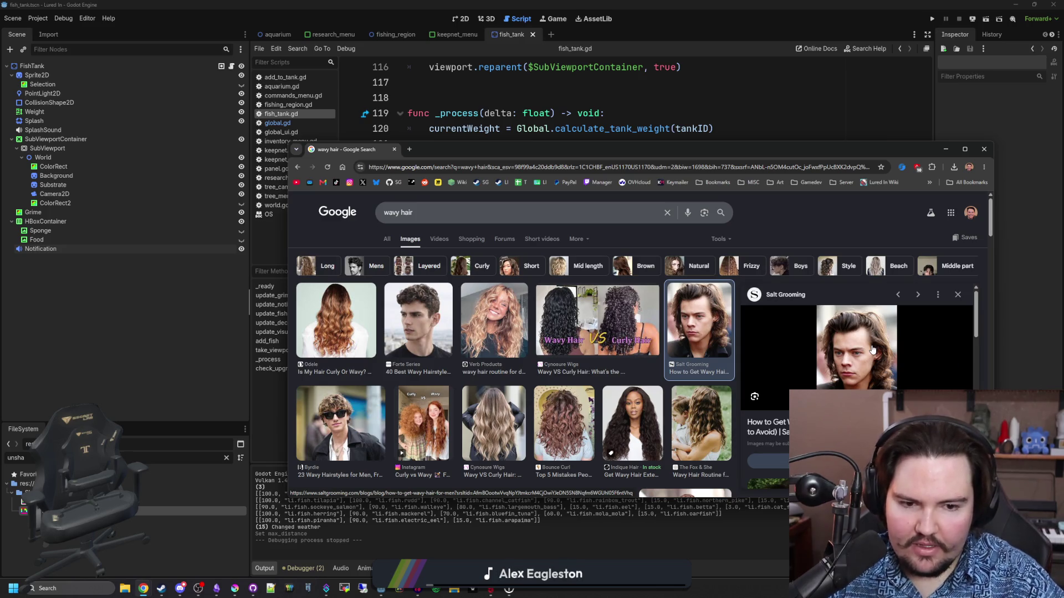
scroll(872, 349, down, 2)
scroll(785, 404, down, 1)
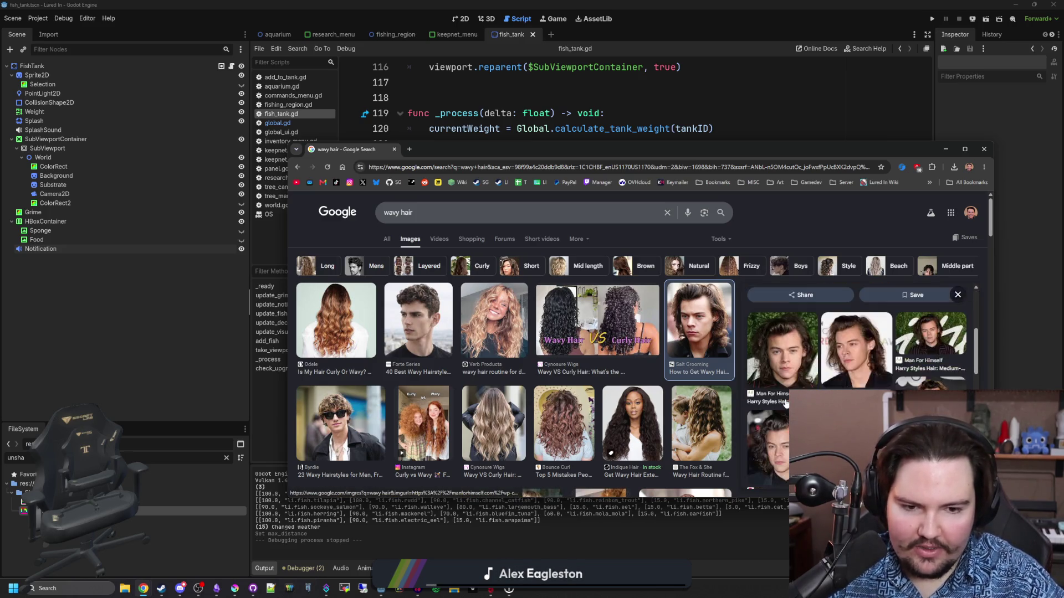
scroll(785, 404, up, 3)
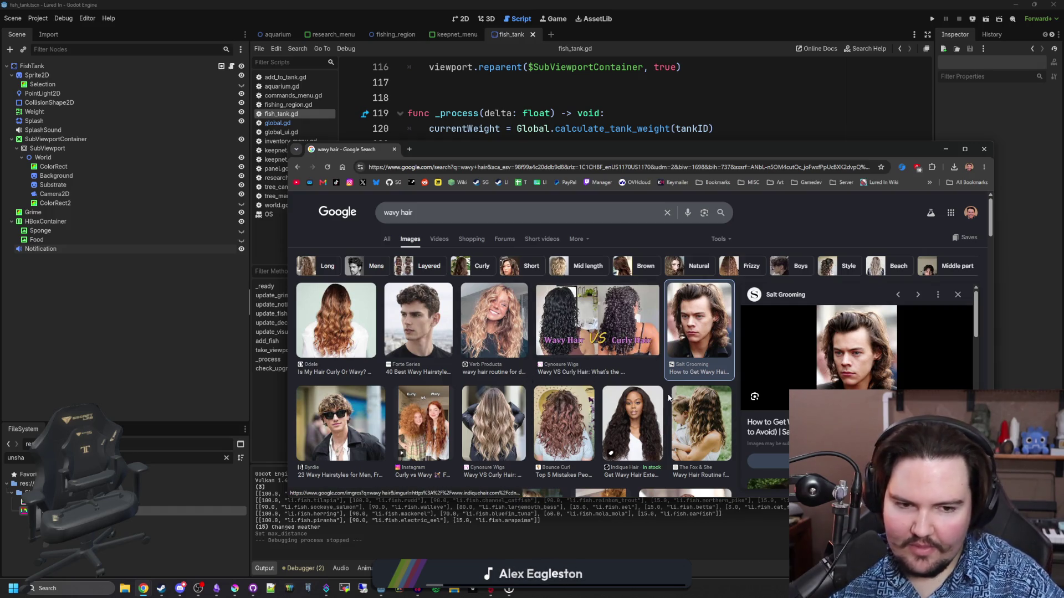
scroll(829, 364, down, 2)
scroll(815, 382, down, 3)
scroll(815, 382, up, 5)
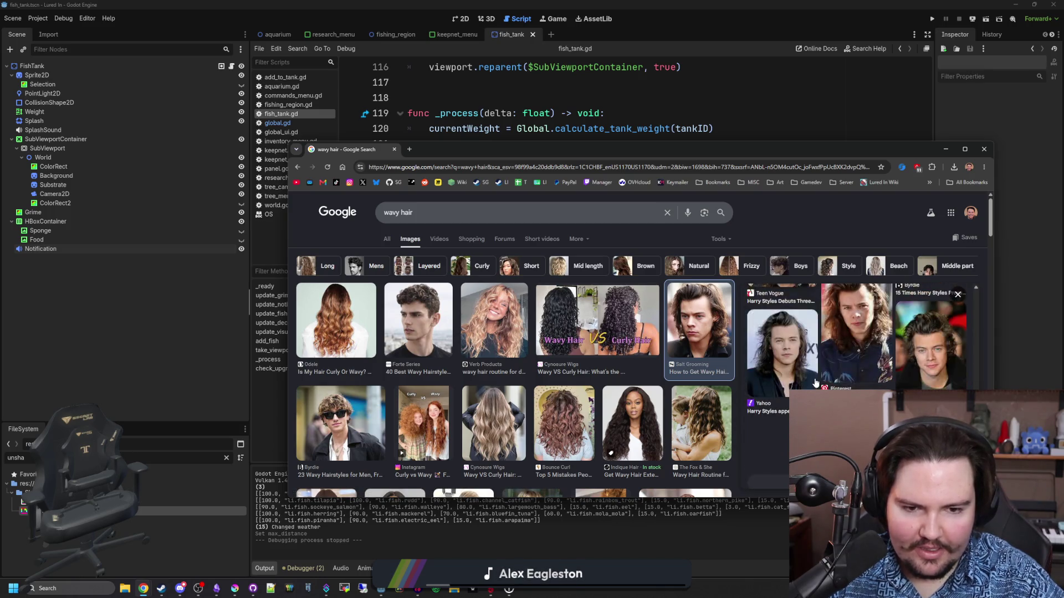
Step: Search the singer's name from the address bar, show Images, then close the browser
click(499, 166)
text(harry styles 2026)
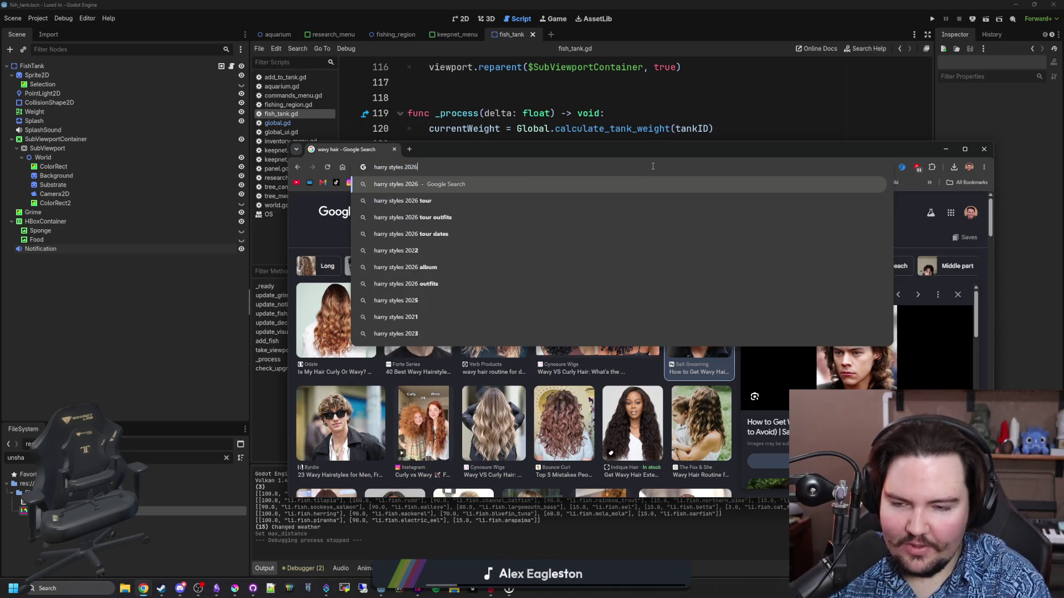
key(Return)
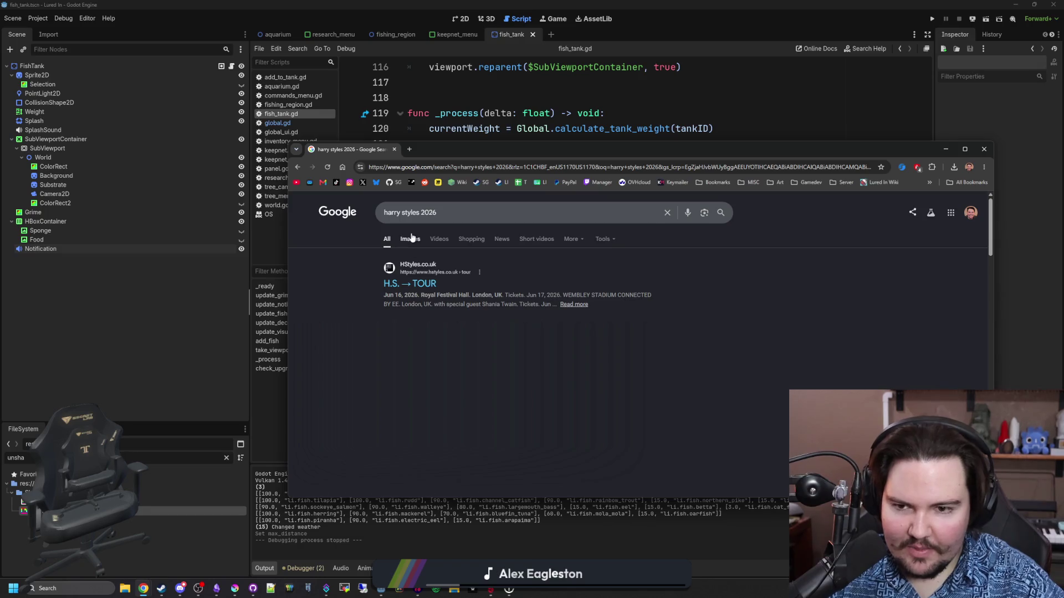
click(411, 238)
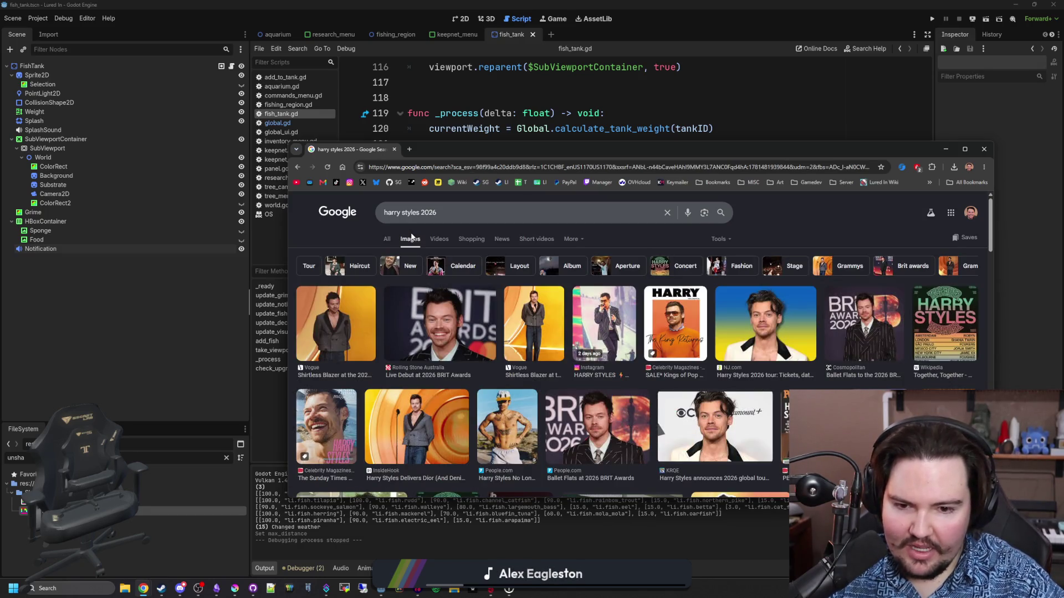
click(394, 149)
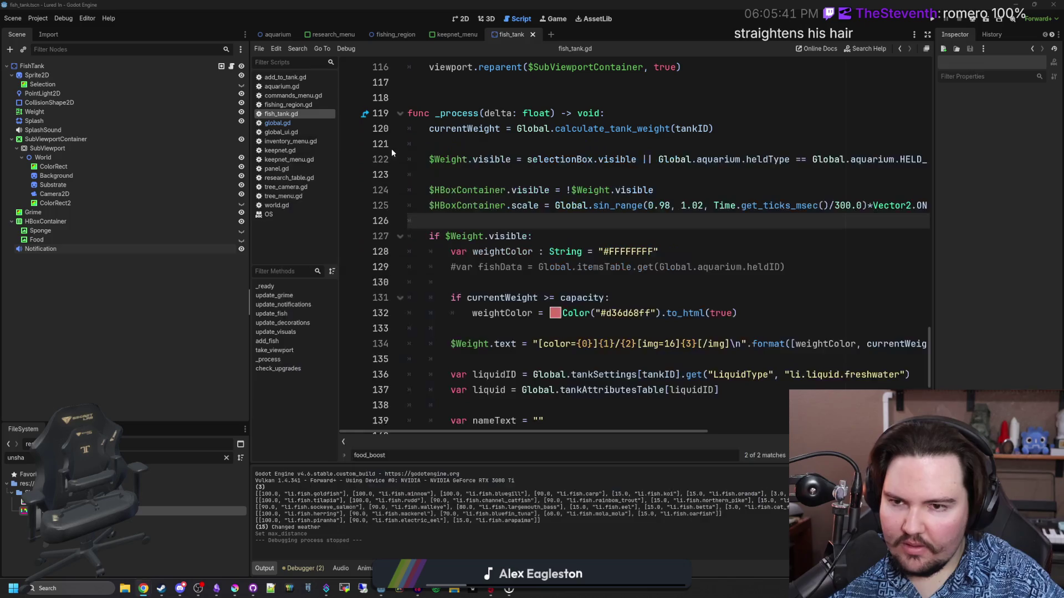
Step: Put the caret on lines 127–128 of fish_tank.gd
click(582, 258)
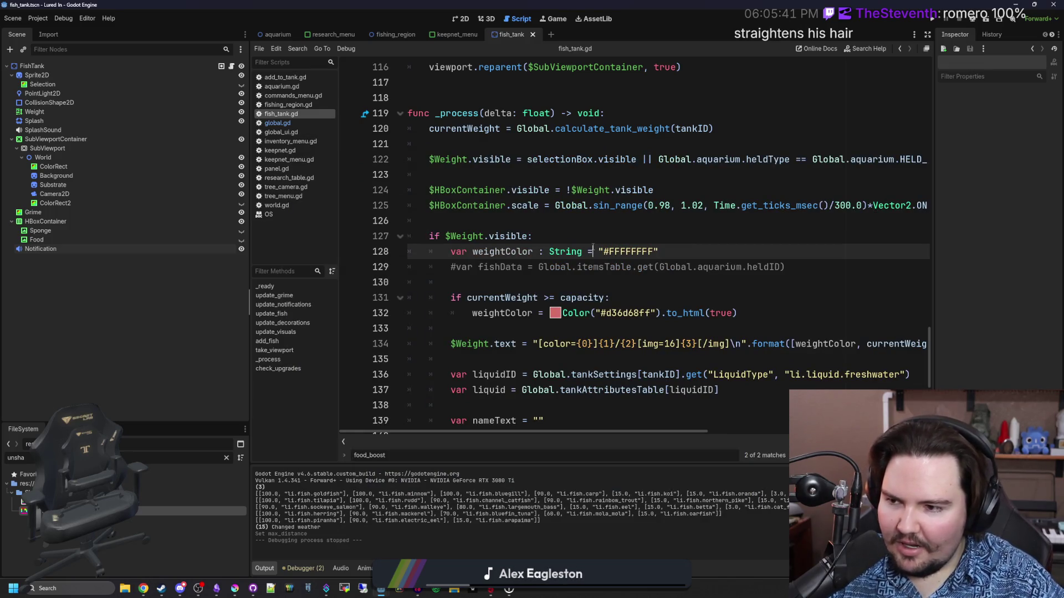
click(605, 231)
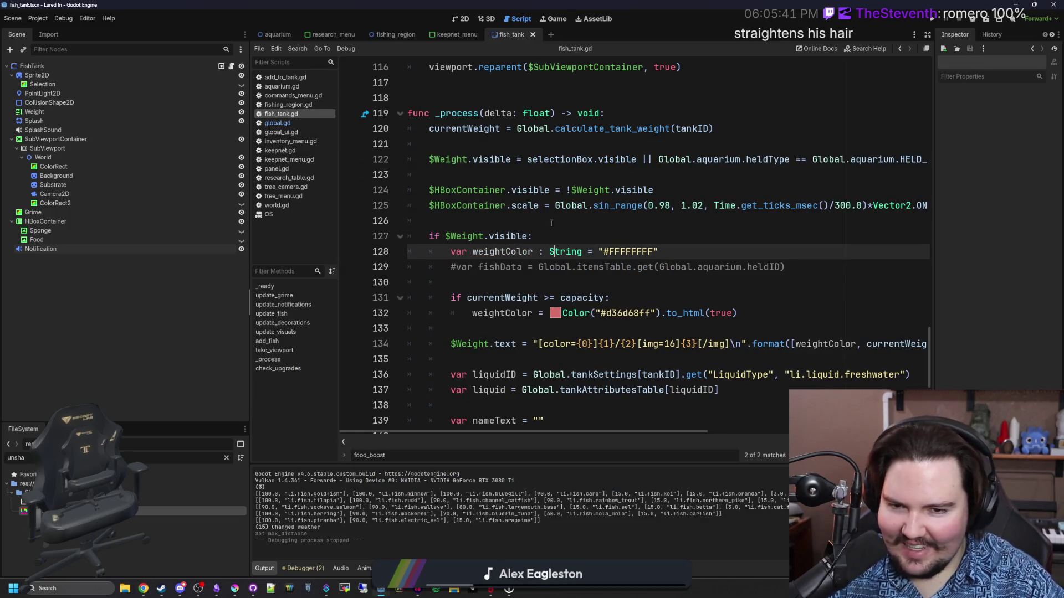
key(Up)
key(Down)
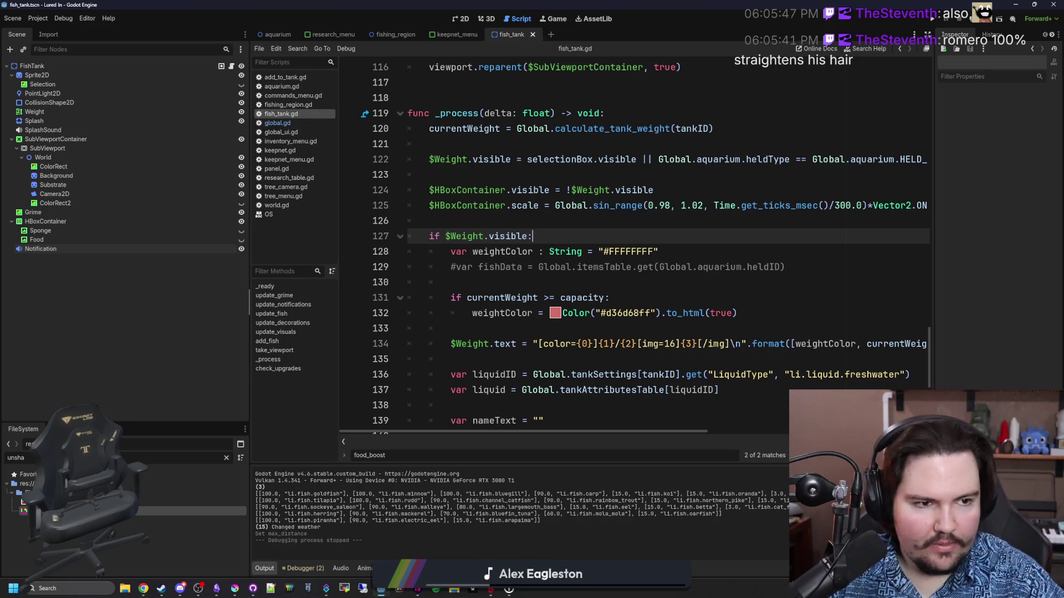
Step: Open a new browser window and search Google for 'hairiron'
key(super+2)
text(hairiron)
key(Return)
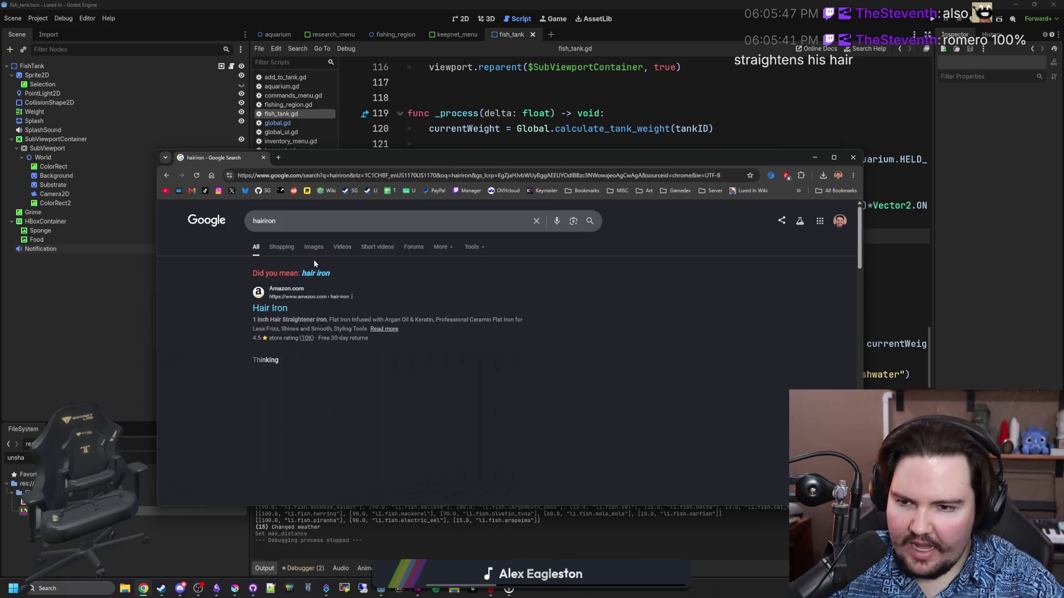
Step: Browse Google image results for 'hair iron', then close Chrome to return to fish_tank.gd
click(317, 273)
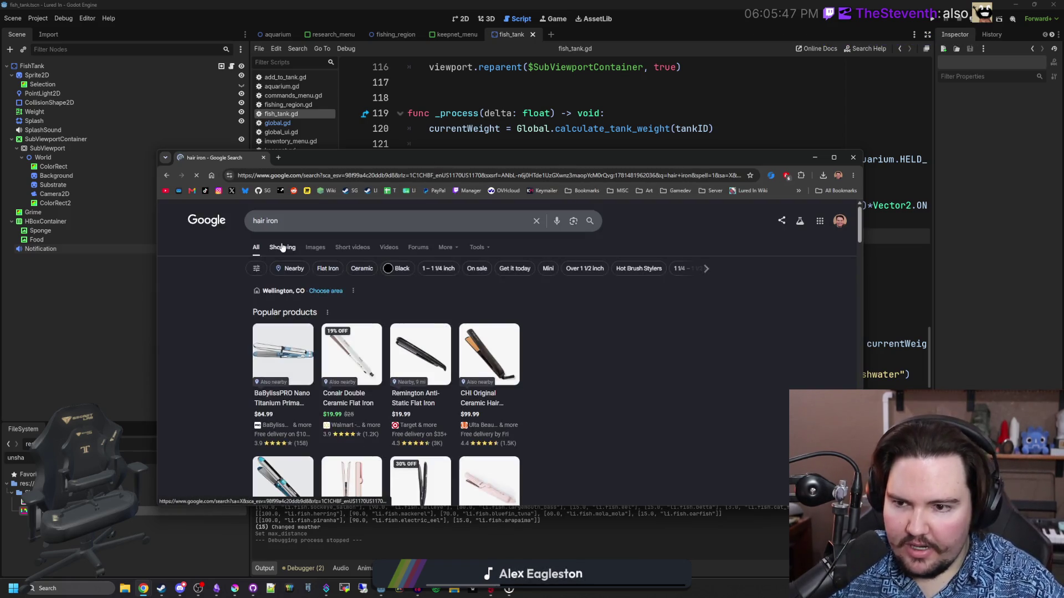
click(314, 248)
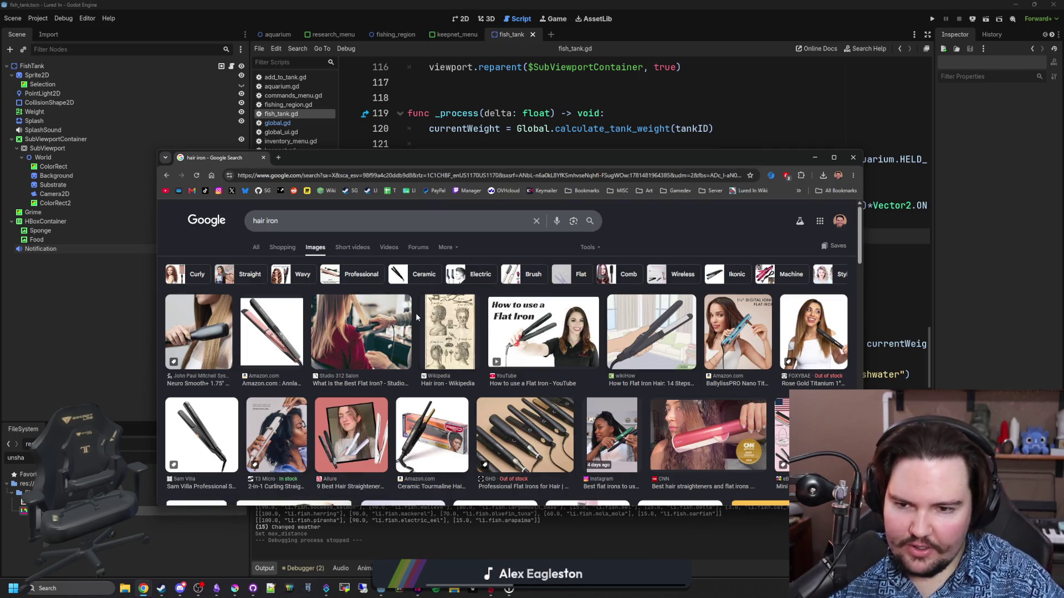
scroll(417, 314, down, 2)
scroll(417, 315, down, 5)
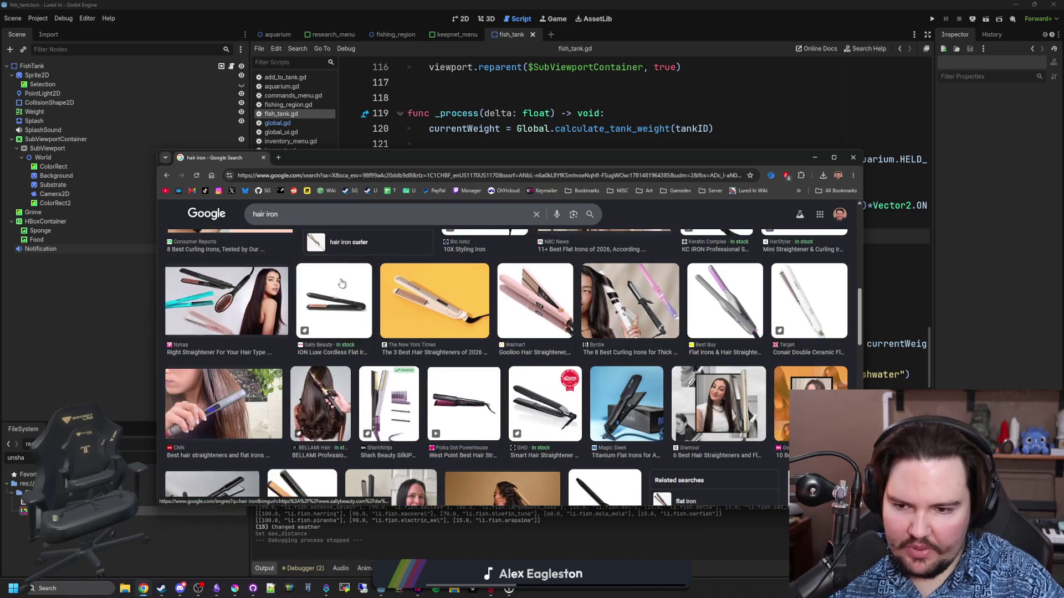
scroll(341, 282, down, 10)
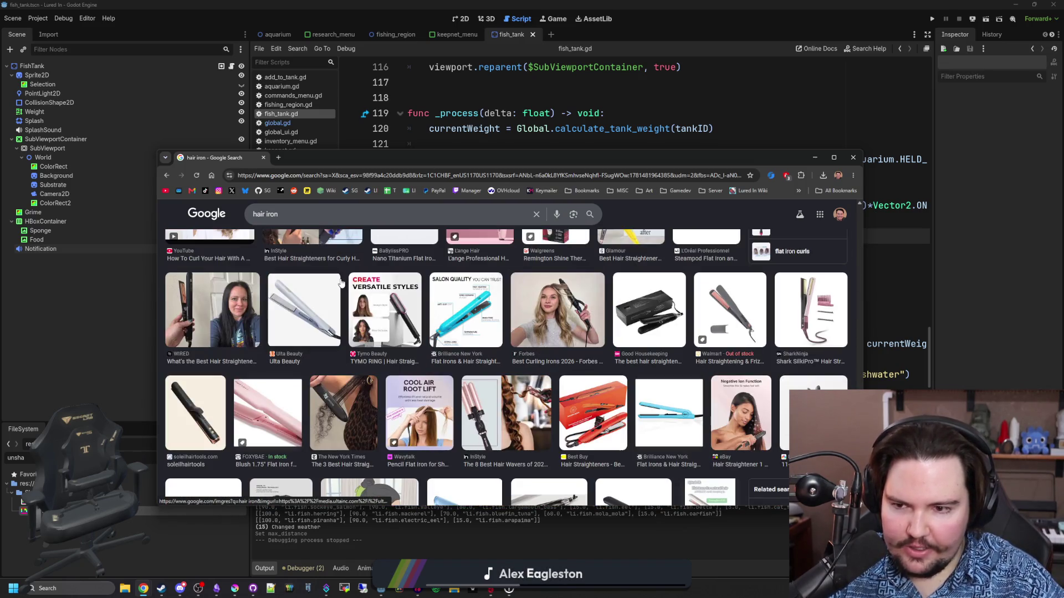
scroll(340, 282, up, 15)
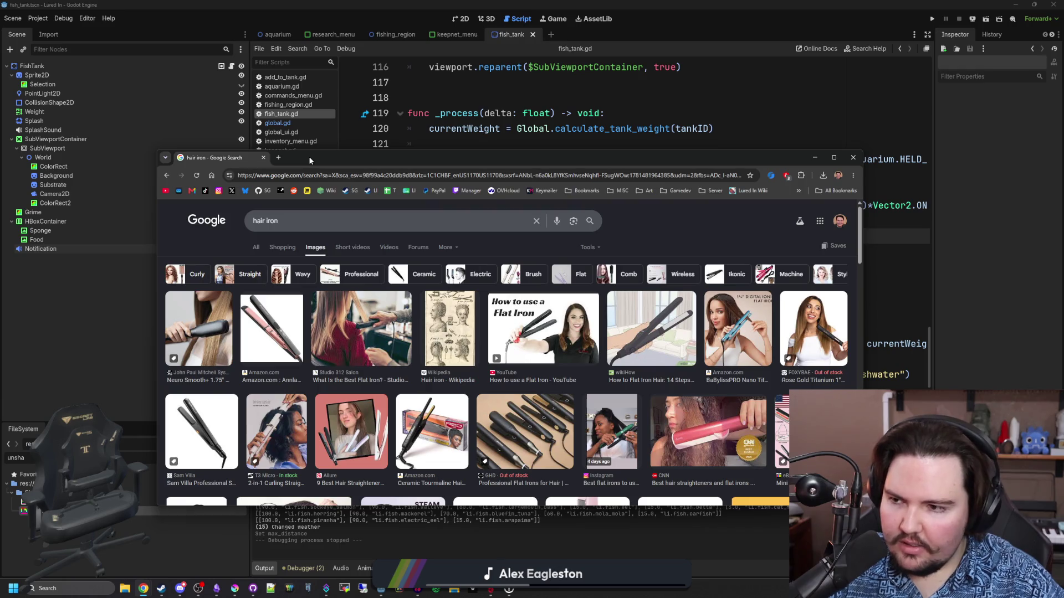
drag(310, 161, 422, 188)
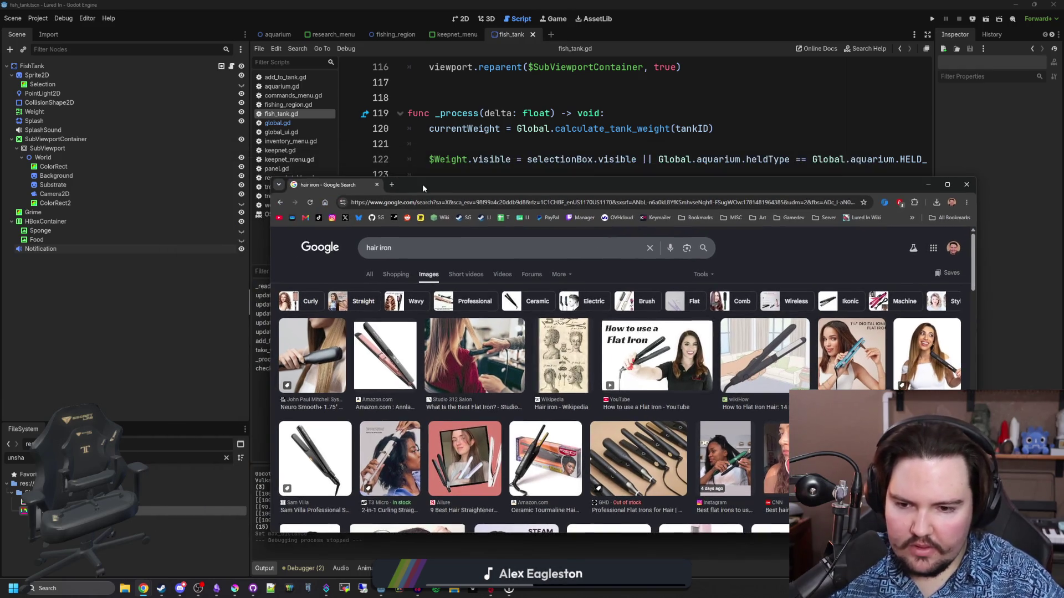
click(377, 185)
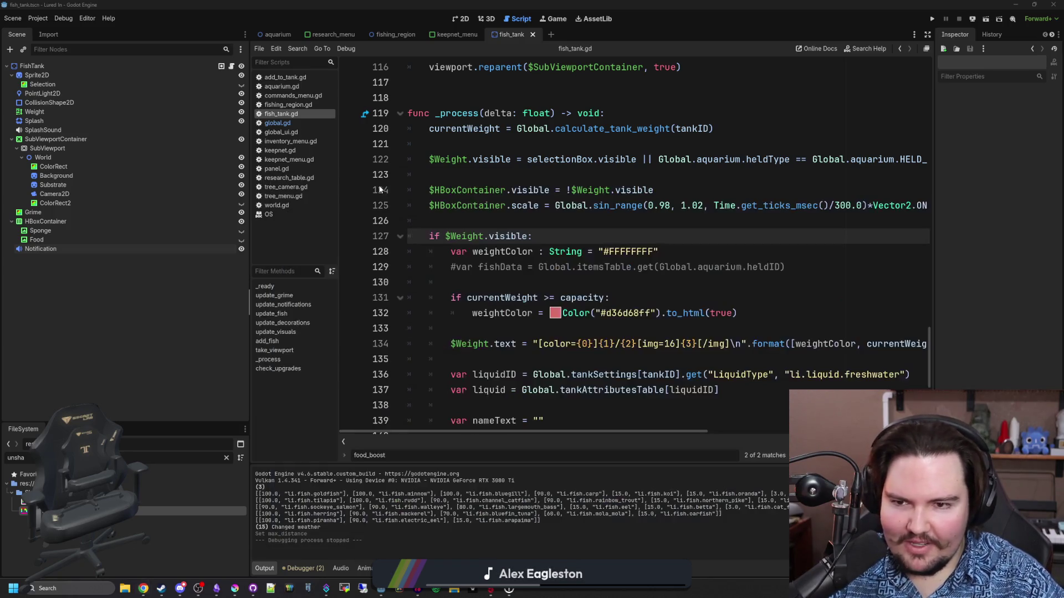
click(535, 267)
key(ctrl+k)
click(535, 283)
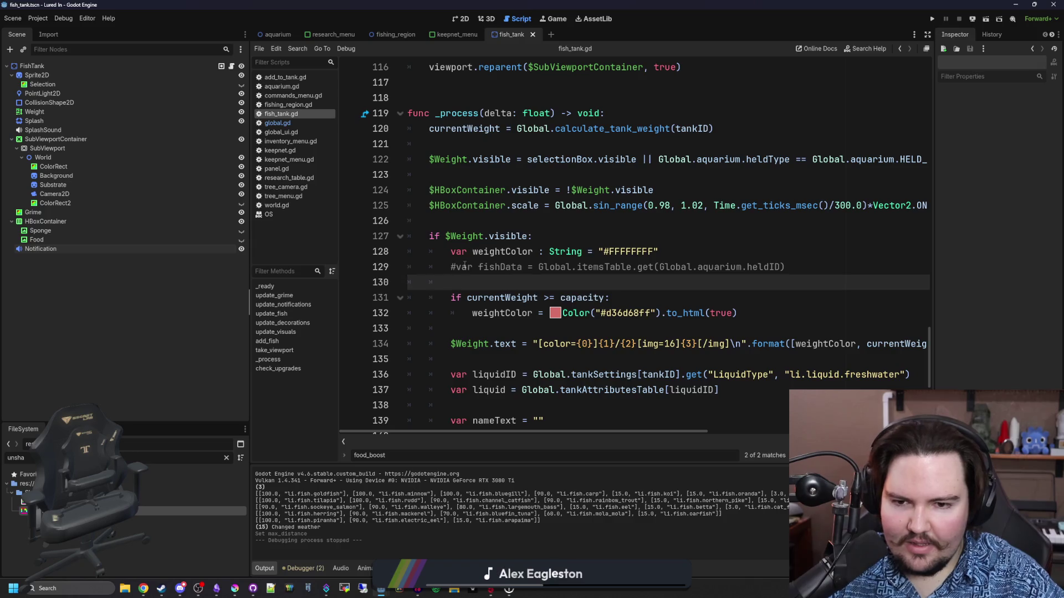
click(485, 221)
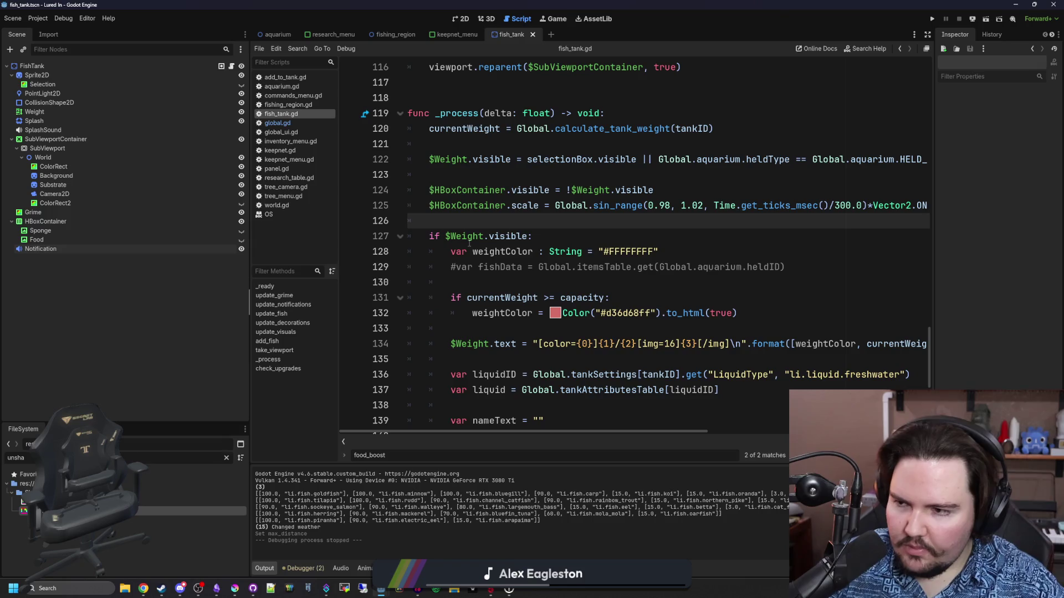
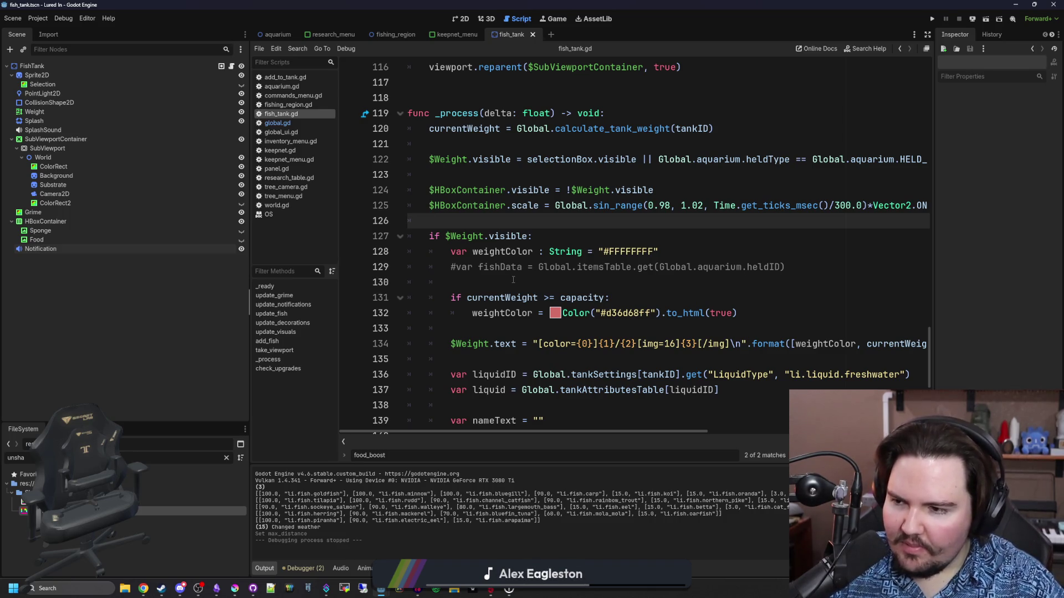
Step: In the 2D view, make the Food and Sponge warning icons visible above the tank
click(460, 19)
scroll(567, 265, up, 10)
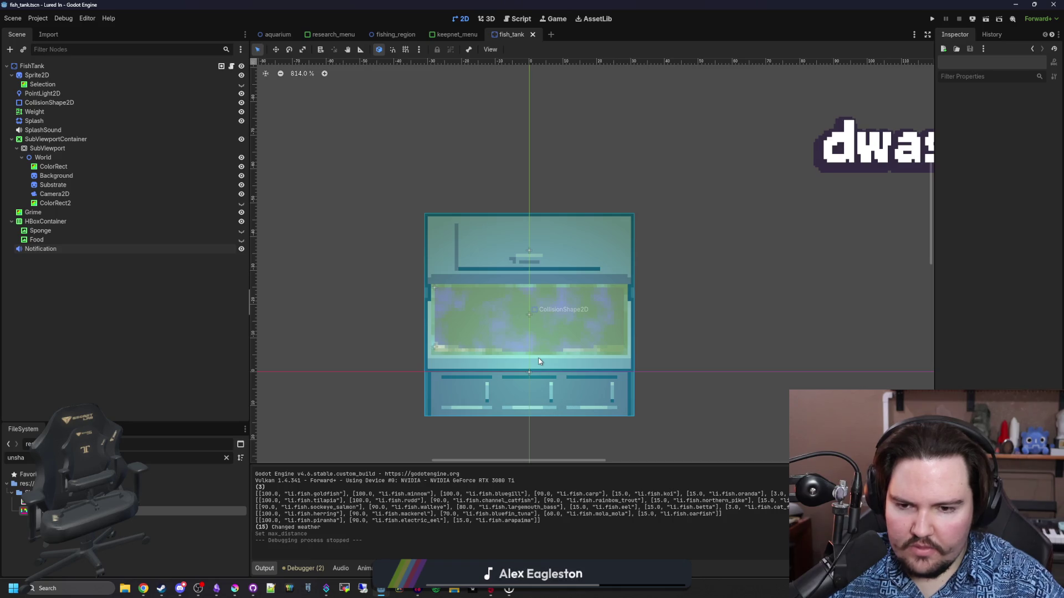
click(241, 249)
click(242, 249)
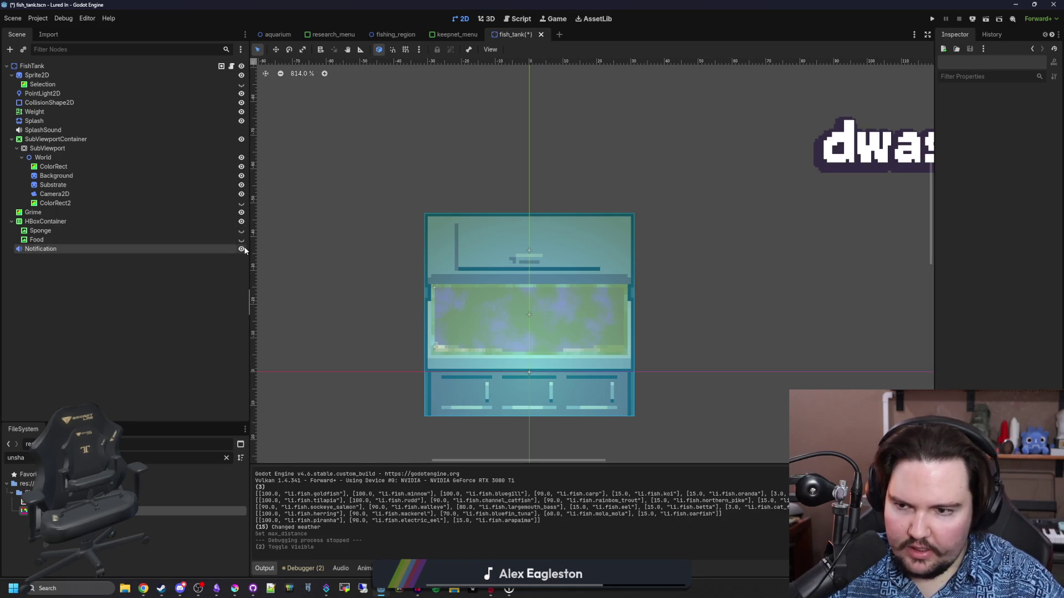
click(242, 249)
click(241, 249)
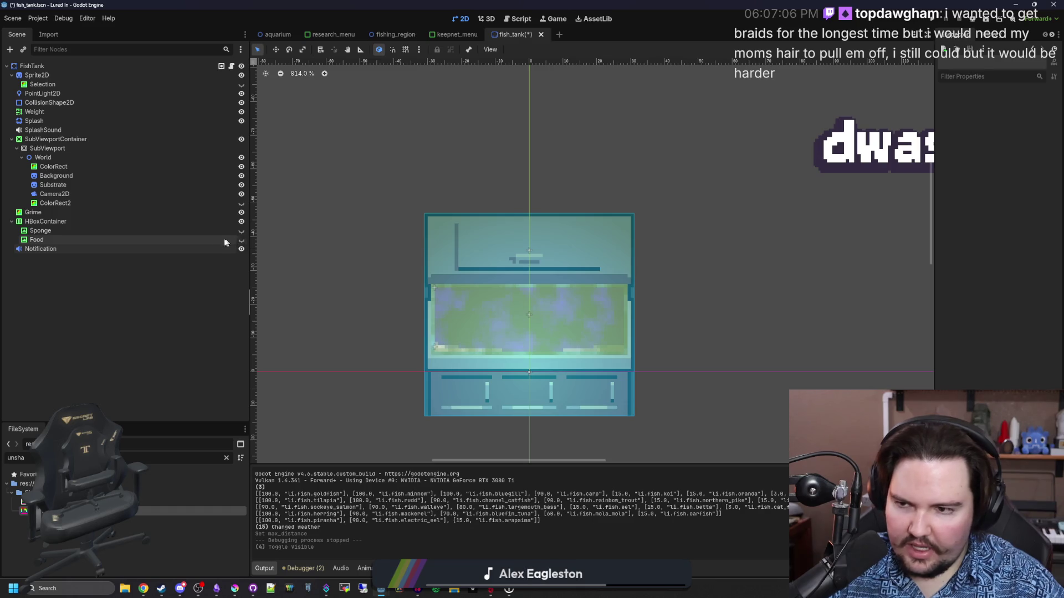
click(242, 240)
click(242, 231)
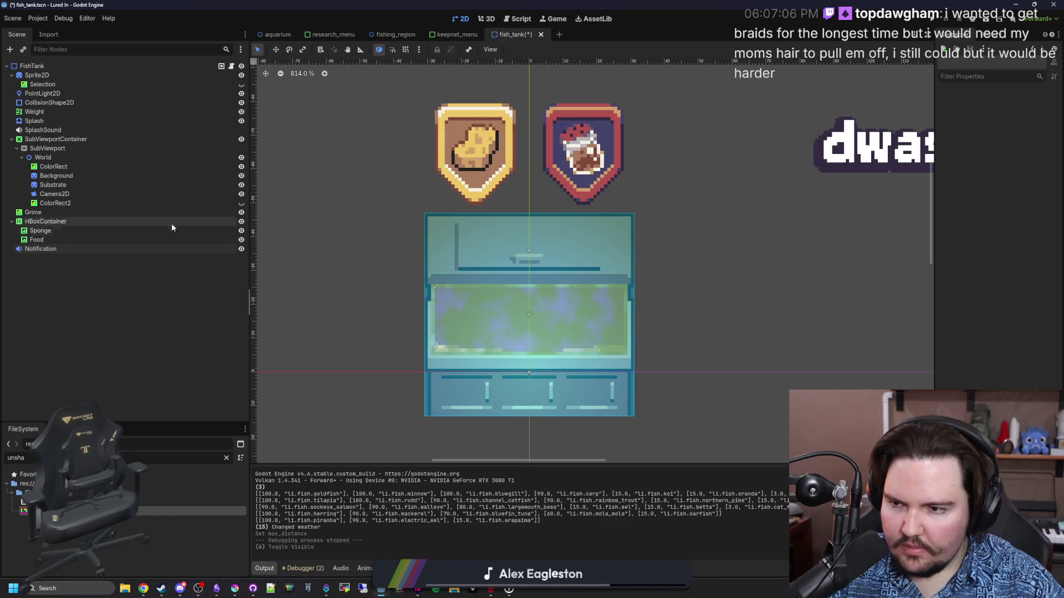
Step: Lower the HBoxContainer icon row to y ≈ -68 and save the fish_tank scene
click(161, 221)
scroll(429, 236, down, 2)
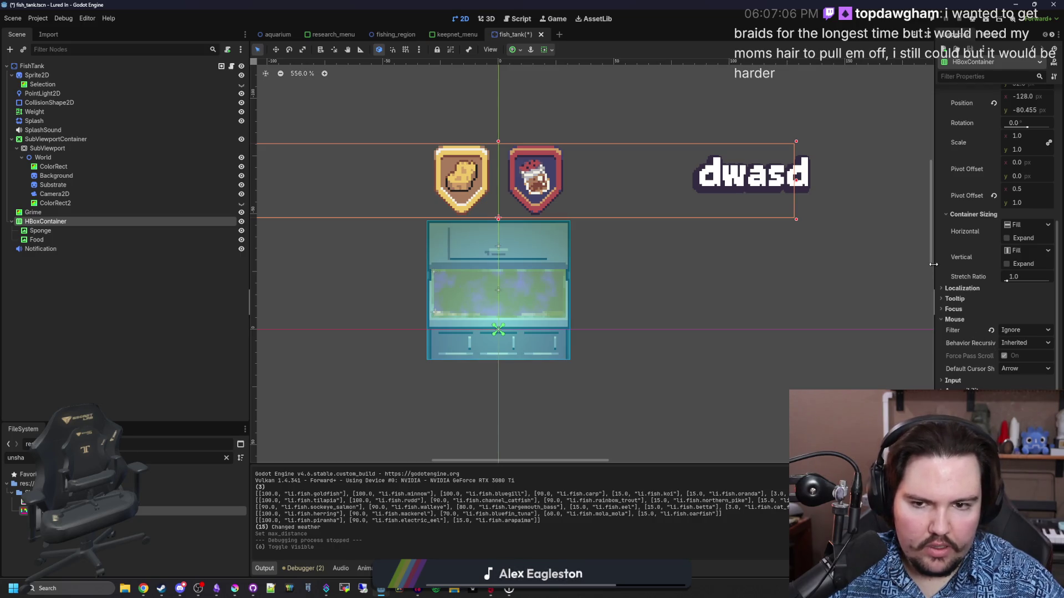
drag(933, 268, 794, 266)
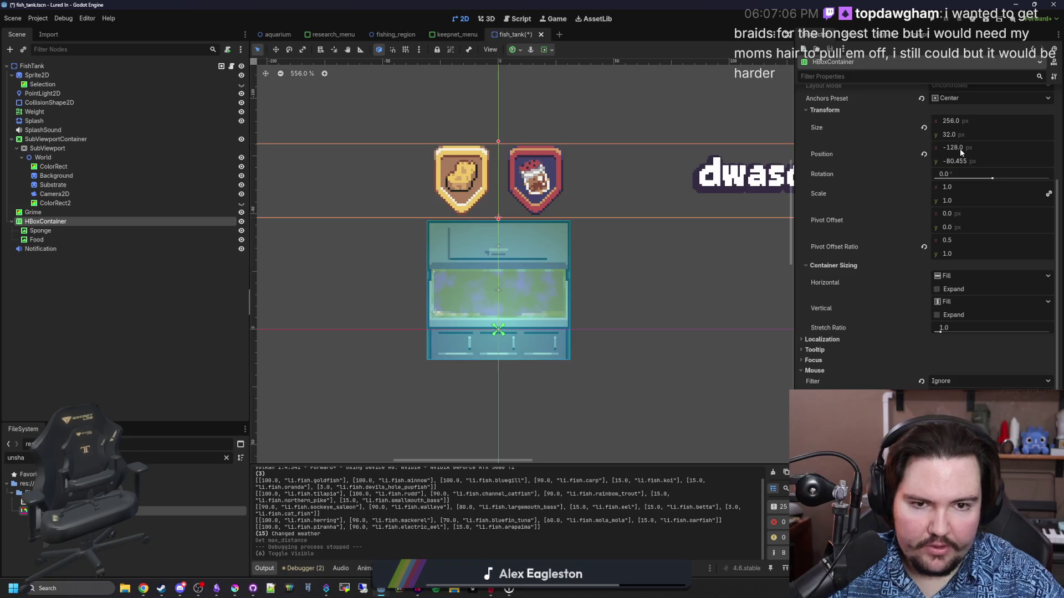
drag(953, 161, 977, 162)
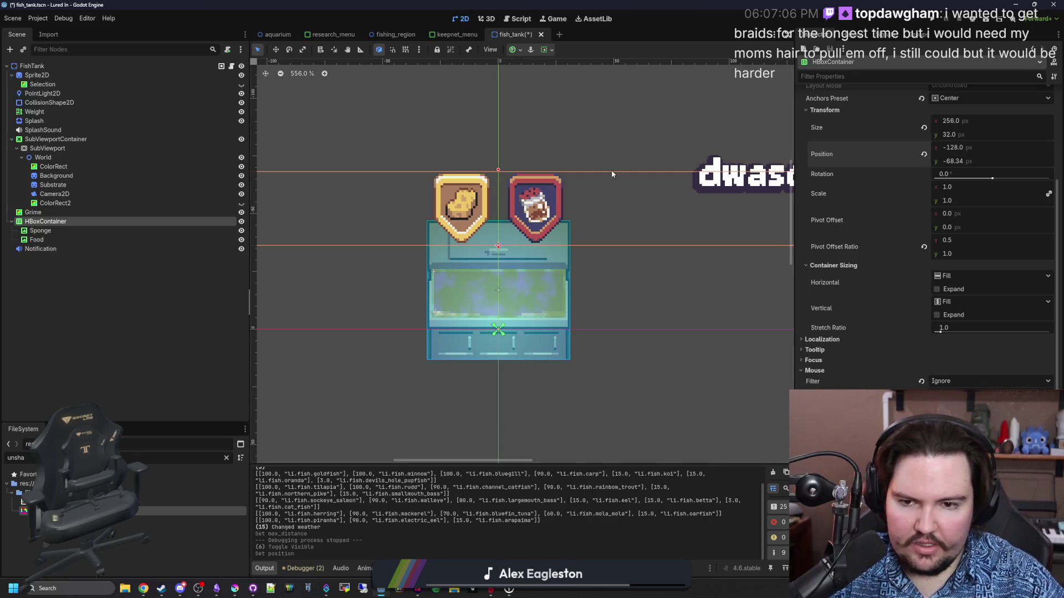
click(164, 319)
key(ctrl+s)
key(ctrl+s)
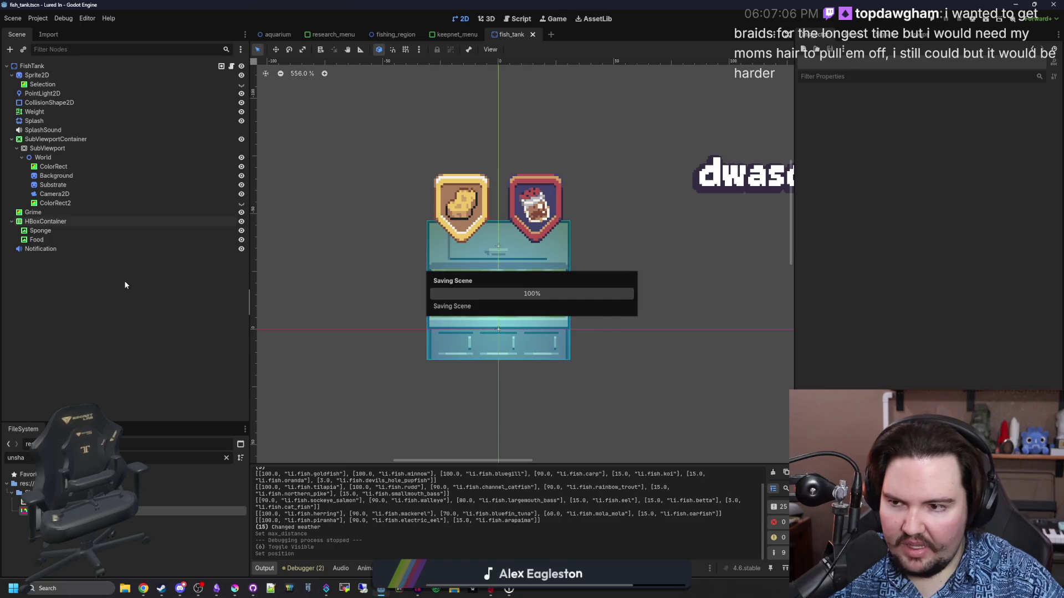
scroll(507, 201, up, 1)
scroll(507, 201, up, 6)
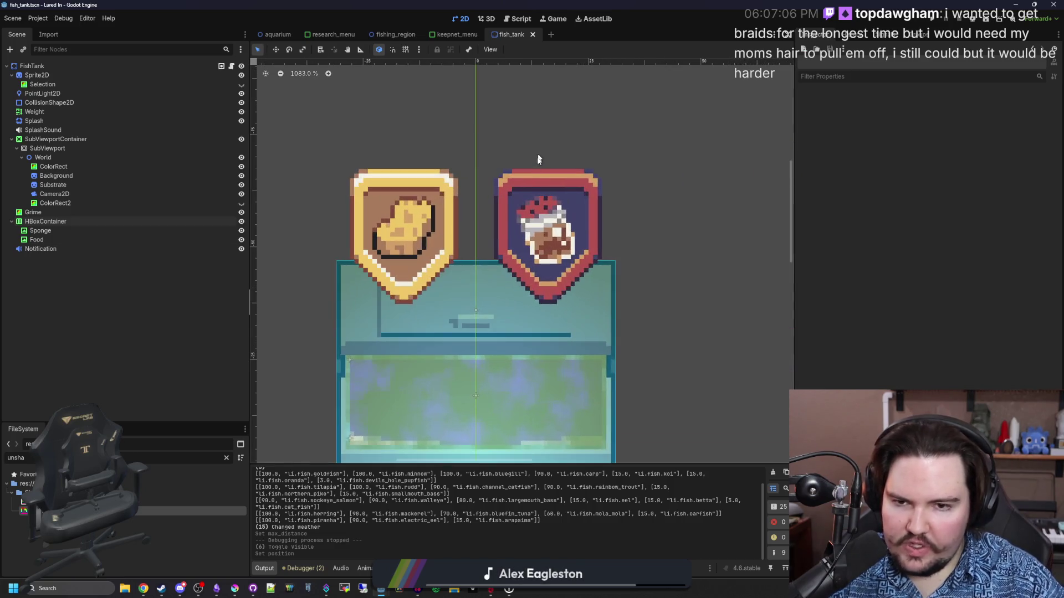
Step: In Krita, crop icon_warning_food.png to 26×32 and save it as PNG
mouse_move(219, 586)
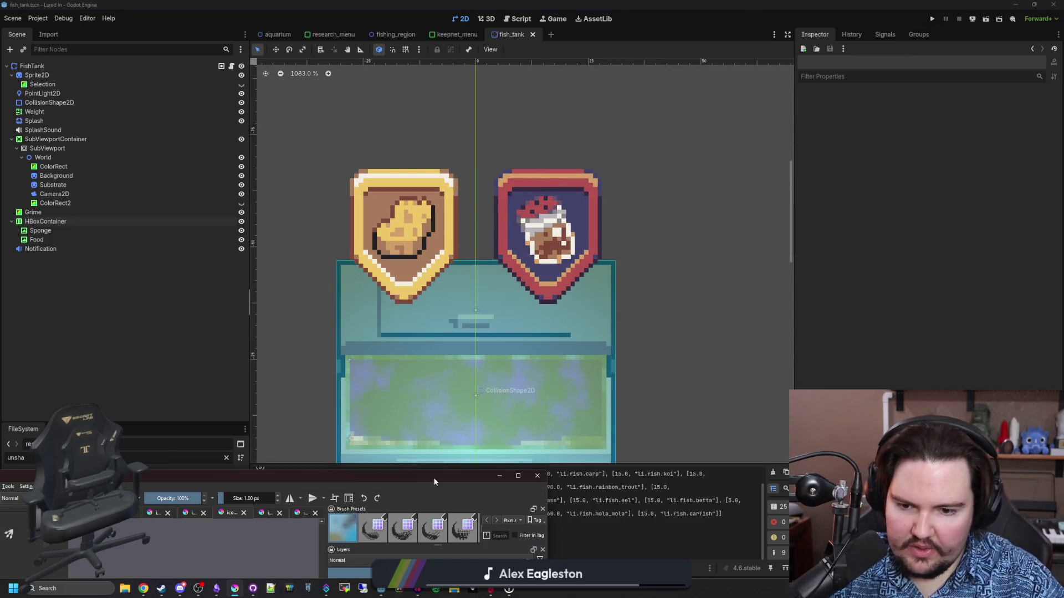
click(435, 482)
scroll(516, 195, up, 1)
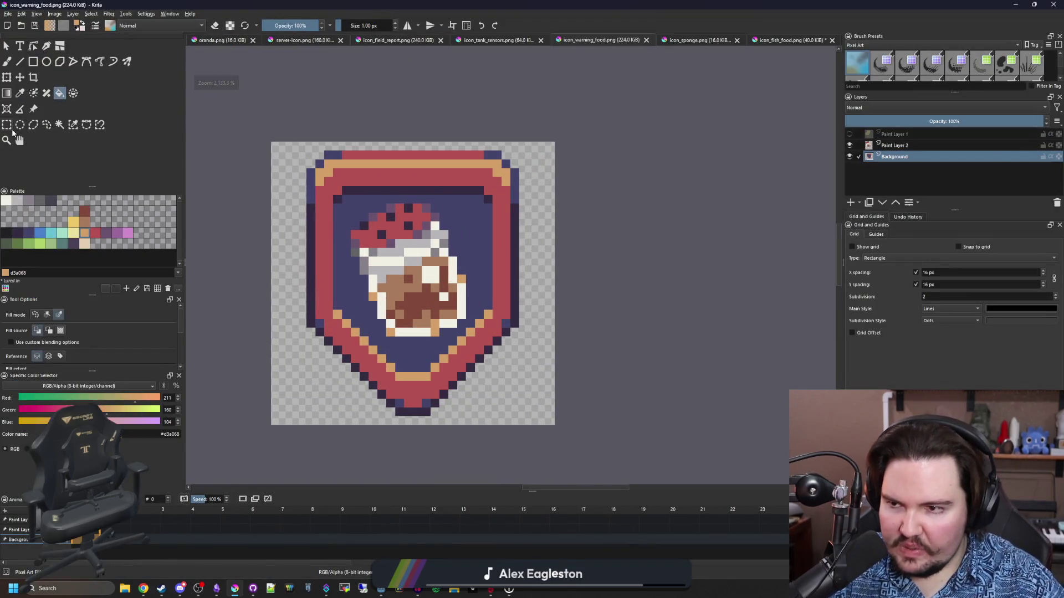
click(7, 125)
scroll(305, 104, up, 2)
mouse_move(305, 104)
mouse_down()
mouse_move(368, 231)
mouse_move(381, 483)
mouse_move(623, 363)
mouse_move(641, 190)
mouse_move(643, 210)
mouse_up()
scroll(582, 292, down, 4)
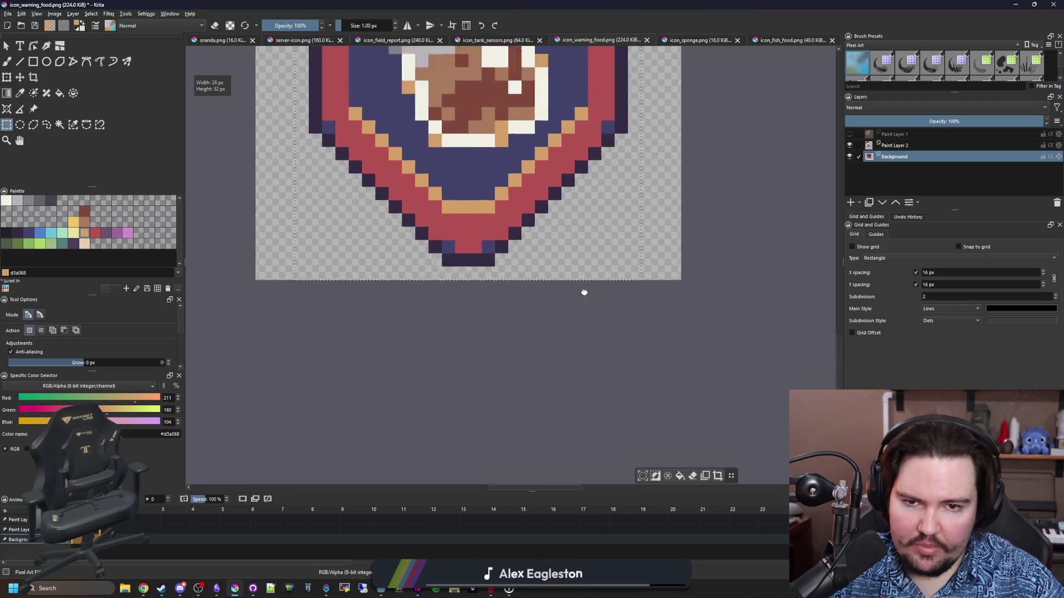
click(34, 77)
double_click(528, 252)
scroll(528, 252, up, 1)
key(ctrl+s)
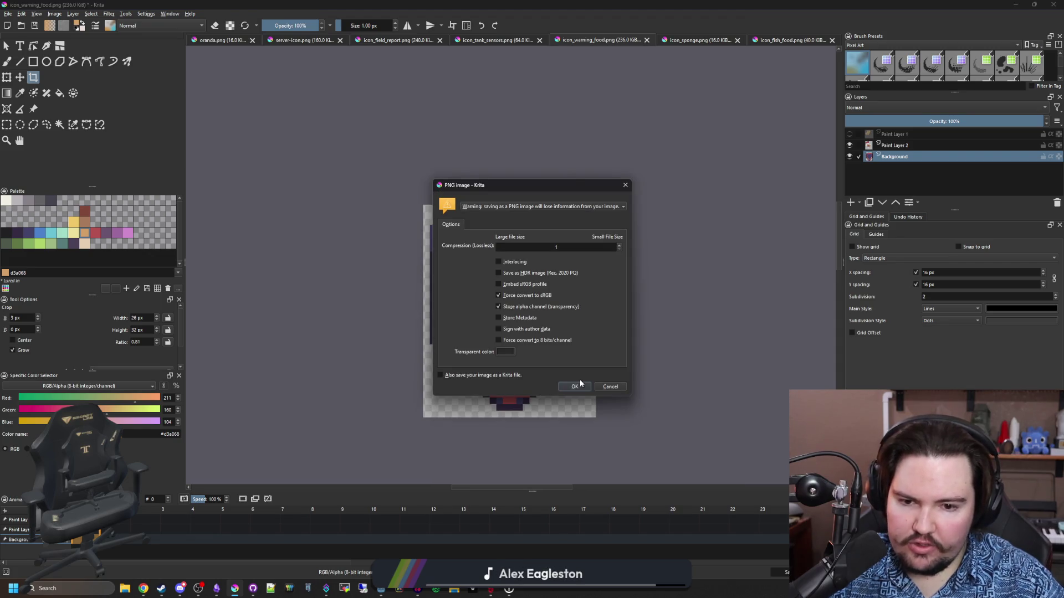
click(575, 386)
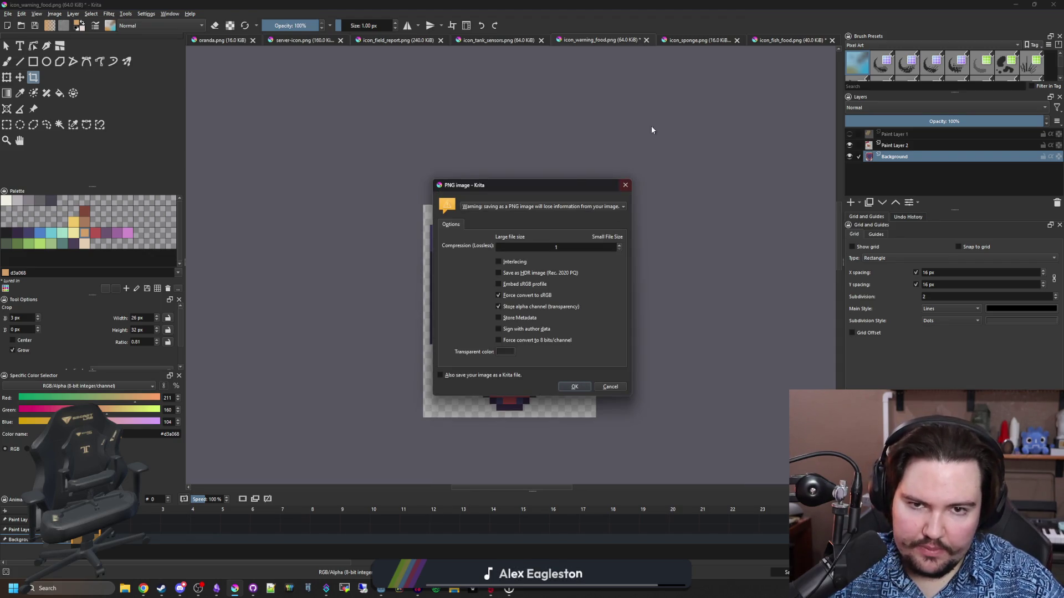
click(577, 389)
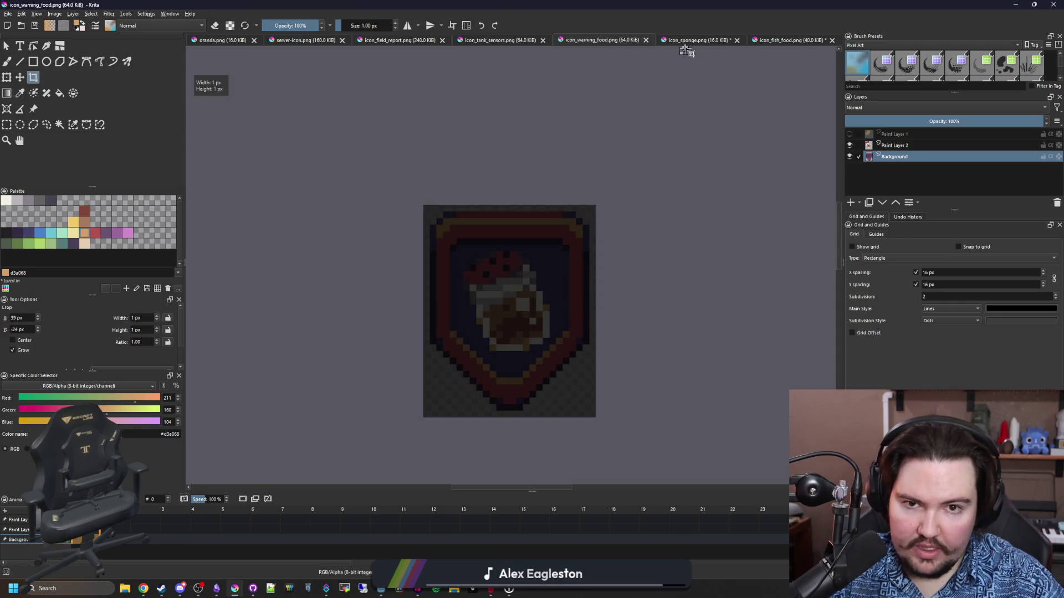
Step: Open icon_warning_sponge.png from the icons folder
click(694, 39)
click(786, 39)
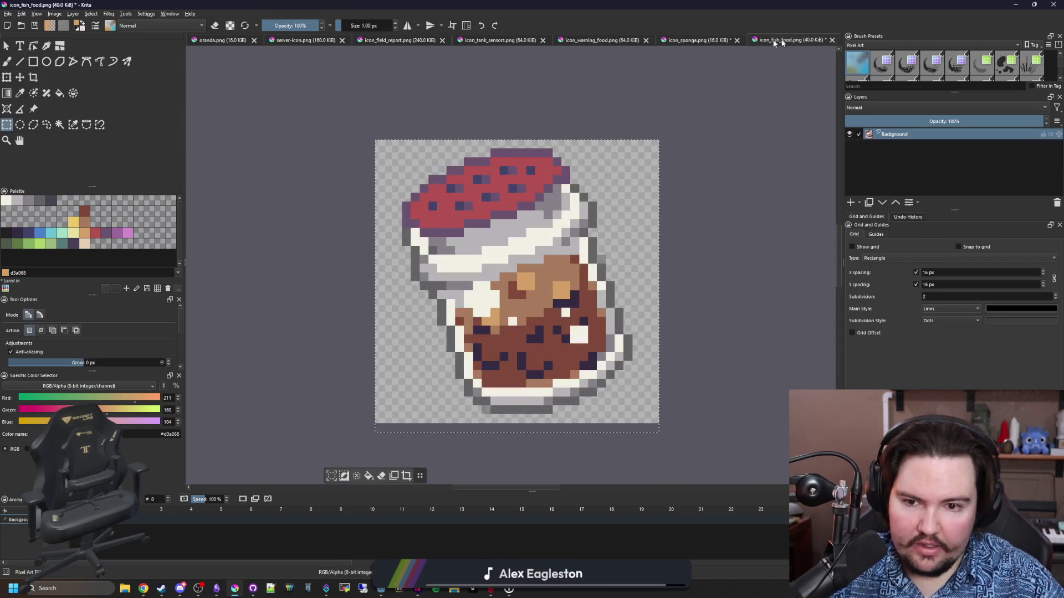
click(513, 41)
click(601, 41)
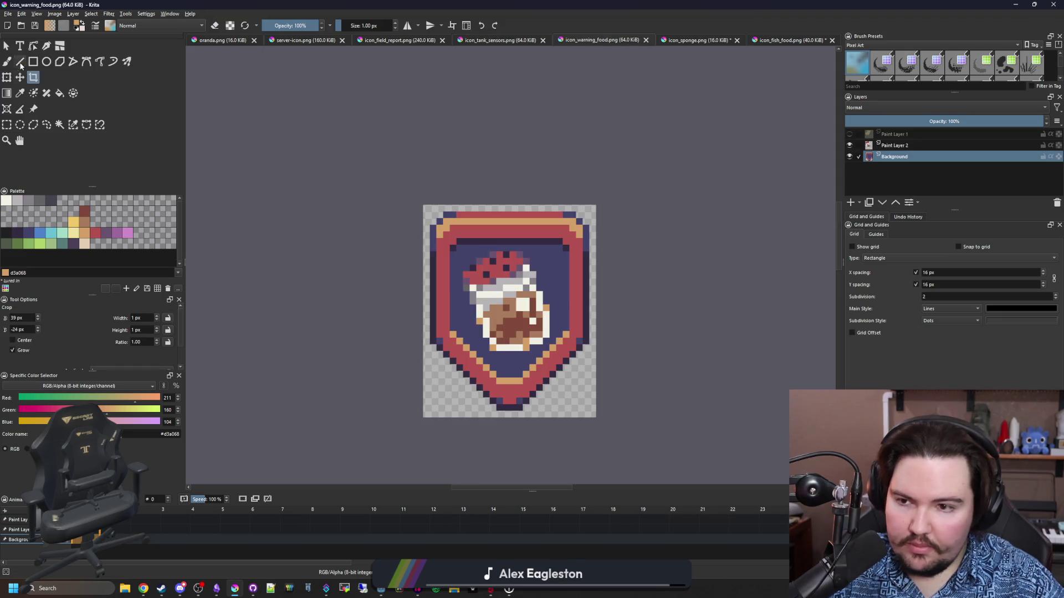
click(8, 13)
click(22, 32)
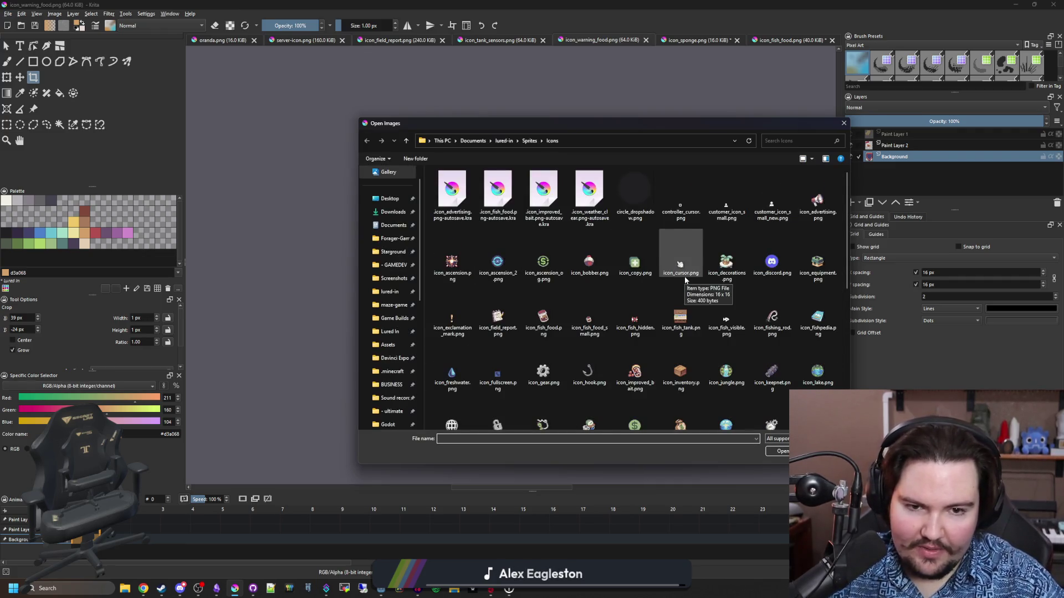
scroll(540, 344, down, 10)
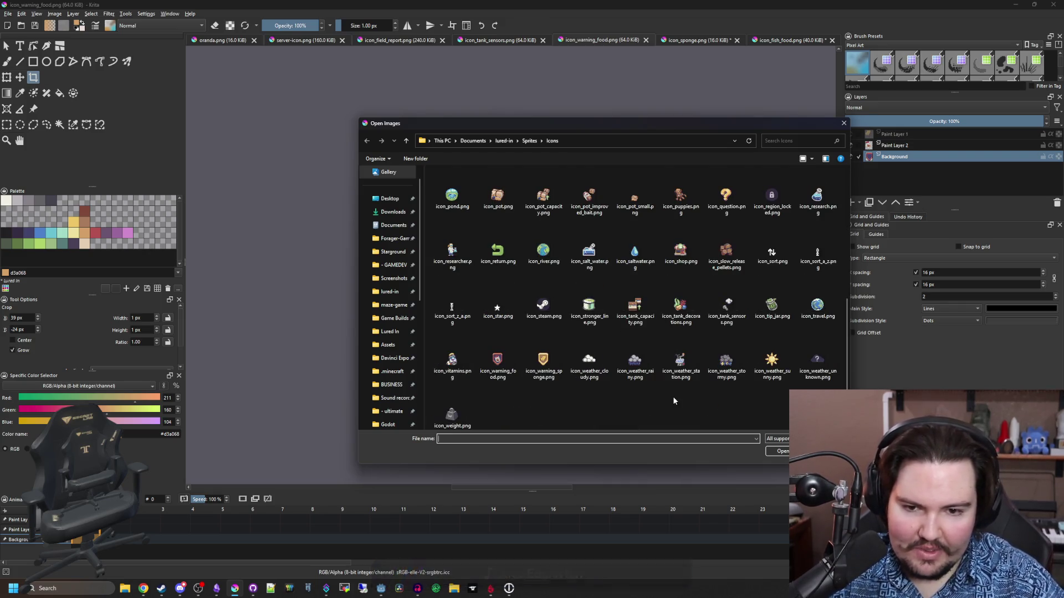
scroll(637, 398, up, 1)
double_click(526, 370)
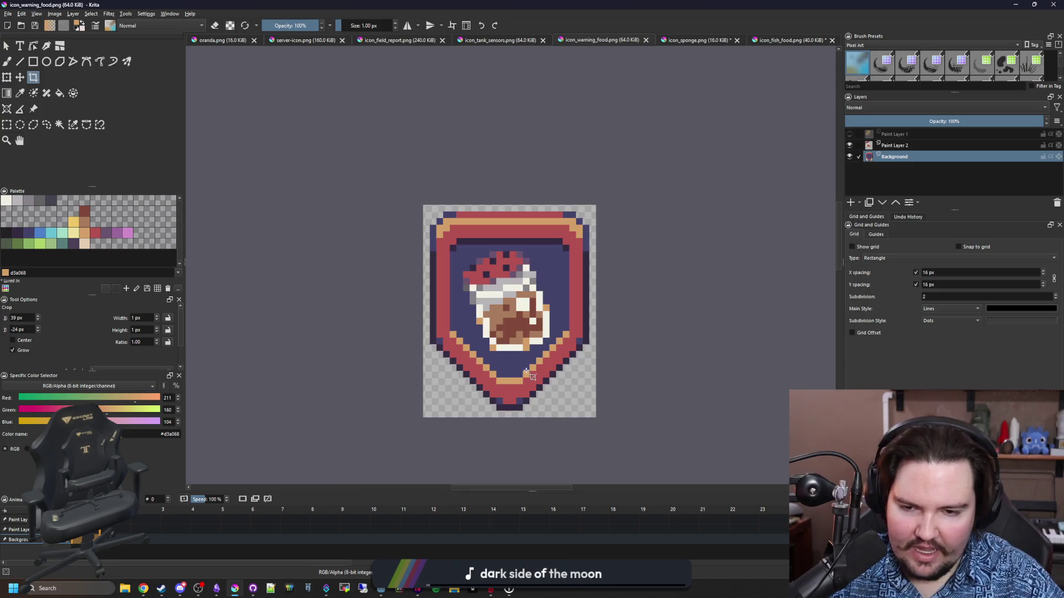
Step: Crop the sponge shield icon to 26×32 and save it as PNG
scroll(527, 372, down, 2)
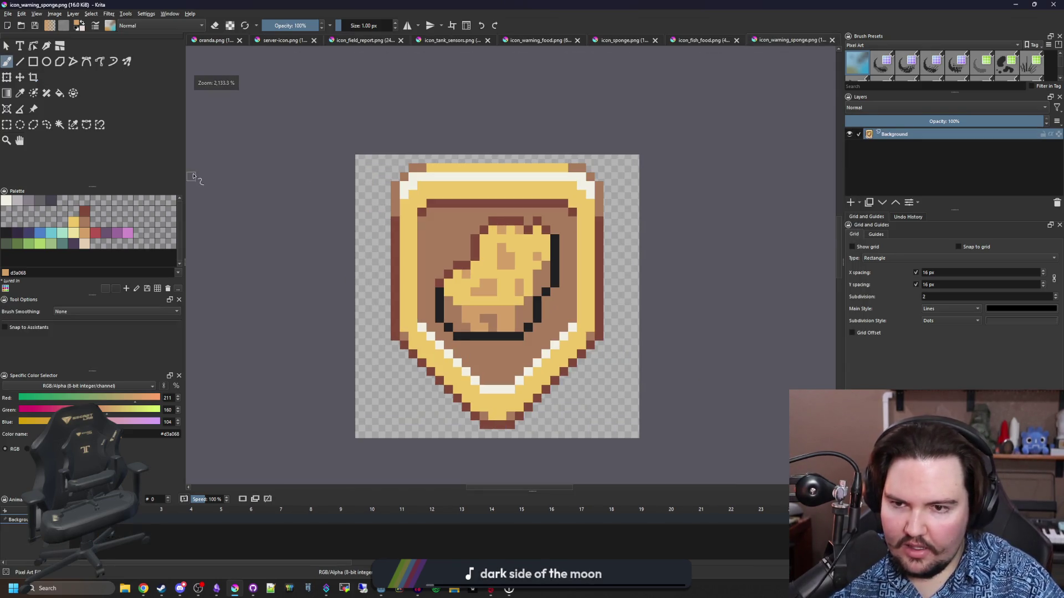
click(34, 77)
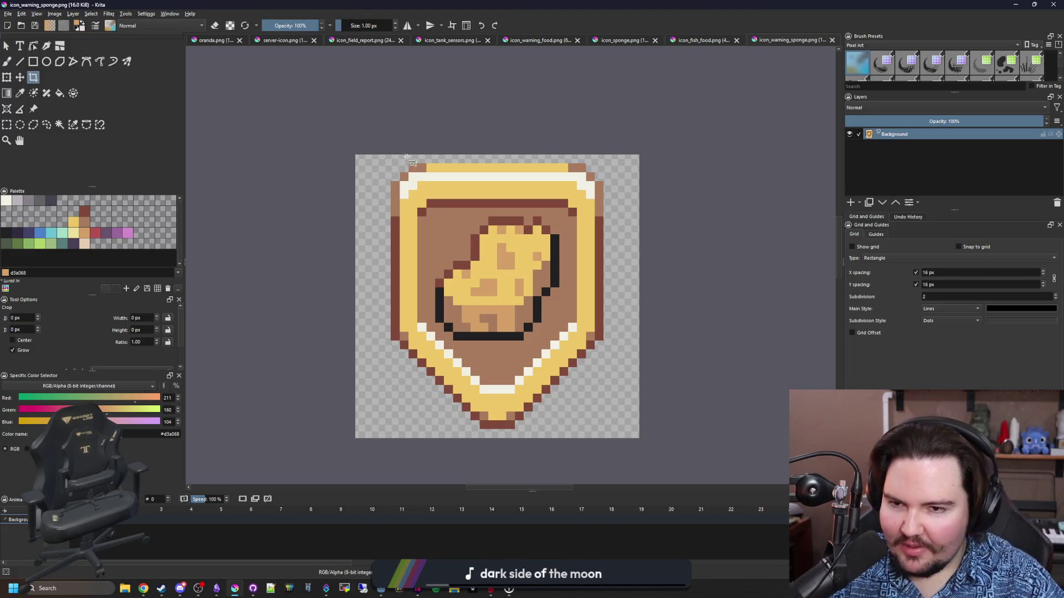
mouse_move(383, 154)
mouse_down()
mouse_move(547, 403)
mouse_move(613, 439)
mouse_up()
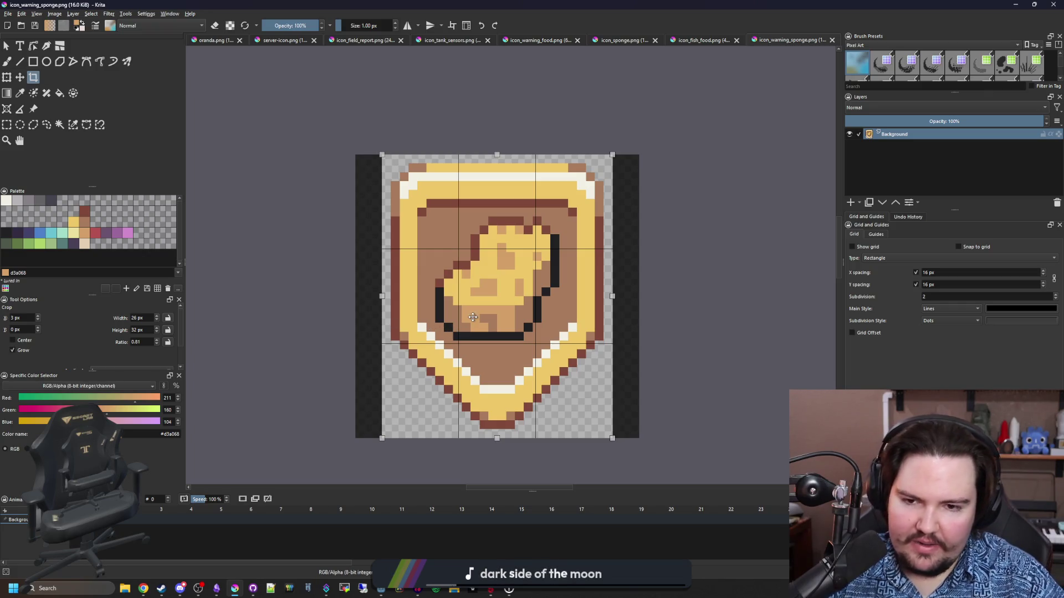
double_click(473, 317)
click(8, 14)
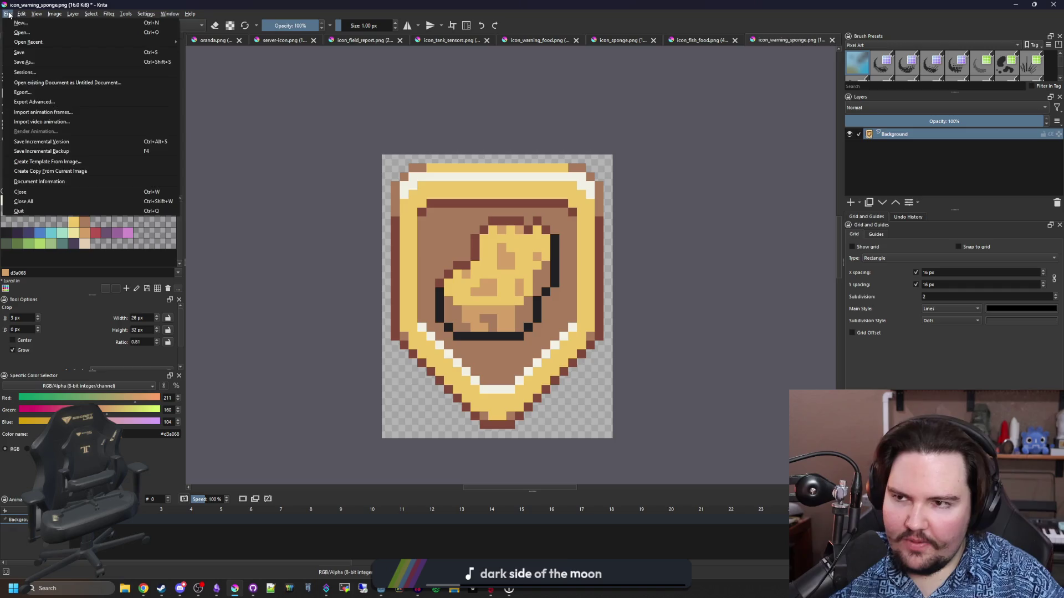
click(16, 54)
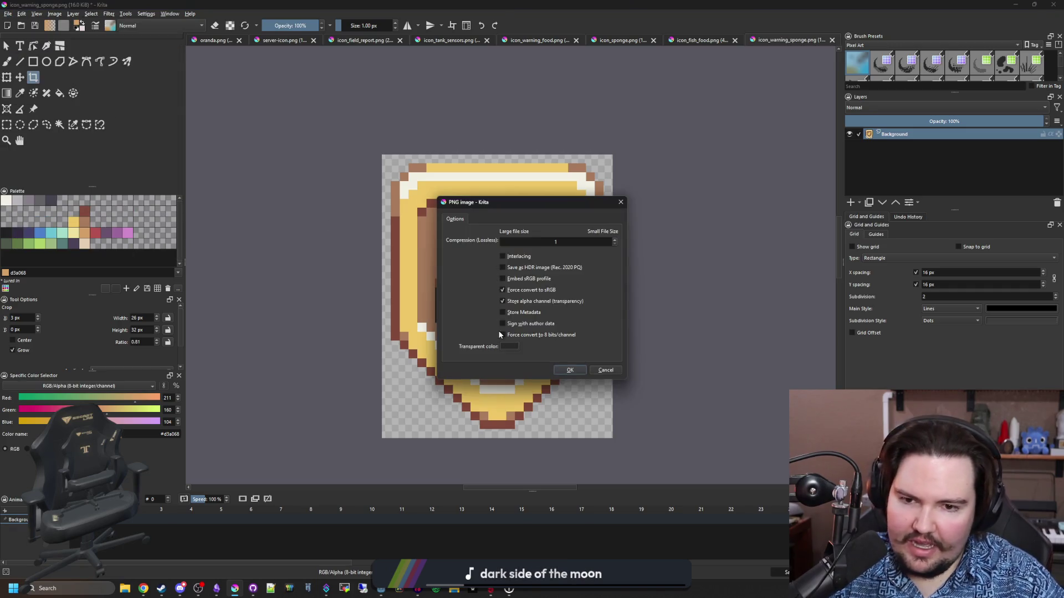
click(566, 371)
drag(615, 6, 440, 407)
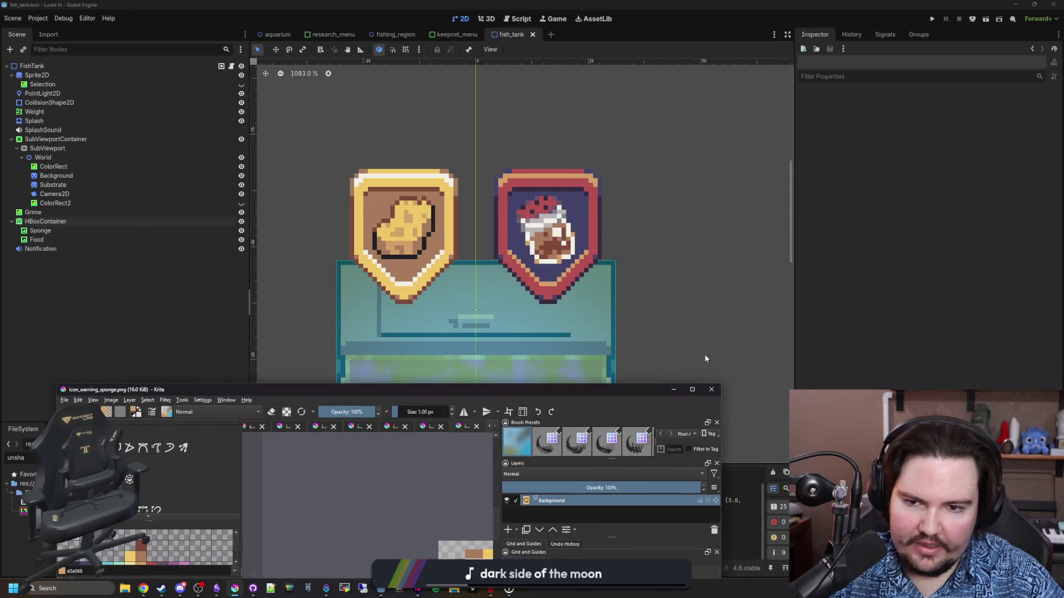
Step: Inspect the Food icon's layout, container sizing and size/position values
click(815, 278)
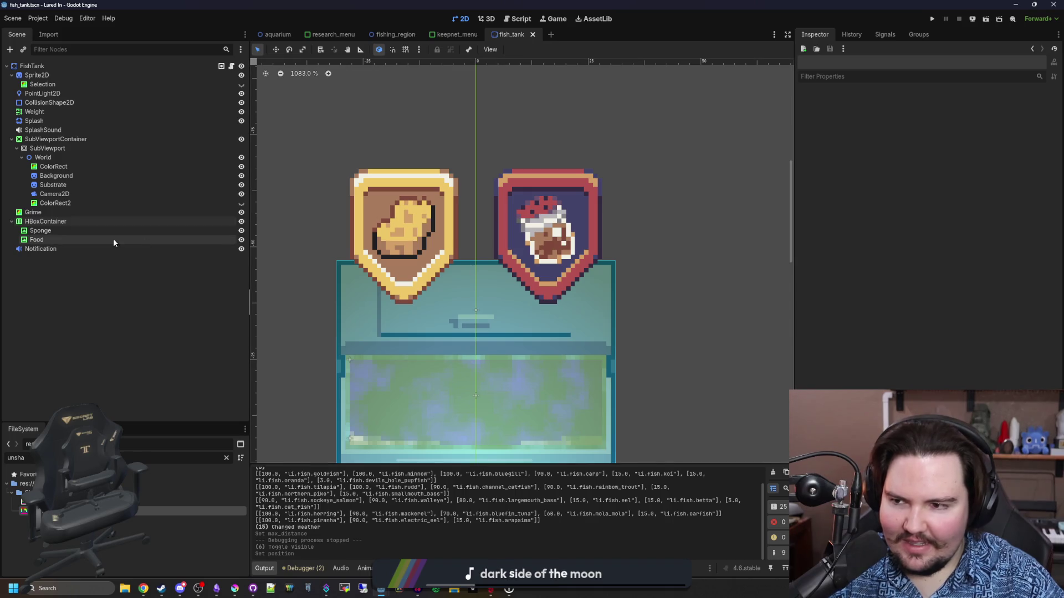
click(68, 230)
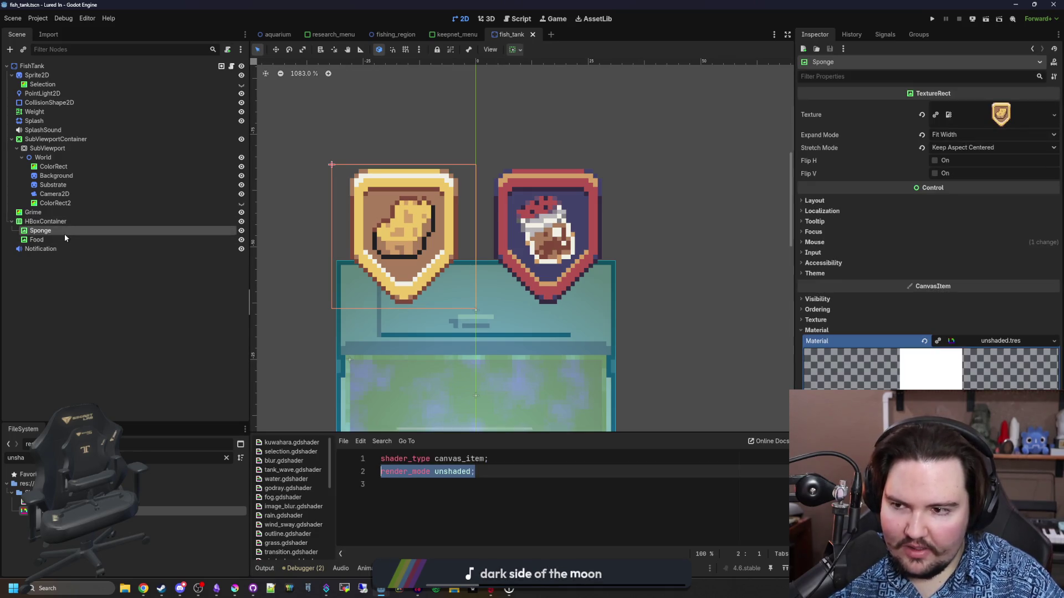
click(59, 239)
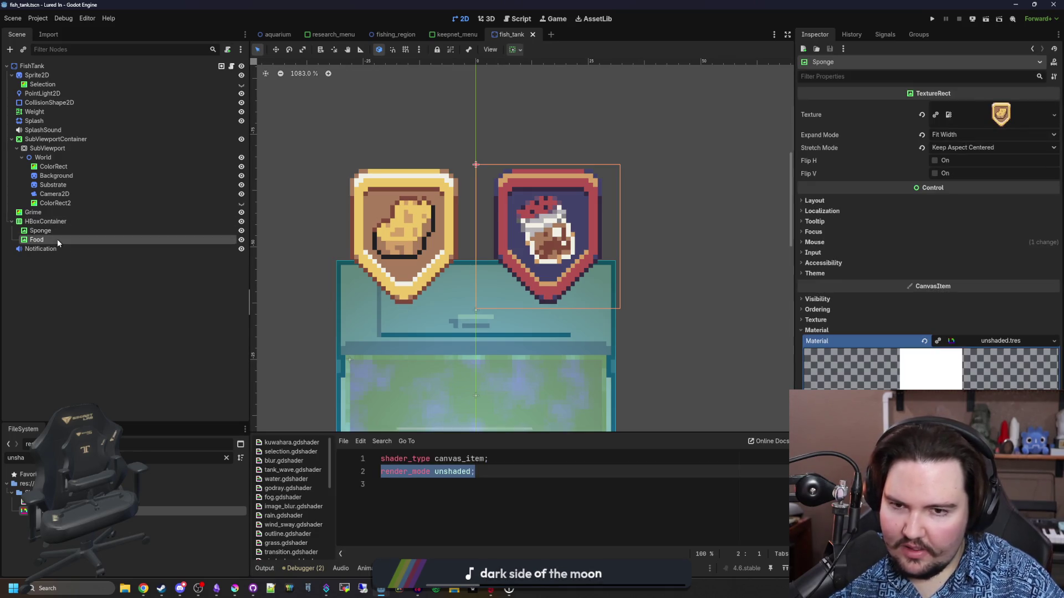
click(818, 202)
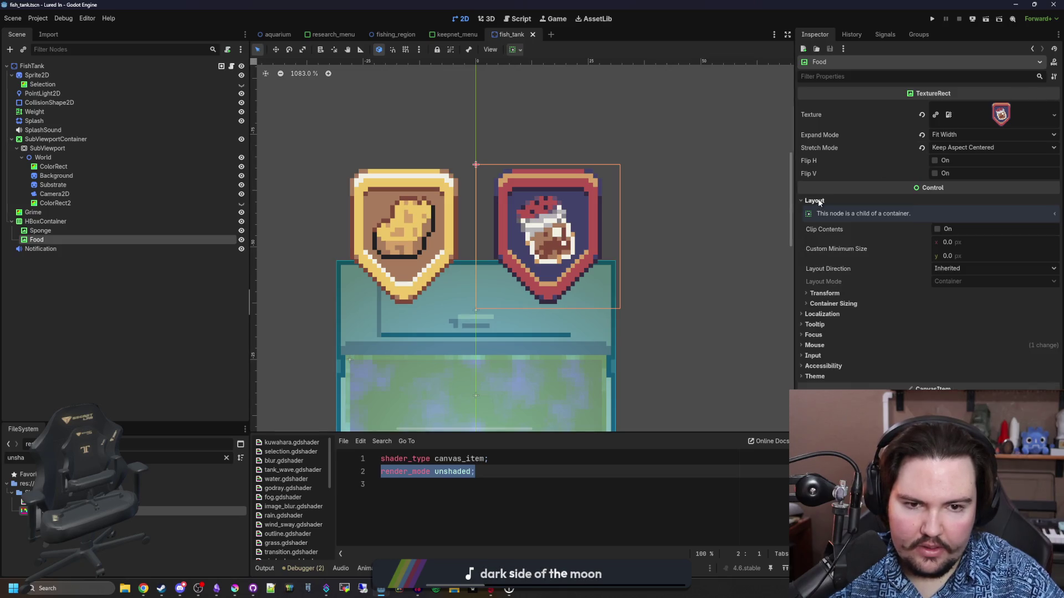
click(850, 305)
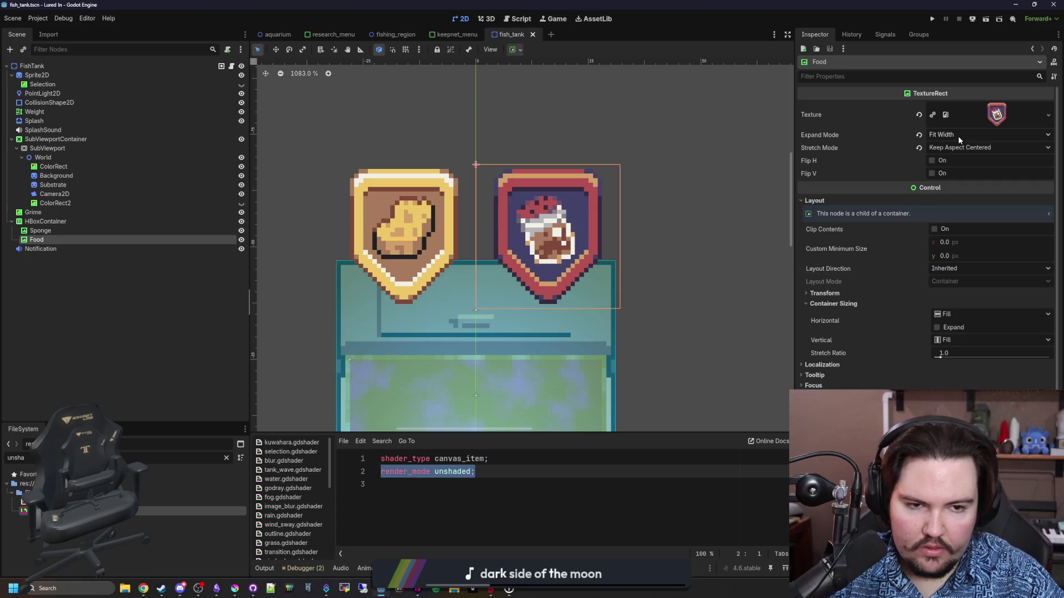
click(883, 292)
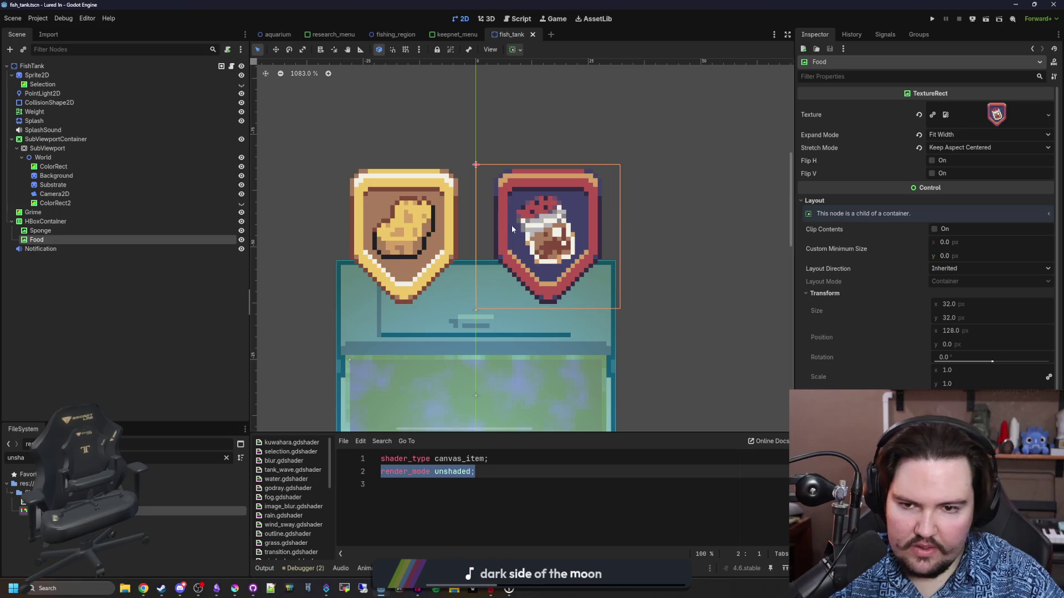
click(211, 366)
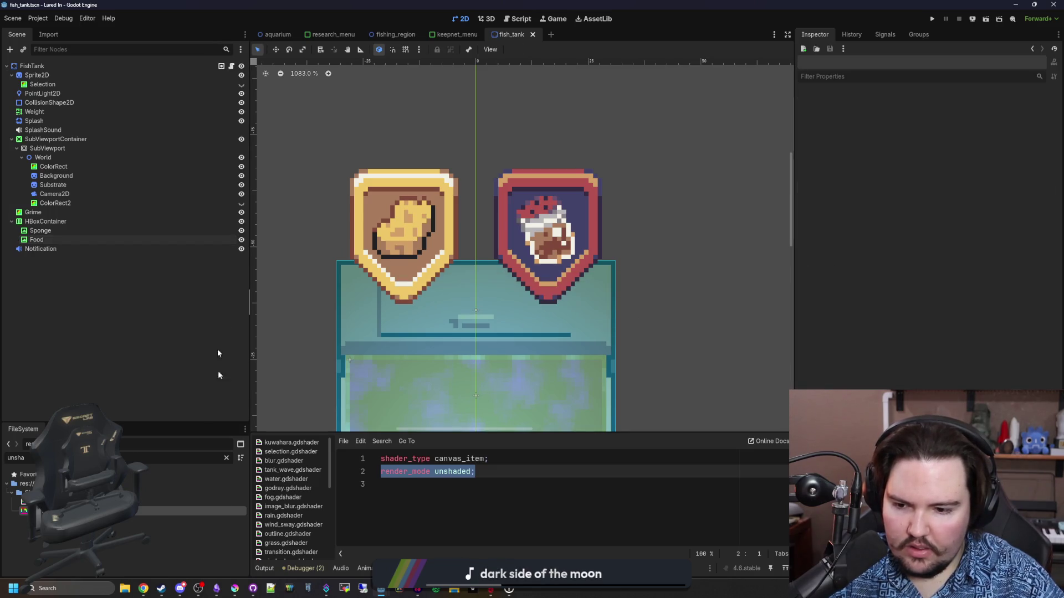
click(235, 588)
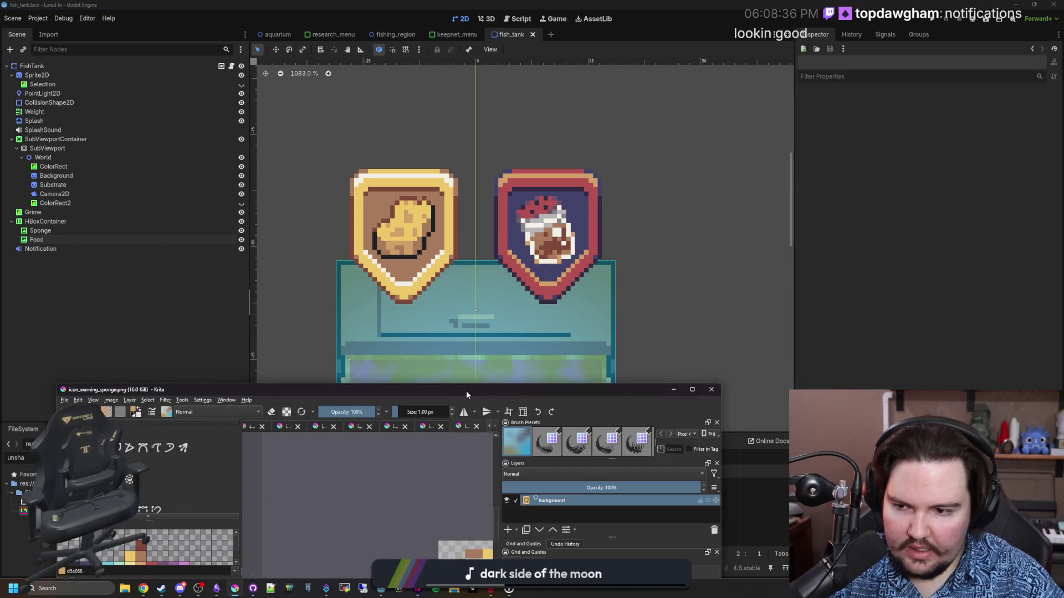
click(253, 370)
Step: Replace the Food icon's texture with icon_warning_food.png via Quick Load
click(55, 239)
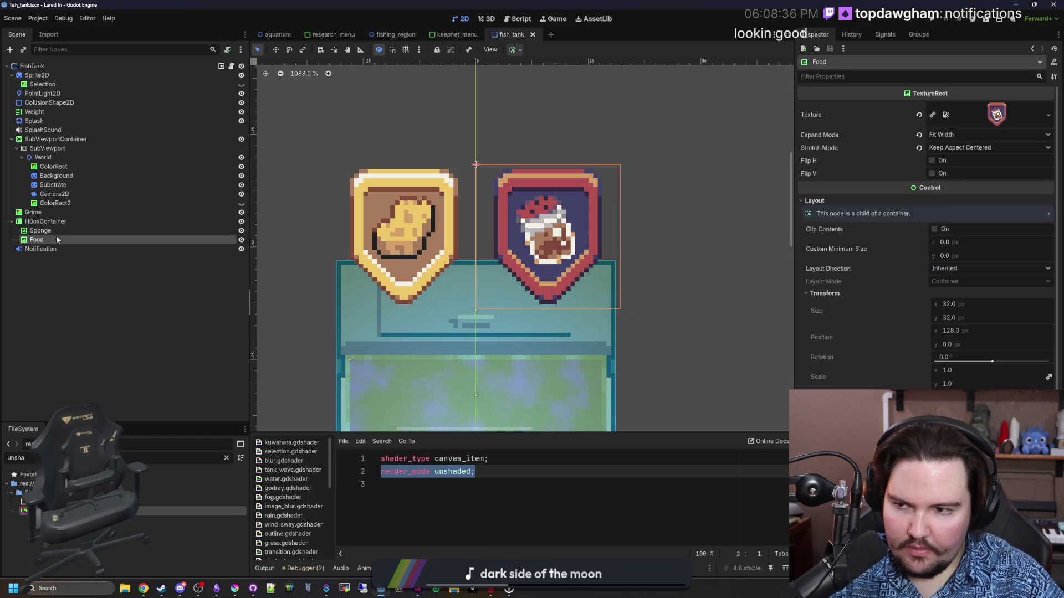
click(918, 116)
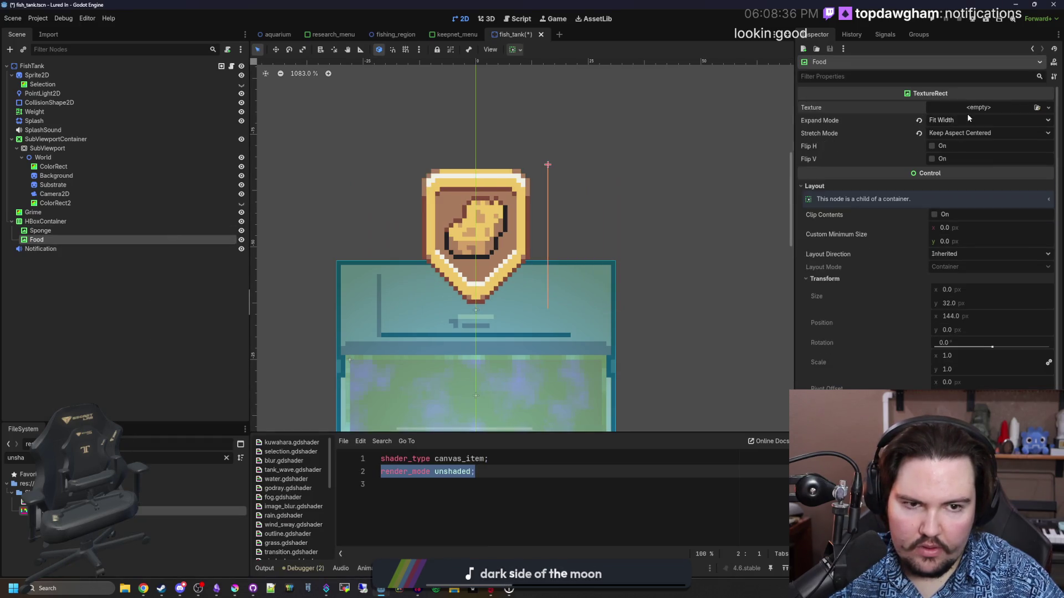
click(988, 102)
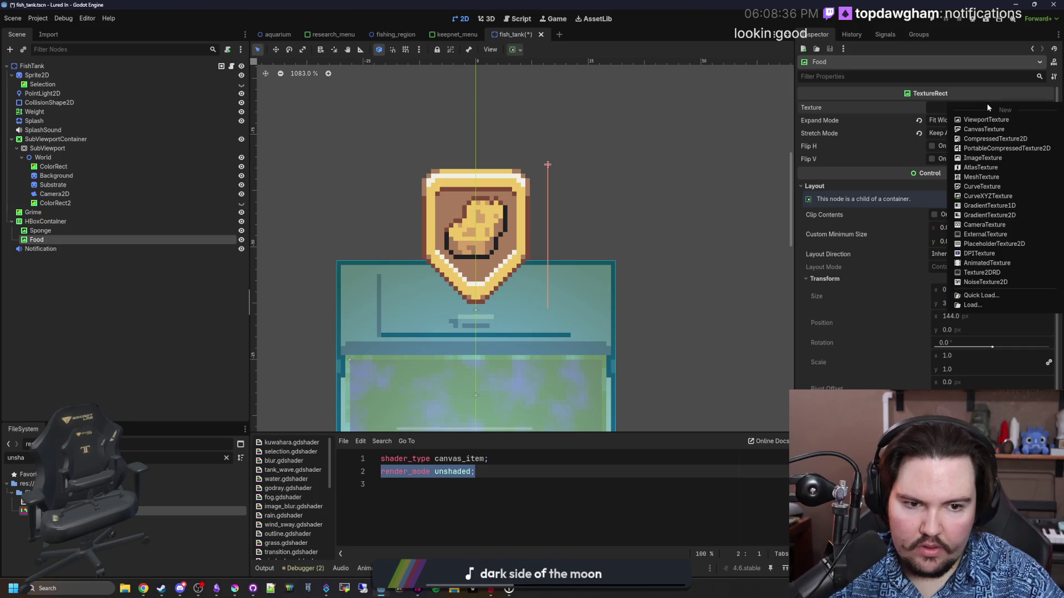
click(986, 296)
text(food)
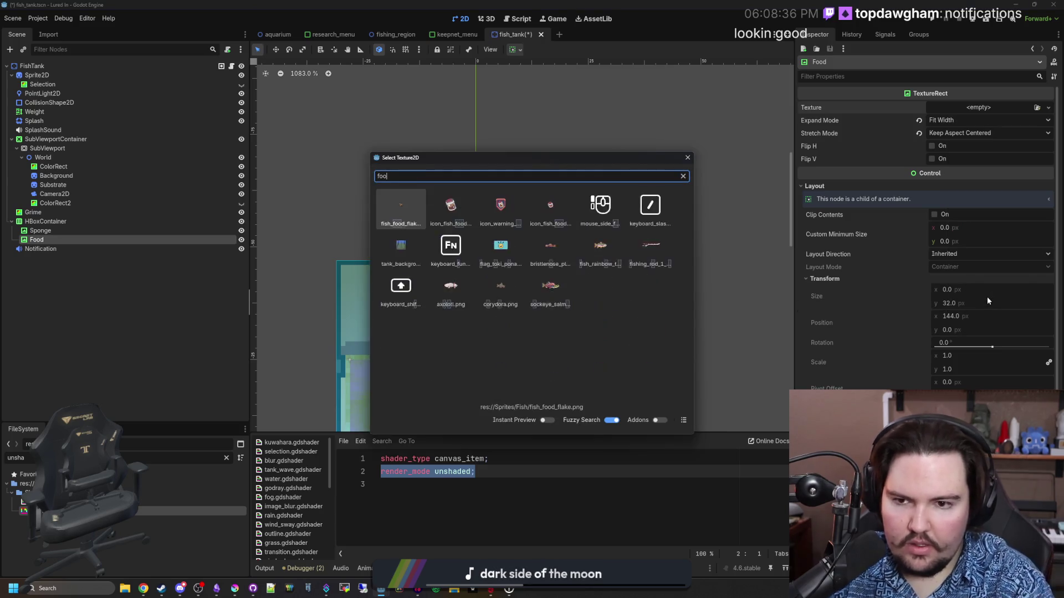
double_click(503, 202)
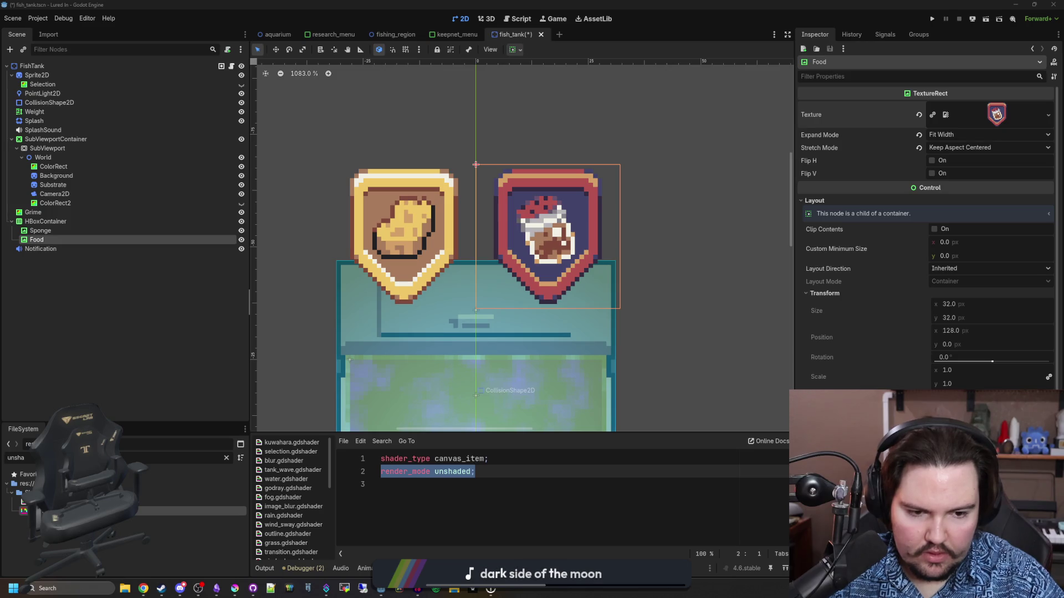
Step: Save the shader file and start reloading the current project
click(540, 483)
key(ctrl+s)
scroll(612, 228, up, 3)
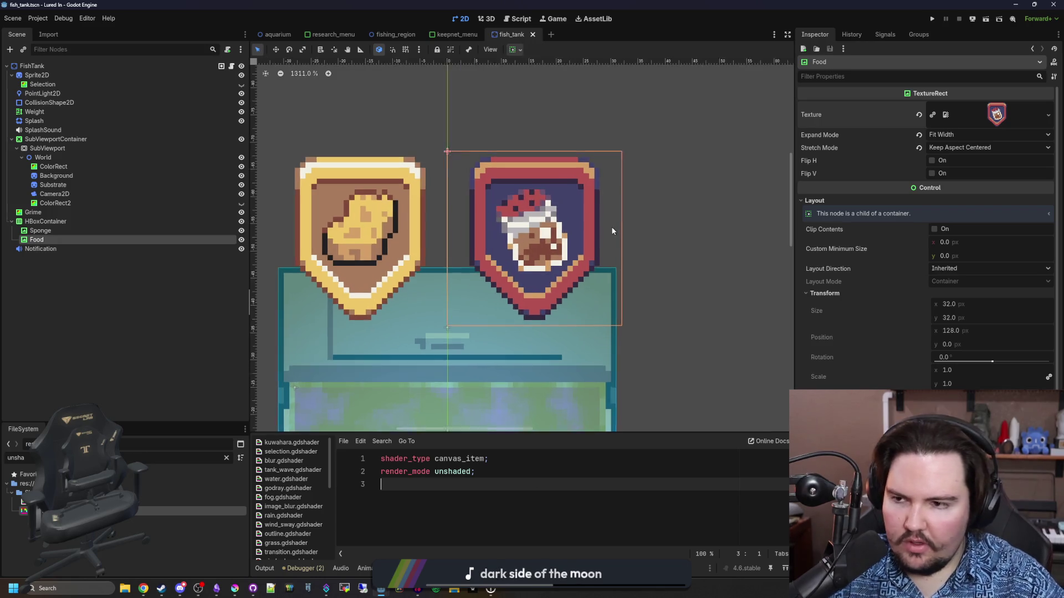
click(123, 361)
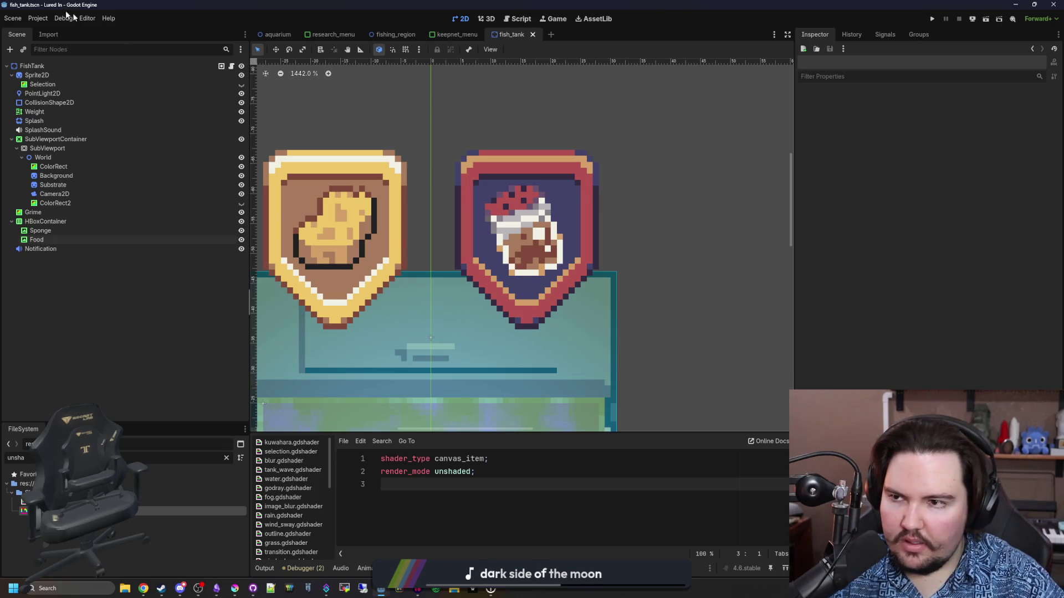
click(35, 20)
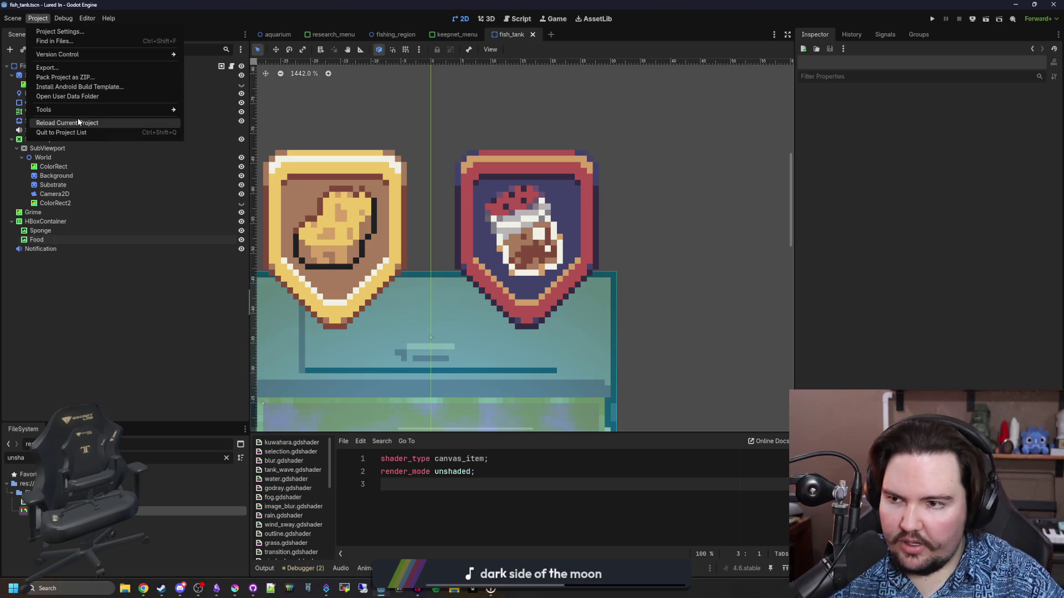
Step: Reload the project, then preview icon_warning_sponge.png in lured-in > Sprites > Icons
click(78, 122)
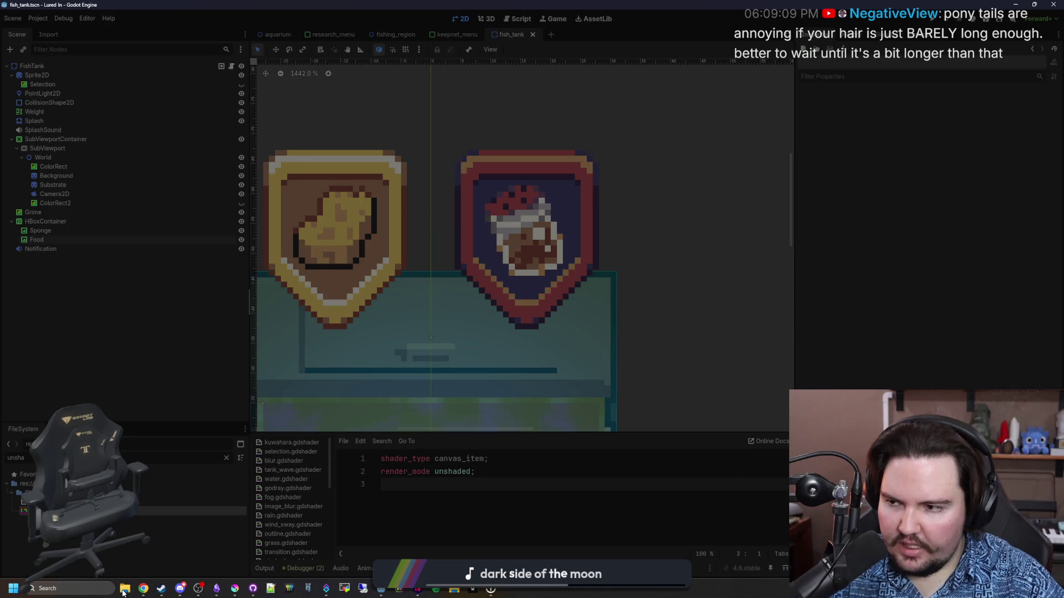
click(123, 591)
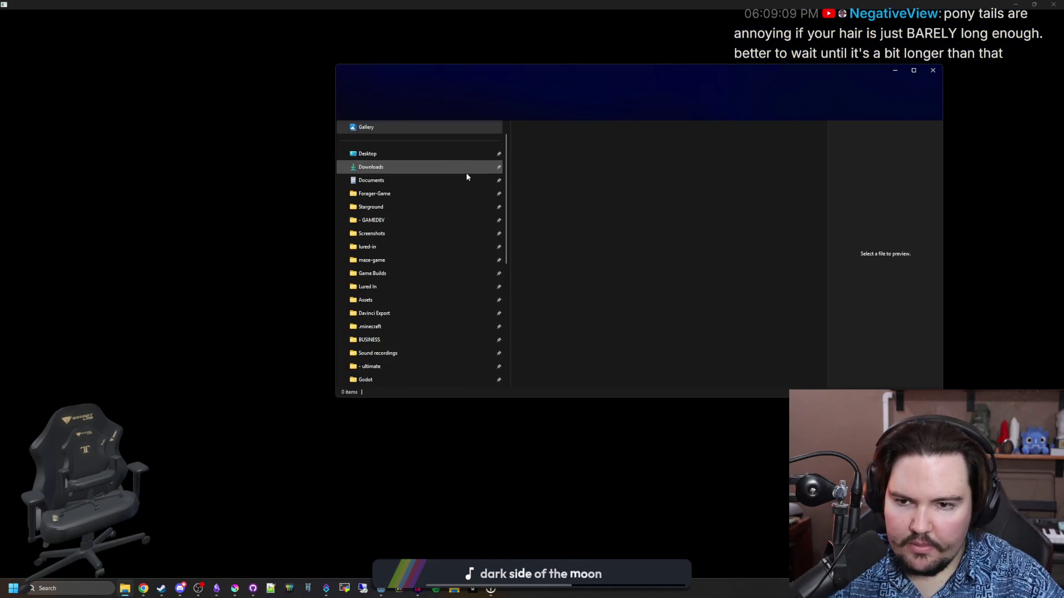
click(386, 244)
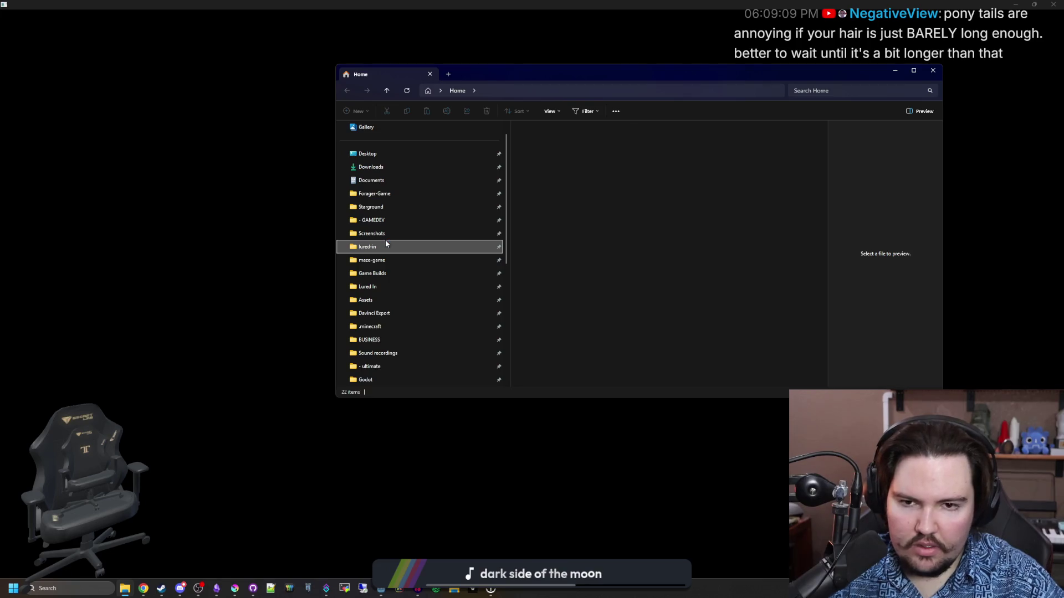
click(551, 270)
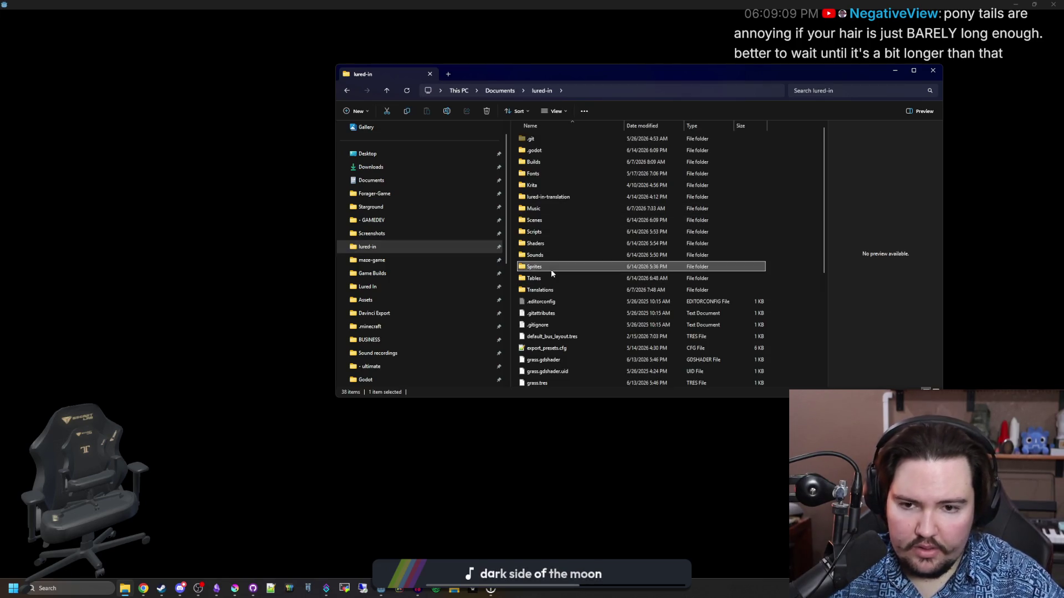
double_click(551, 269)
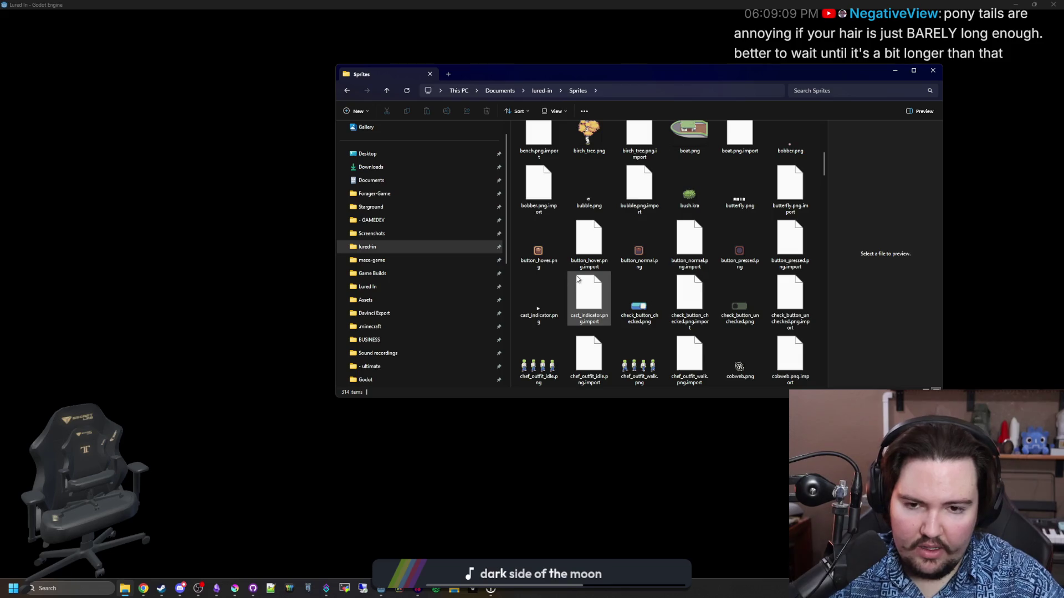
scroll(576, 278, down, 15)
double_click(744, 147)
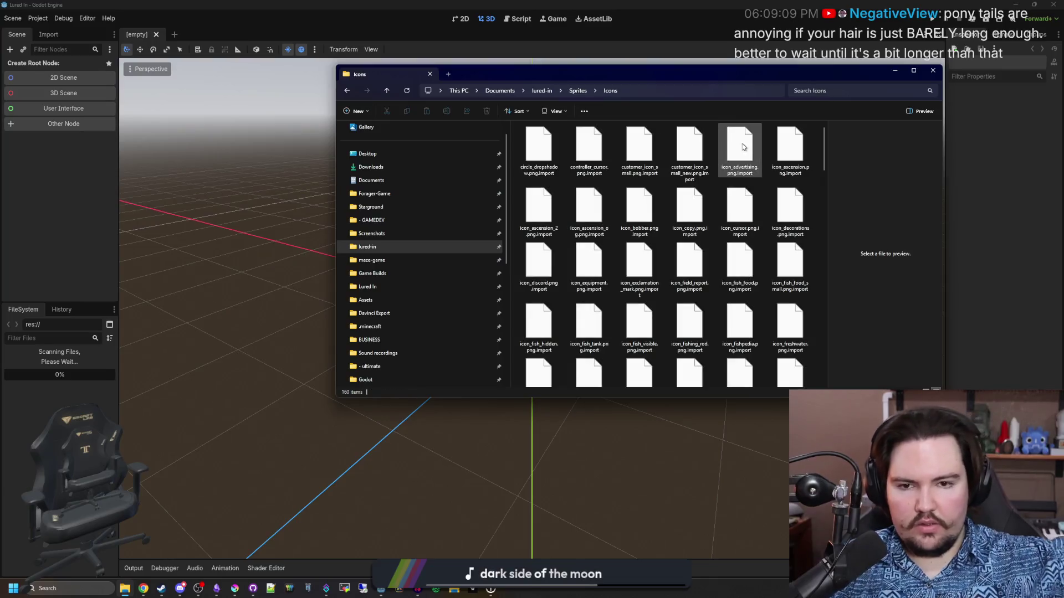
scroll(719, 176, down, 15)
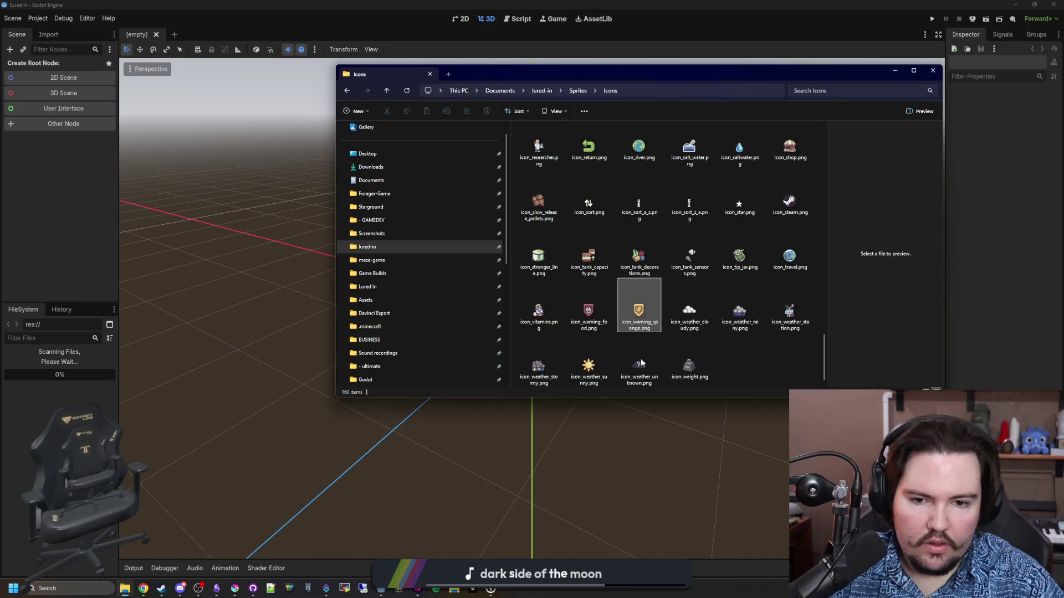
click(646, 328)
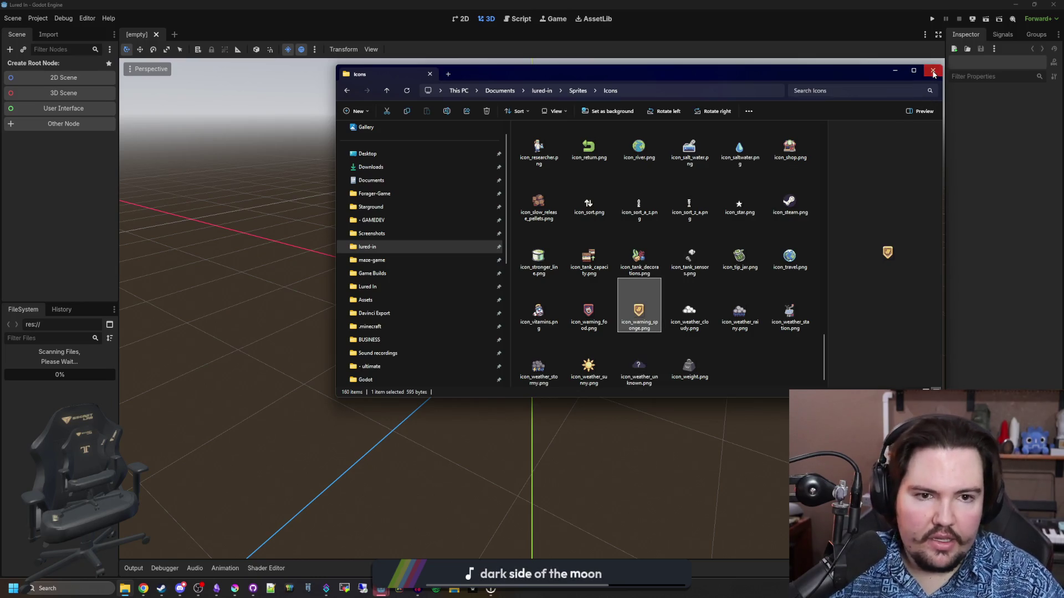
click(933, 72)
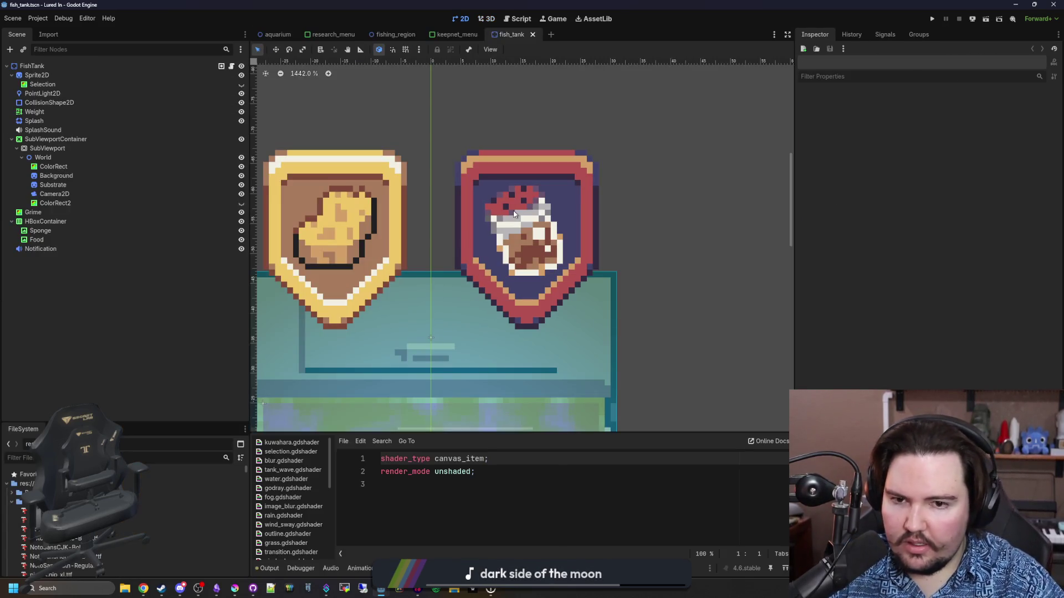
Step: Set the Food icon's Expand Mode to Keep Size
click(513, 214)
scroll(518, 227, down, 4)
scroll(526, 241, up, 2)
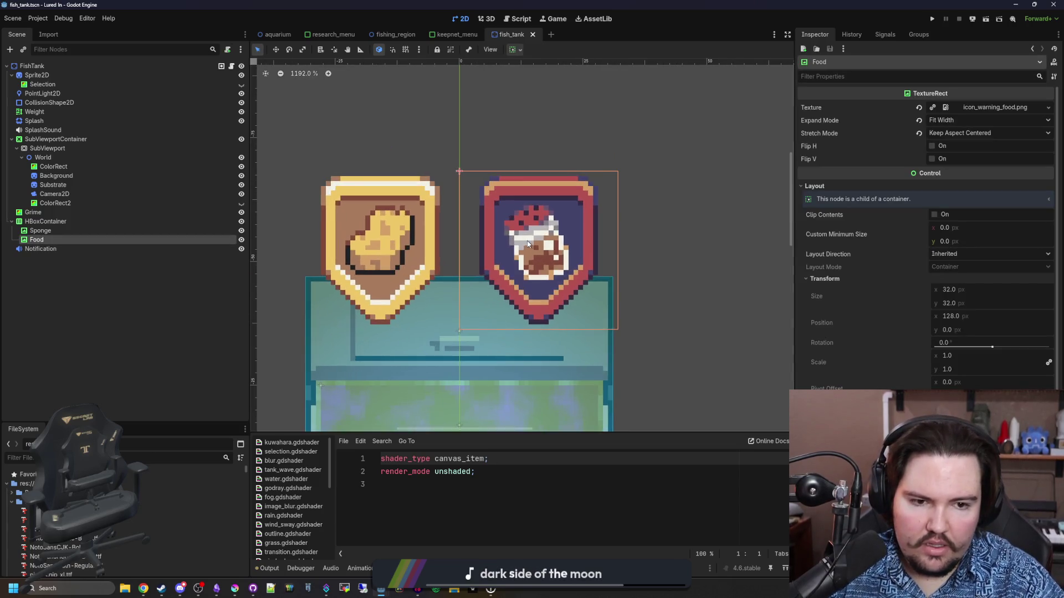
click(944, 122)
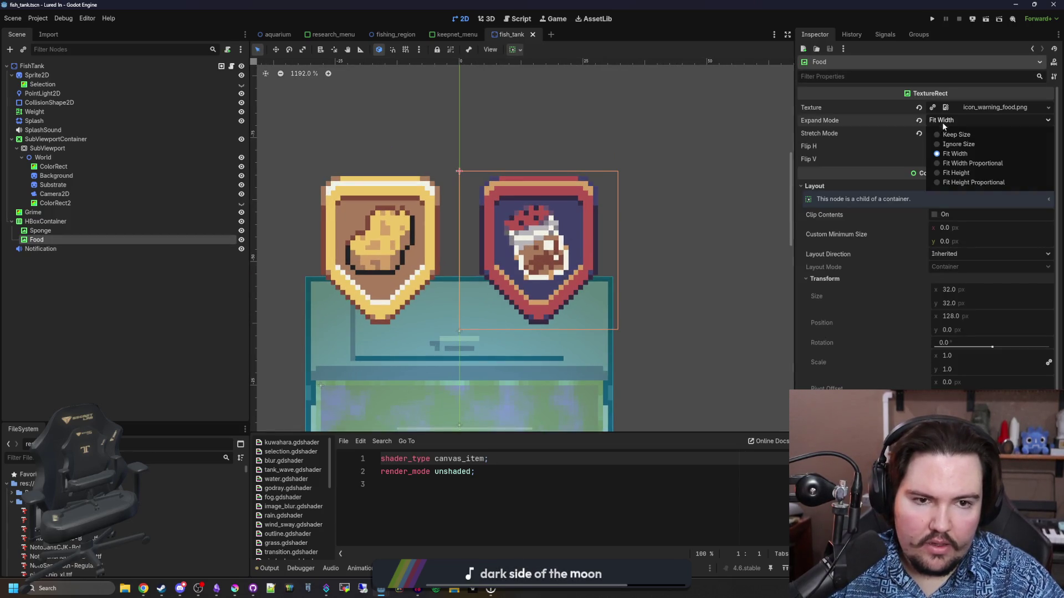
click(951, 144)
click(956, 122)
click(956, 134)
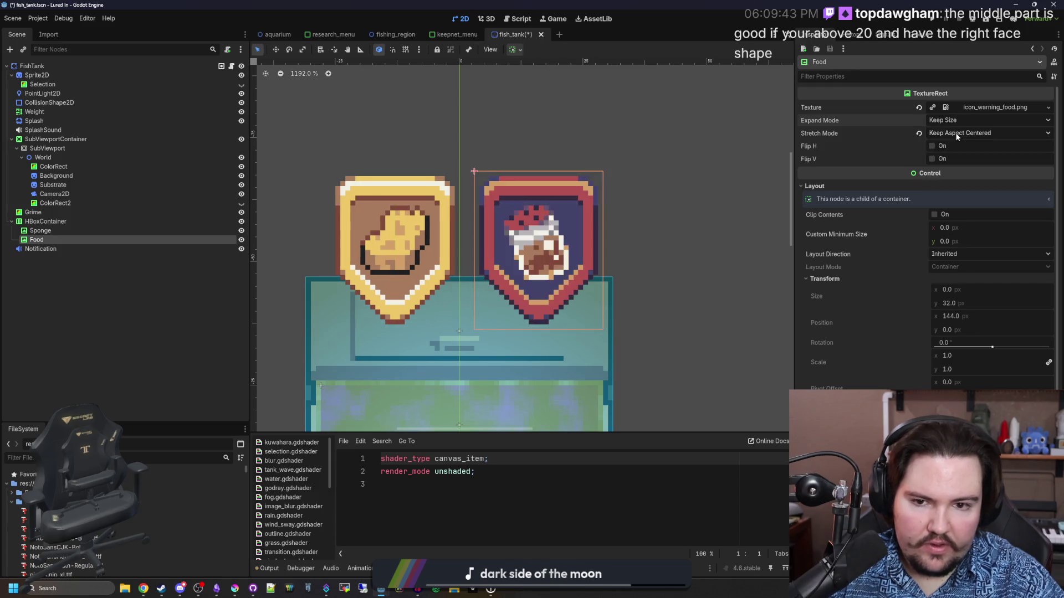
Step: Set the Sponge icon's Expand Mode to Keep Size and save the fish_tank scene
click(104, 232)
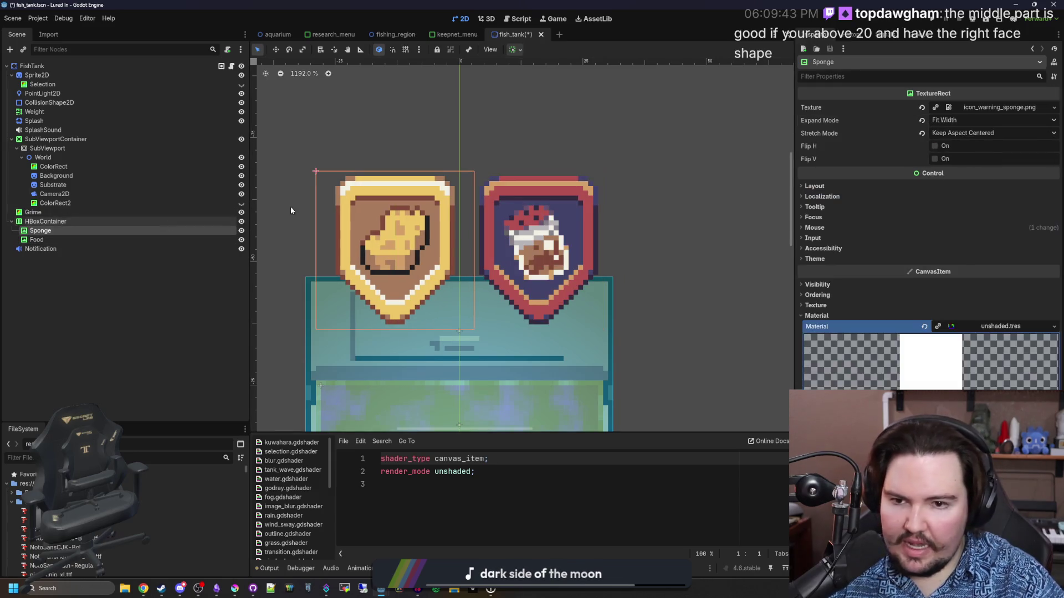
click(976, 119)
click(963, 134)
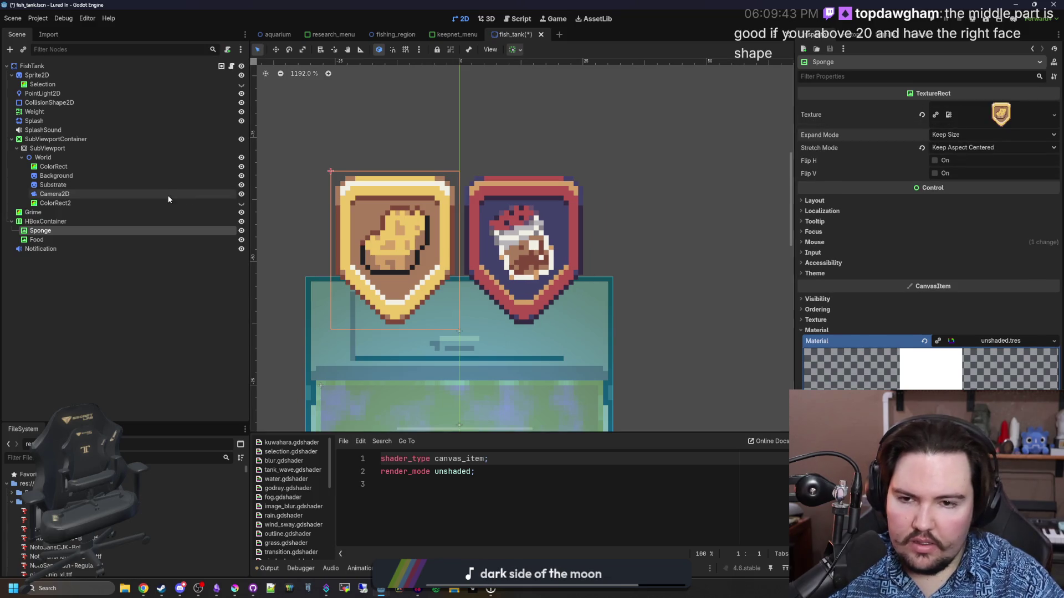
click(145, 287)
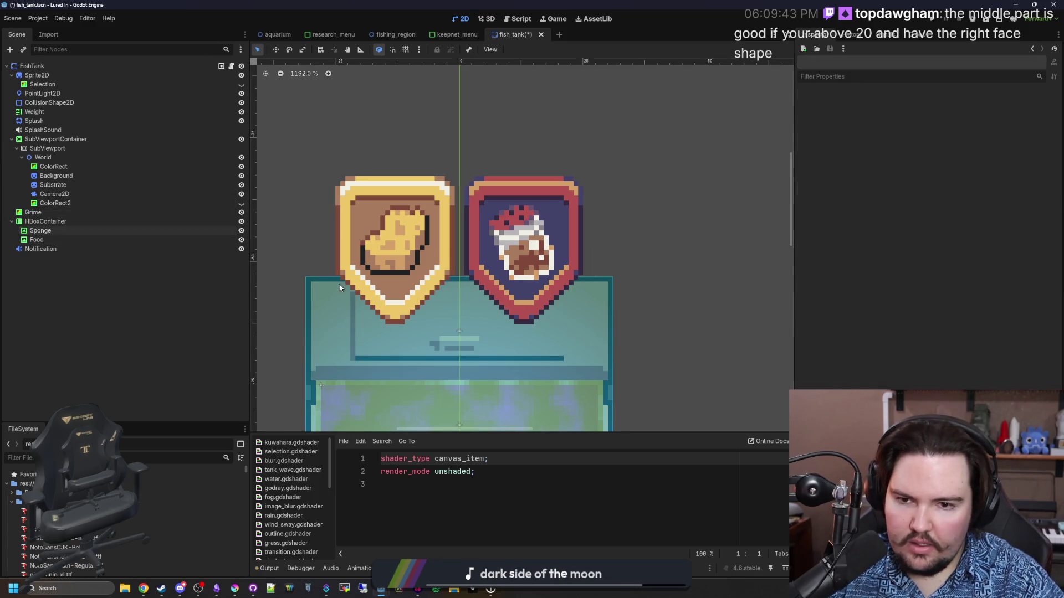
scroll(449, 254, down, 6)
key(ctrl+s)
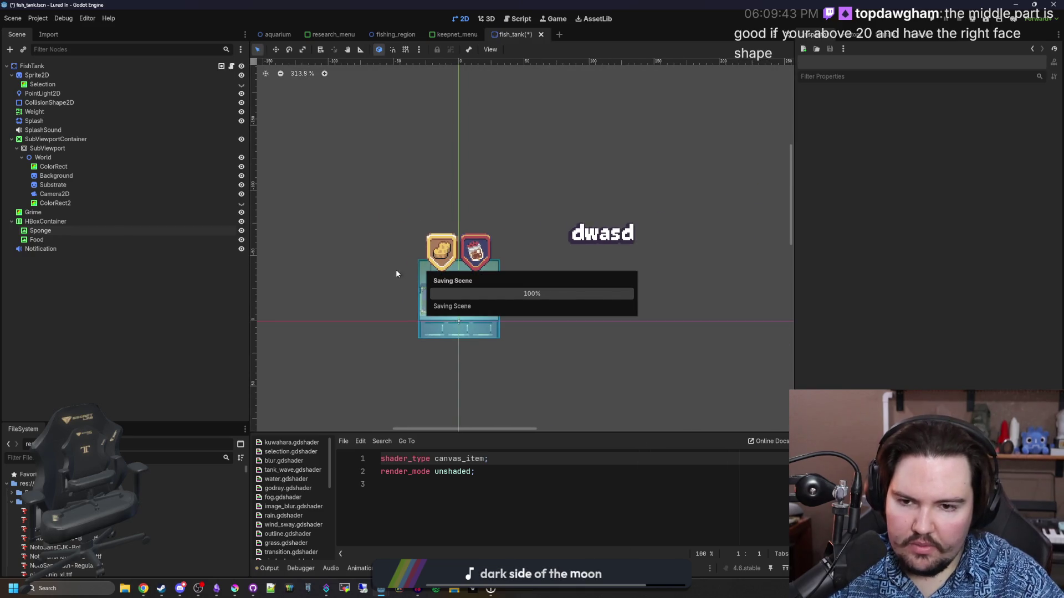
scroll(387, 262, up, 5)
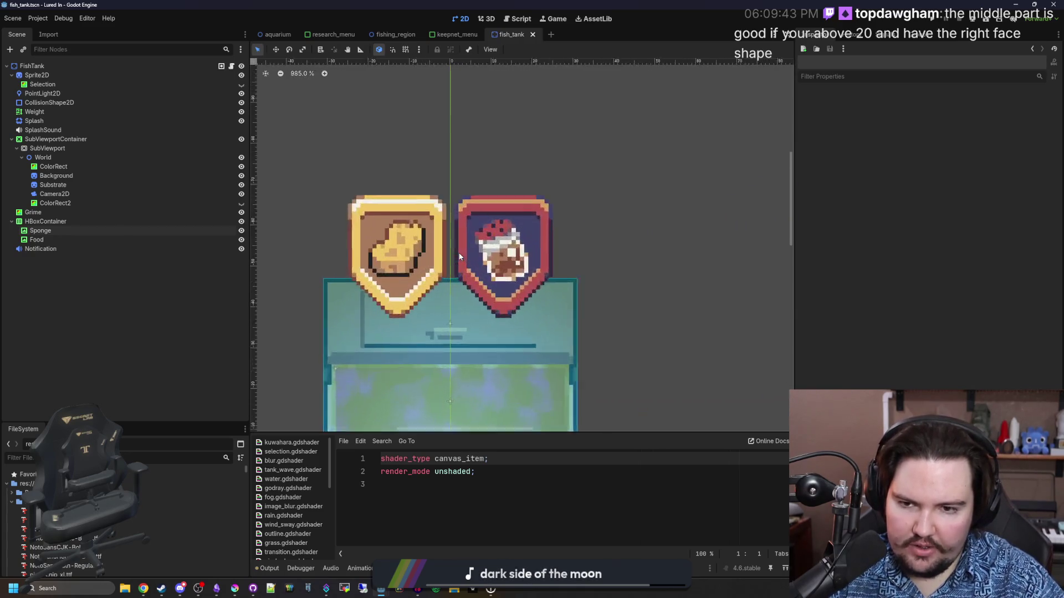
scroll(360, 249, down, 3)
scroll(387, 277, up, 2)
key(ctrl+s)
key(ctrl+s)
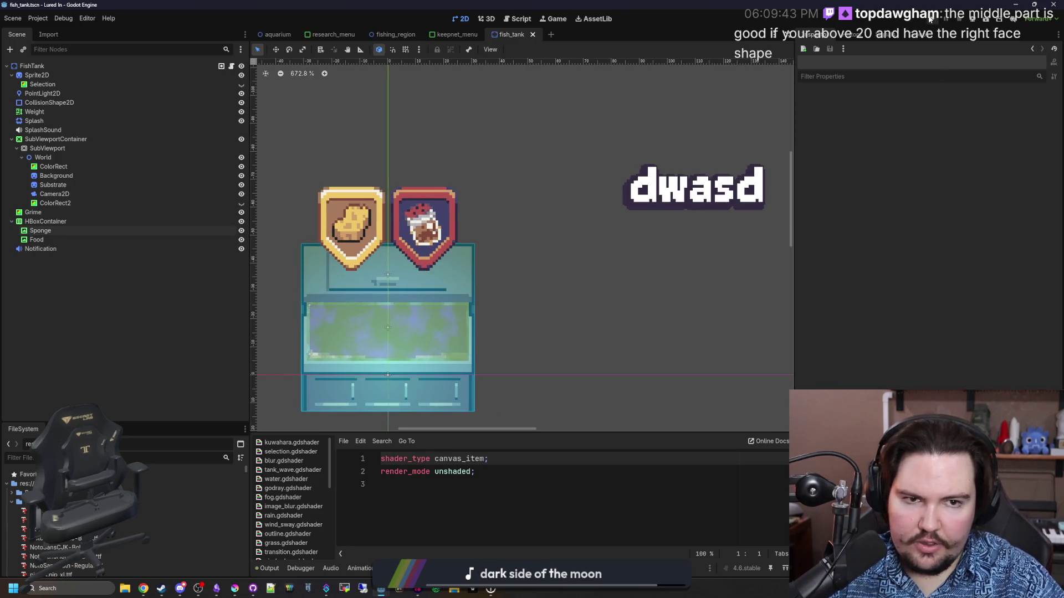
Step: Run the game, get past the Feedback and Welcome Back popups, and widen the Game view
click(930, 19)
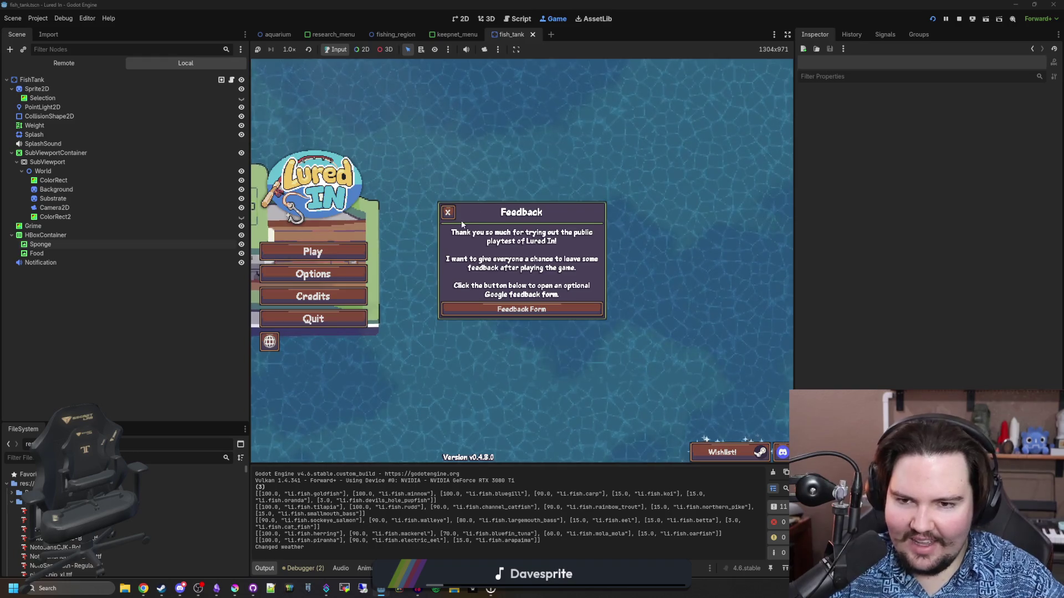
click(448, 214)
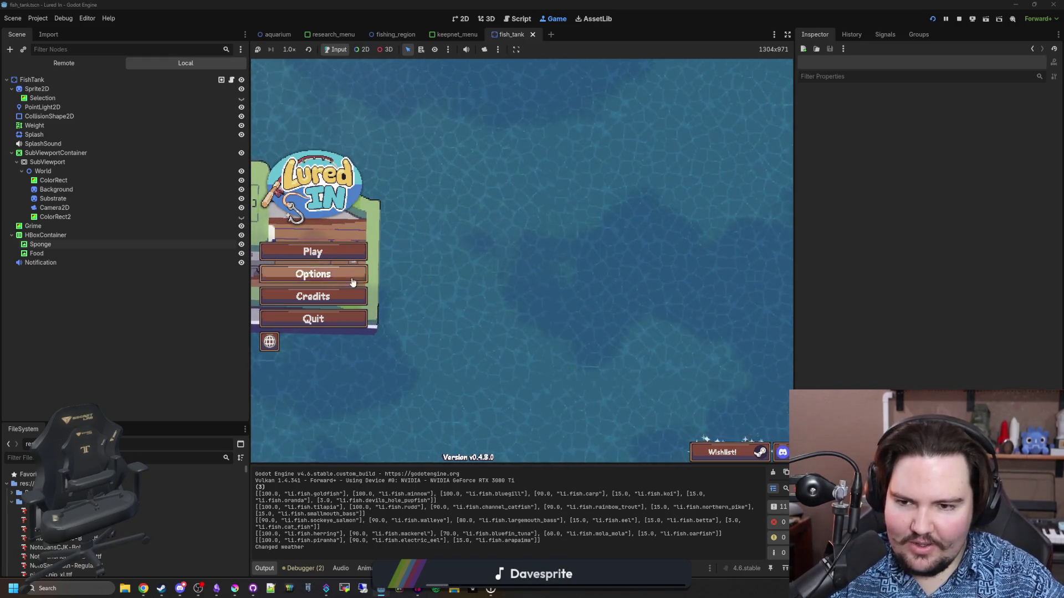
click(336, 254)
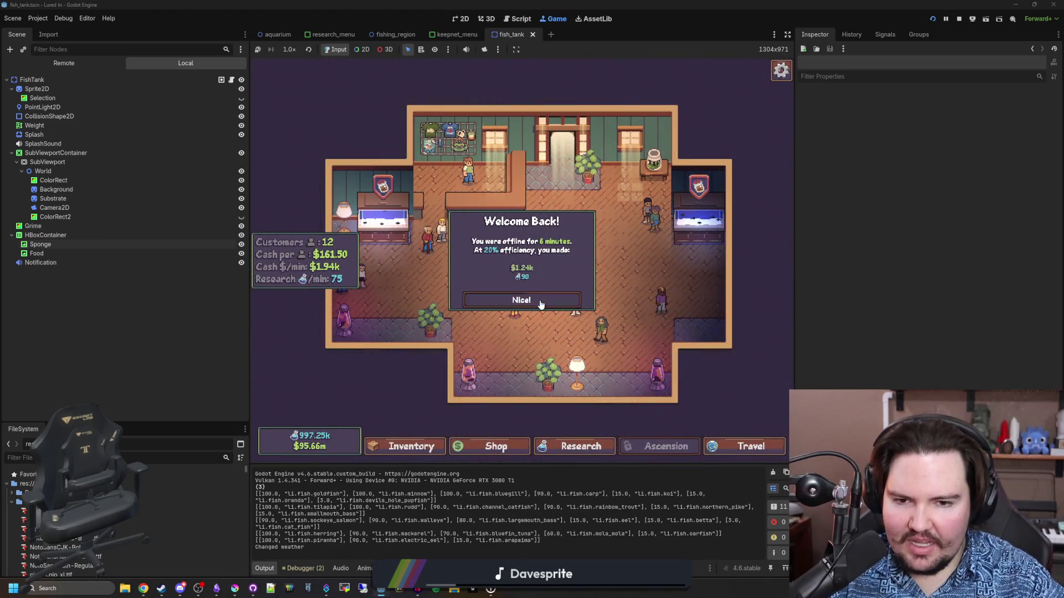
click(541, 304)
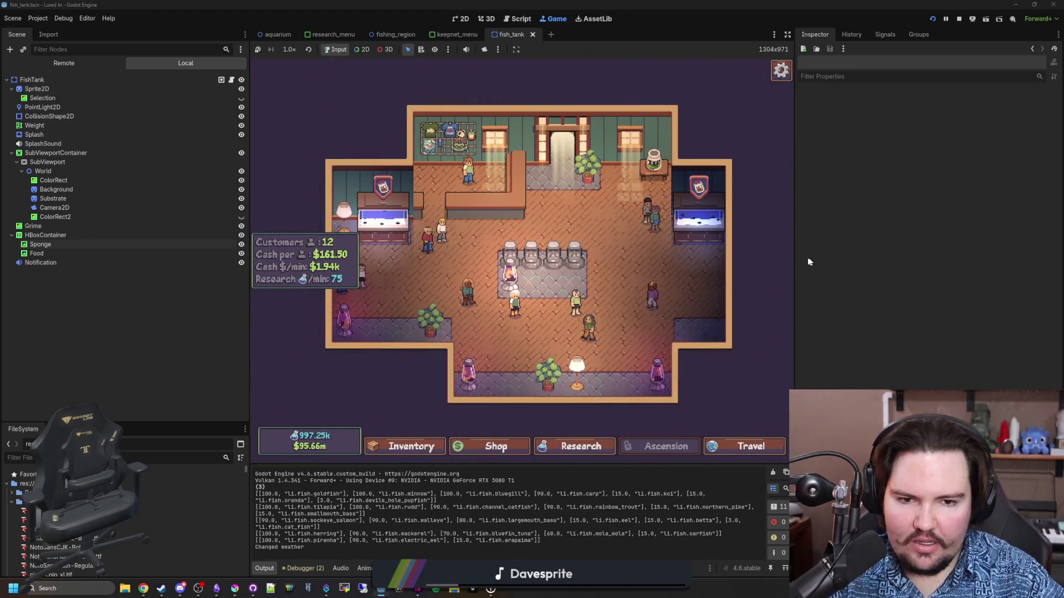
drag(795, 261, 940, 259)
drag(251, 306, 183, 305)
Step: Return to the title screen, play again, and check a fish tank's details window
key(Escape)
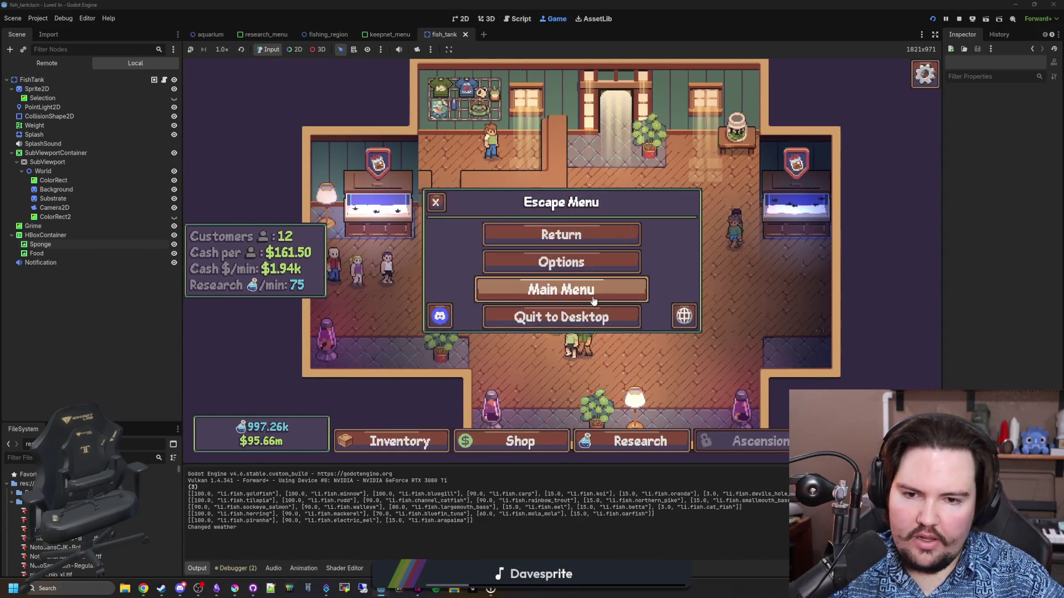
click(570, 284)
click(294, 242)
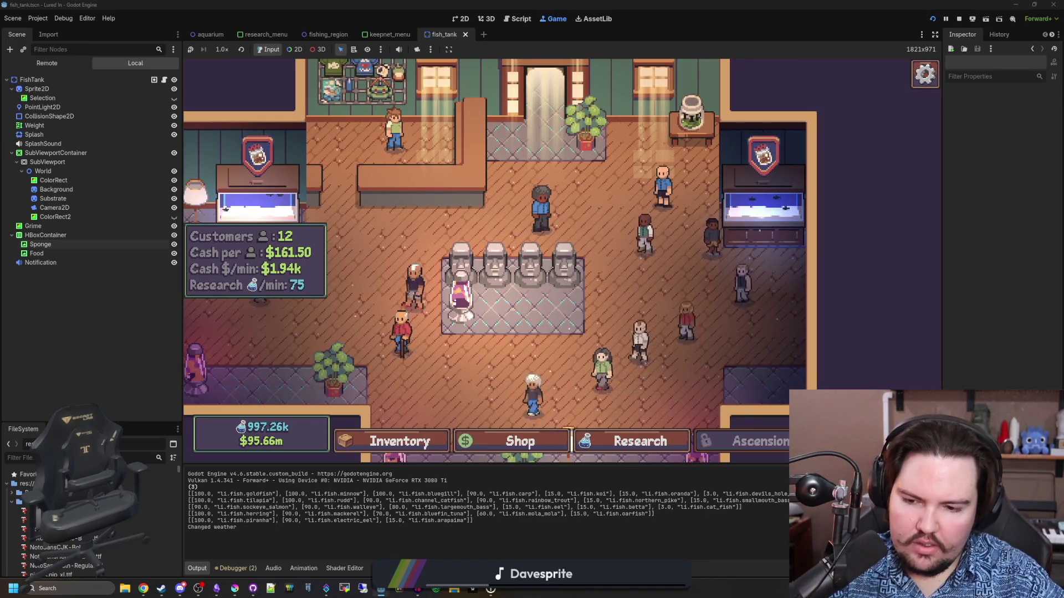
click(701, 192)
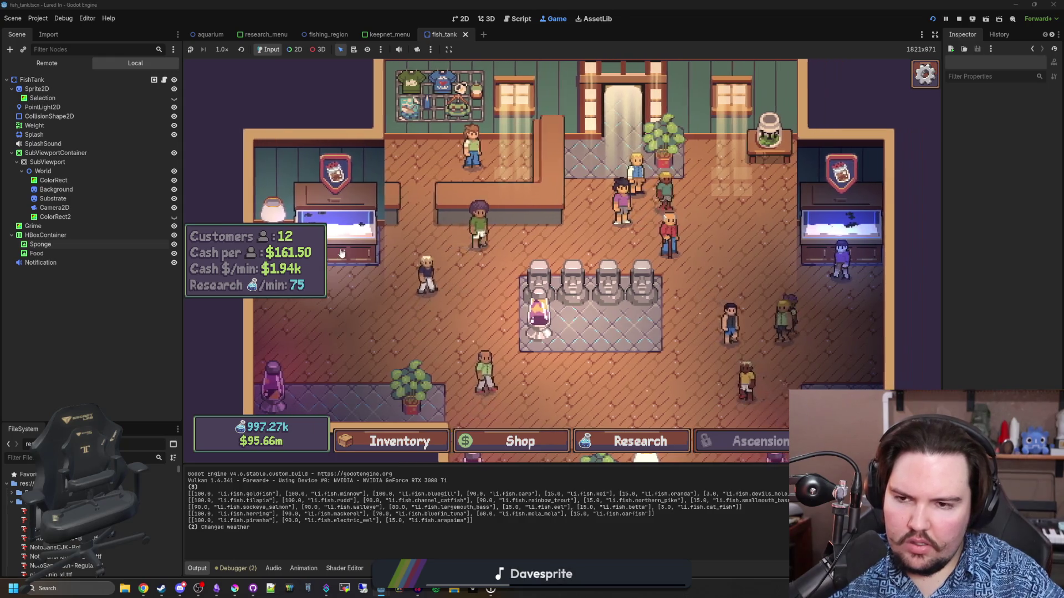
click(511, 269)
key(Escape)
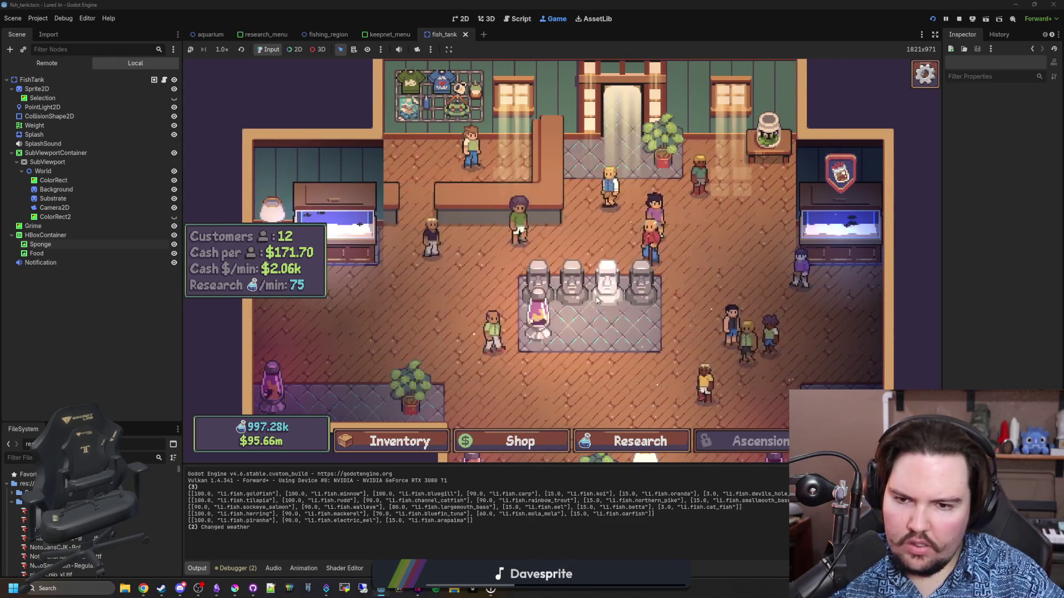
Step: Run the 'foodboost 8' cheat from the secret command menu, then open the left tank
key(quoteleft)
text(feed)
key(BackSpace)
key(BackSpace)
key(BackSpace)
text(foodtime)
key(BackSpace)
key(BackSpace)
key(BackSpace)
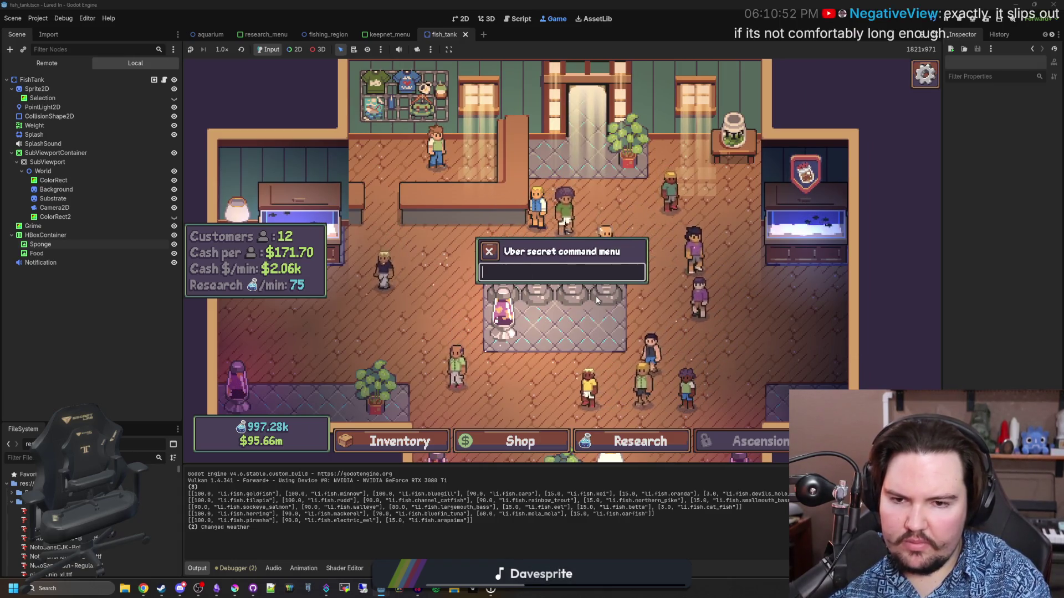
text(f)
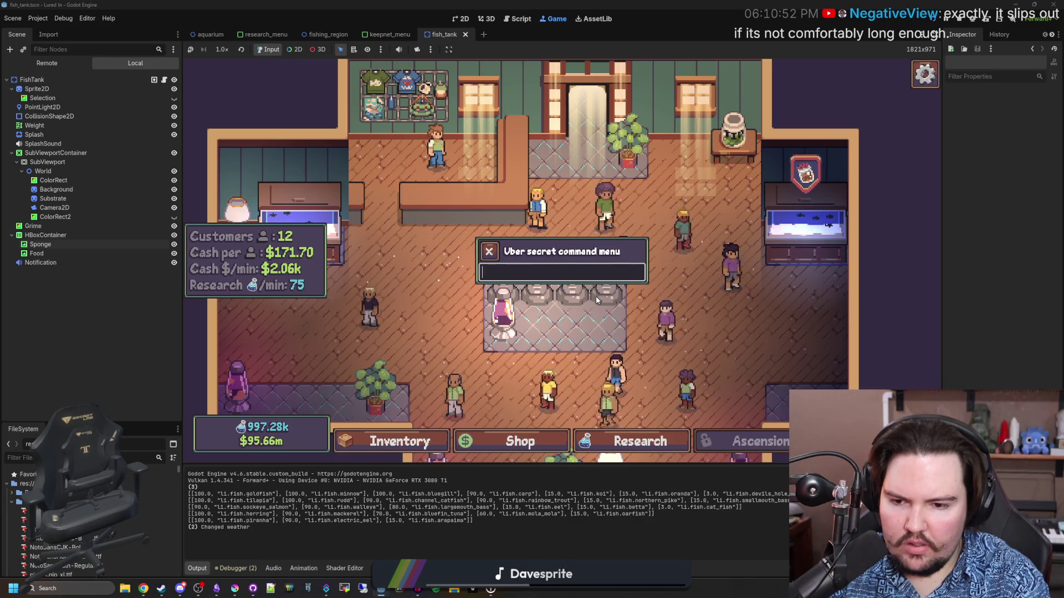
text(oodti)
key(BackSpace)
key(BackSpace)
text(boost)
key(BackSpace)
key(BackSpace)
key(BackSpace)
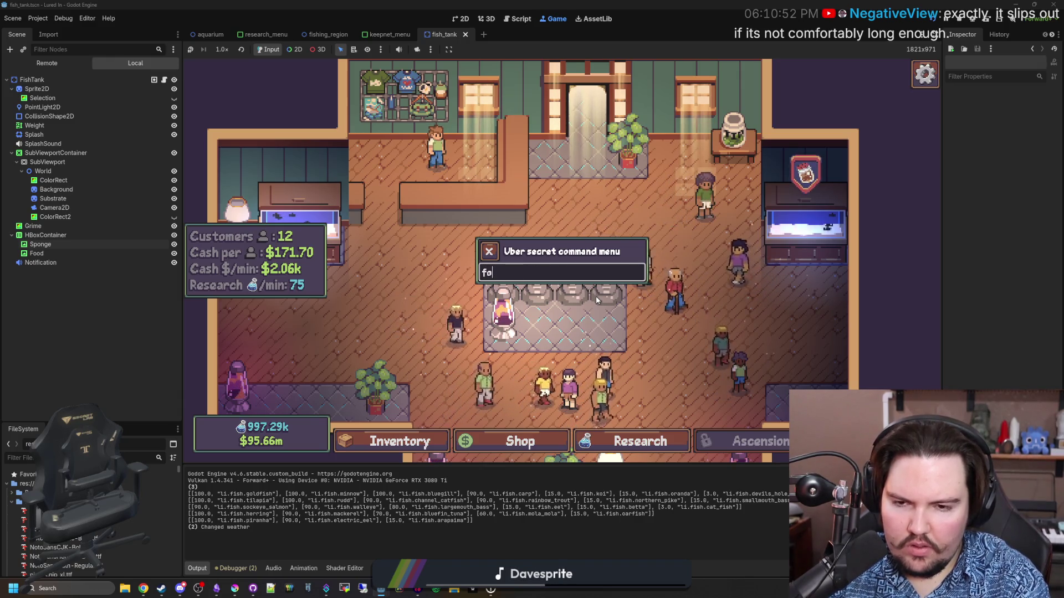
text(boost 8)
key(Return)
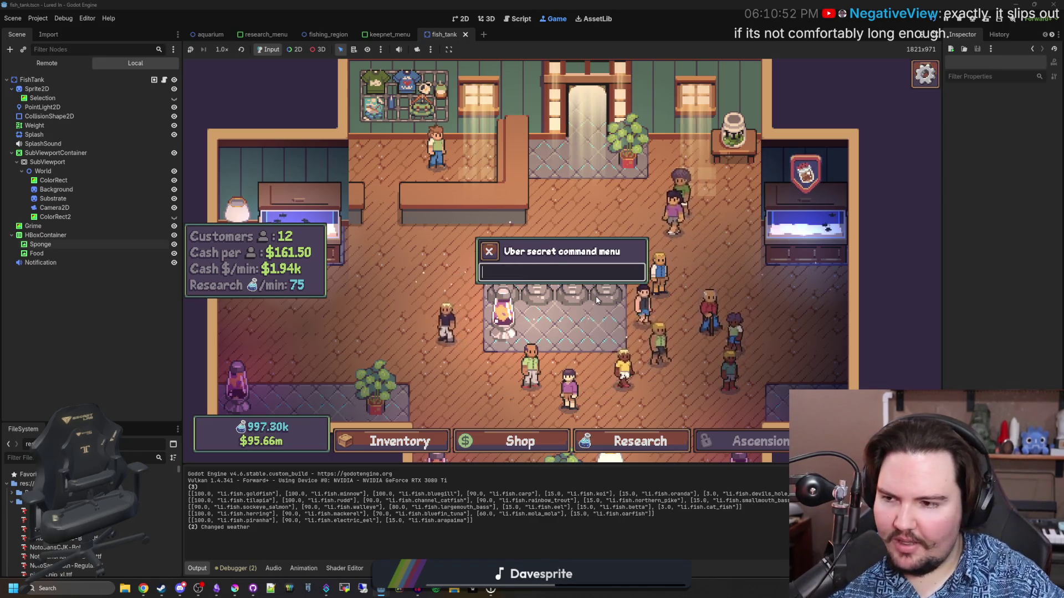
key(Escape)
click(344, 194)
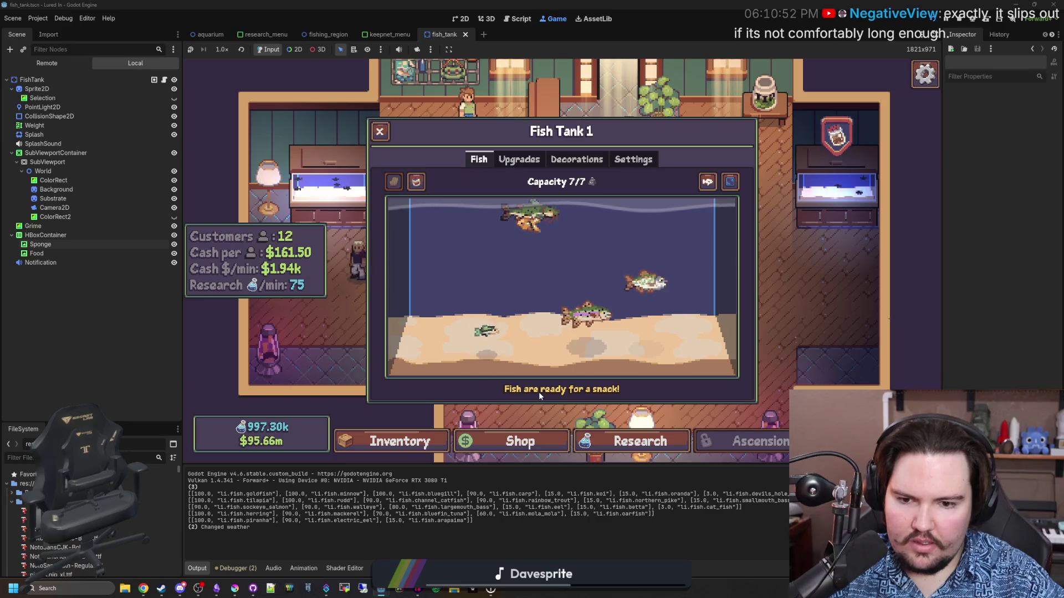
Step: Close Fish Tank 1, view the research panel, and open the fish_tank.gd script
key(Escape)
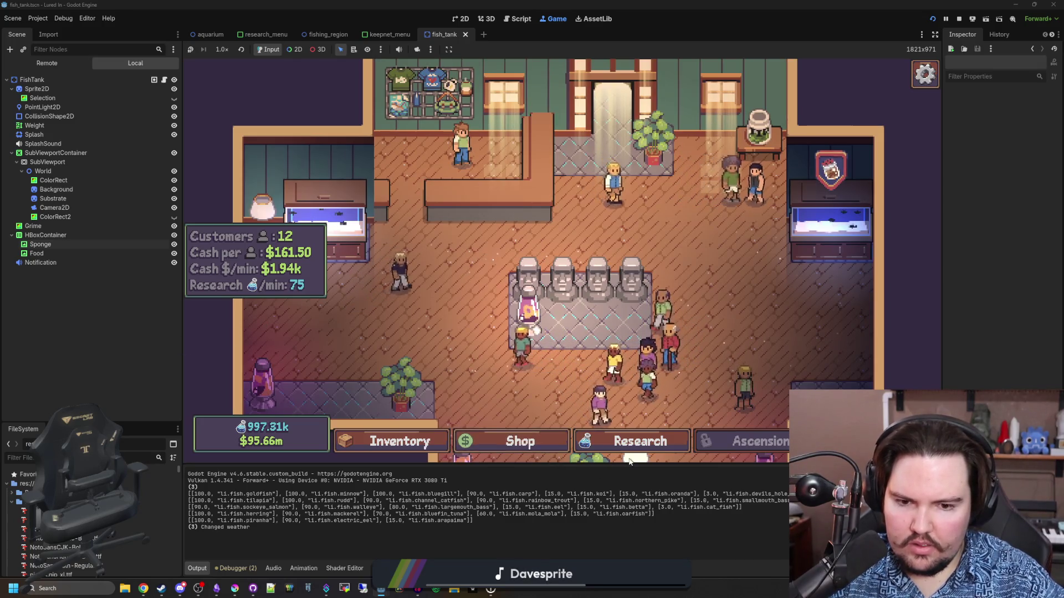
click(637, 441)
key(grave)
key(Escape)
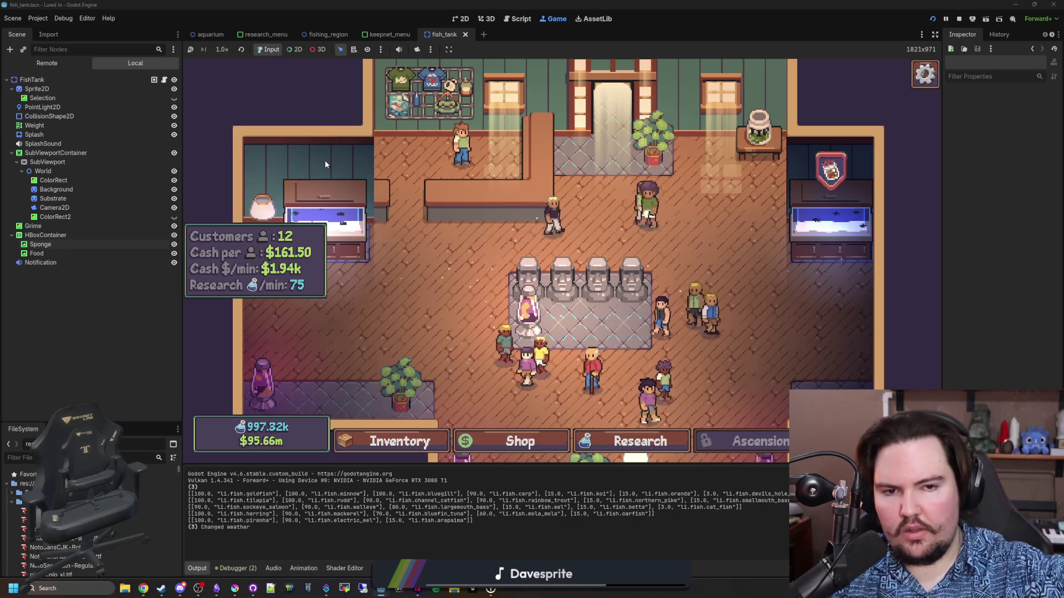
click(164, 80)
click(460, 255)
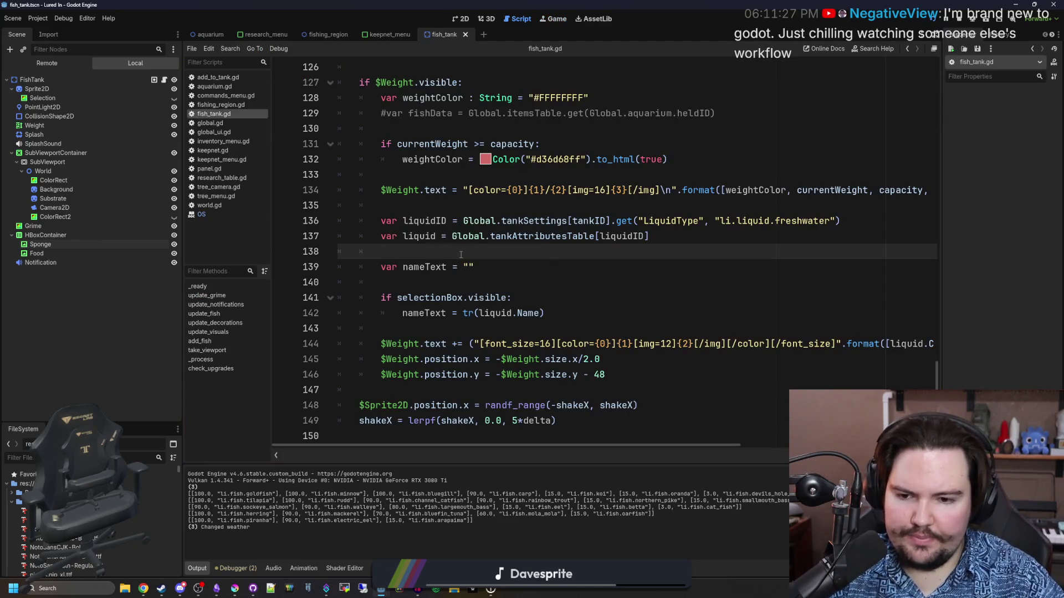
Step: Insert a print("hja") line after the tank_sensors check in update_notifications and save
scroll(460, 254, up, 5)
scroll(460, 254, down, 6)
scroll(460, 254, up, 14)
scroll(461, 254, up, 6)
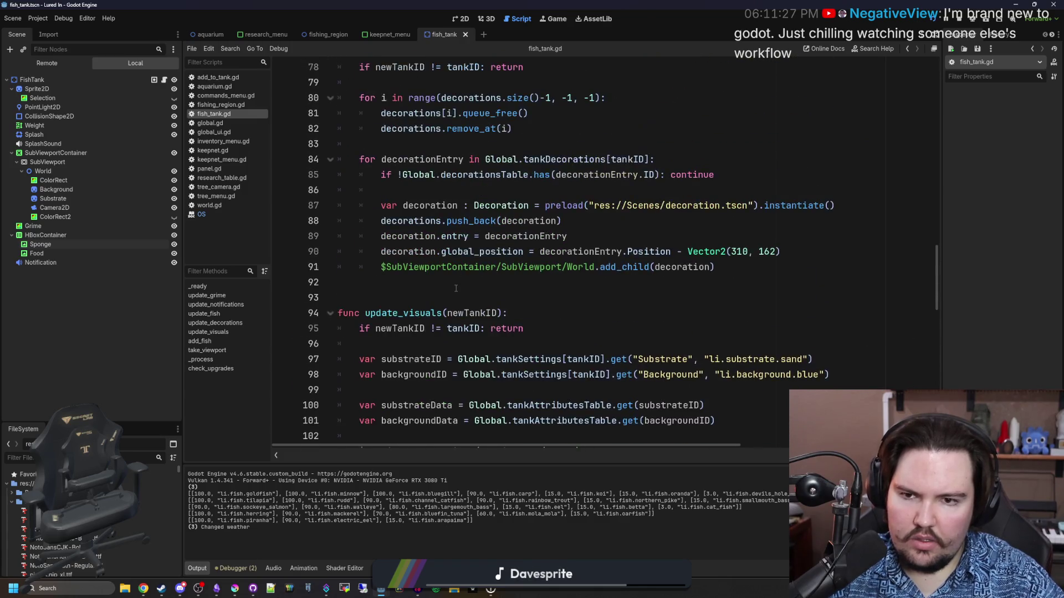
scroll(537, 237, up, 6)
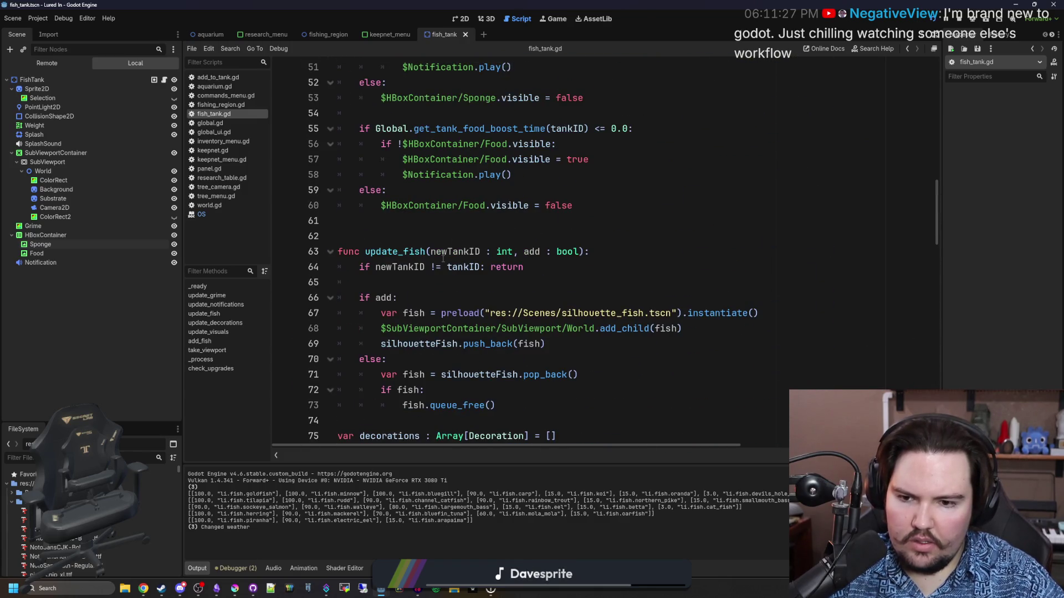
scroll(429, 251, up, 3)
scroll(503, 255, up, 1)
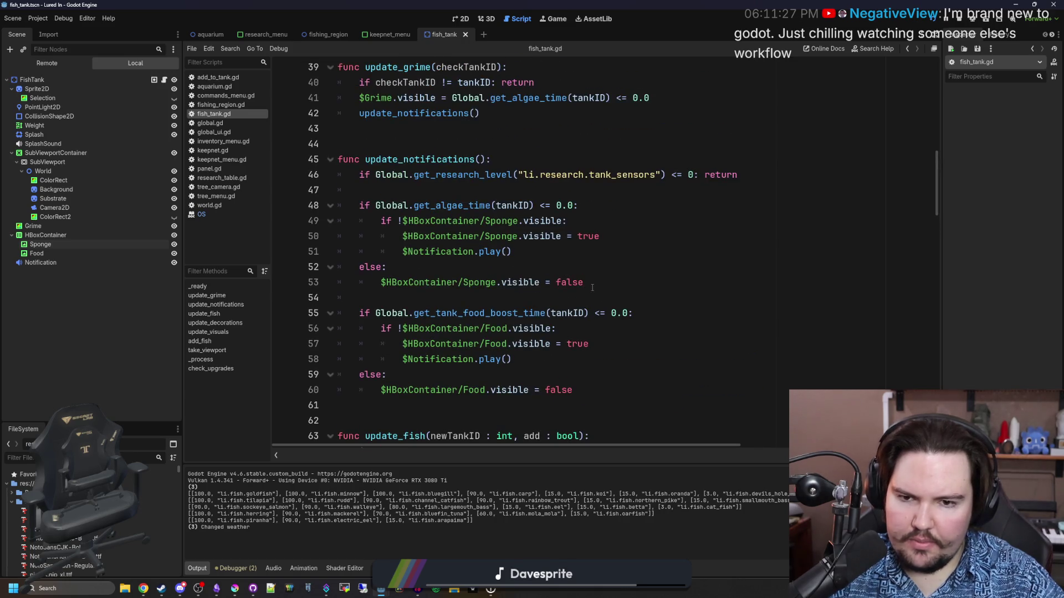
click(577, 301)
click(402, 186)
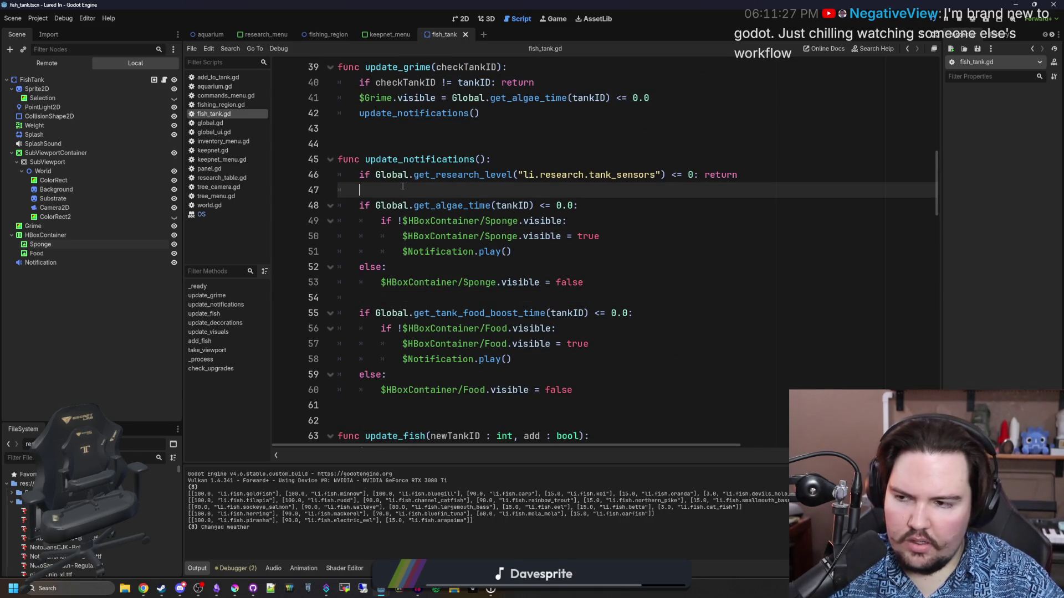
key(Return)
key(Return)
key(Up)
text(pr)
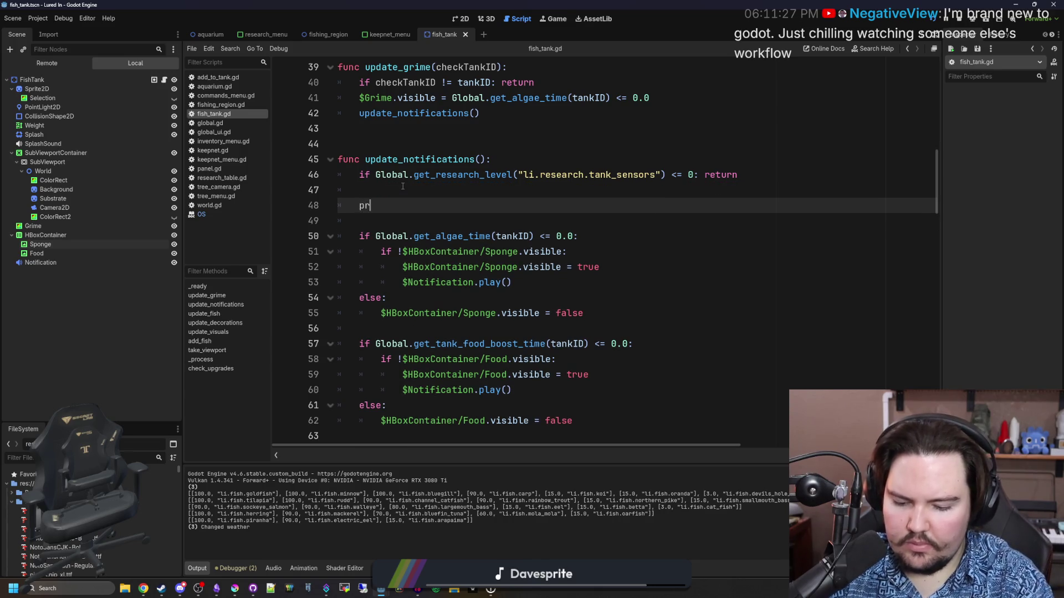
click(403, 187)
key(ctrl+s)
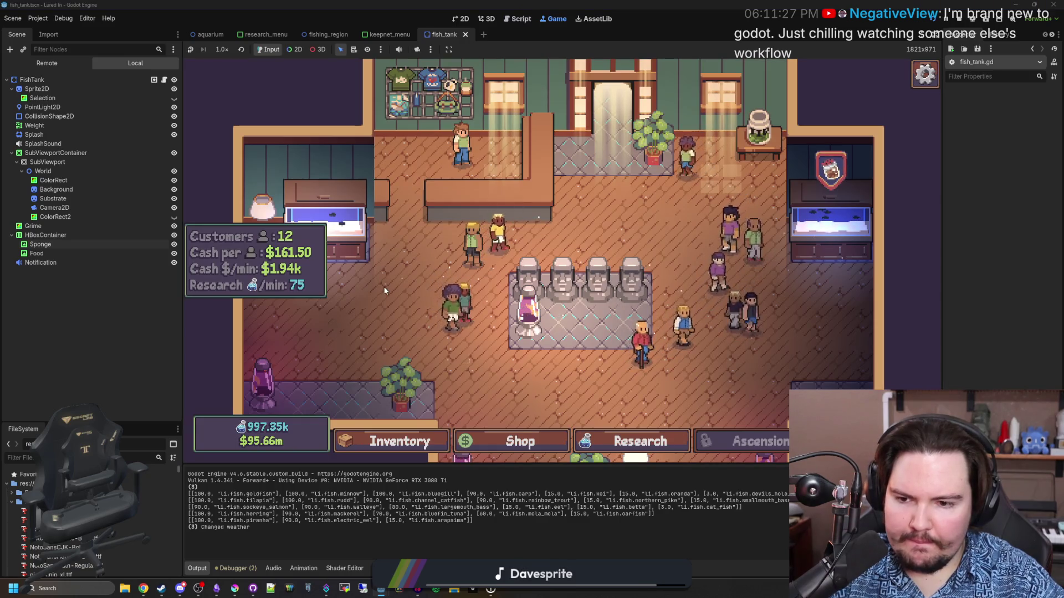
Step: Feed the left tank's fish in the running game and run the feed command
click(346, 238)
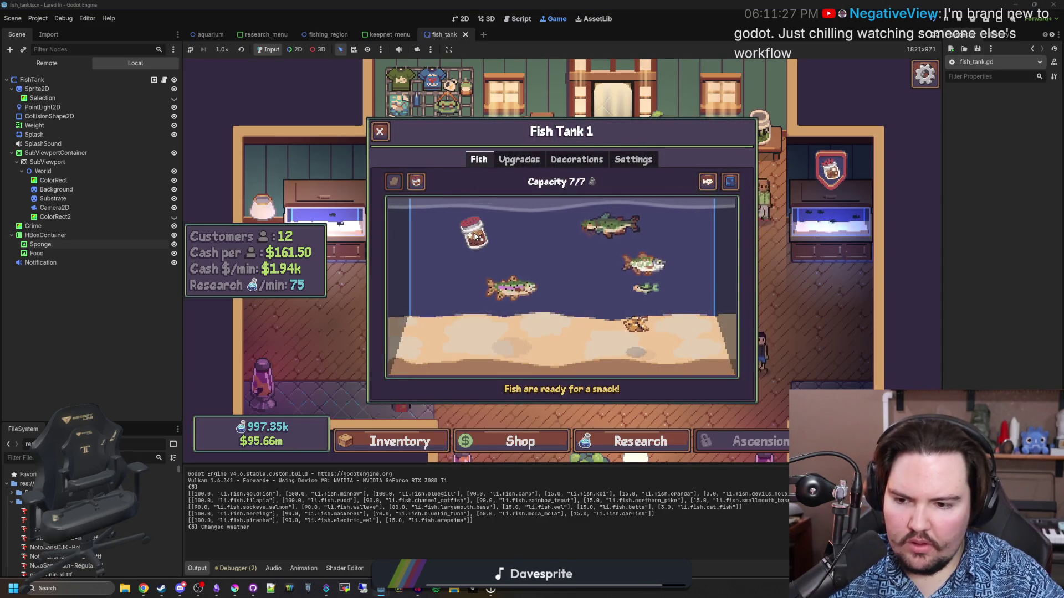
click(475, 237)
key(Escape)
key(grave)
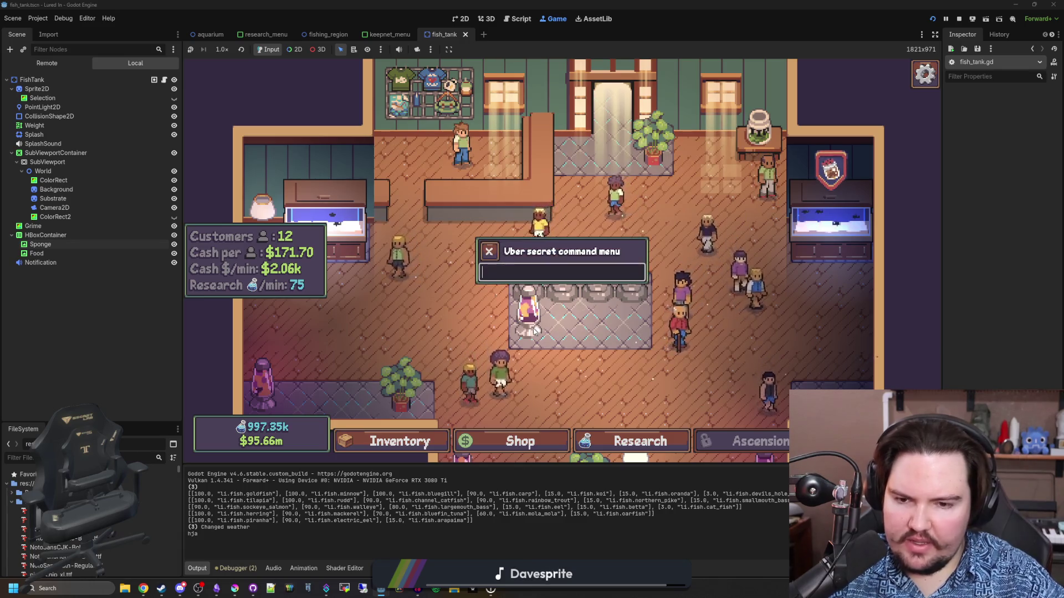
text(feed)
key(Return)
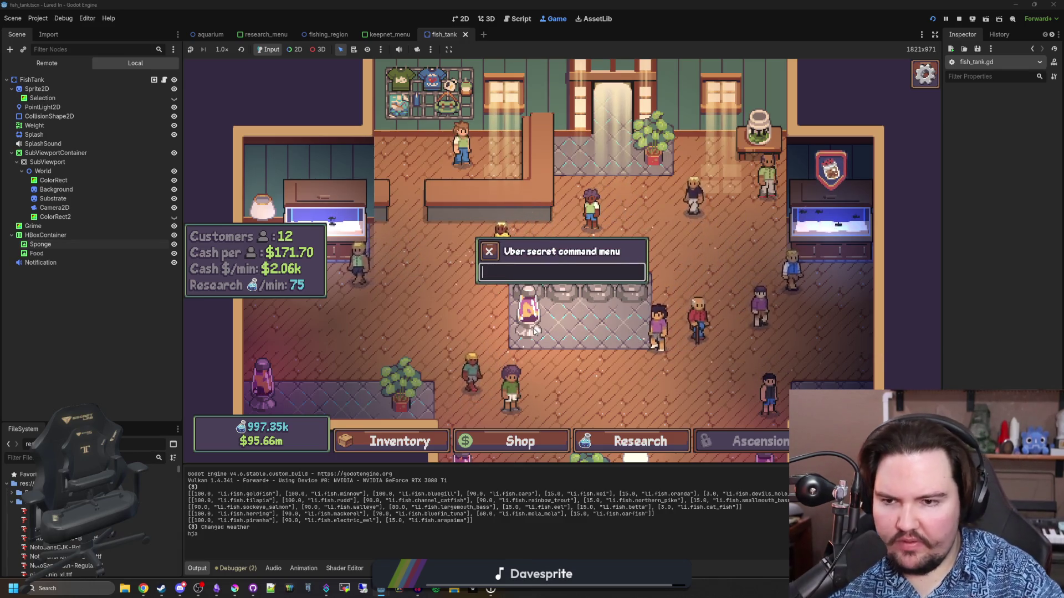
click(354, 244)
Step: Run the FeedBoost command from the secret command menu
key(Escape)
key(grave)
text(FeedBoost)
key(Return)
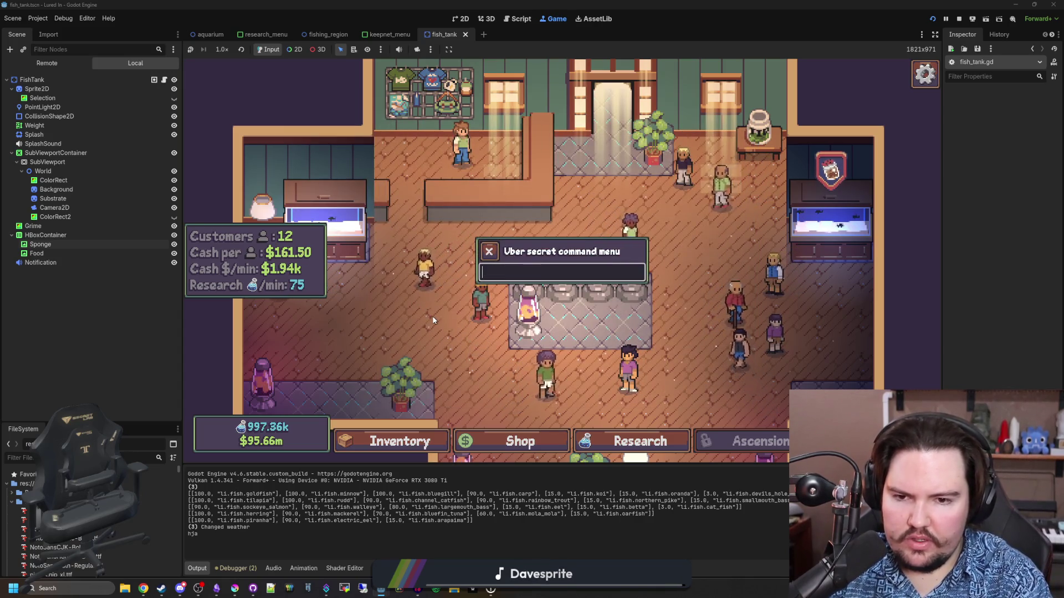
key(Escape)
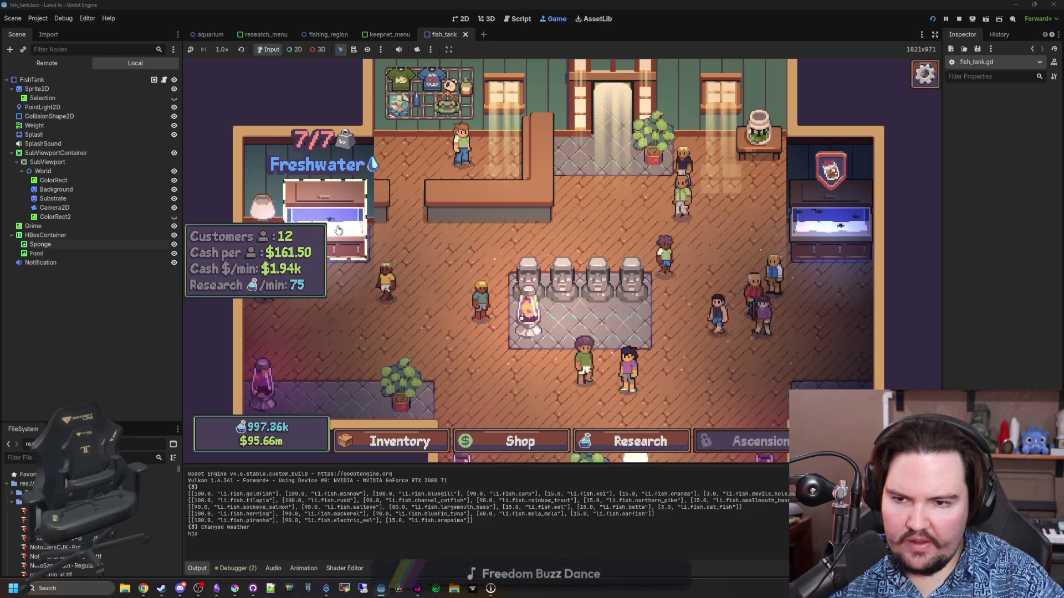
Step: Check the left tank's details, then return to fish_tank.gd at blank line 49
click(338, 230)
key(Escape)
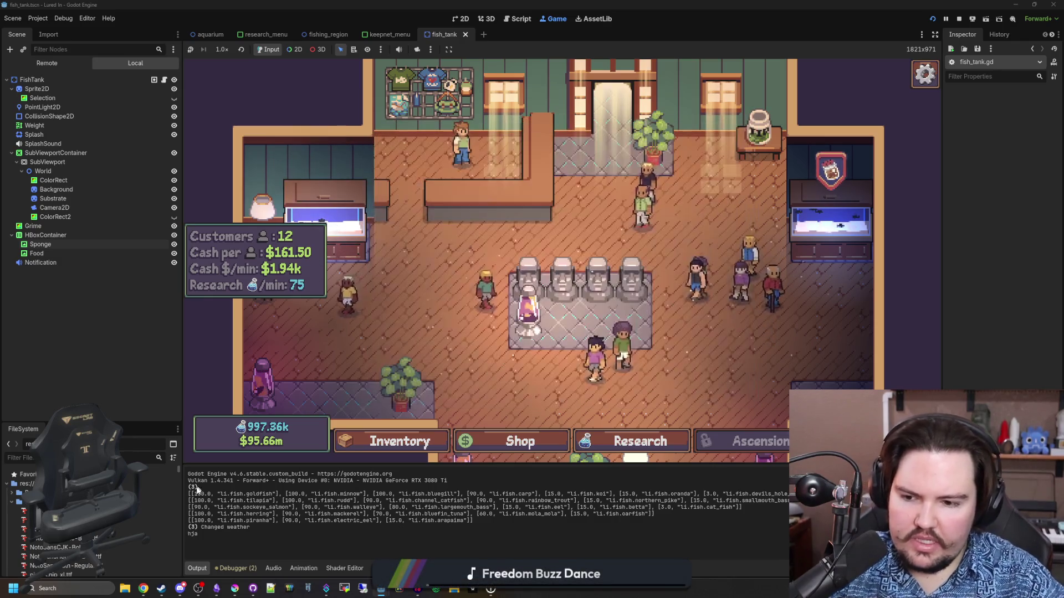
click(164, 80)
click(471, 227)
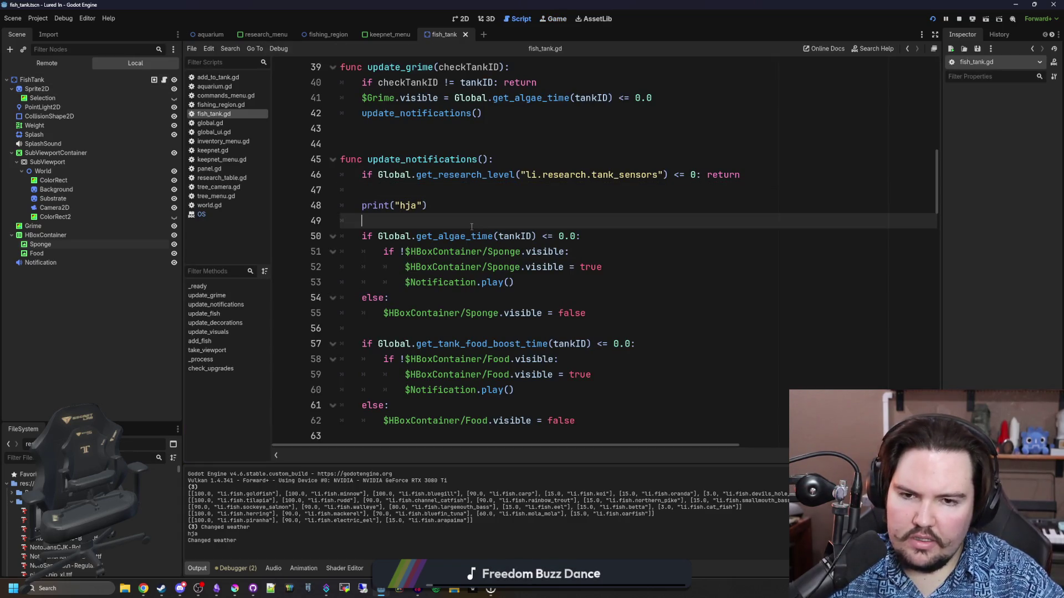
Step: Delete the print("hja") line and its leftover blank line from update_notifications
scroll(421, 238, up, 2)
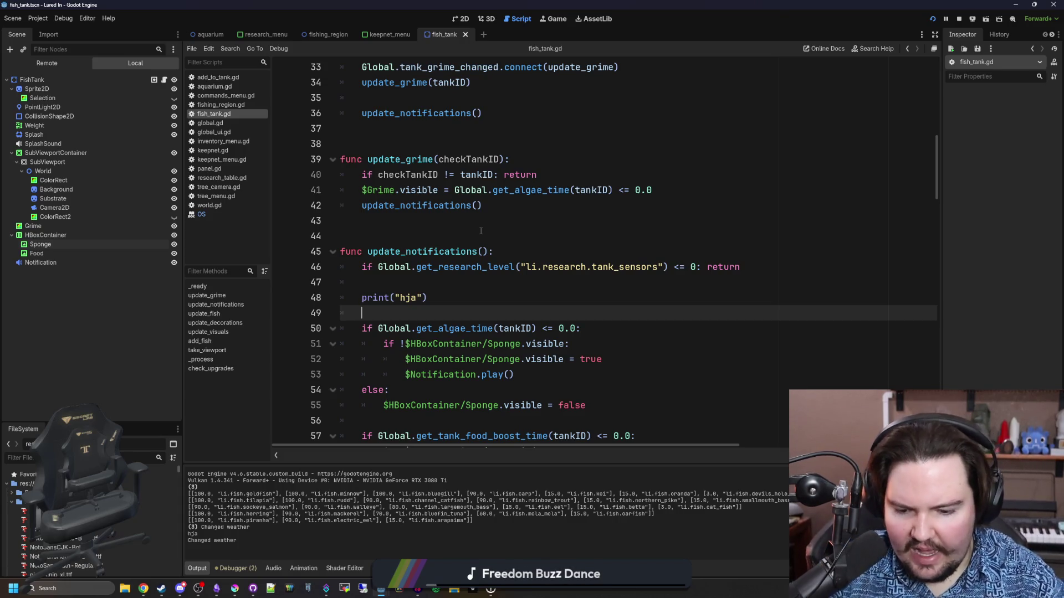
drag(478, 301, 305, 286)
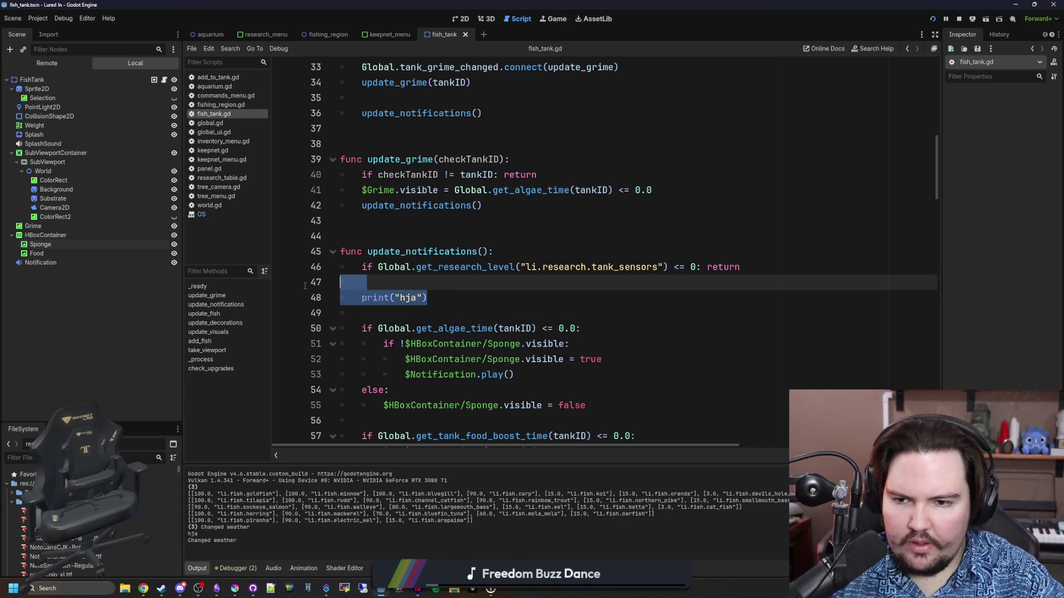
key(BackSpace)
key(BackSpace)
key(Up)
key(Up)
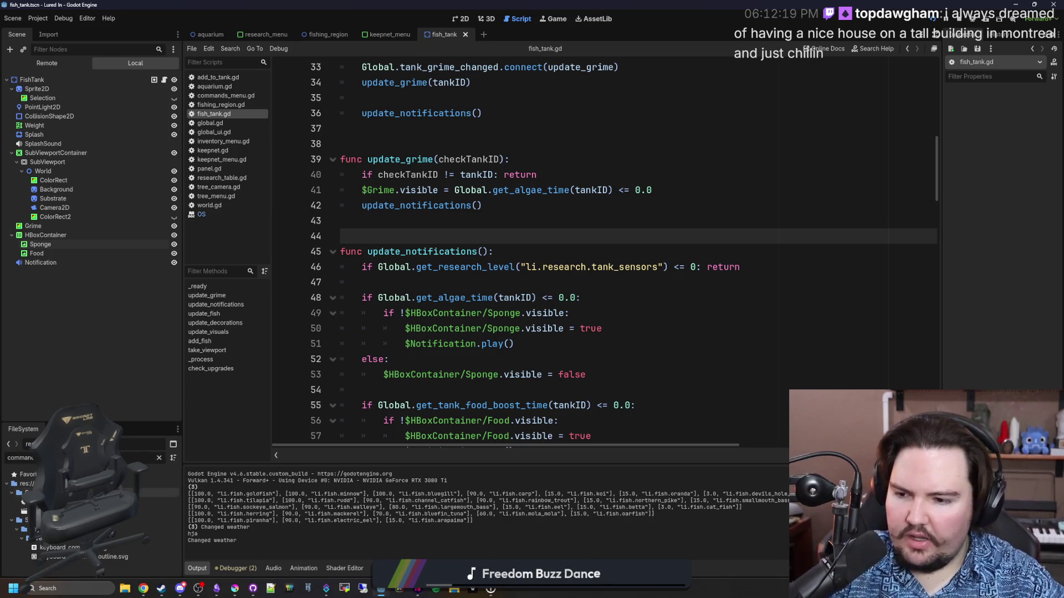
double_click(84, 502)
Step: Add Global.tank_food_boost_changed.emit(i) below the FoodBoostTime line in the foodboost command
key(ctrl+f)
text(foodb)
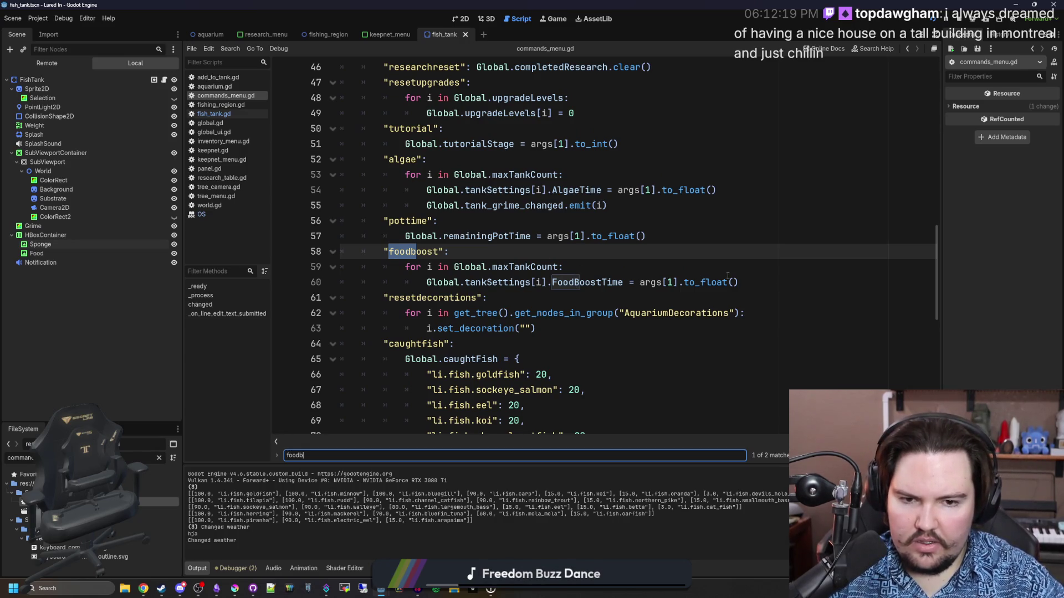
click(771, 286)
key(Return)
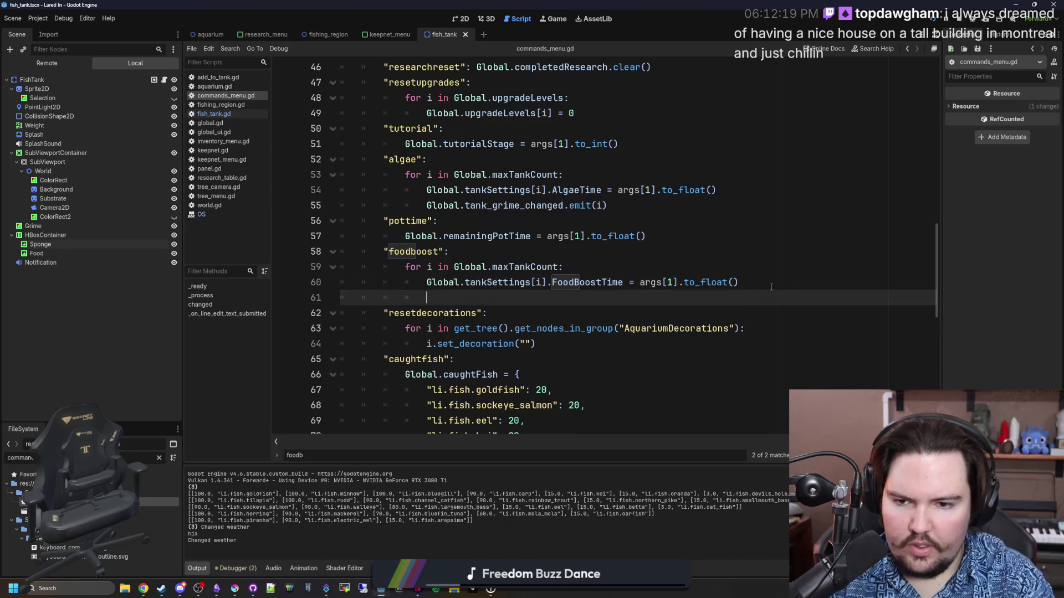
text(Global.food)
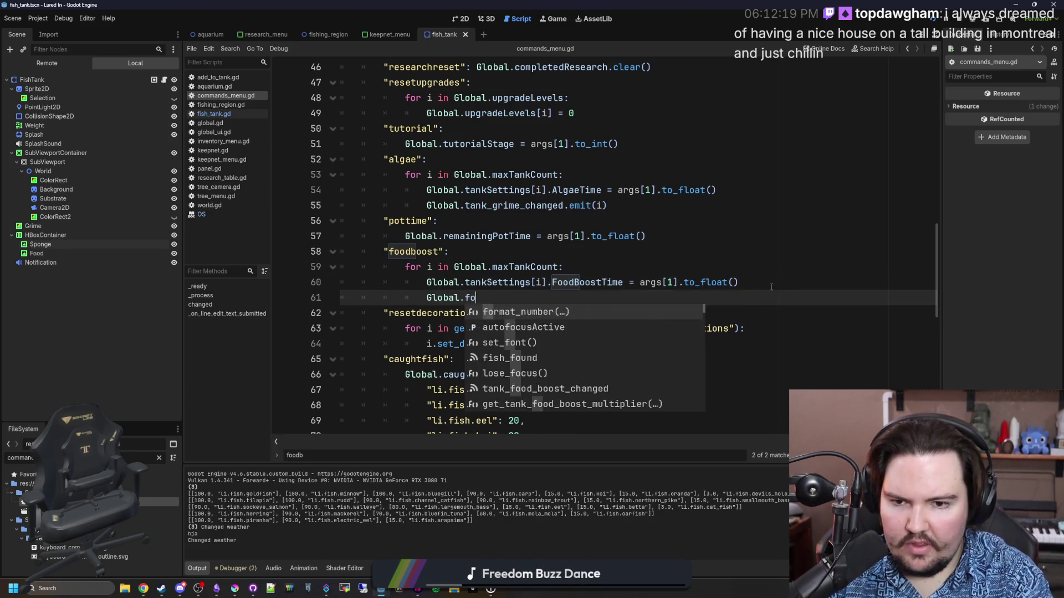
key(Return)
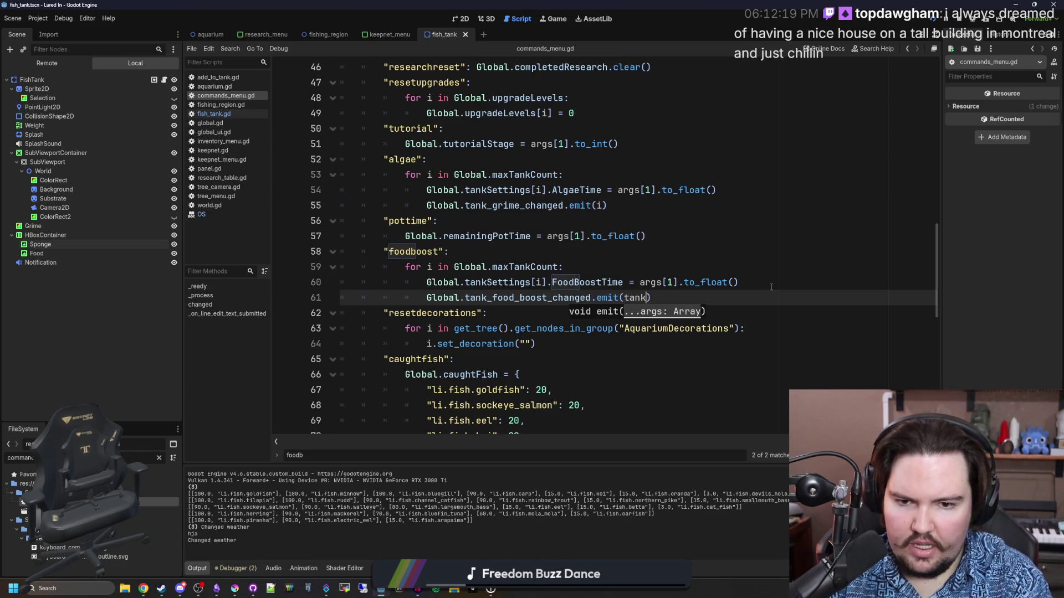
key(BackSpace)
key(BackSpace)
key(BackSpace)
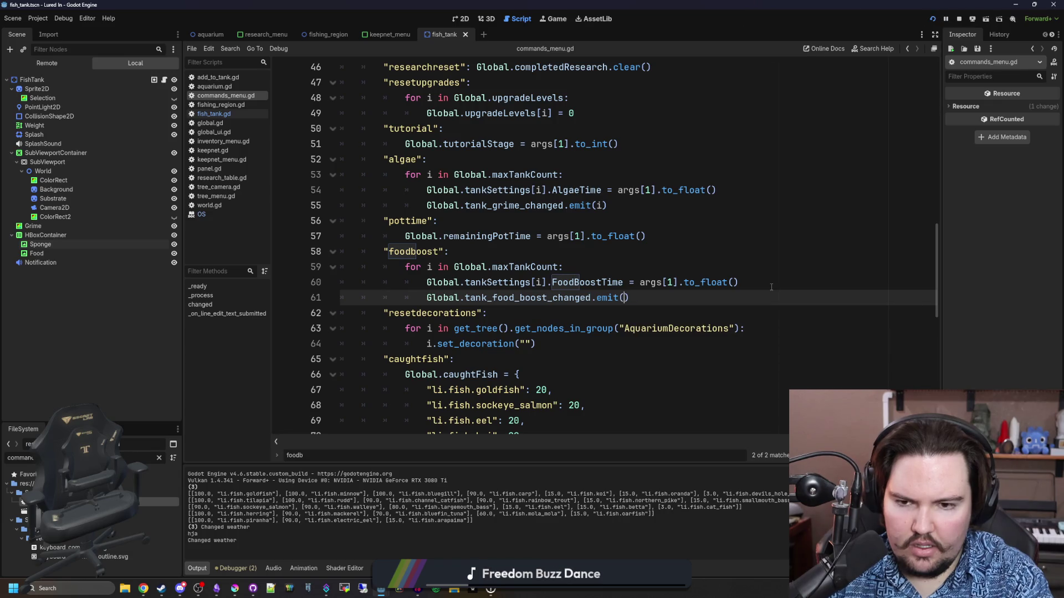
text(i)
click(770, 287)
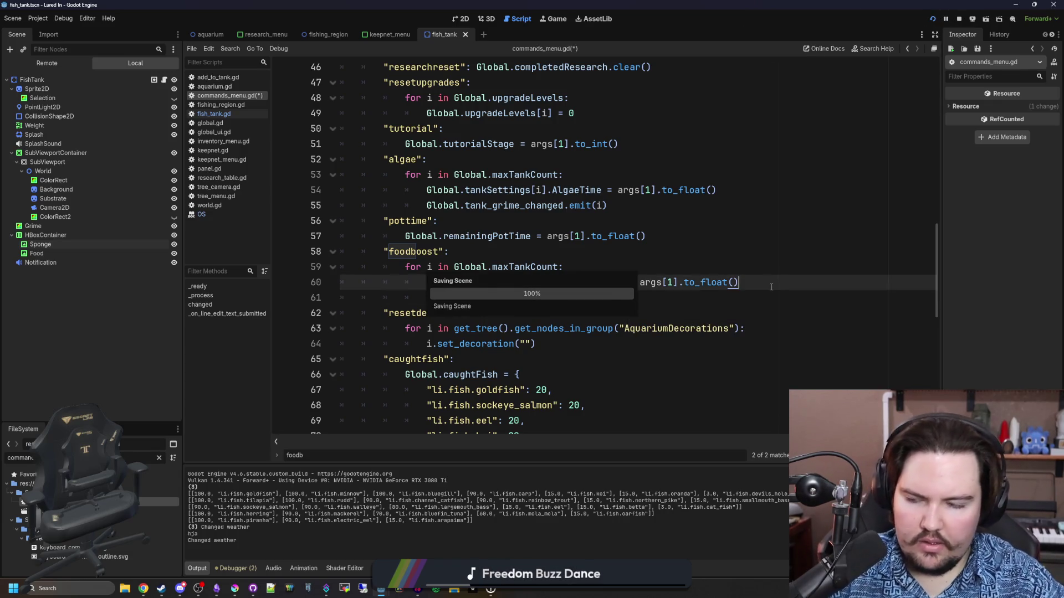
click(555, 18)
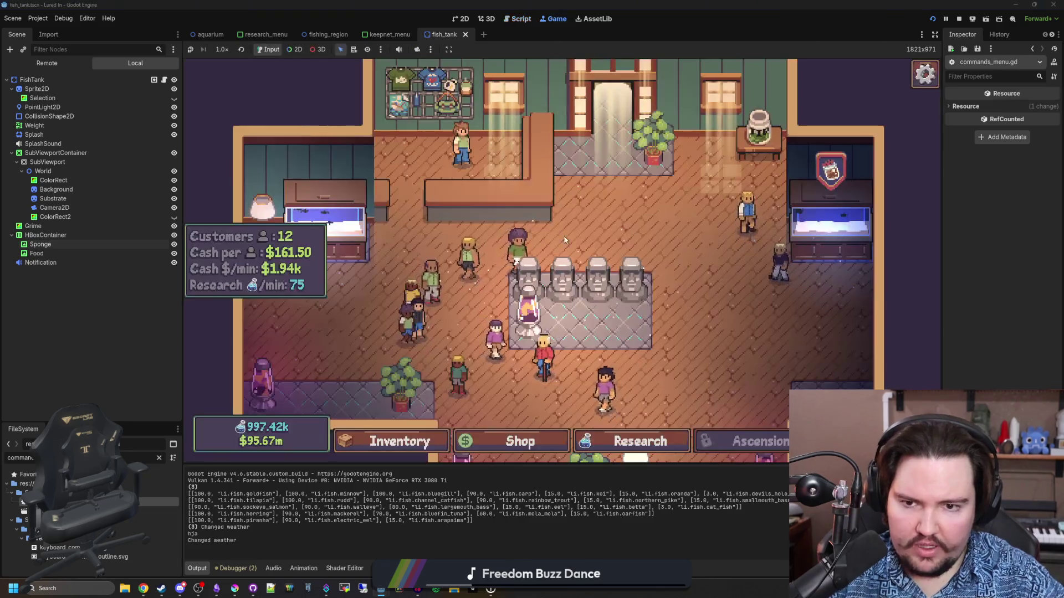
Step: Run foodboost in the game and check Fish Tank 1's food warning
key(grave)
text(foodboost)
key(Return)
key(grave)
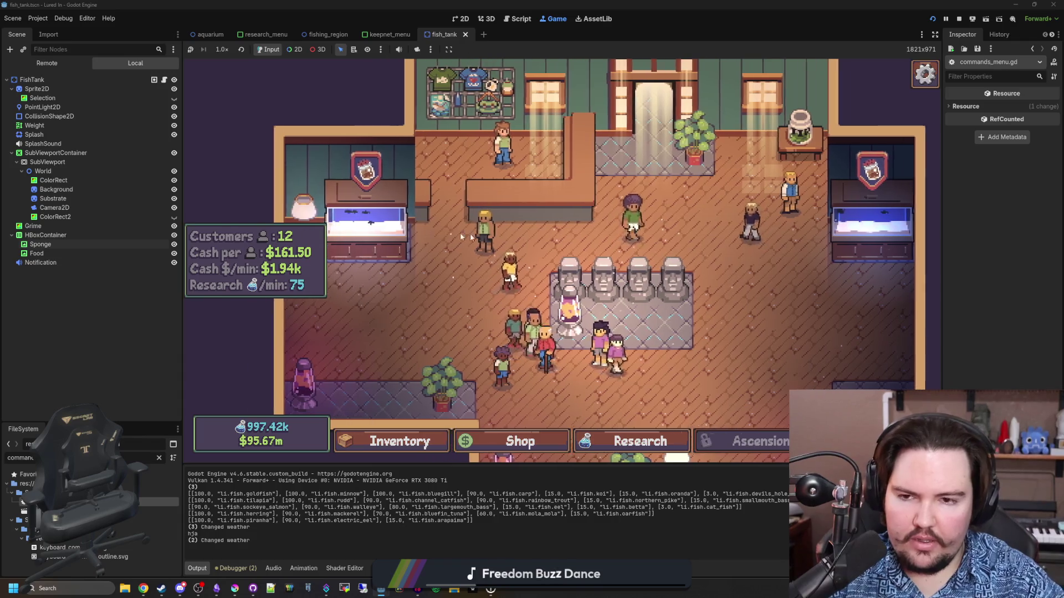
click(422, 224)
key(Escape)
click(423, 225)
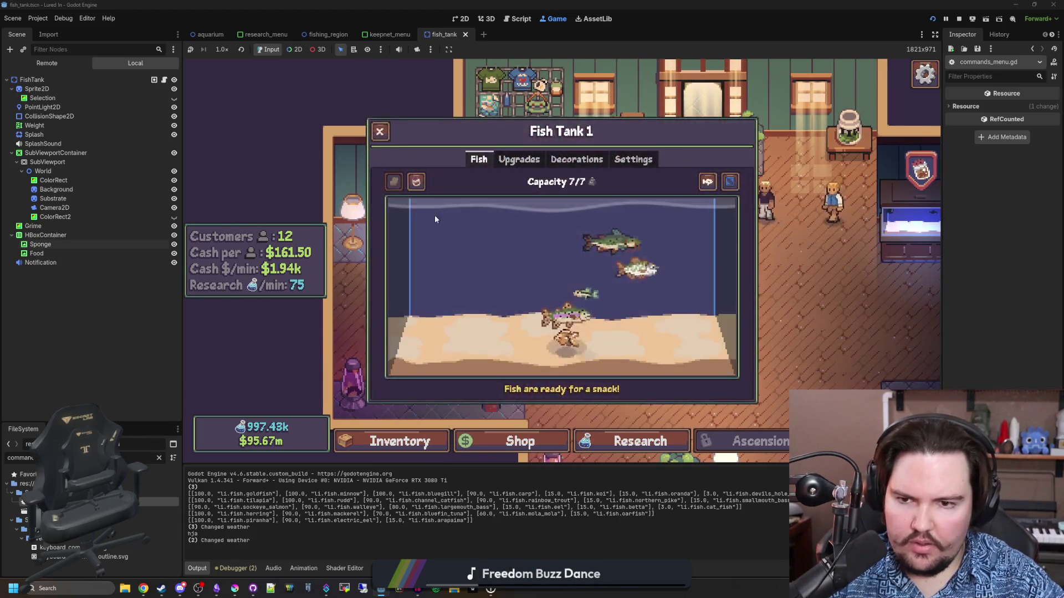
key(Escape)
Step: Run foodboost 0, travel to the Pond, and check Fish Tank 1 again
key(grave)
text(foodboost 0)
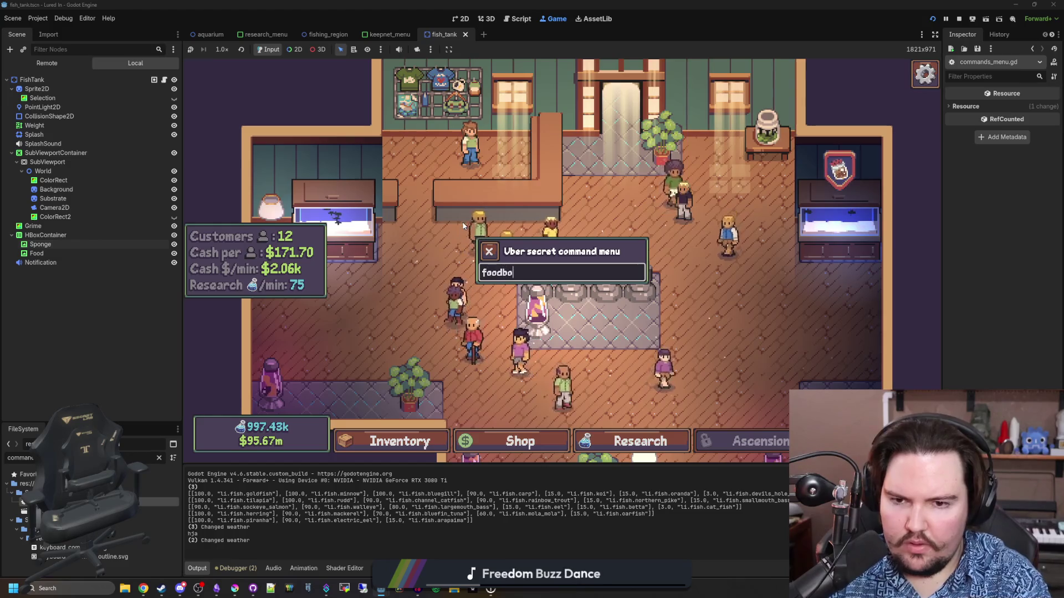
key(Return)
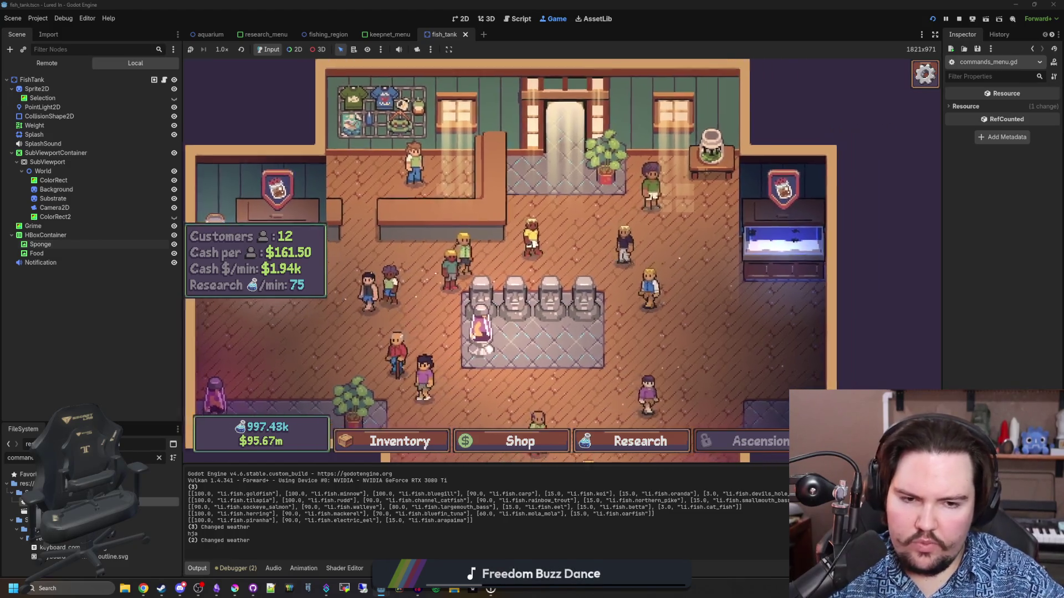
click(719, 201)
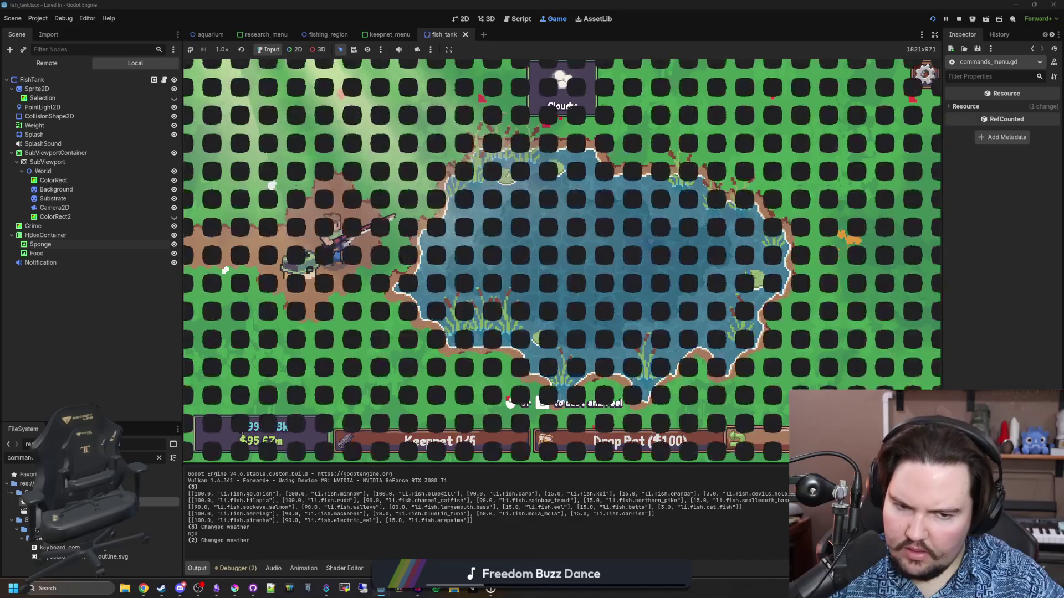
scroll(809, 185, up, 3)
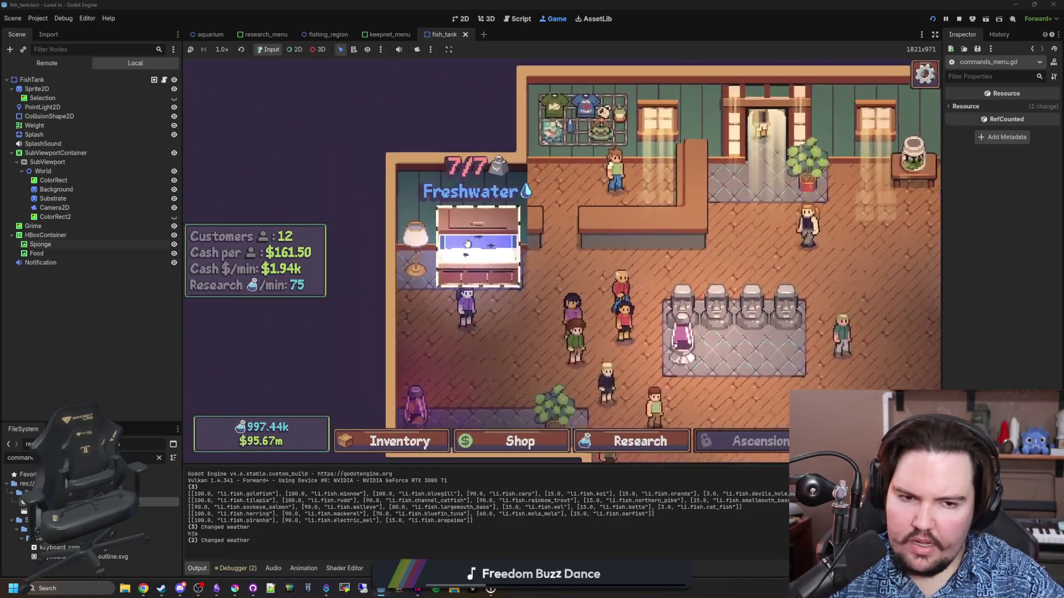
scroll(650, 208, up, 3)
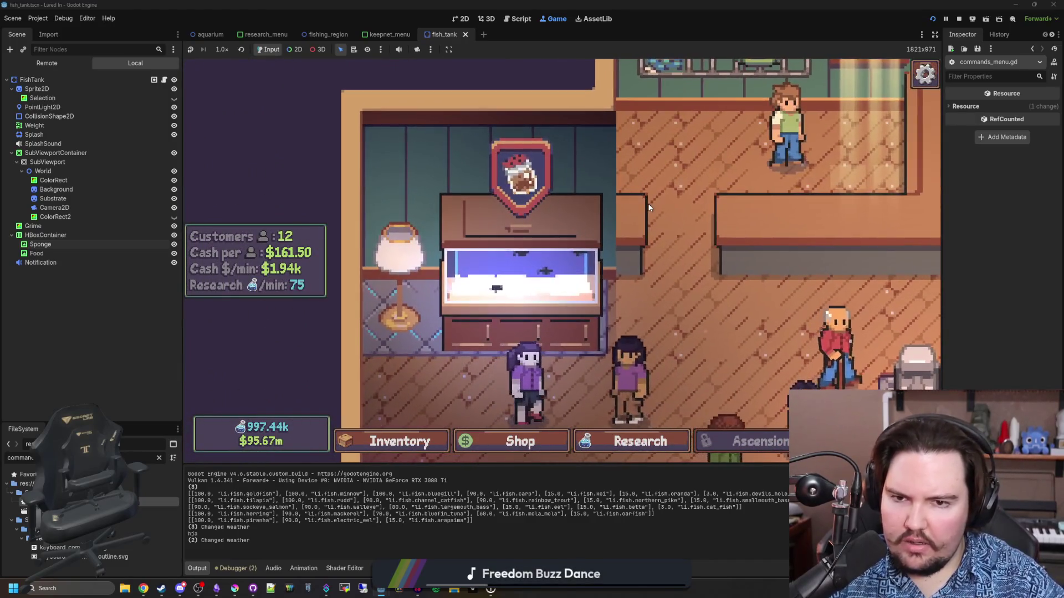
key(grave)
text(foodboost)
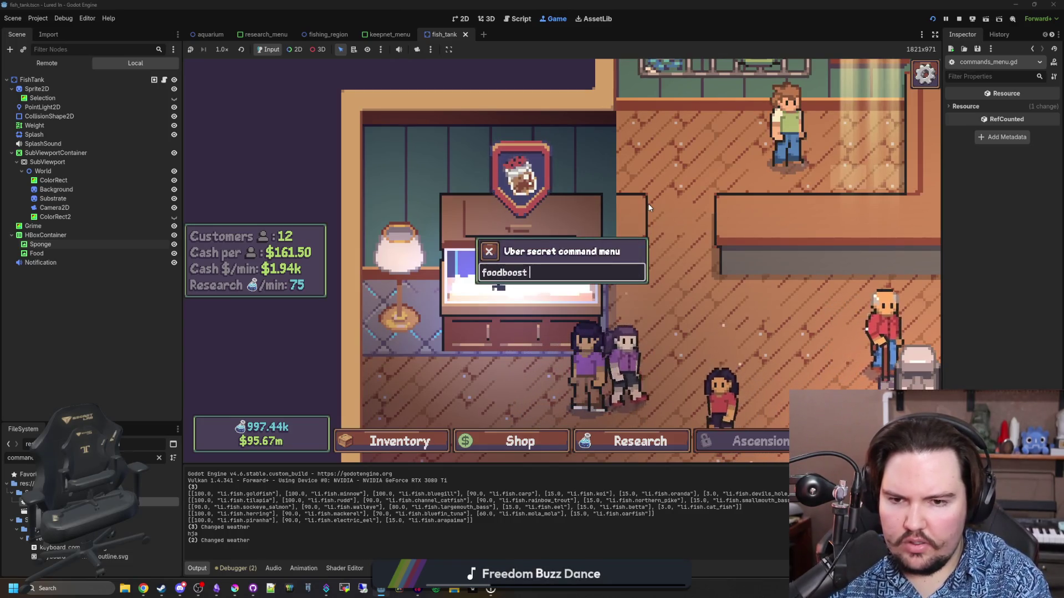
key(Return)
click(645, 213)
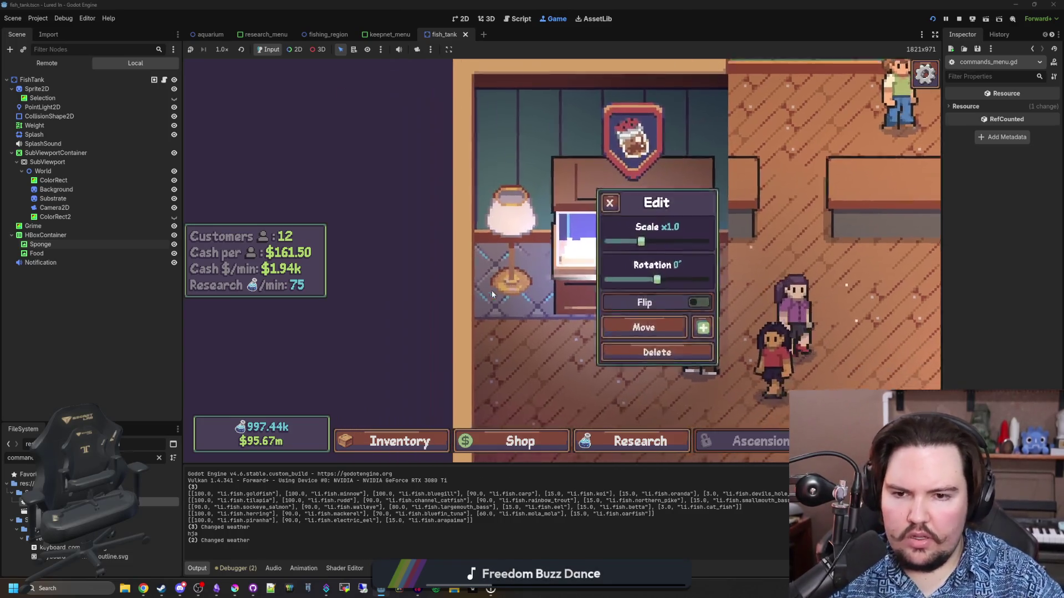
key(Escape)
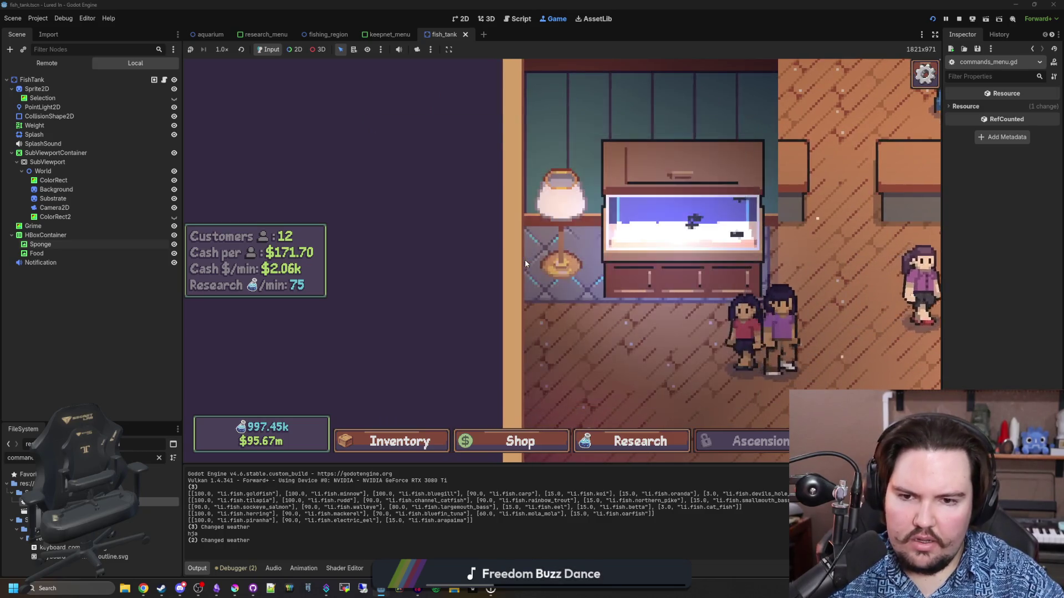
Step: Run foodboost without a value, resume after the debugger break, then run foodboost 0
key(grave)
text(foodboost)
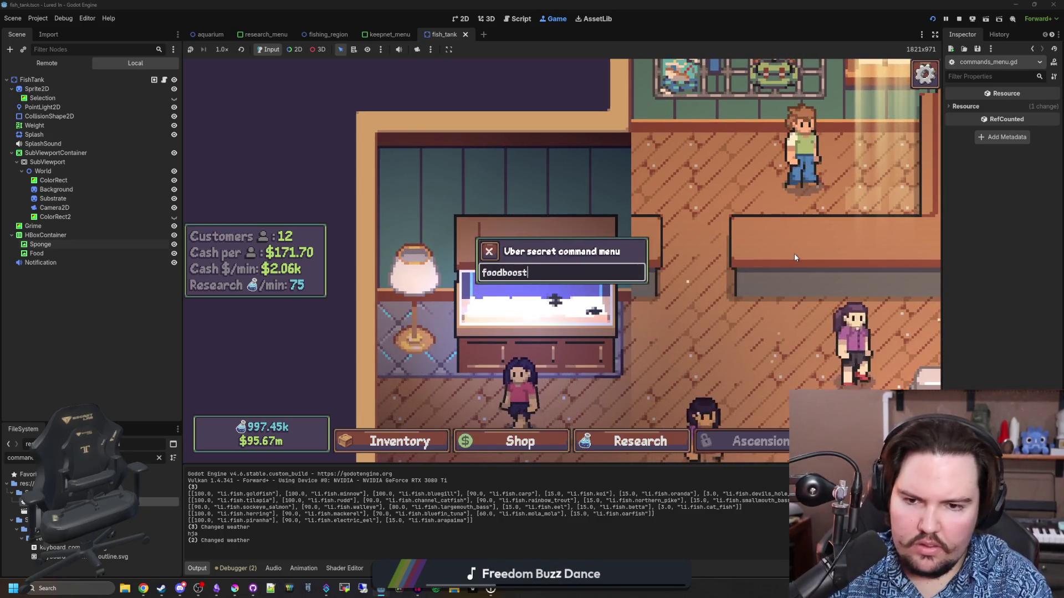
key(Return)
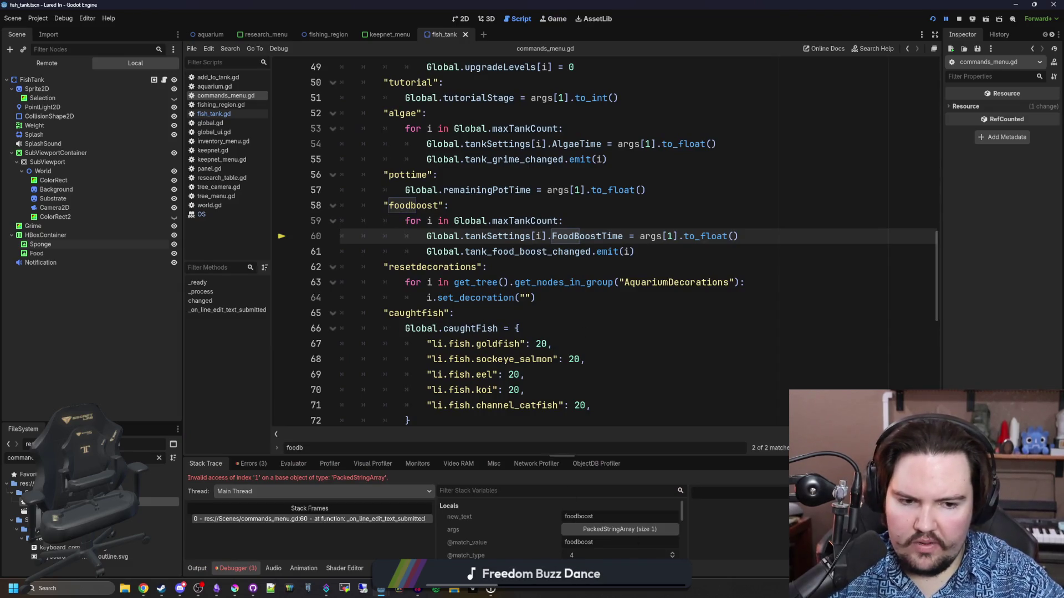
key(F12)
text(0)
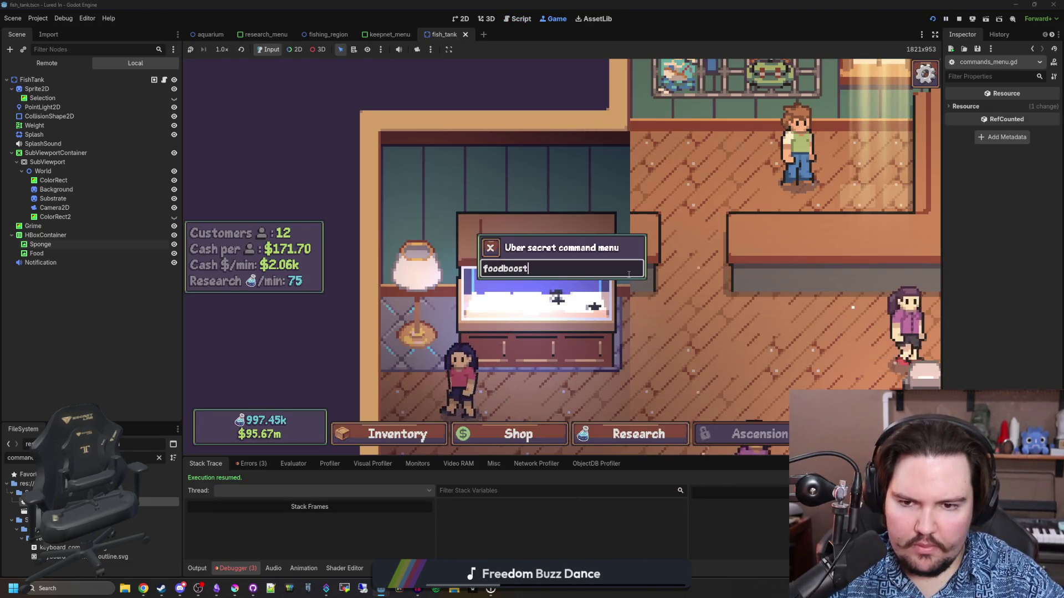
key(Return)
key(Escape)
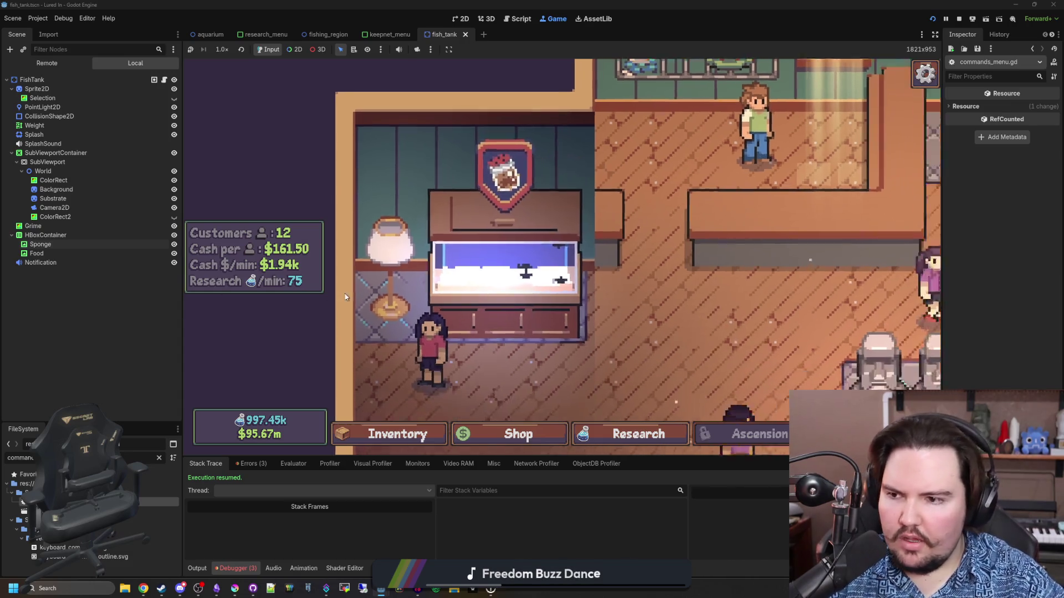
click(110, 264)
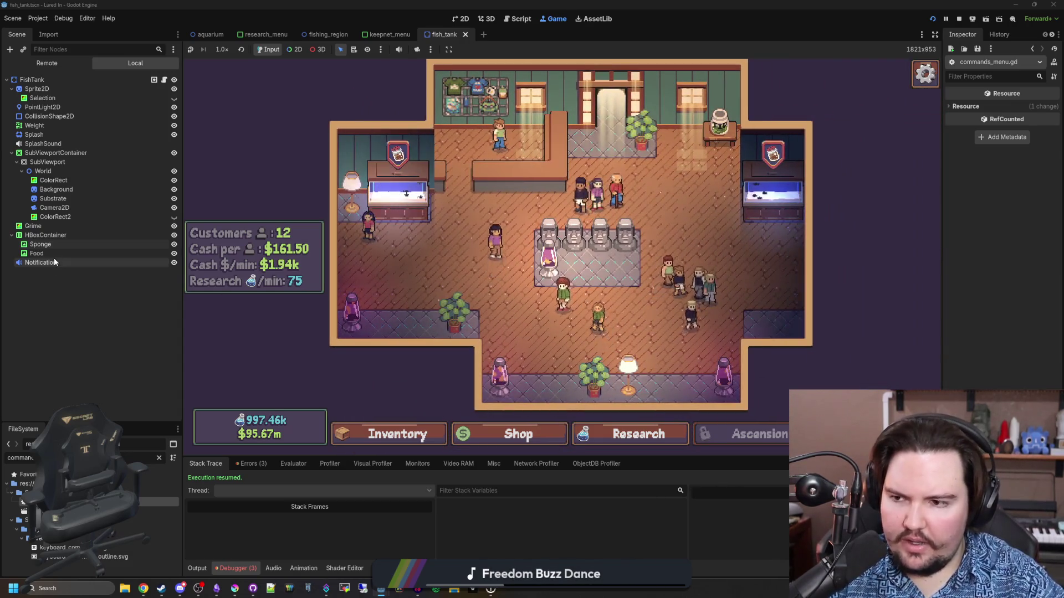
Step: Widen the Inspector and preview the Notification node's notification.wav sound
drag(943, 247, 824, 254)
click(992, 115)
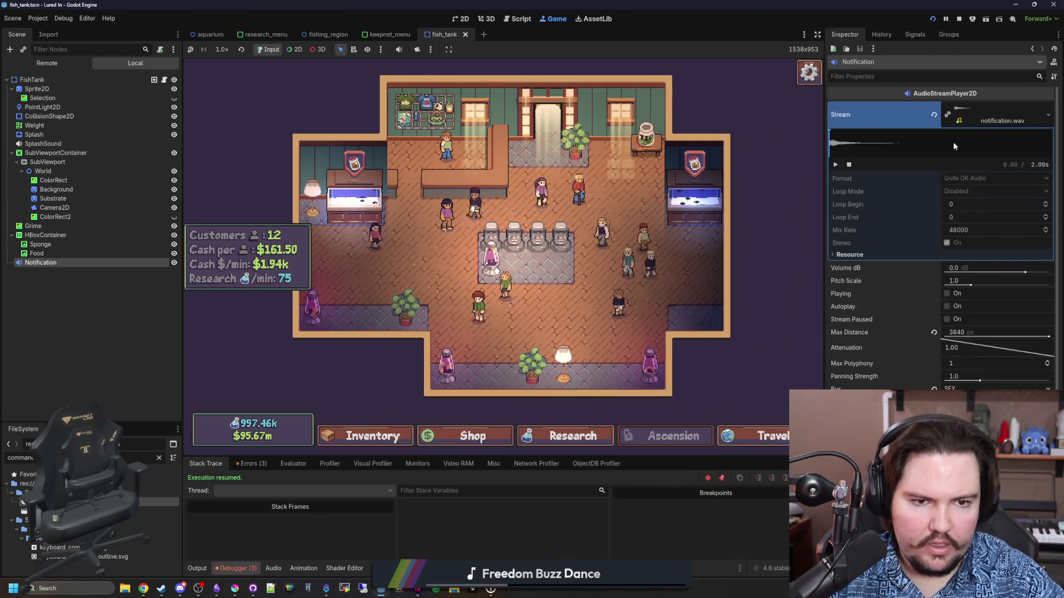
click(834, 164)
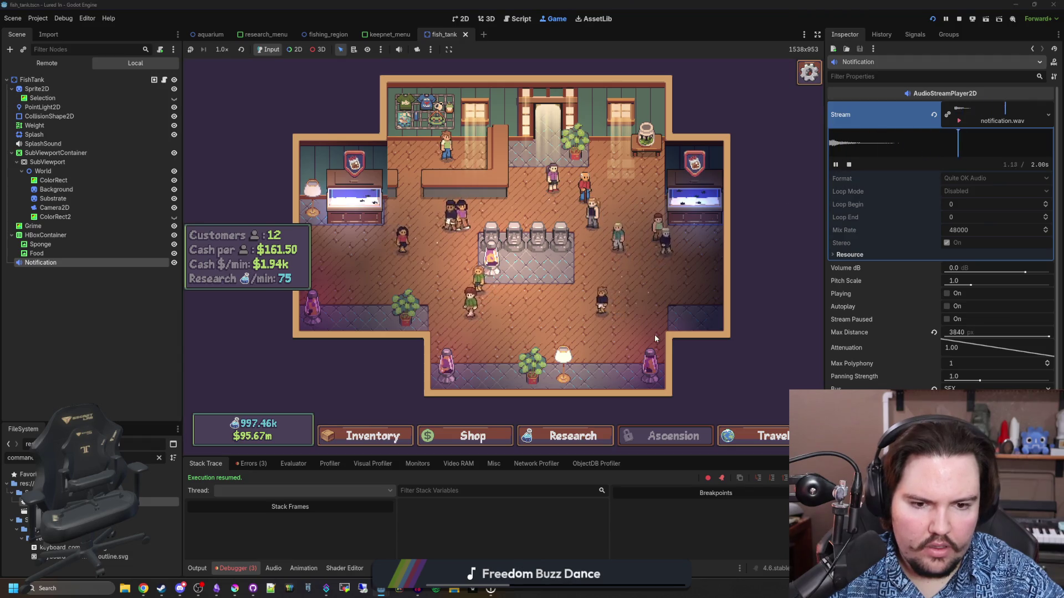
scroll(597, 330, up, 1)
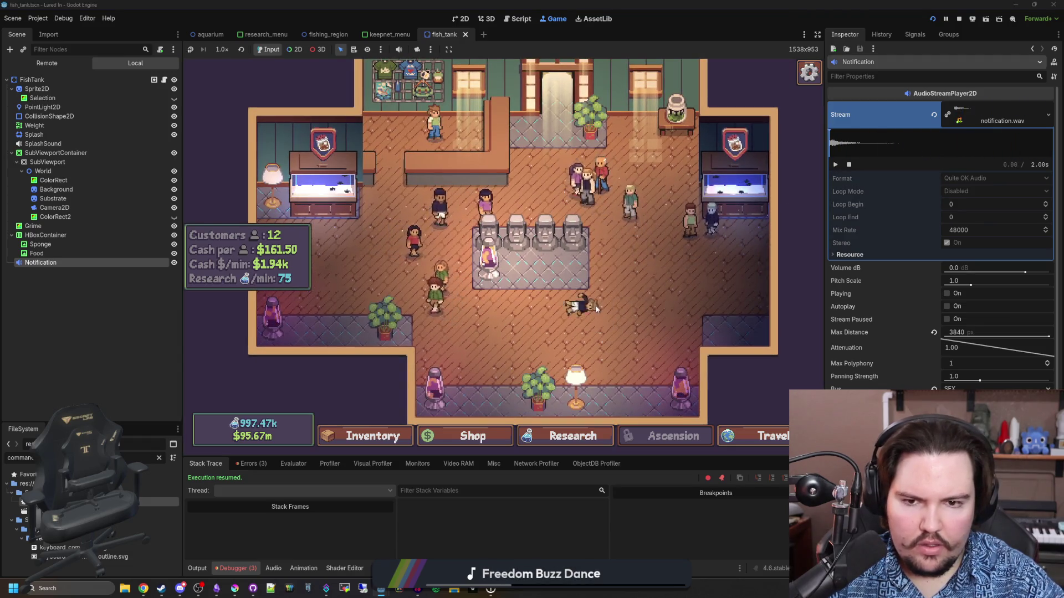
Step: Check Fish Tank 2 and Fish Tank 1 details and submit a foodbowl debug command
click(735, 189)
key(Escape)
click(323, 189)
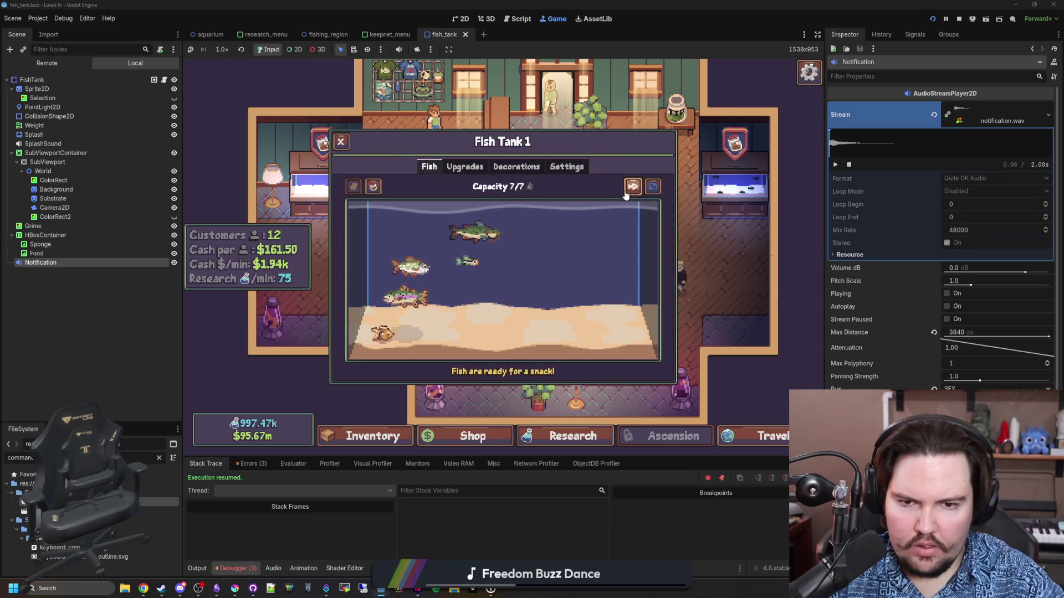
key(Escape)
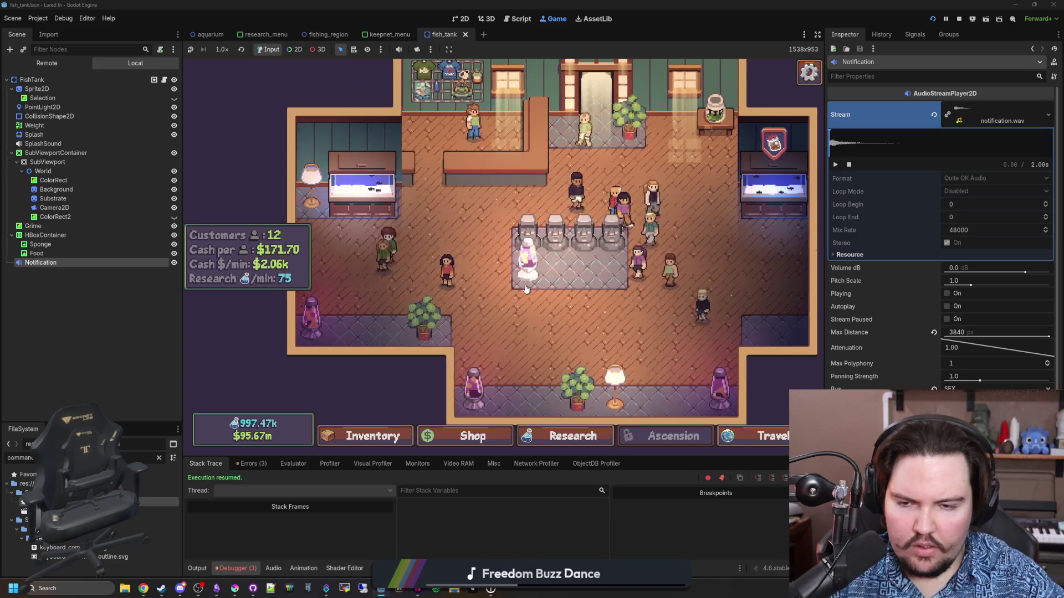
key(grave)
text(foodbowl)
key(Return)
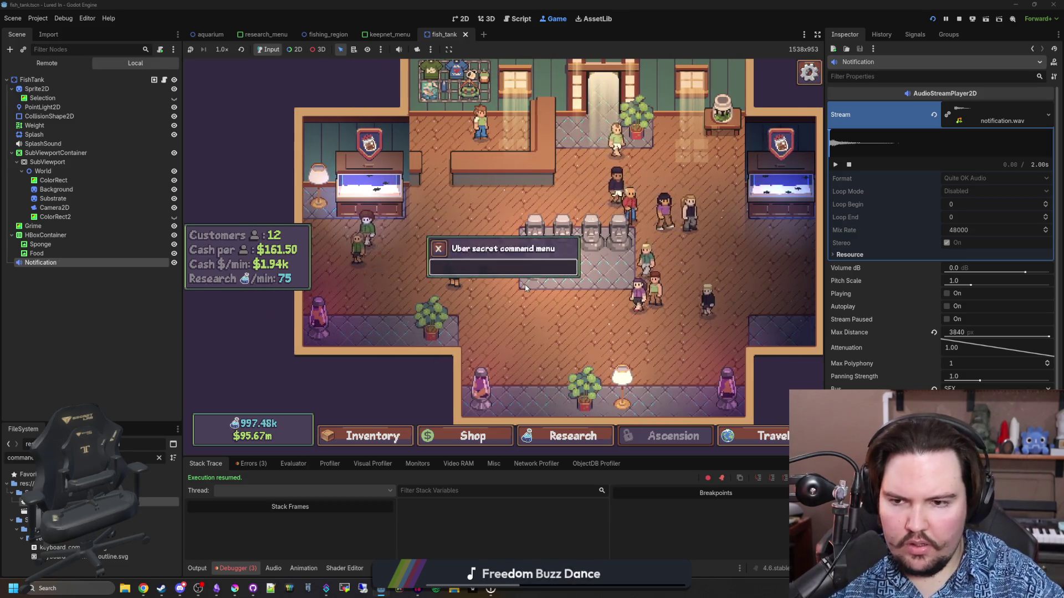
key(Escape)
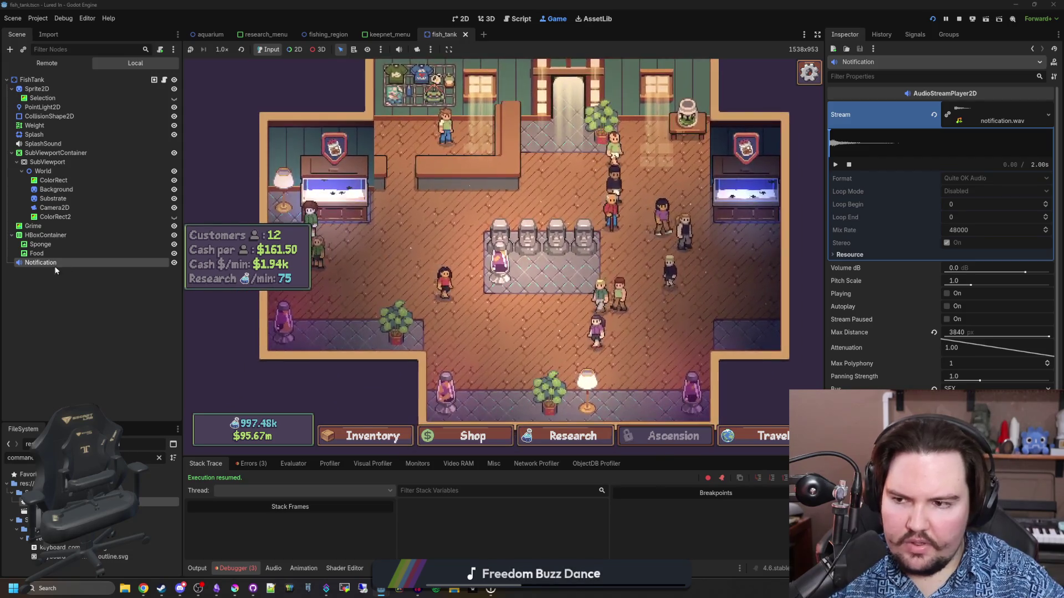
Step: Set the Notification sound's Volume dB to 5 and save the scene
click(36, 254)
click(55, 266)
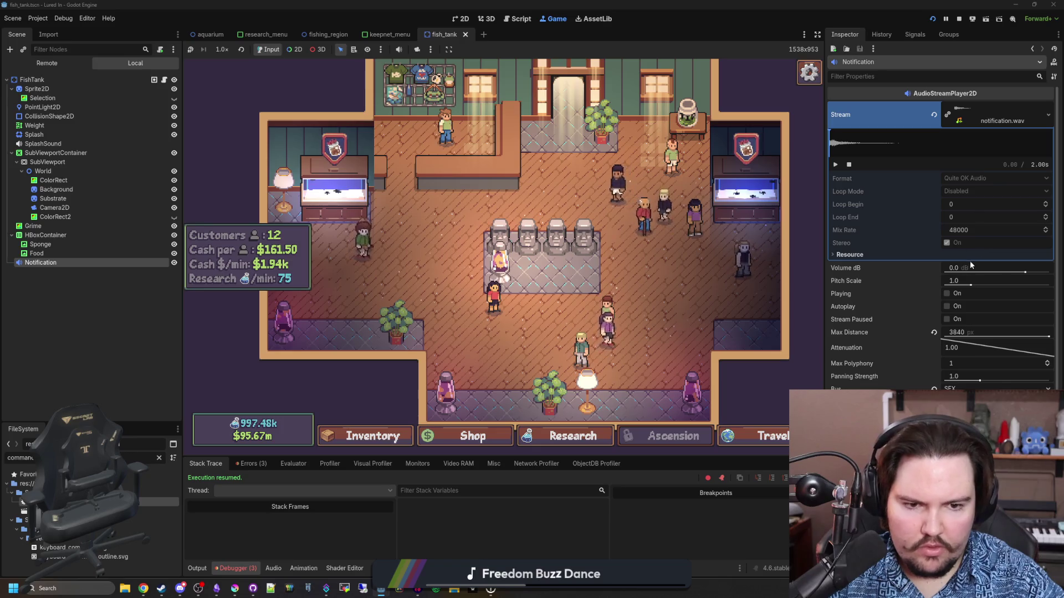
click(981, 268)
text(5)
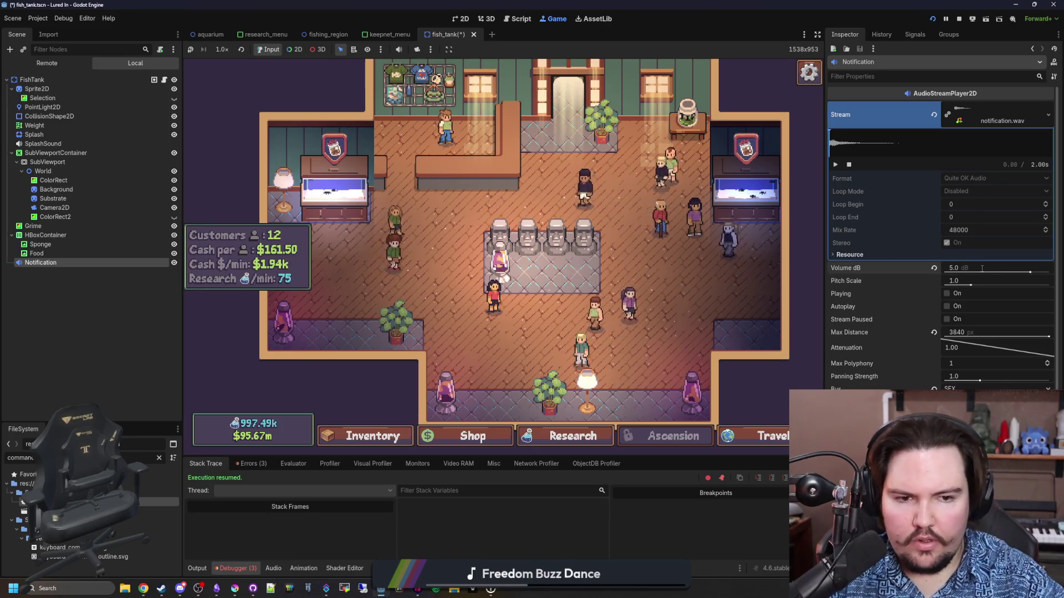
click(92, 313)
key(ctrl+s)
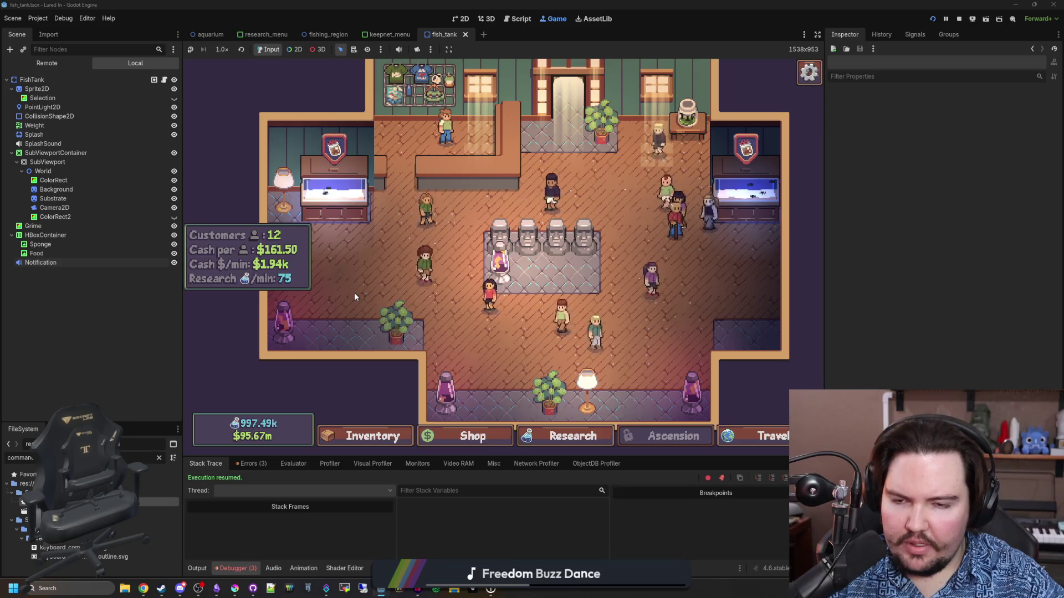
Step: Feed the left tank's fish and submit a food timer command
click(352, 196)
click(373, 187)
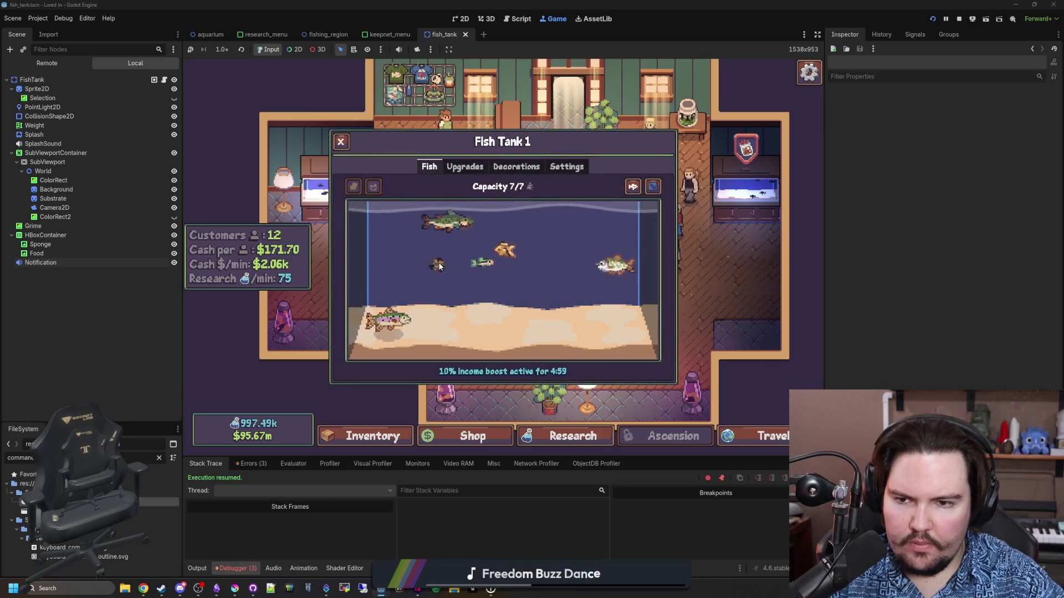
key(quoteleft)
text(foodboos)
key(Return)
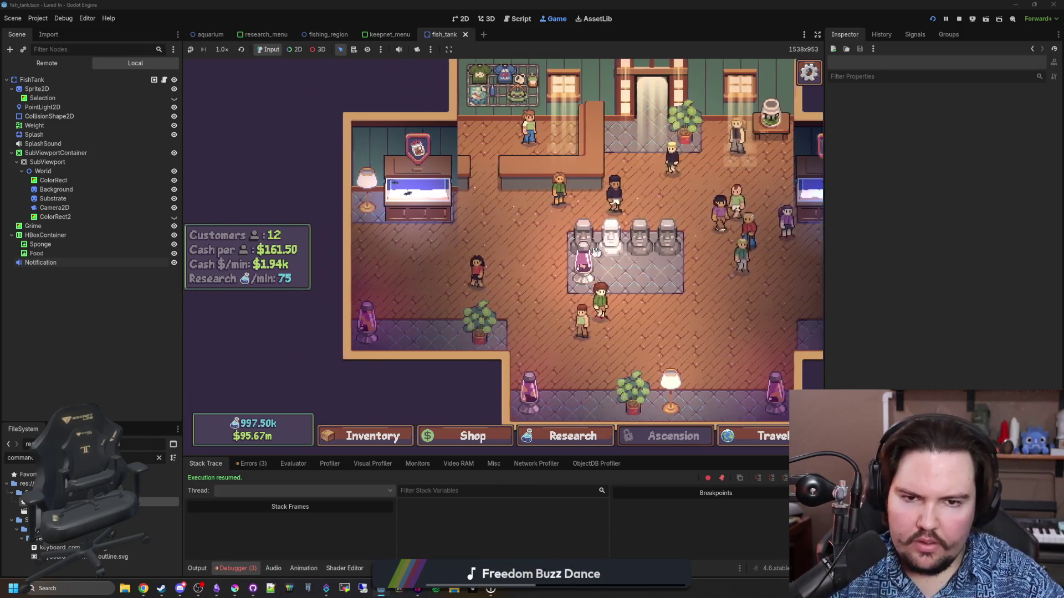
Step: Travel to the Rainy pond and back, then check the left fish tank's panel
click(756, 436)
click(620, 199)
click(778, 437)
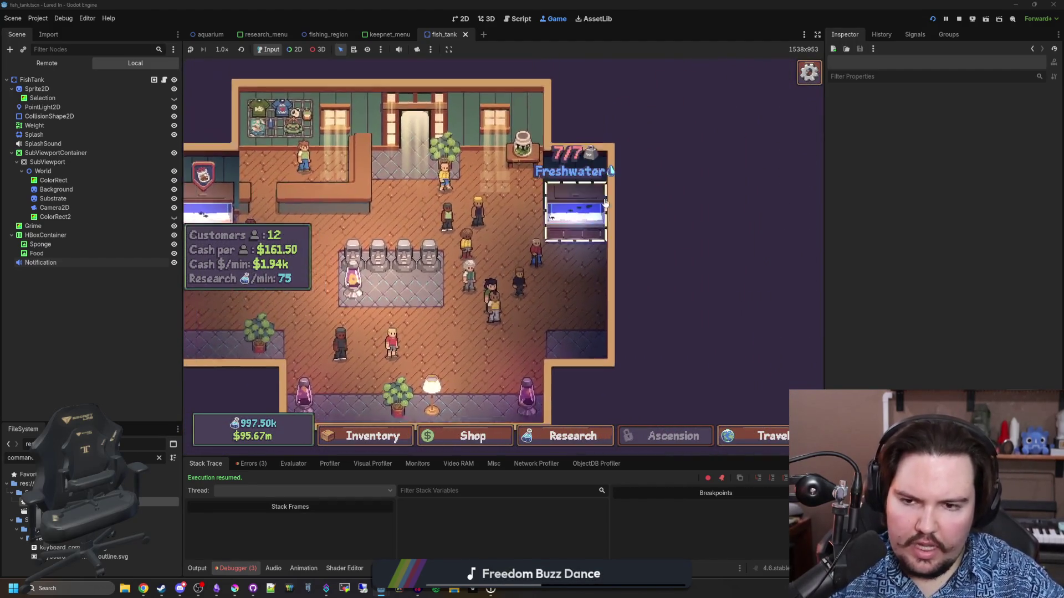
mouse_move(383, 189)
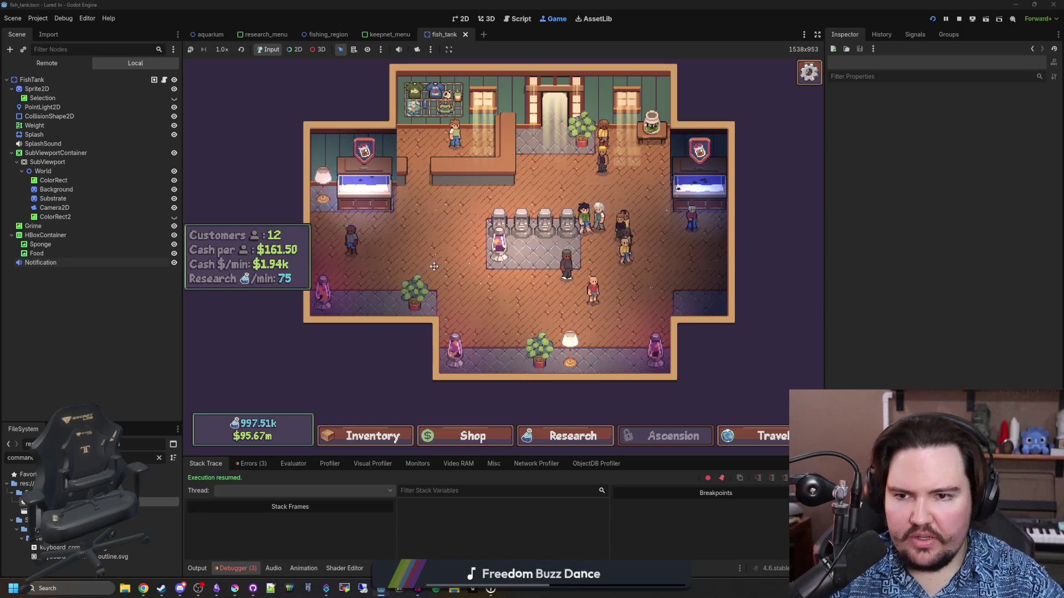
scroll(430, 268, up, 2)
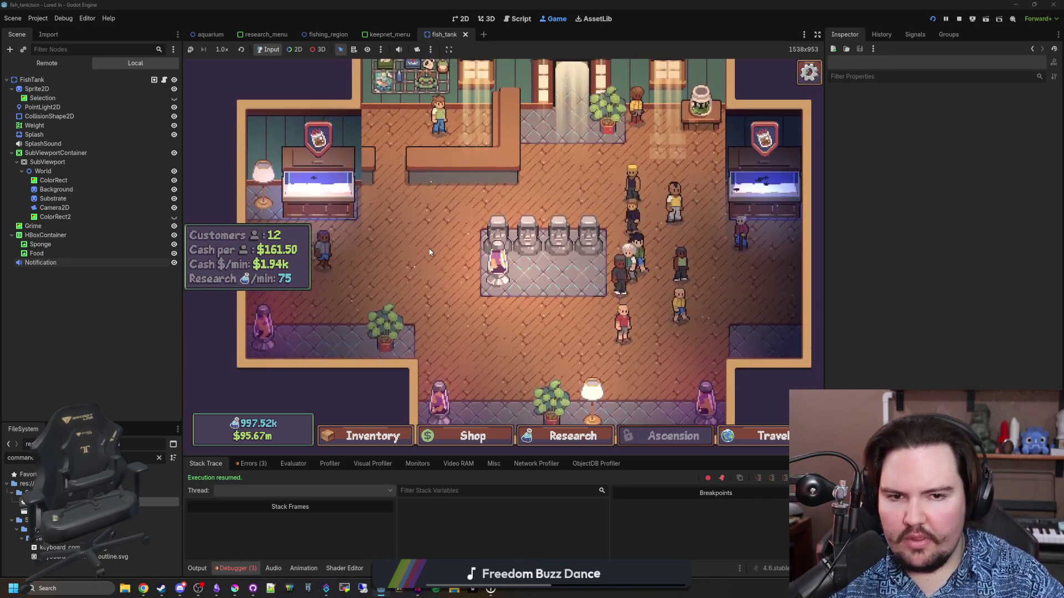
scroll(430, 252, up, 2)
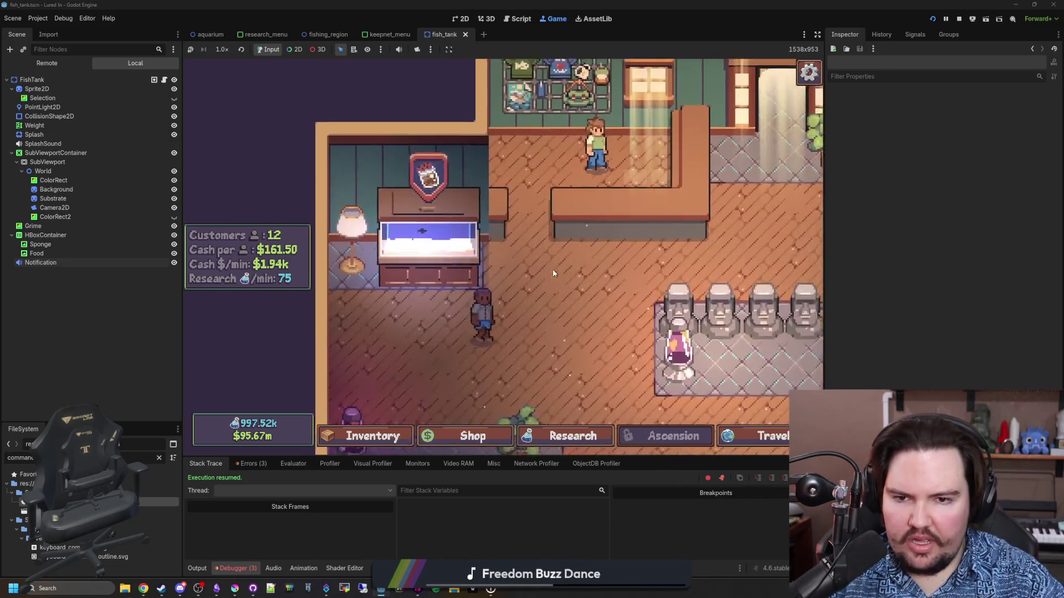
click(549, 261)
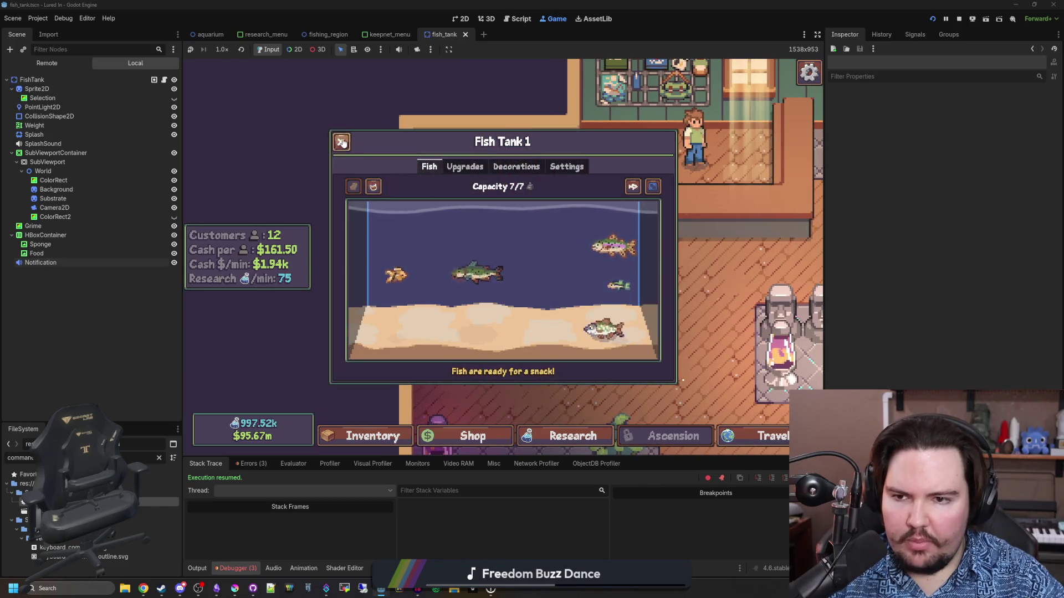
click(342, 143)
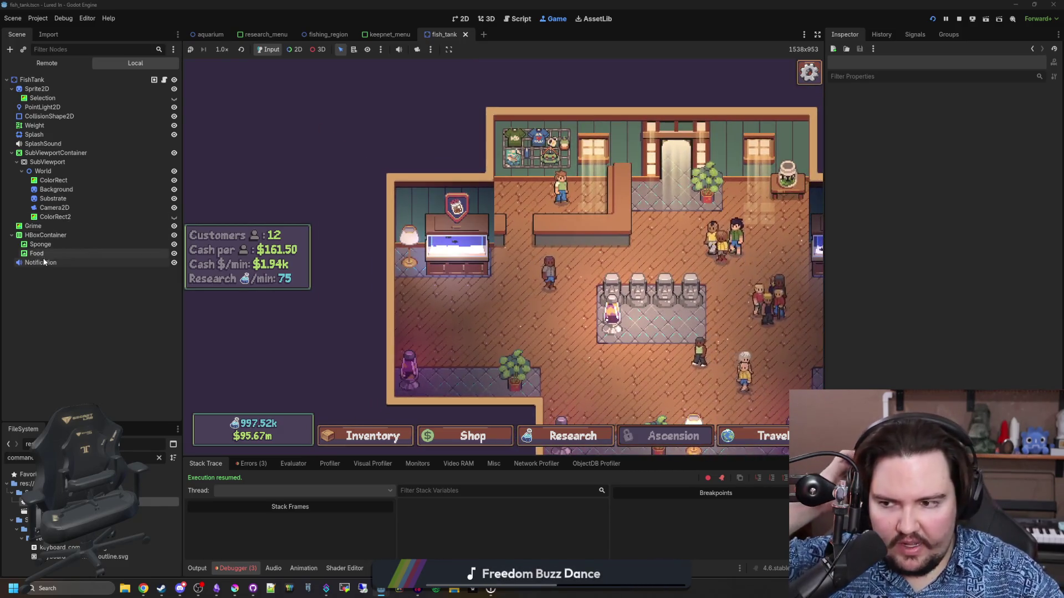
Step: Set the Notification node's Max Distance to 100000 and save the scene
click(44, 262)
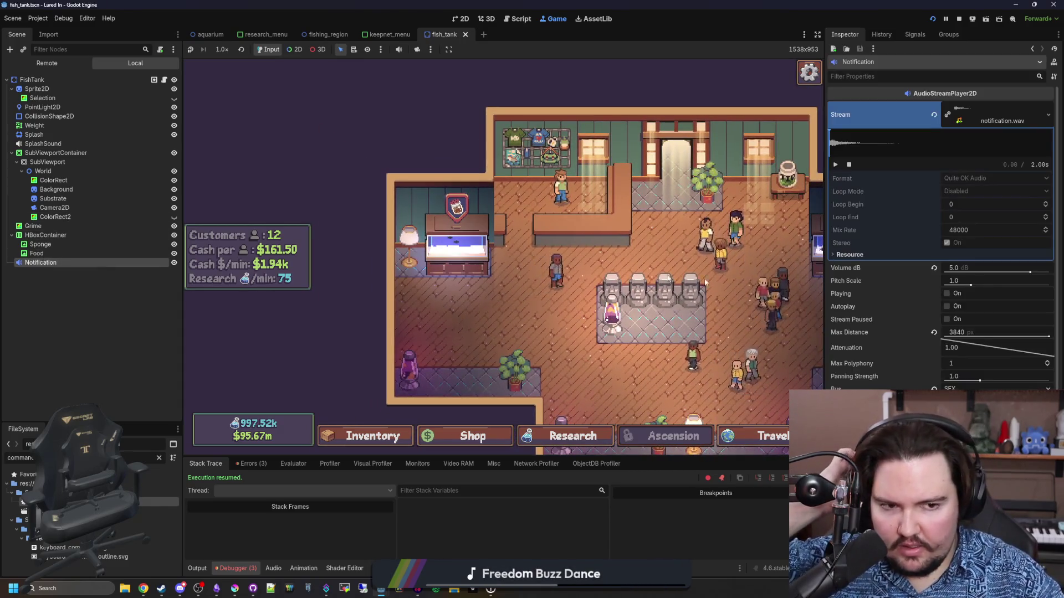
click(965, 331)
text(10)
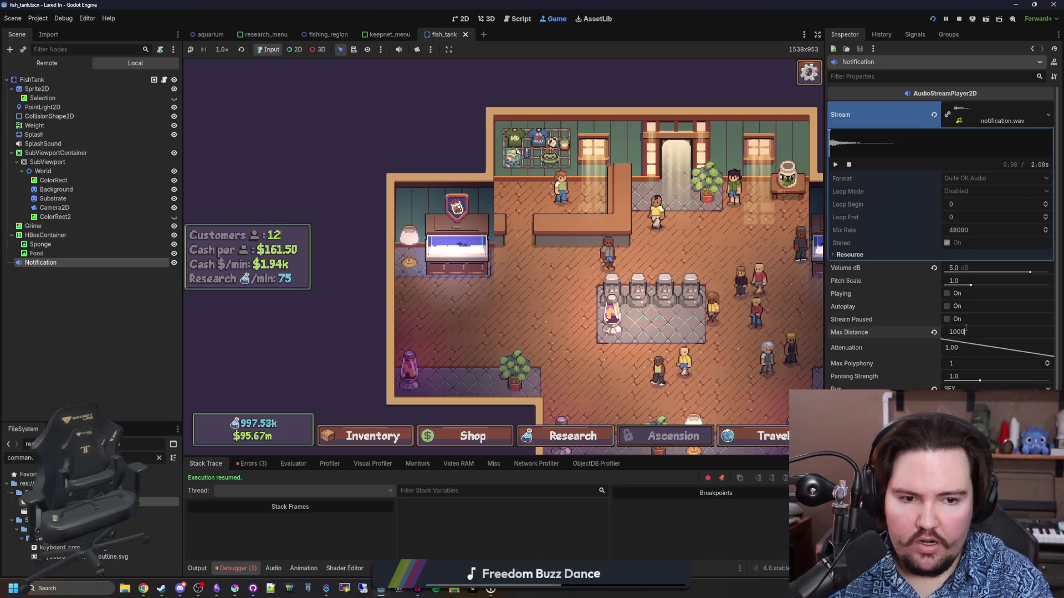
text(00)
key(Return)
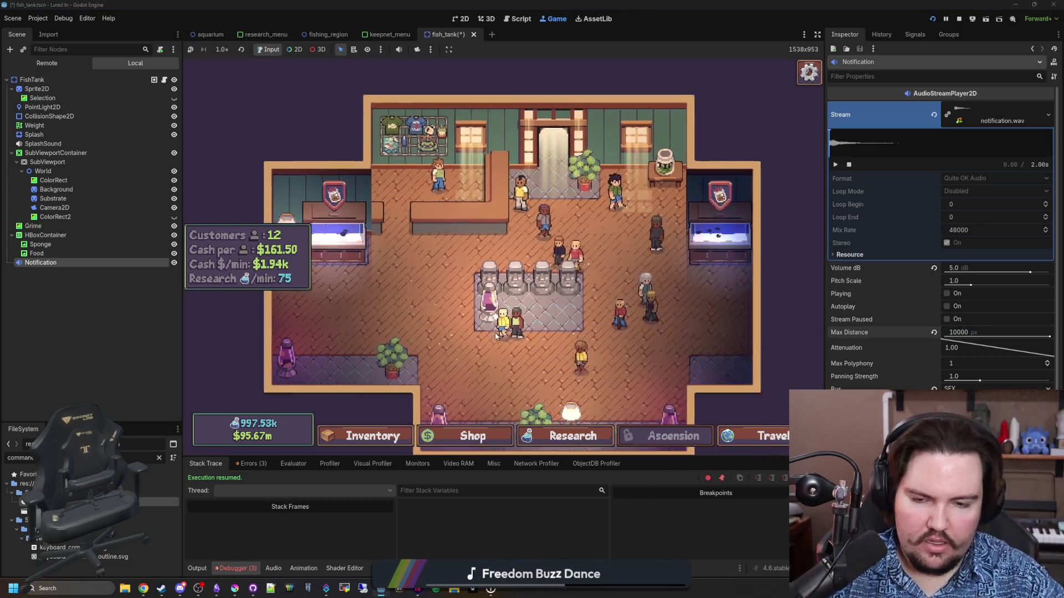
click(118, 349)
key(ctrl+s)
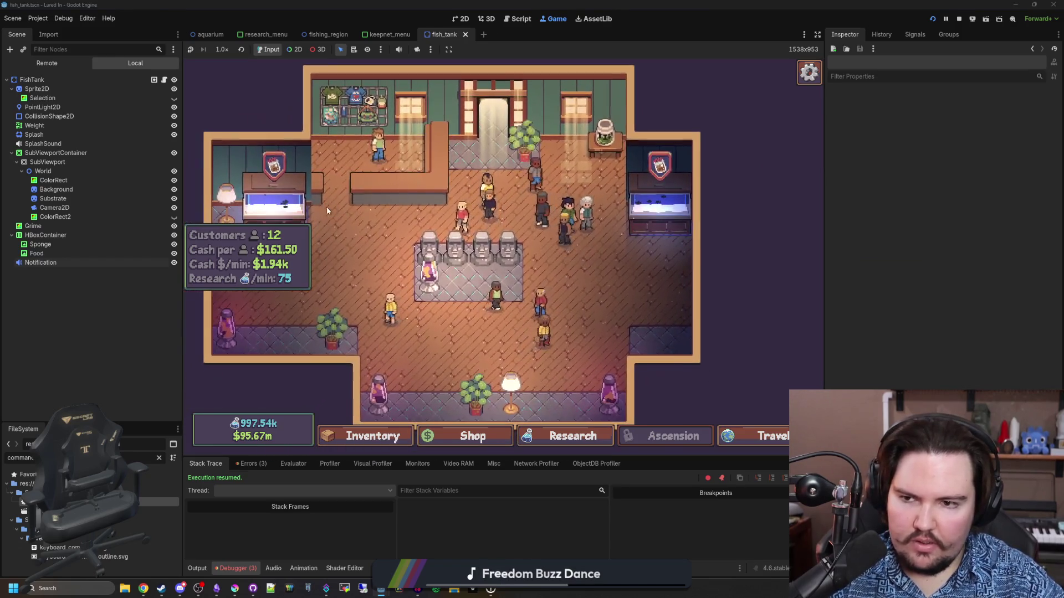
Step: Check the left tank's panel and run foodboost 0
click(311, 207)
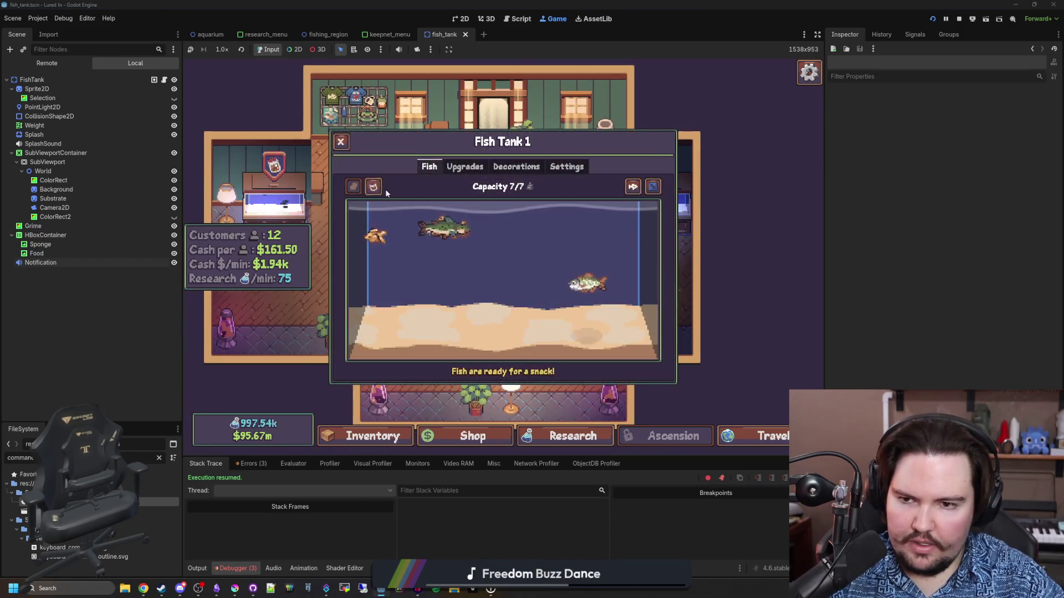
key(Escape)
key(grave)
text(foodboost 0)
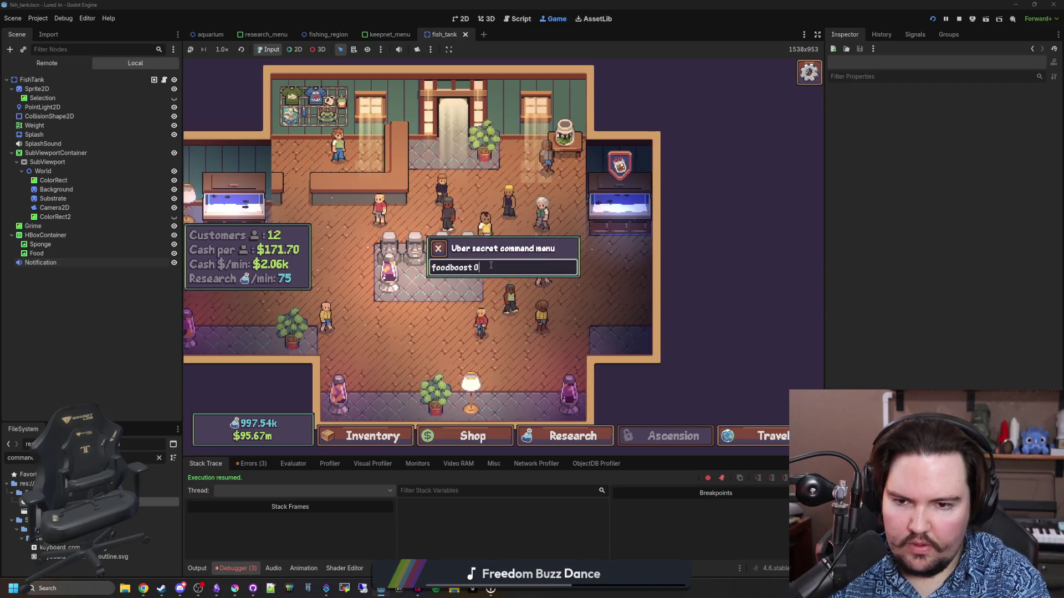
key(Return)
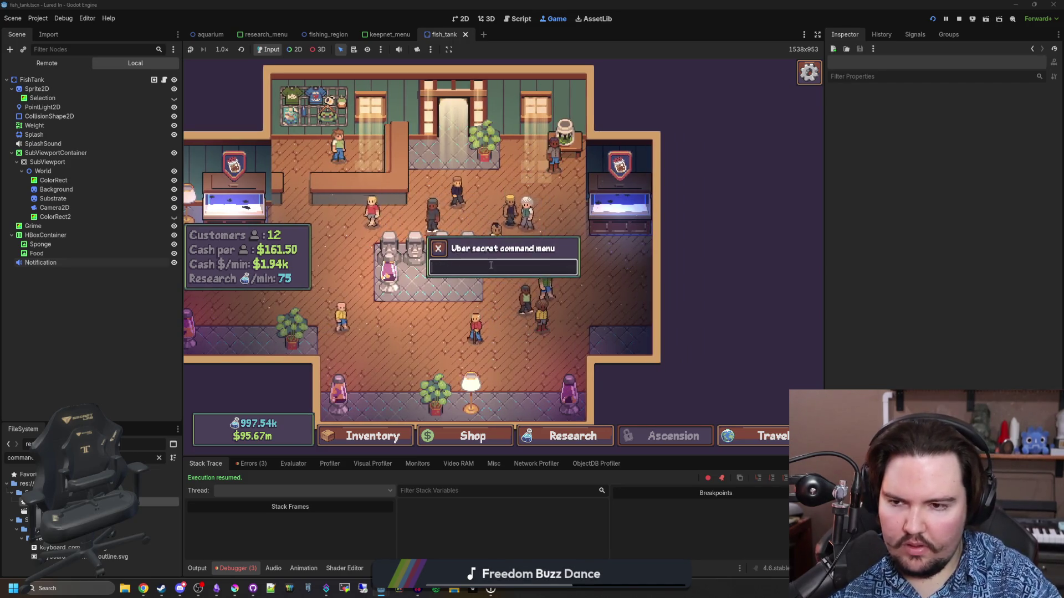
key(Escape)
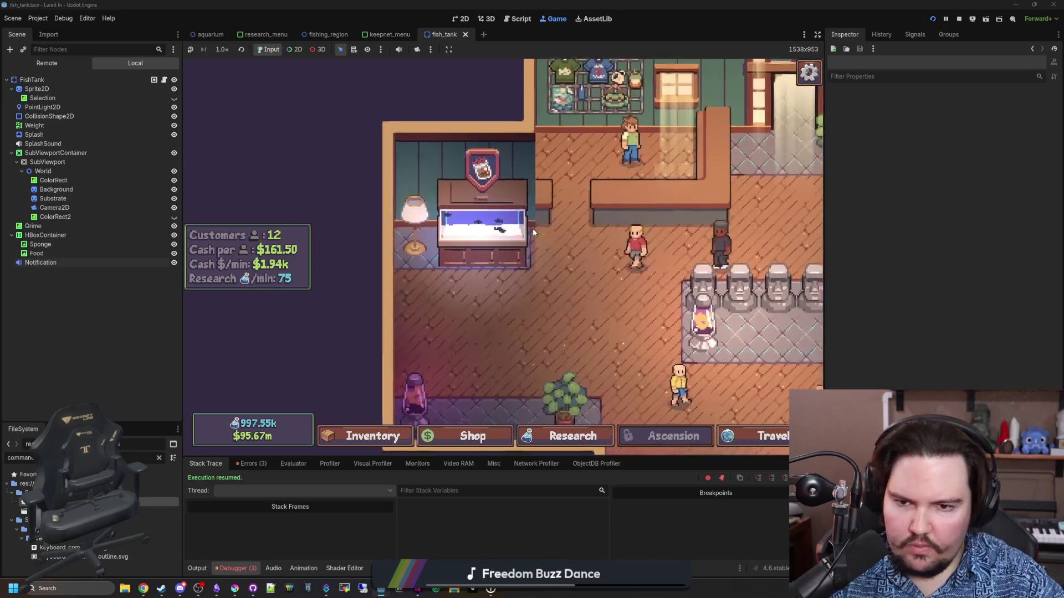
Step: Run setresearch for tank sensors and check Tank Sensors in the research tree
scroll(533, 234, down, 5)
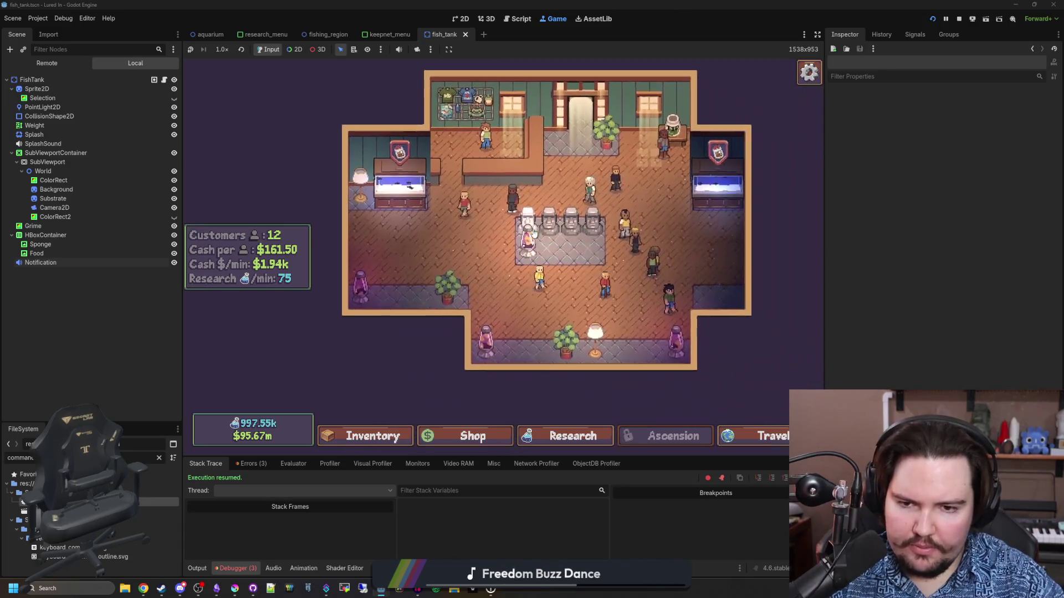
click(571, 436)
key(grave)
text(setresearch li.research.tank_sens)
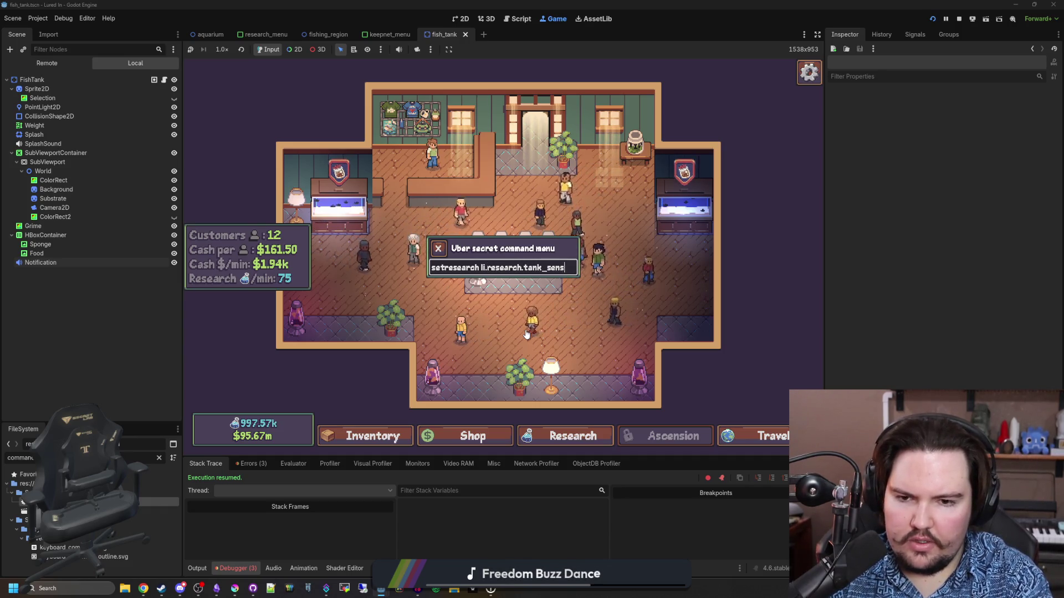
text(ors 0)
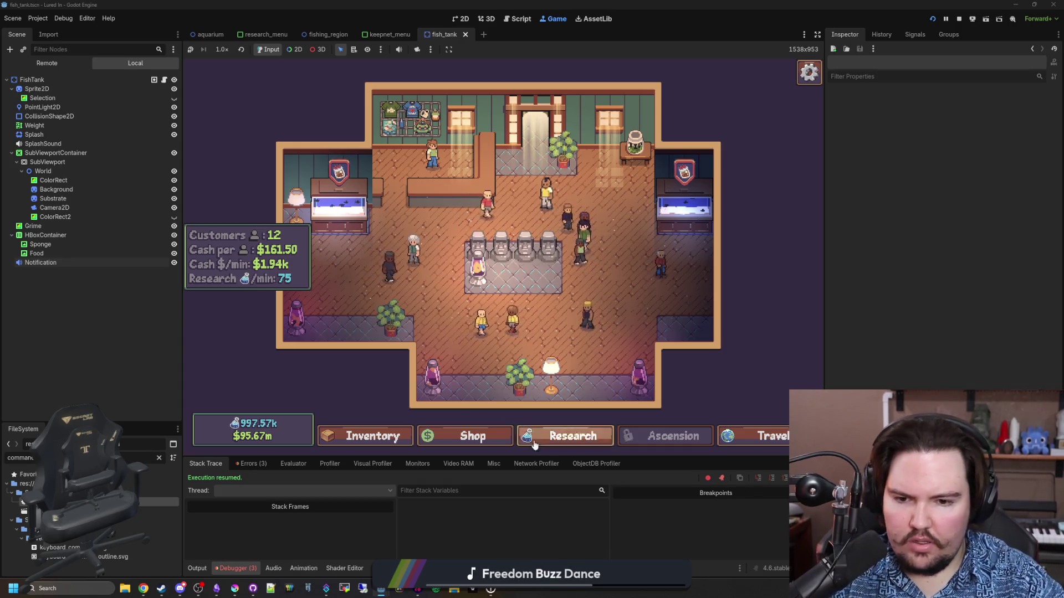
click(573, 436)
key(Escape)
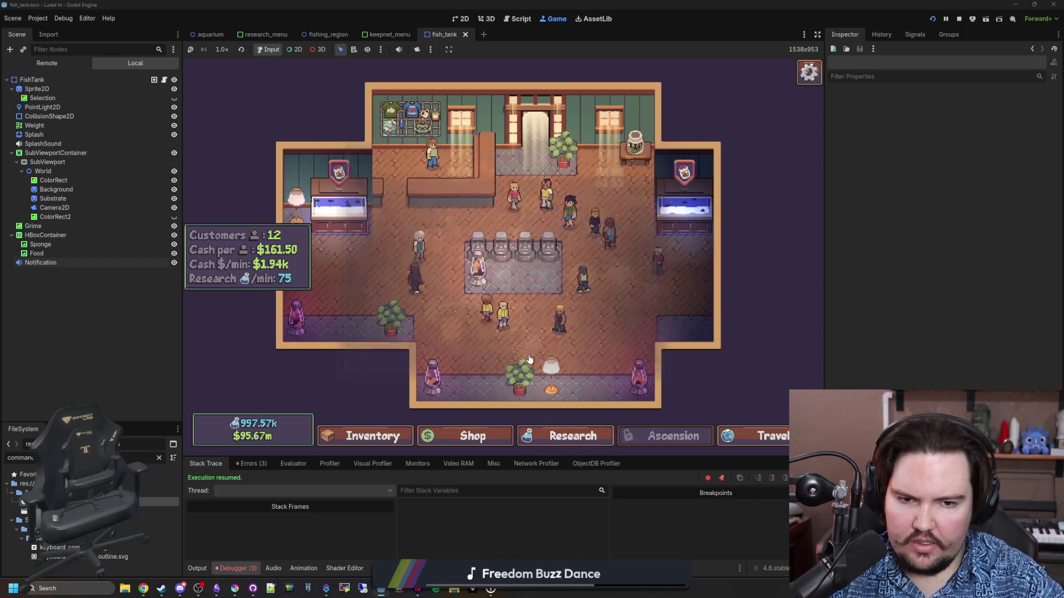
Step: Review the research commands in commands_menu.gd, including the completedResearch and Global references
key(ctrl+F3)
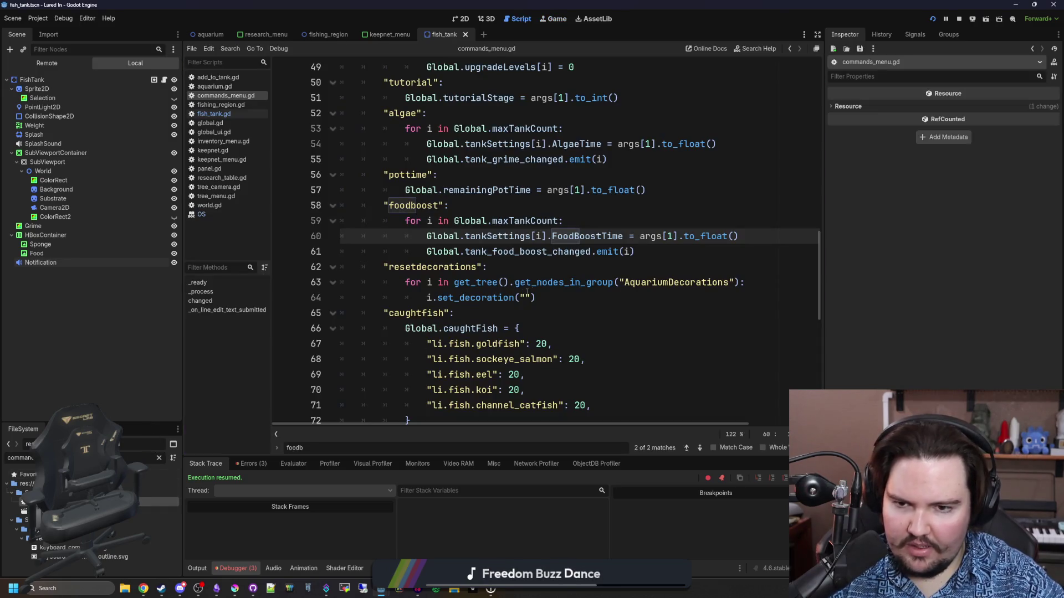
scroll(516, 284, up, 5)
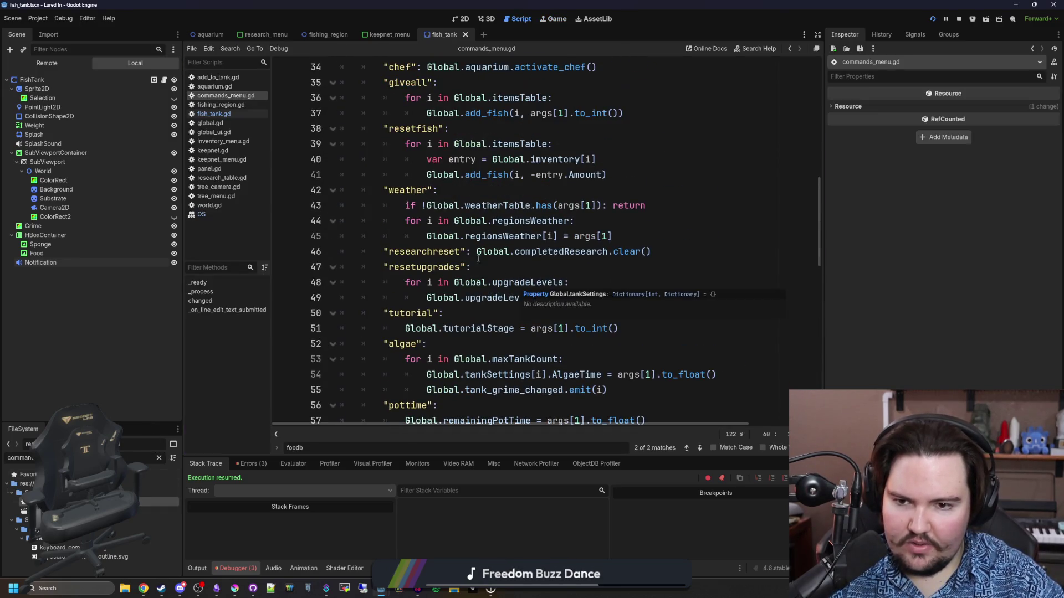
scroll(475, 289, up, 1)
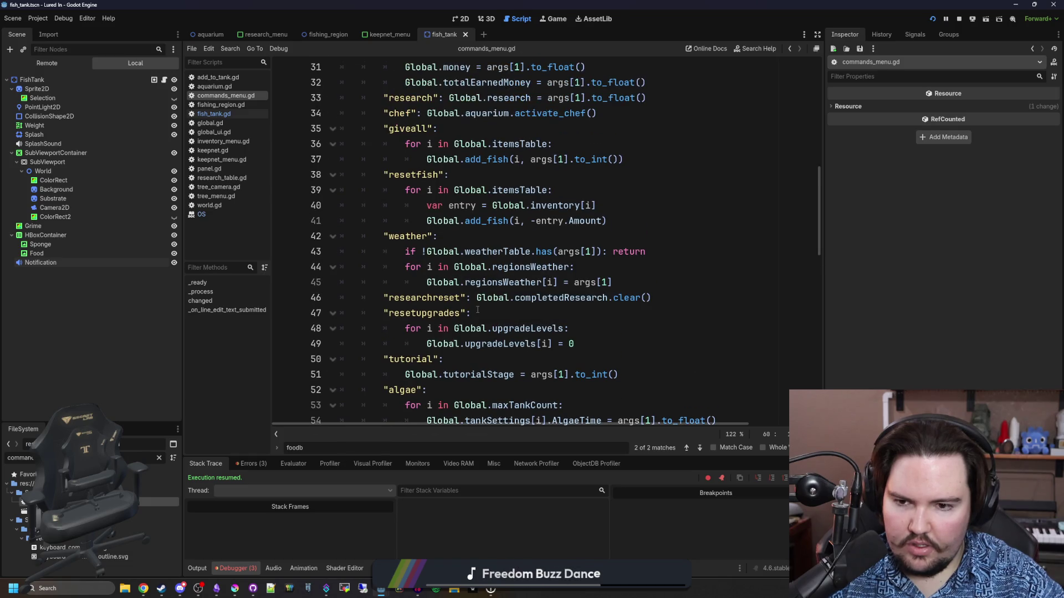
click(477, 309)
scroll(478, 309, up, 3)
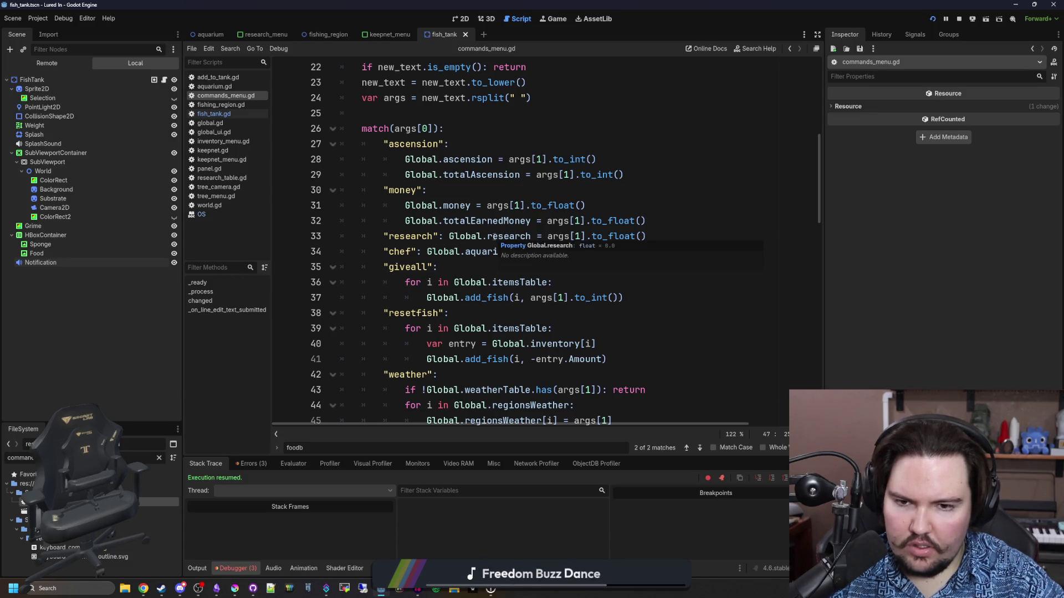
scroll(494, 237, down, 12)
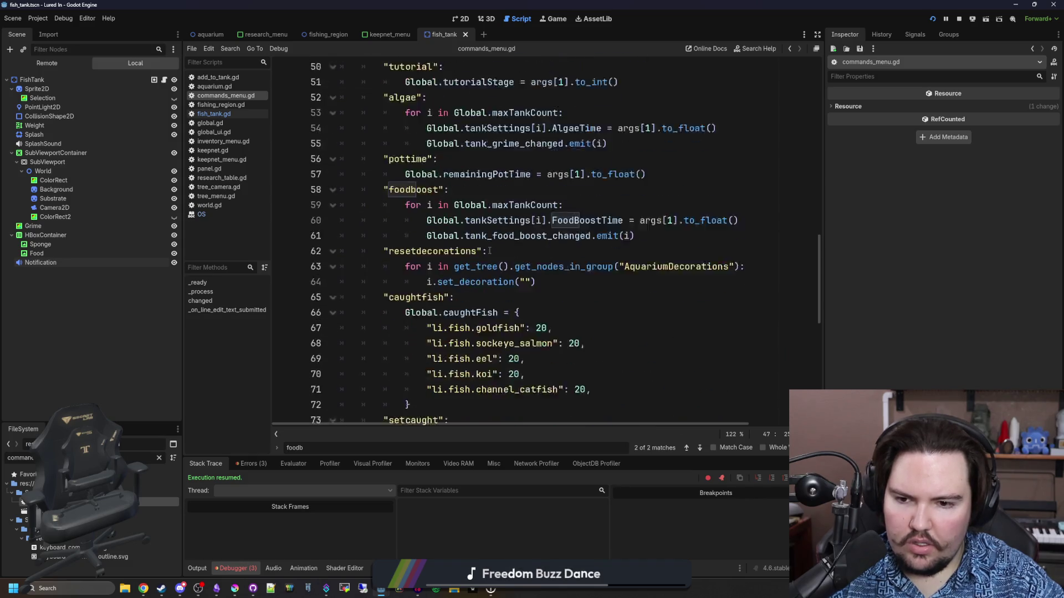
scroll(489, 251, down, 6)
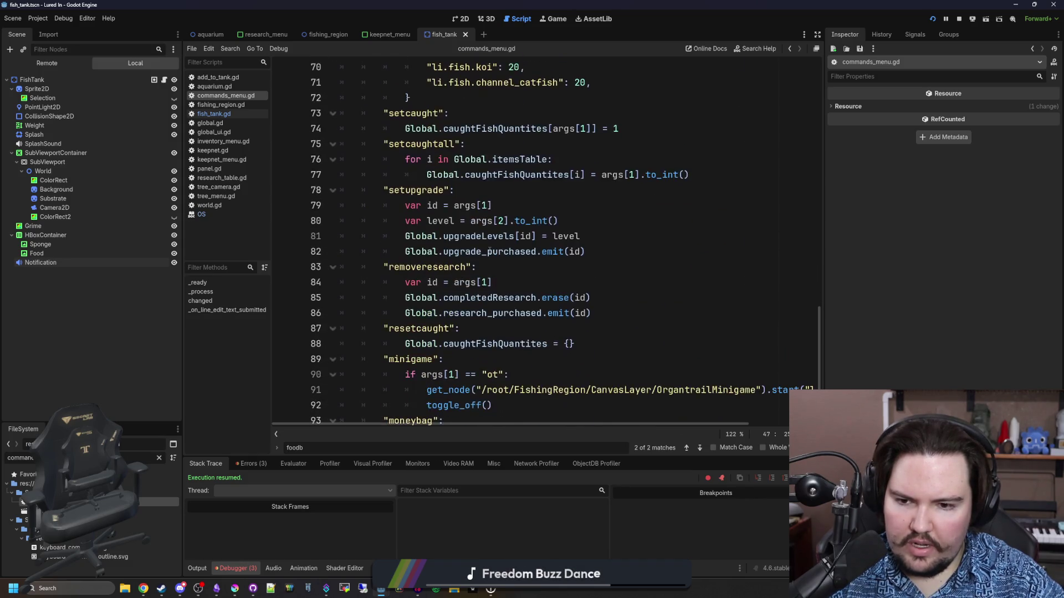
scroll(490, 251, up, 10)
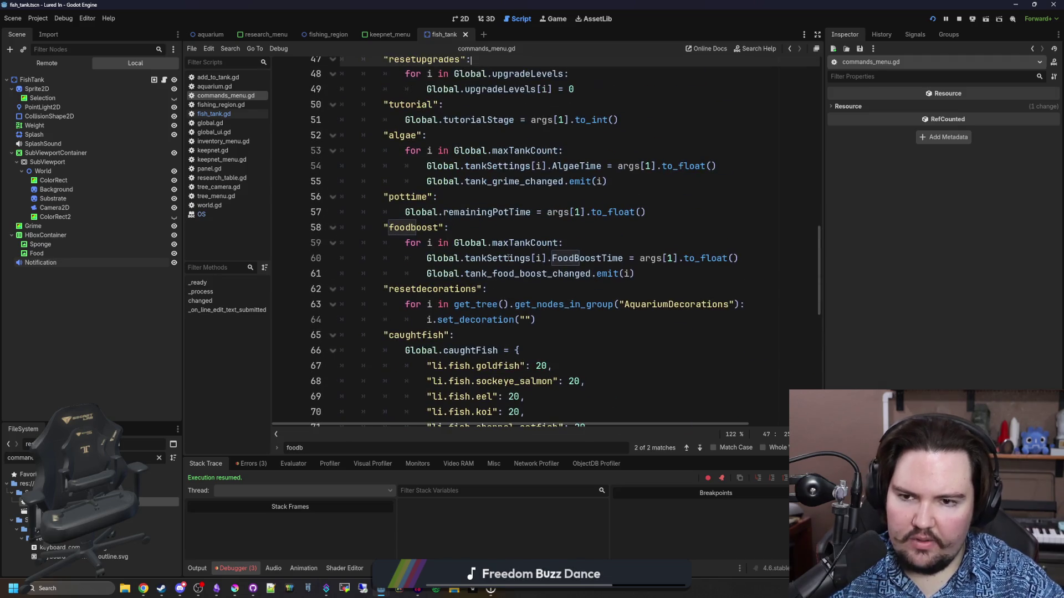
scroll(508, 257, up, 3)
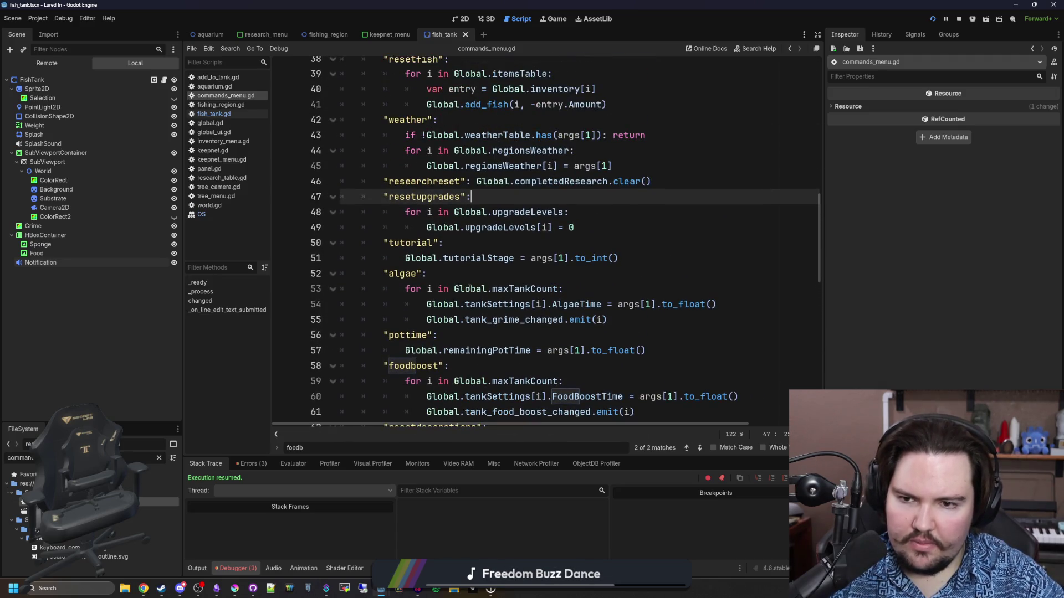
scroll(468, 286, up, 2)
click(591, 273)
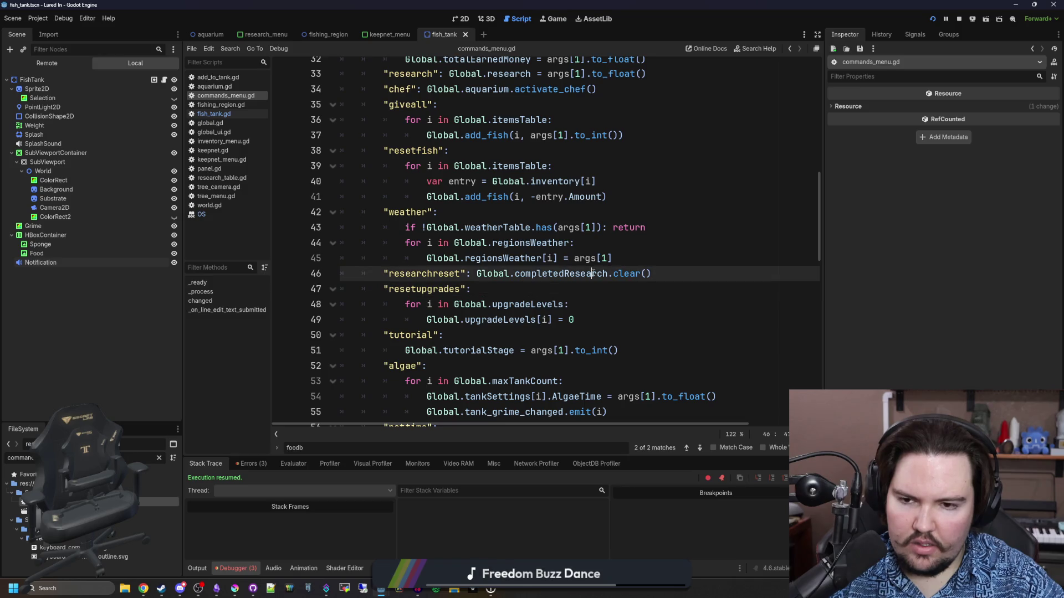
scroll(428, 263, up, 1)
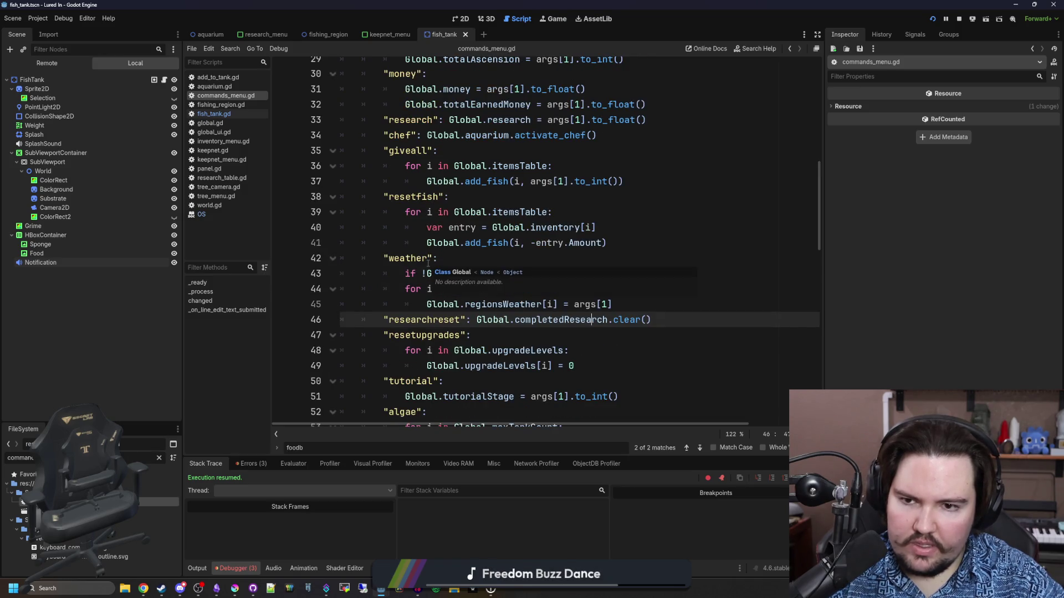
click(493, 165)
scroll(509, 245, up, 2)
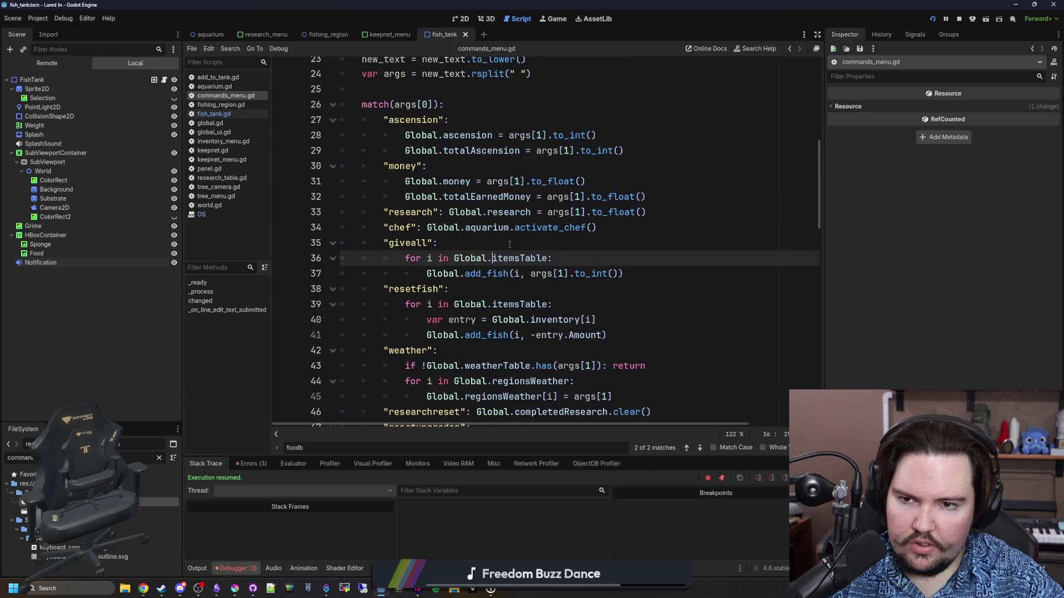
scroll(509, 244, down, 2)
scroll(509, 244, down, 4)
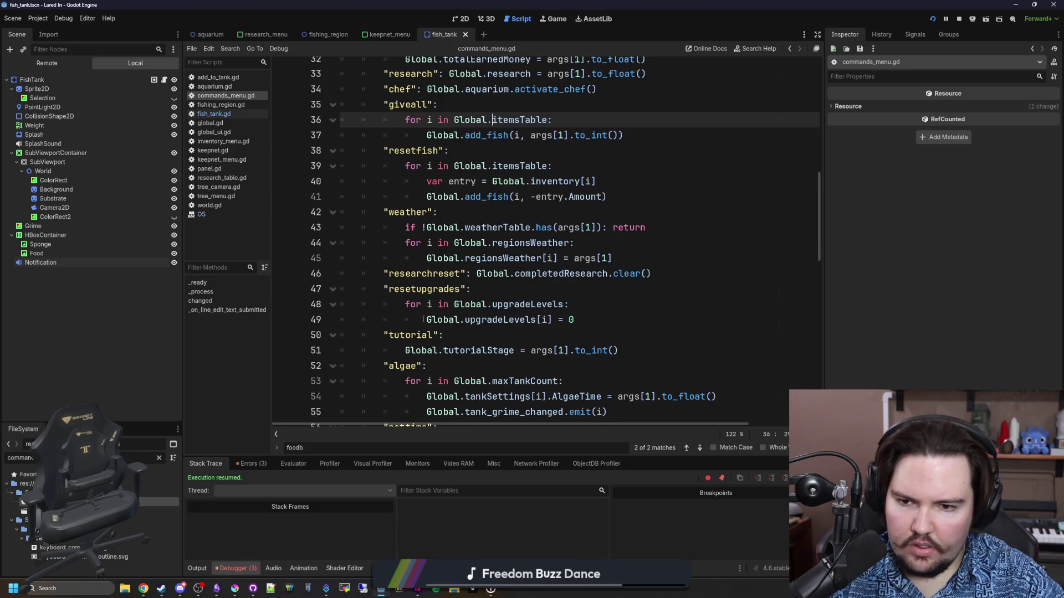
scroll(515, 272, down, 8)
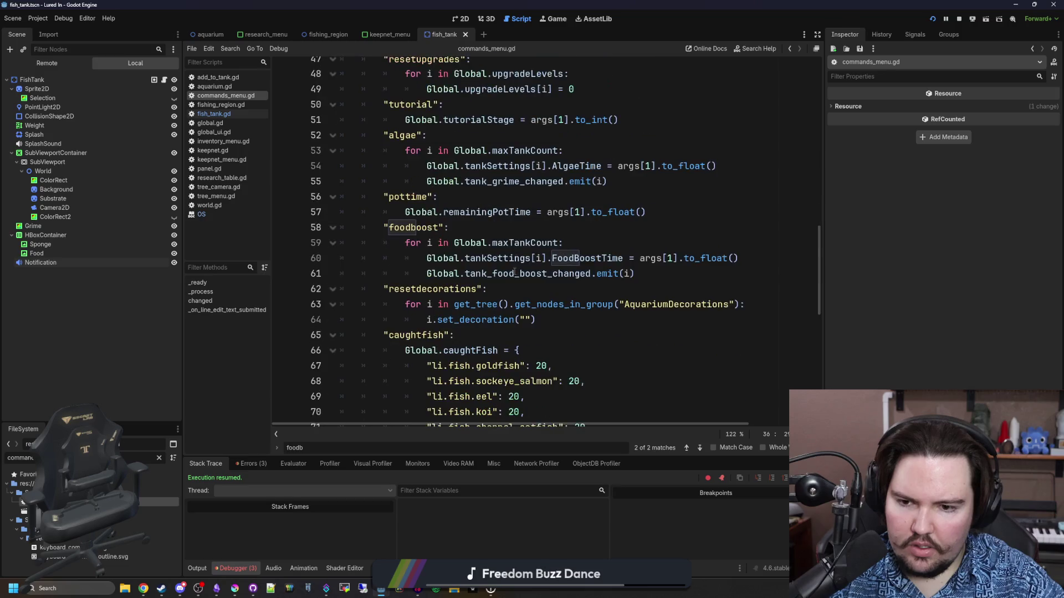
scroll(514, 272, down, 2)
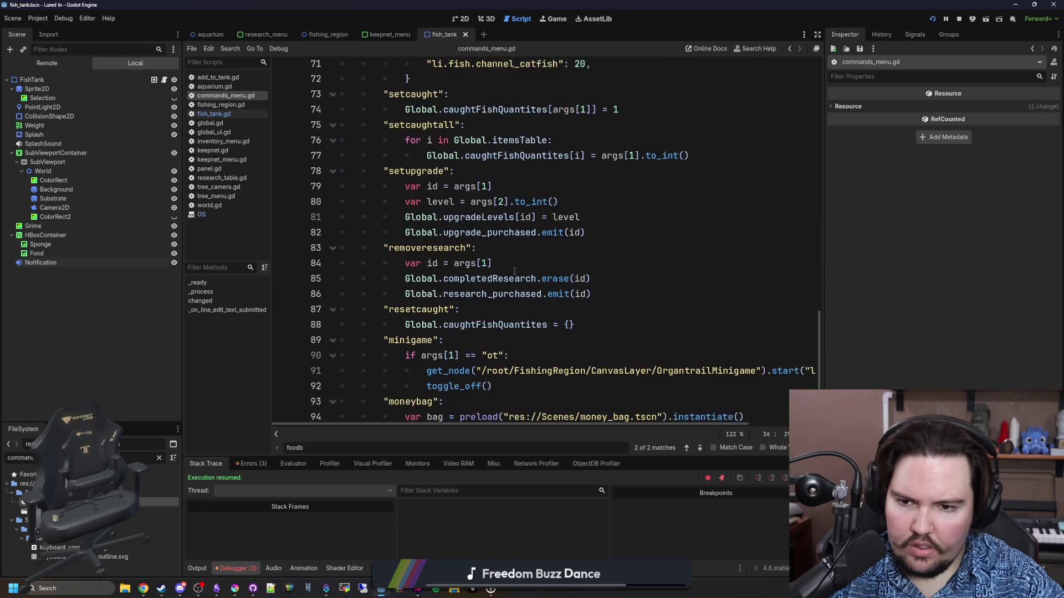
Step: Switch to the running game and open its secret command menu
click(444, 258)
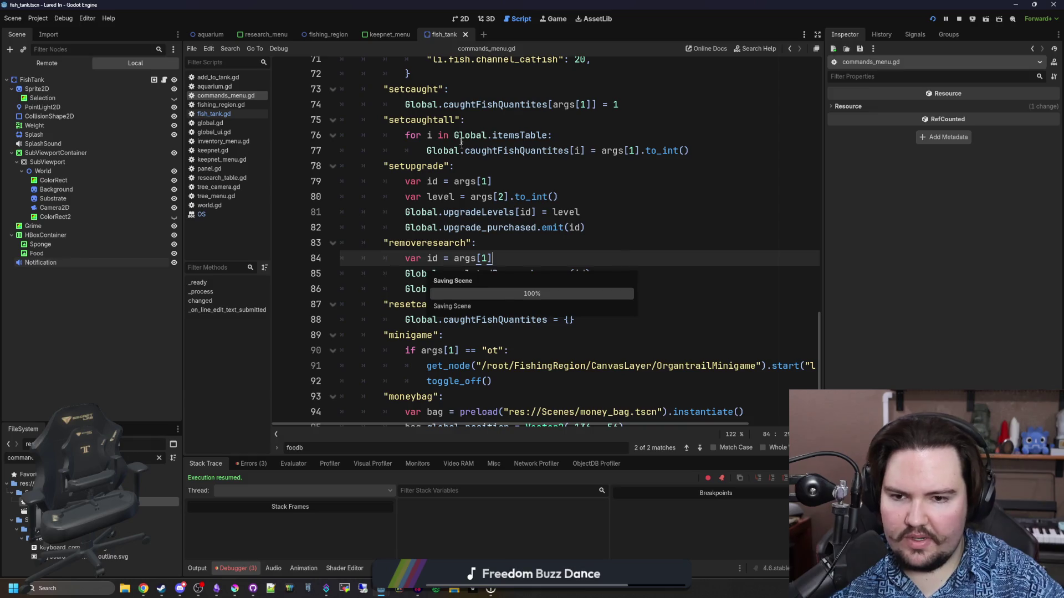
click(553, 19)
key(grave)
text(removeresearch li.research.tank)
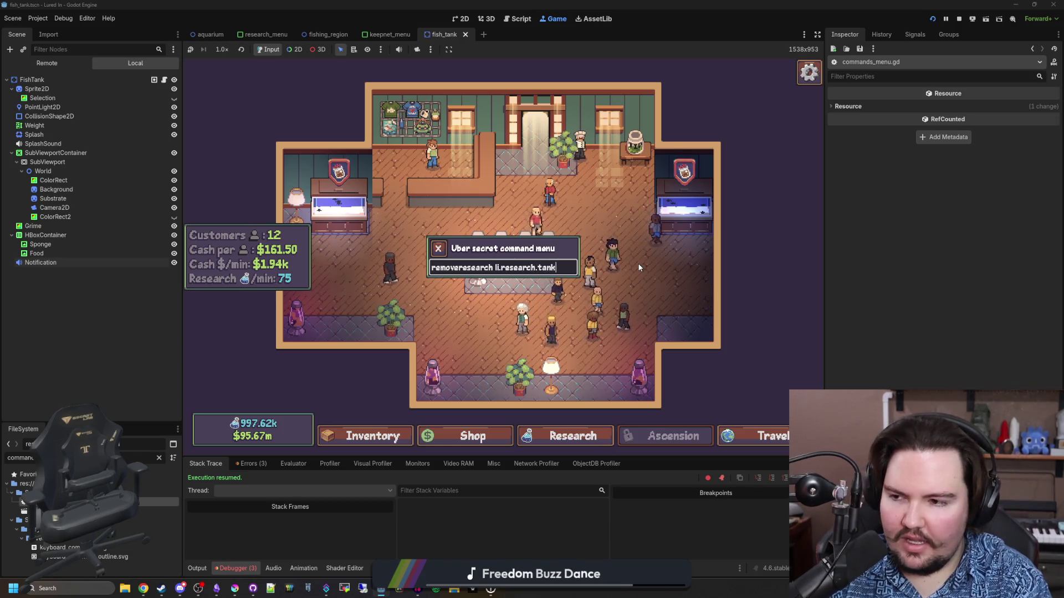
Step: Run removeresearch li.research.tank_sensors, confirm Tank Sensors is unlockable, then reopen fish_tank.gd
text(_sensors)
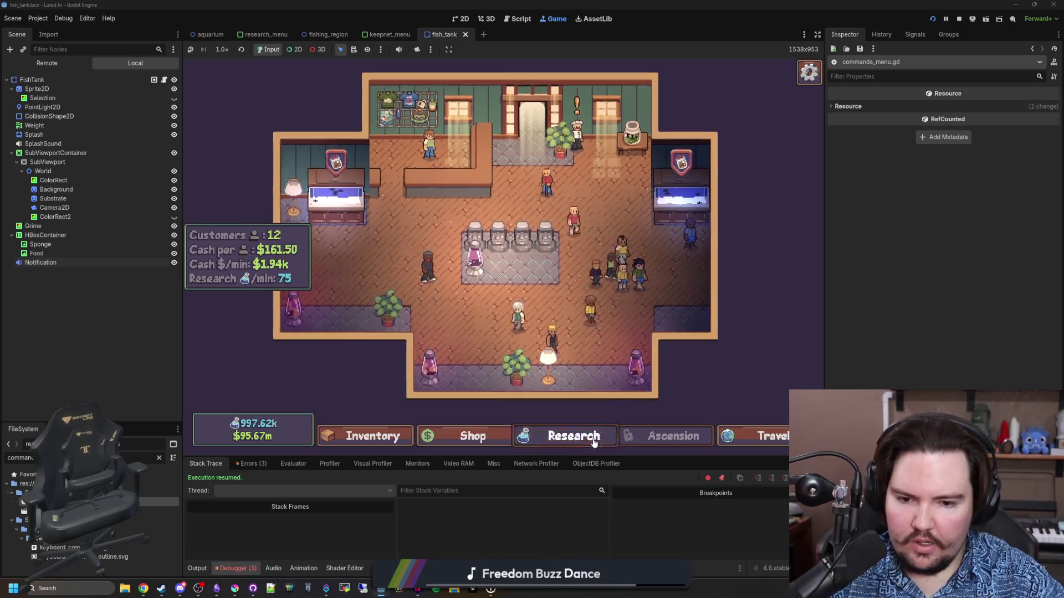
click(530, 346)
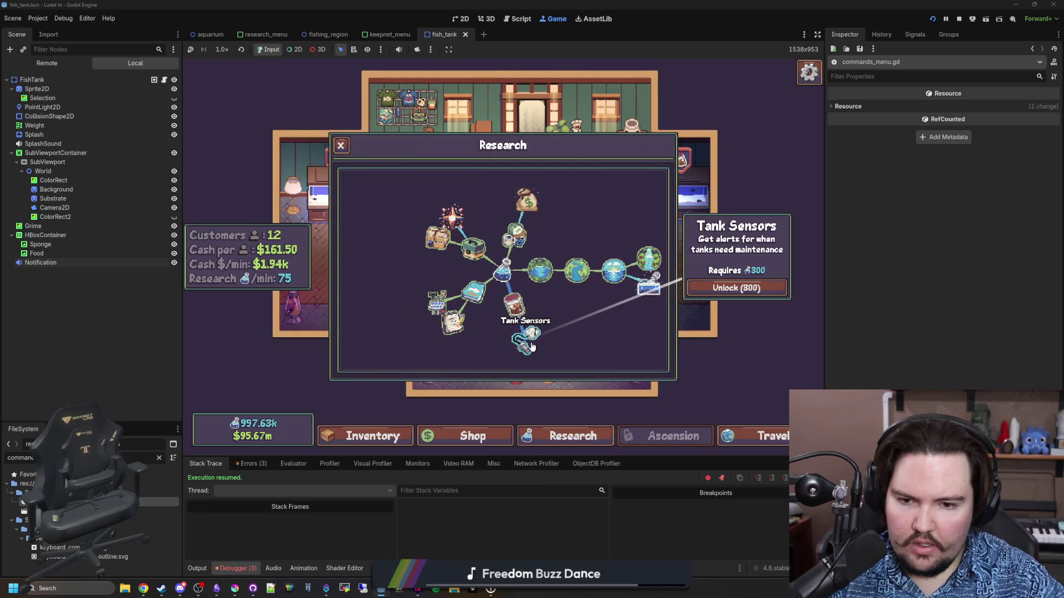
click(521, 311)
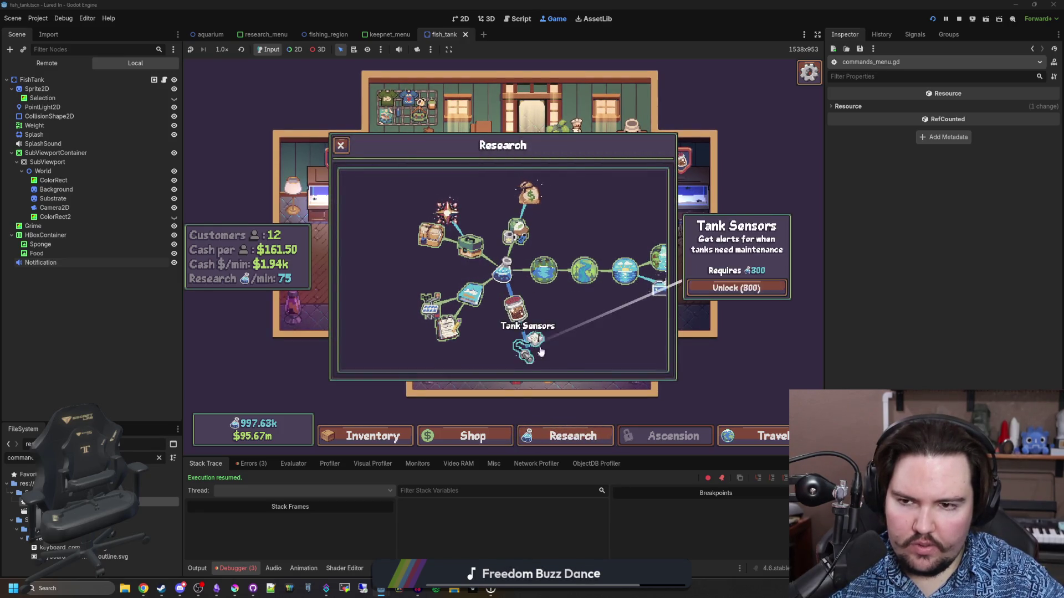
click(340, 145)
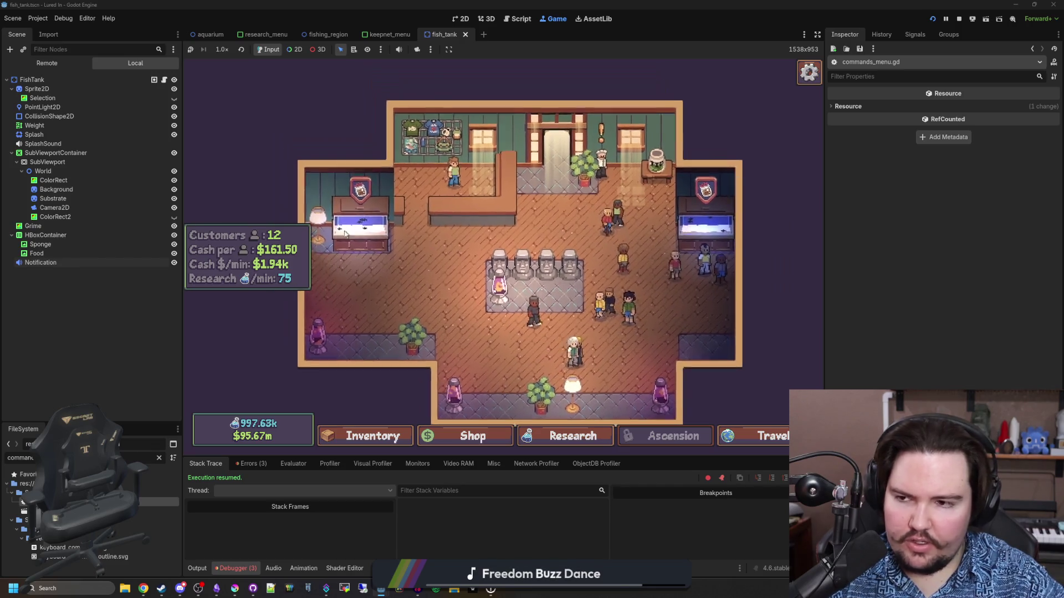
click(164, 80)
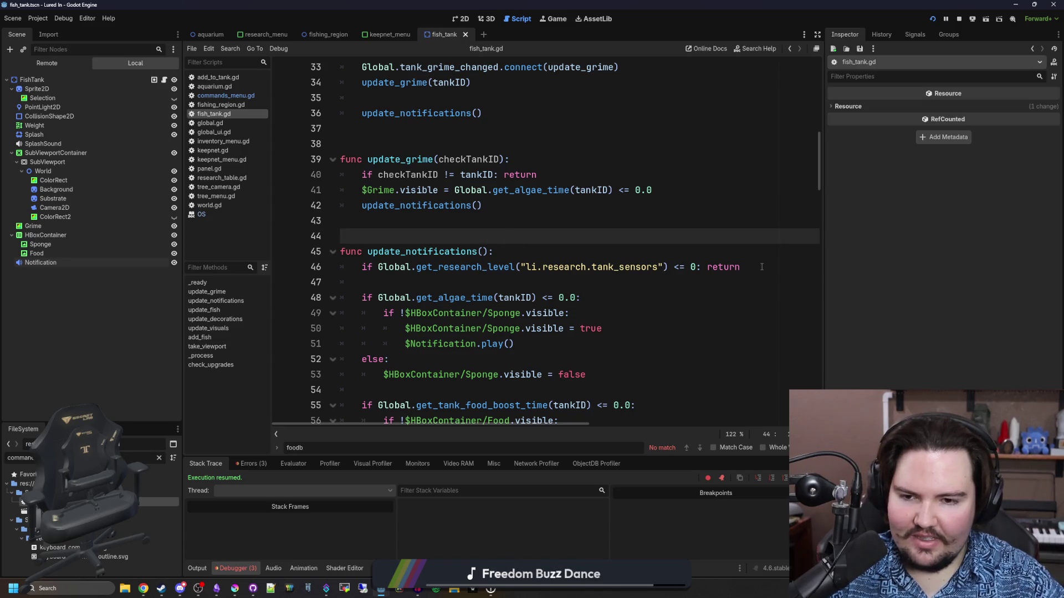
Step: Place the caret at line 47 in fish_tank.gd, then search Google Images for 'hair middle part'
scroll(560, 258, down, 2)
click(436, 194)
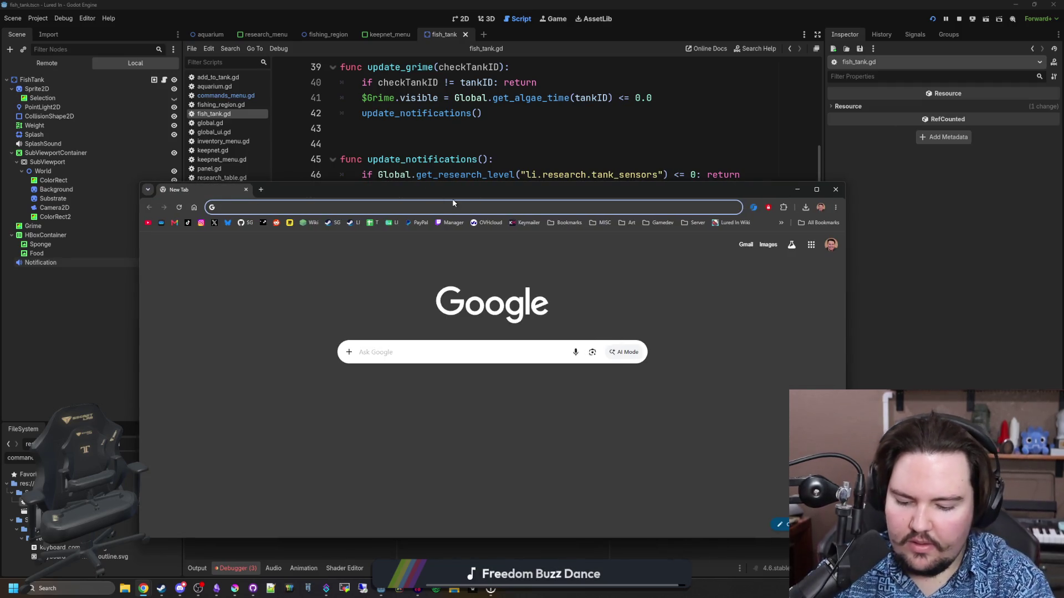
text(hair middle part)
key(Return)
click(262, 279)
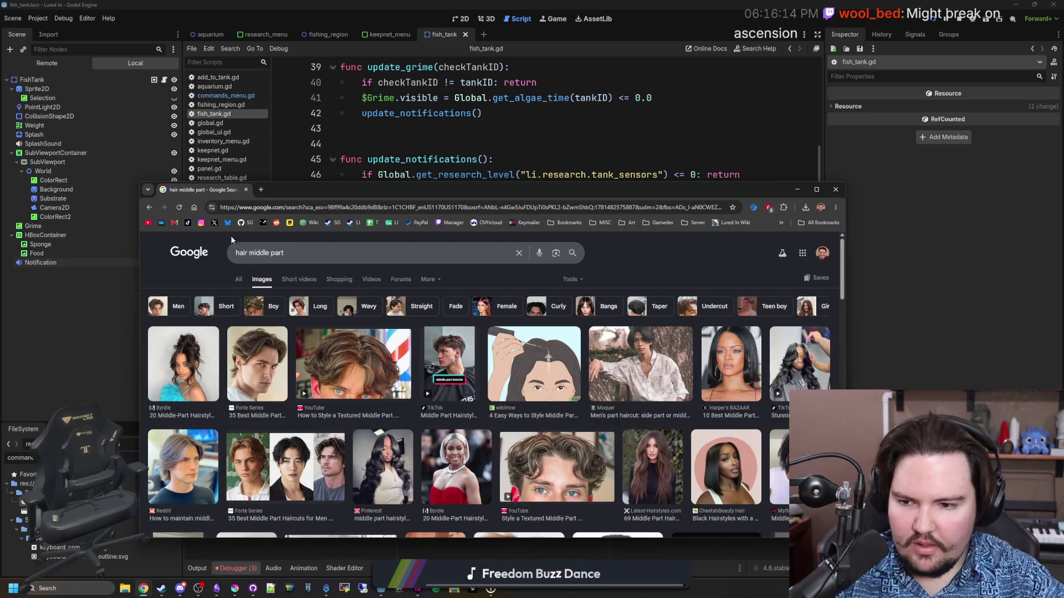
Step: Preview the men's middle-part haircut and the long middle-part hair images
click(254, 343)
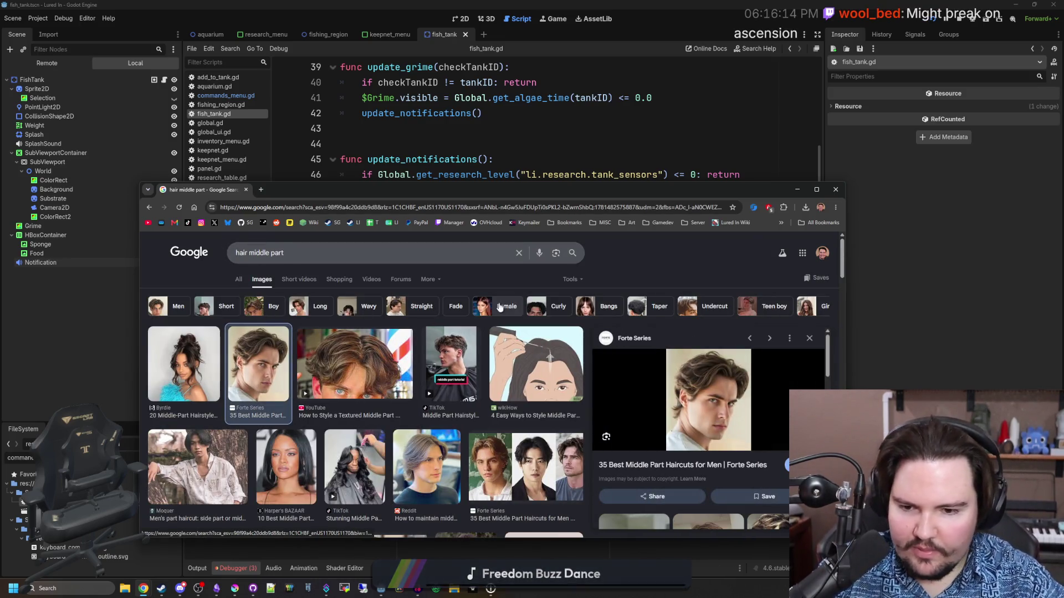
scroll(488, 348, down, 3)
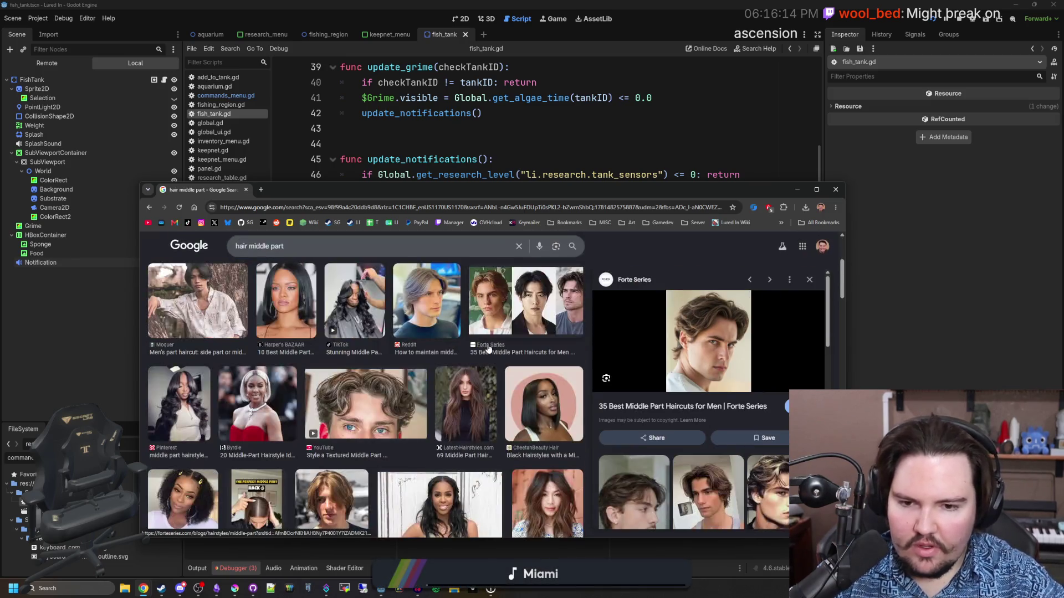
scroll(488, 348, down, 2)
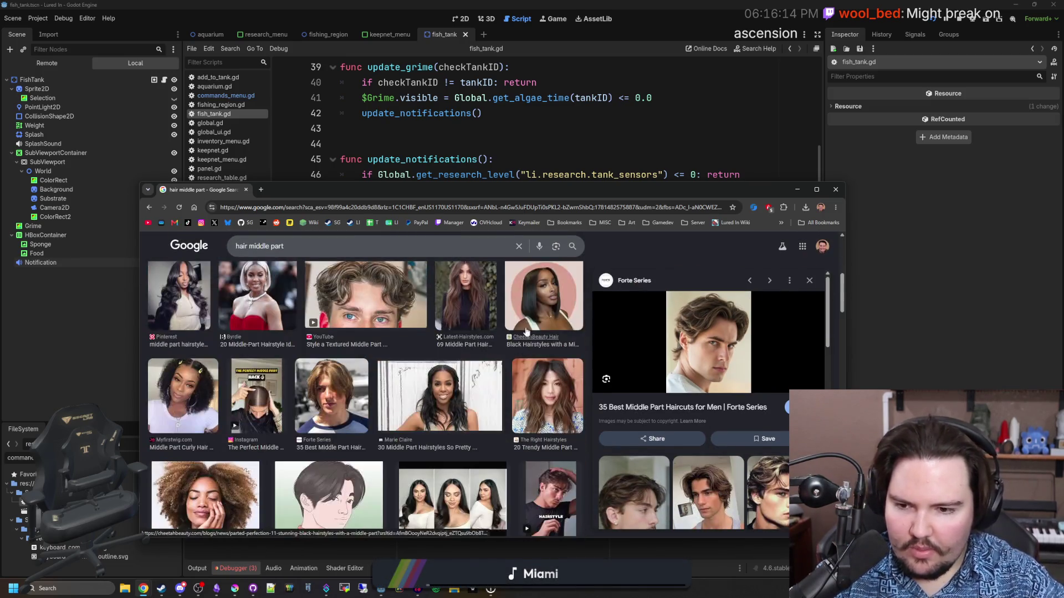
click(302, 419)
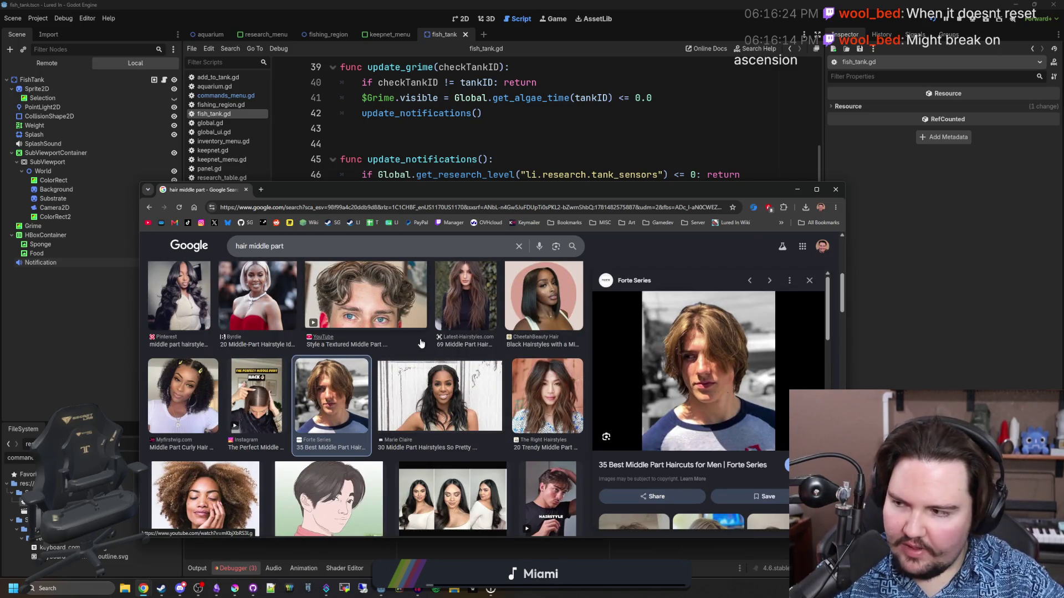
scroll(420, 343, down, 2)
scroll(419, 339, down, 4)
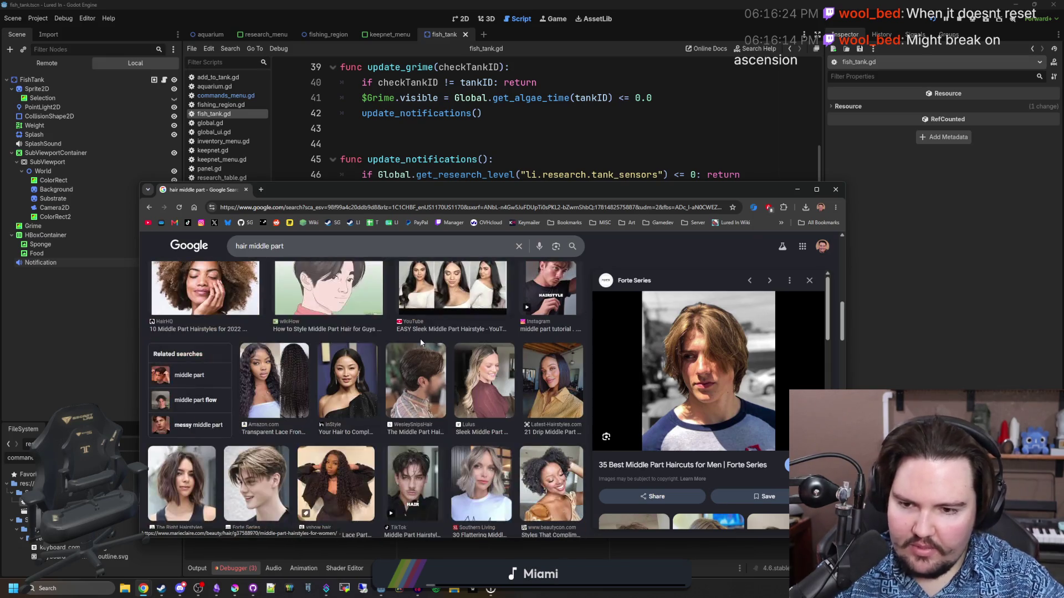
scroll(375, 354, down, 1)
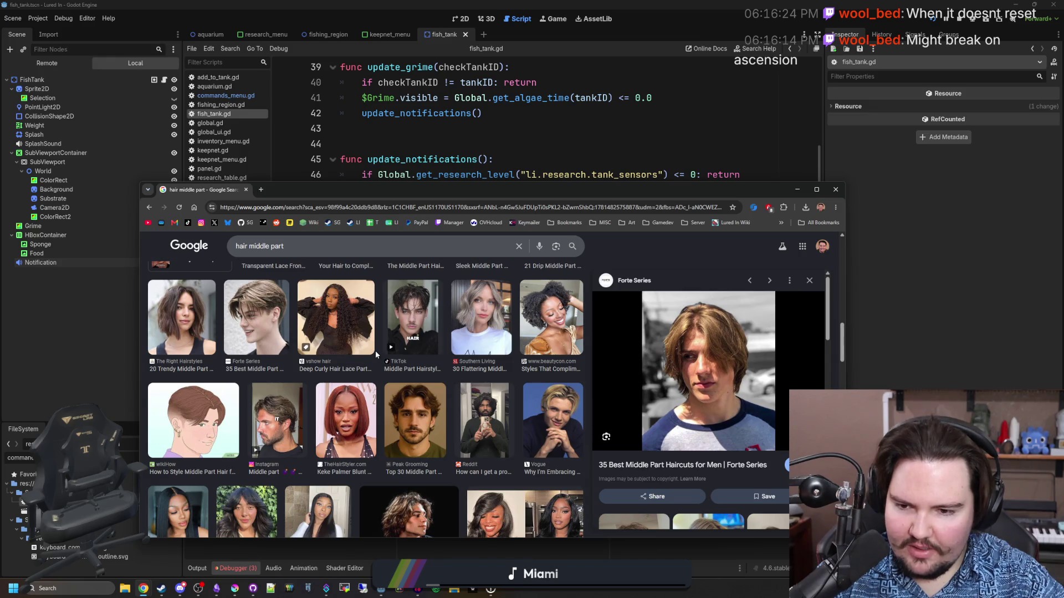
Step: Preview the Peak Grooming and textured middle-part images, then return to the else line in fish_tank.gd
click(437, 415)
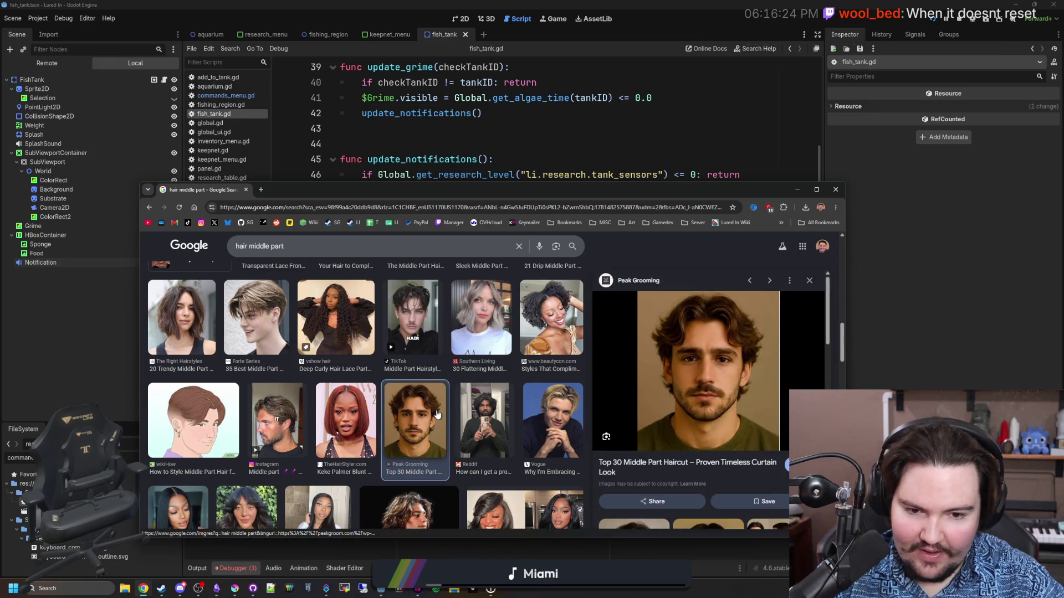
scroll(349, 368, up, 5)
click(349, 368)
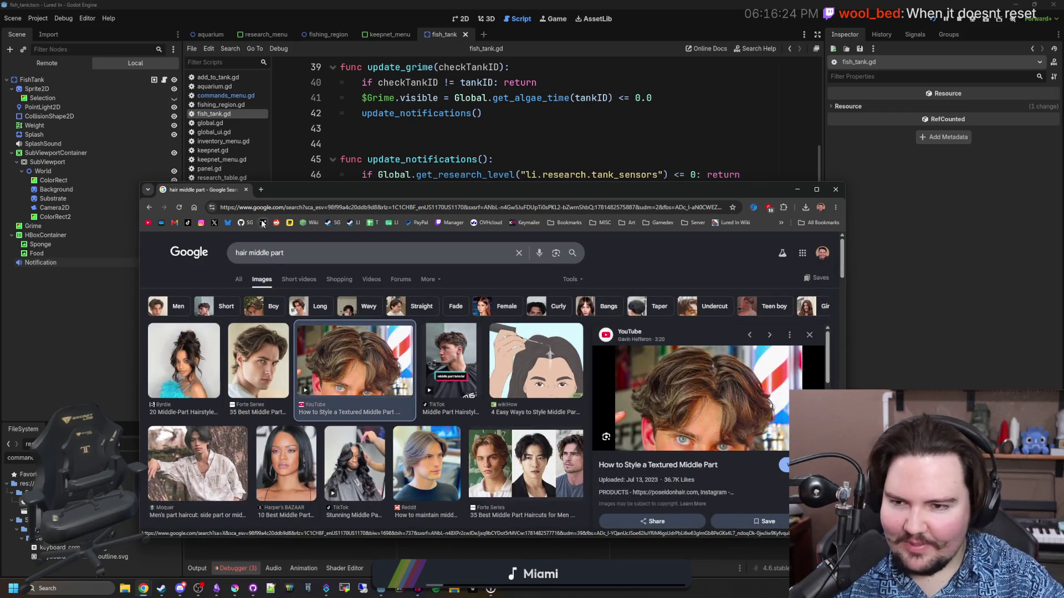
click(560, 175)
click(560, 267)
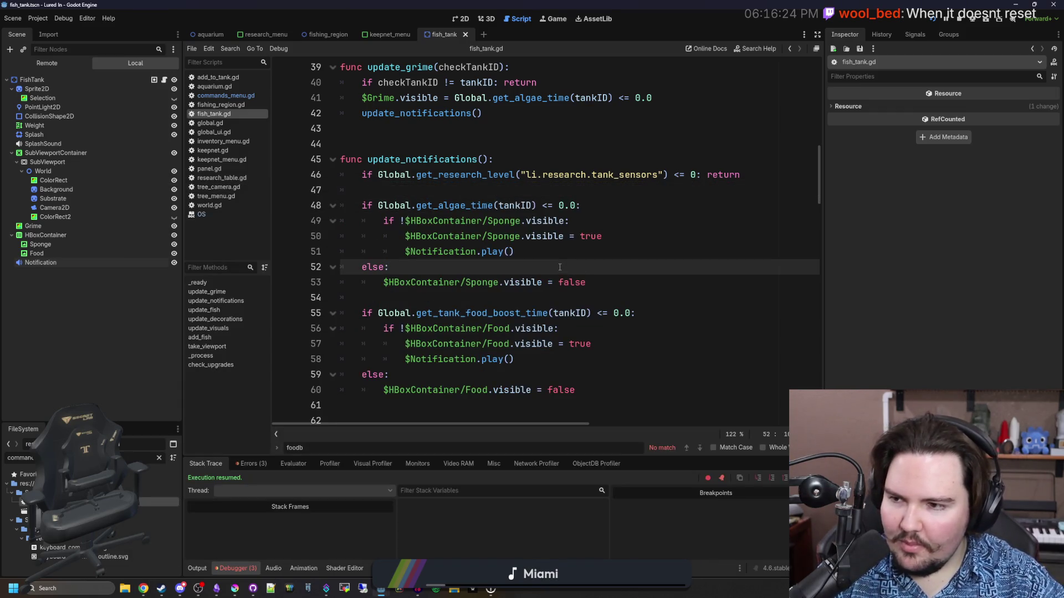
click(586, 220)
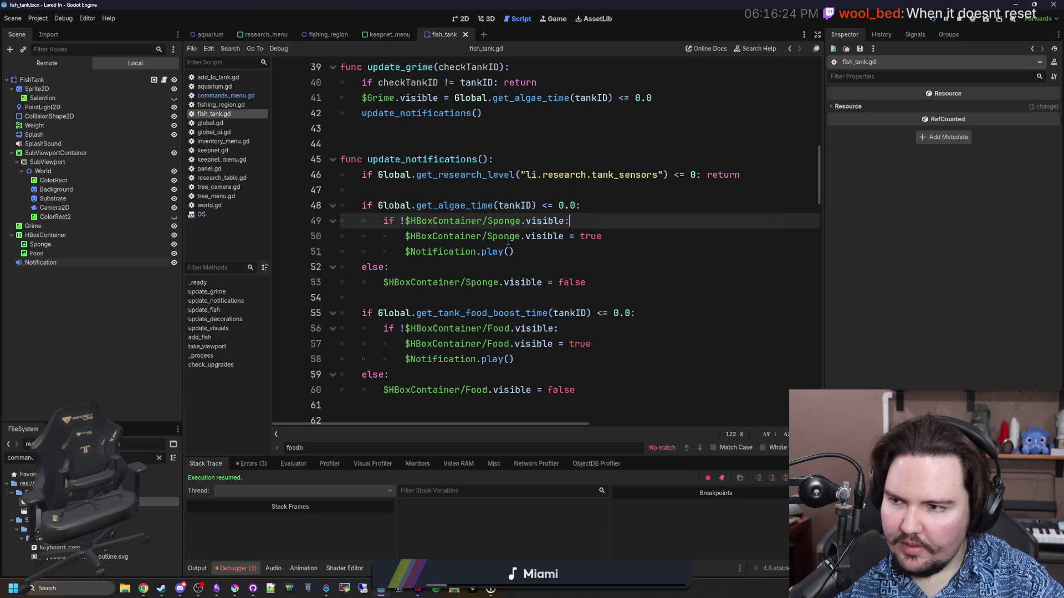
mouse_move(499, 246)
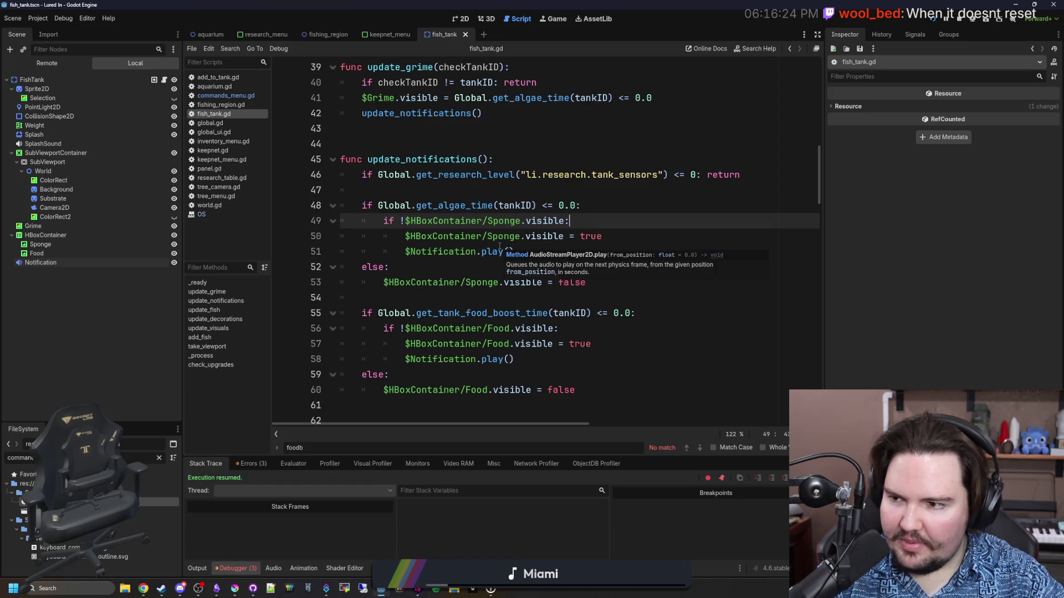
click(449, 282)
click(472, 264)
key(ctrl+s)
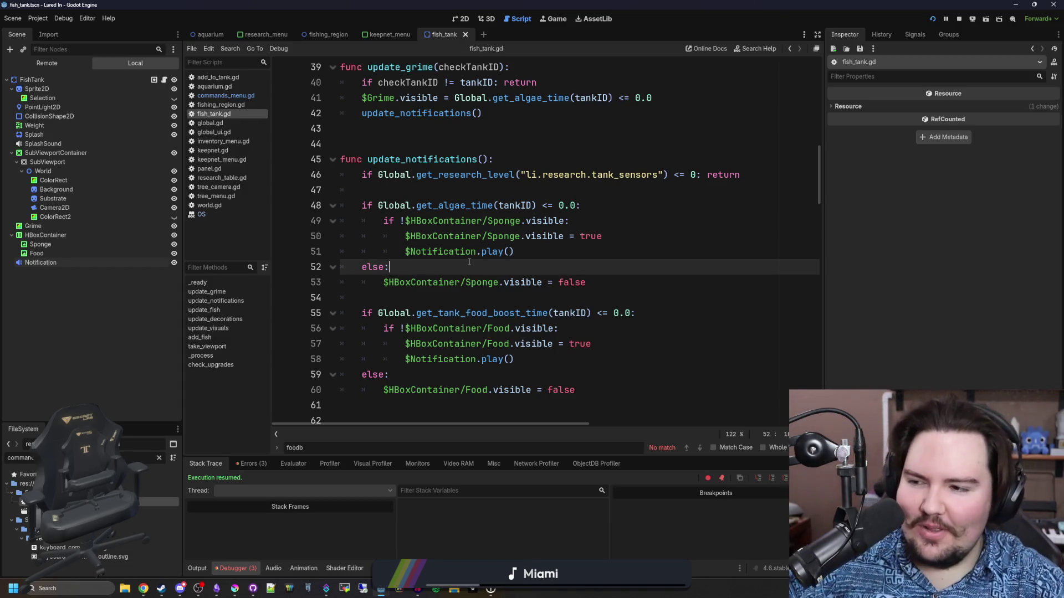
click(502, 252)
click(556, 260)
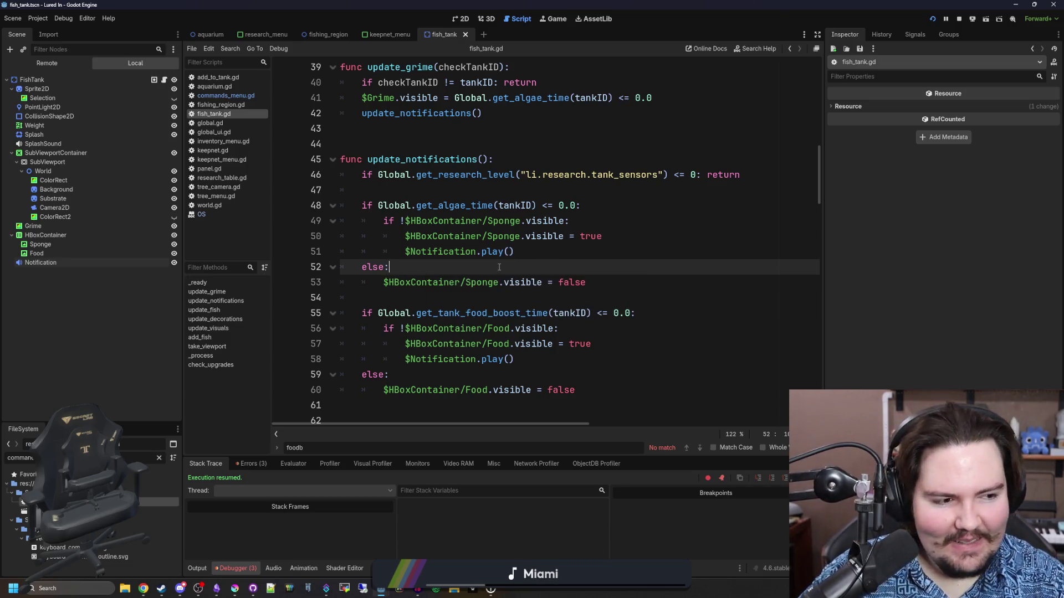
click(624, 281)
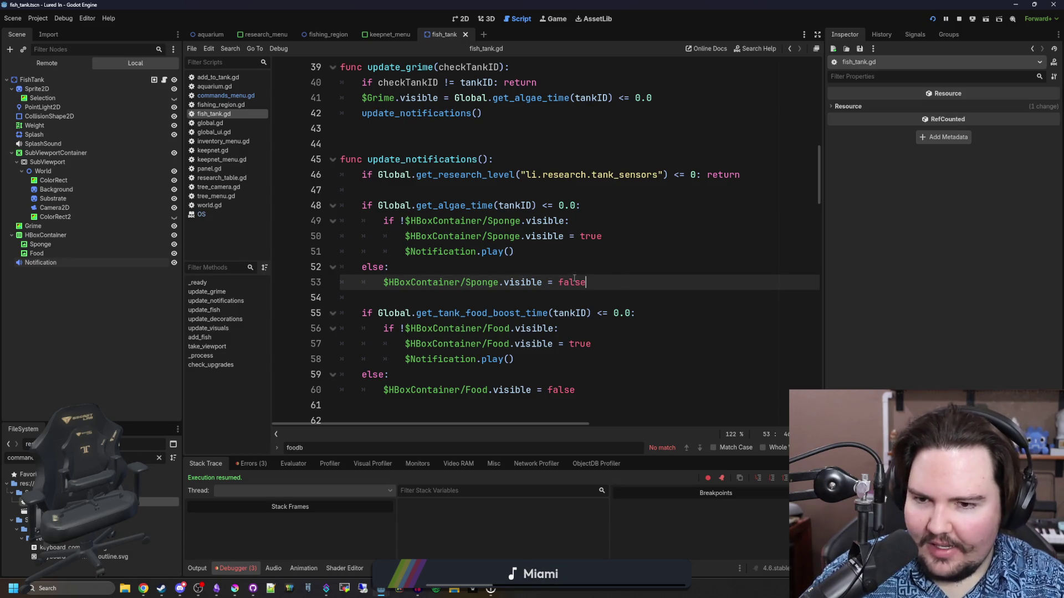
click(529, 262)
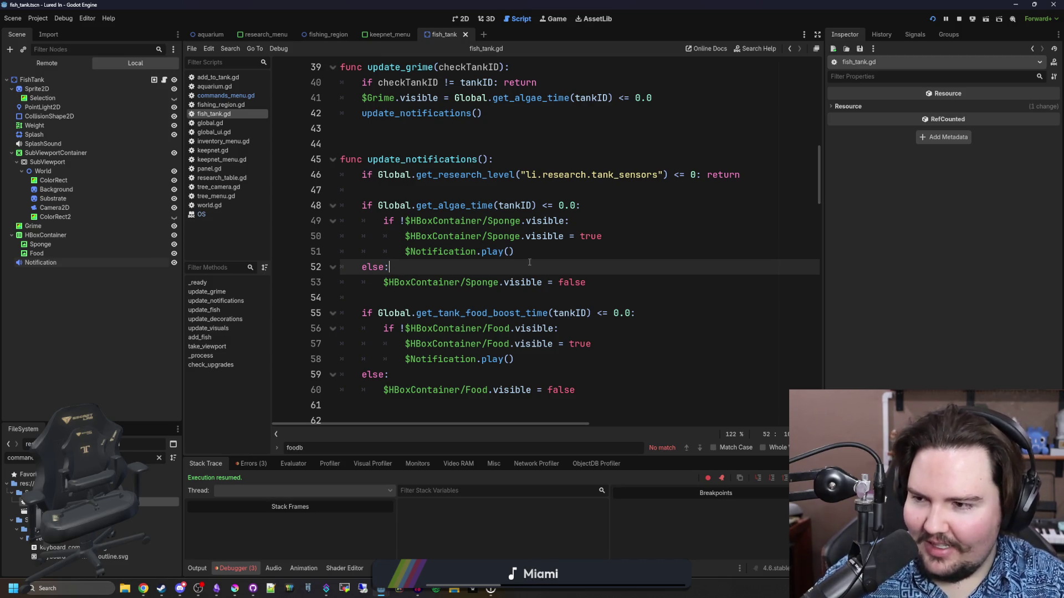
key(super+2)
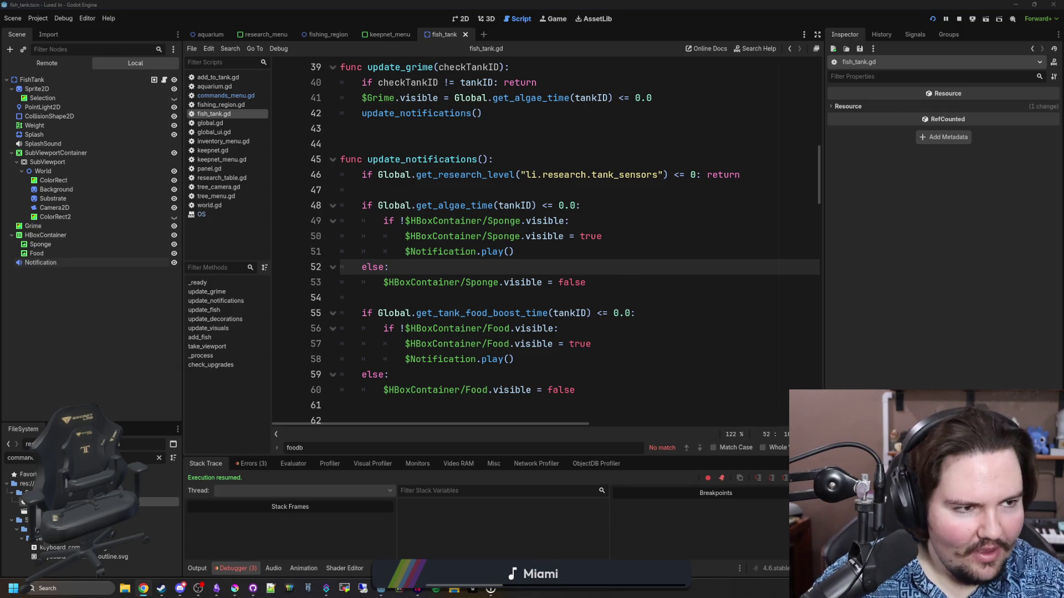
Step: Search Google Images for 'montreal' and preview the skyline and downtown Montreal images
text(montreal)
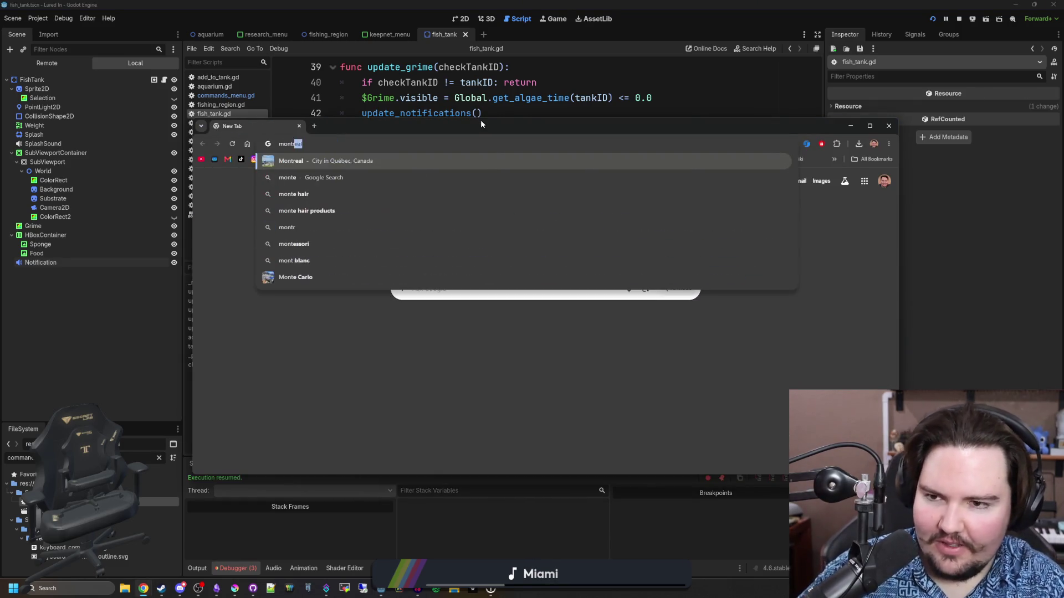
key(Return)
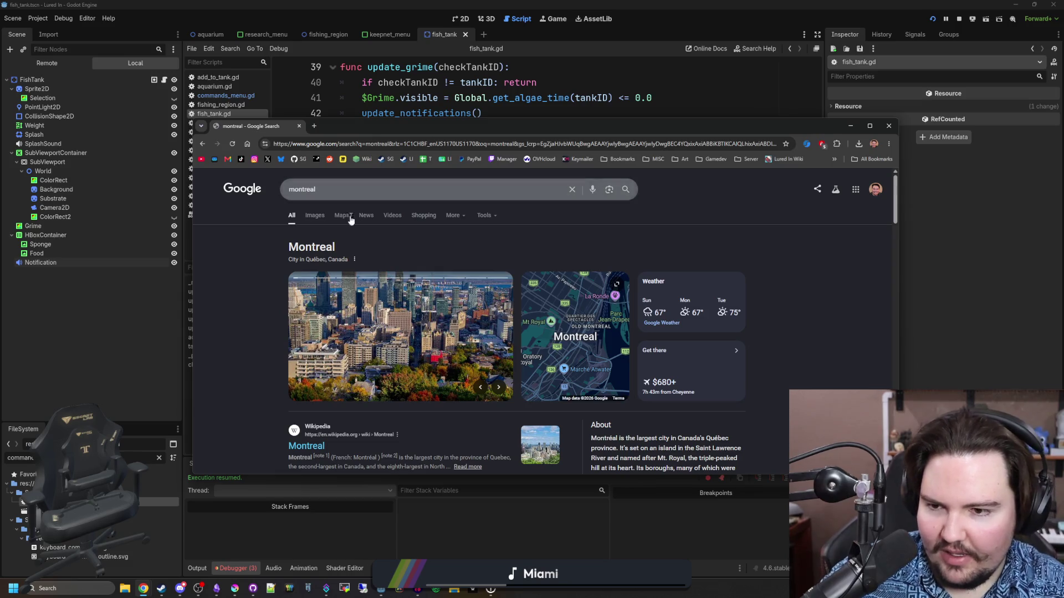
click(308, 210)
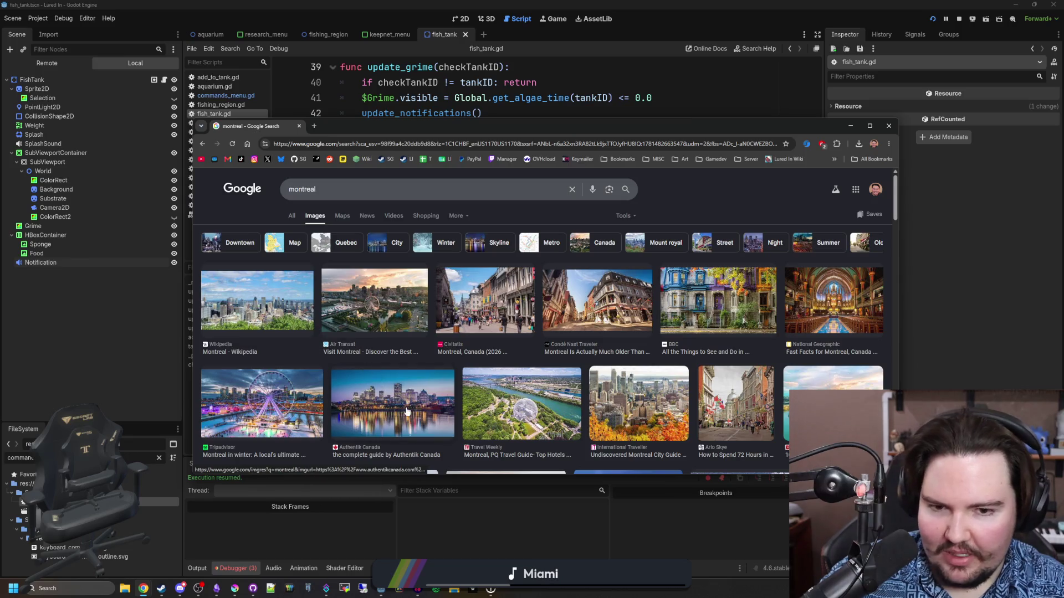
click(407, 411)
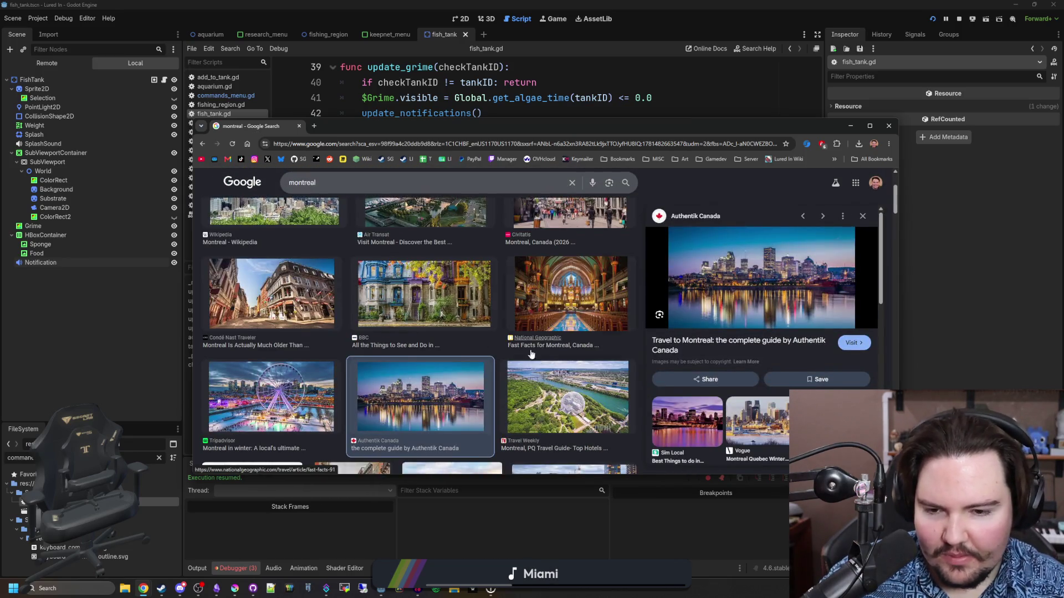
scroll(489, 364, down, 3)
scroll(457, 370, down, 1)
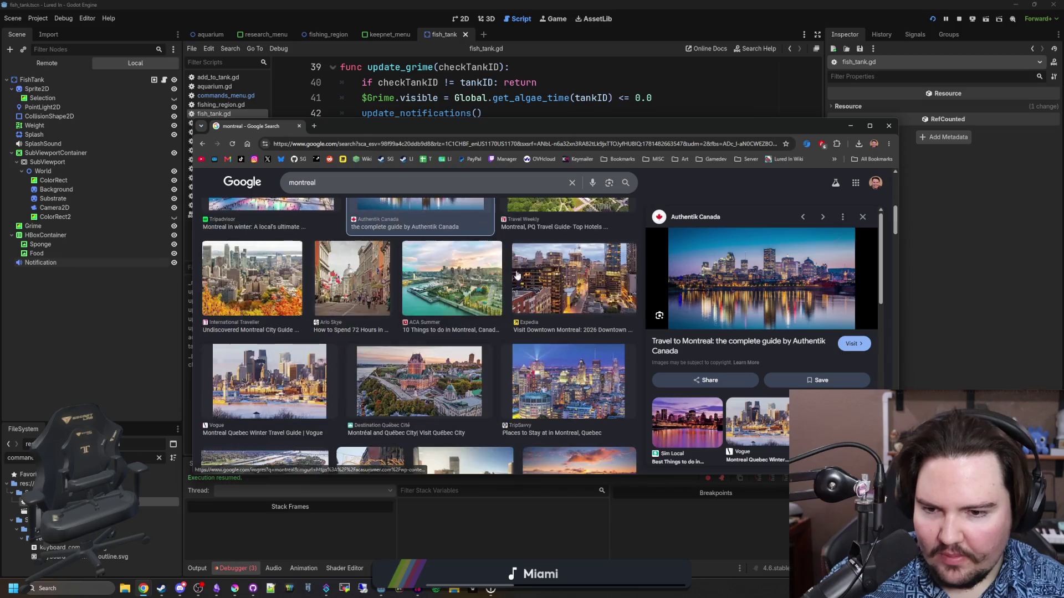
click(529, 288)
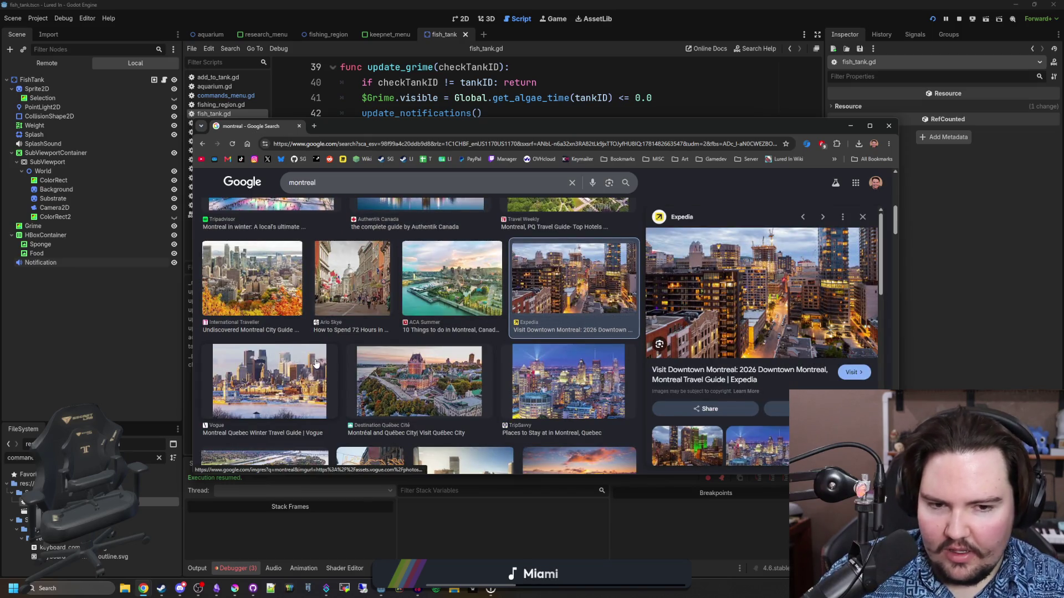
Step: Scroll through the Montreal image grid, then close Chrome and return to line 52 of fish_tank.gd
scroll(315, 363, down, 3)
scroll(314, 364, down, 3)
scroll(315, 358, down, 3)
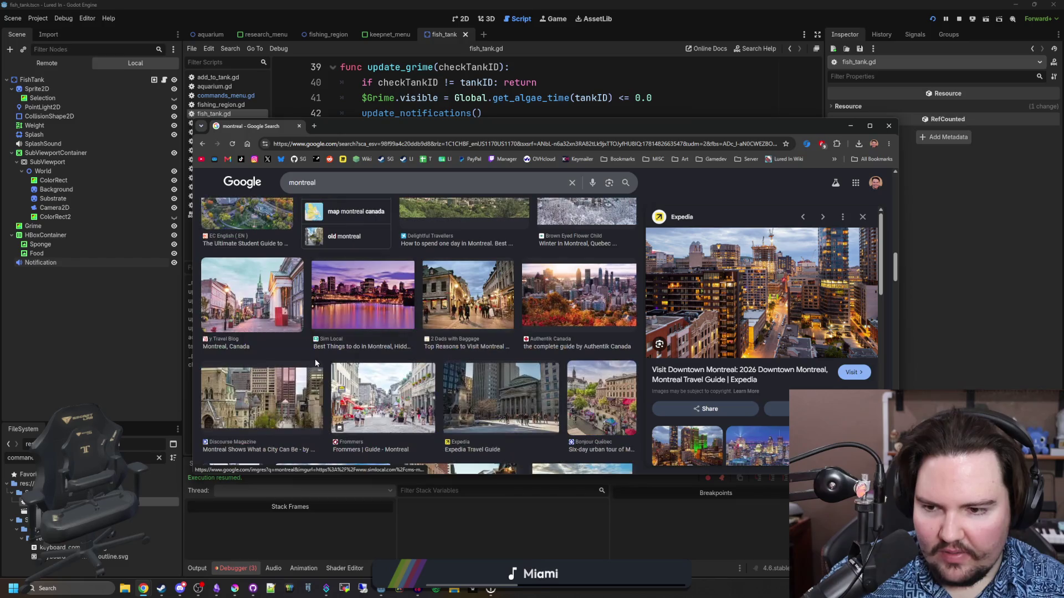
scroll(315, 358, down, 4)
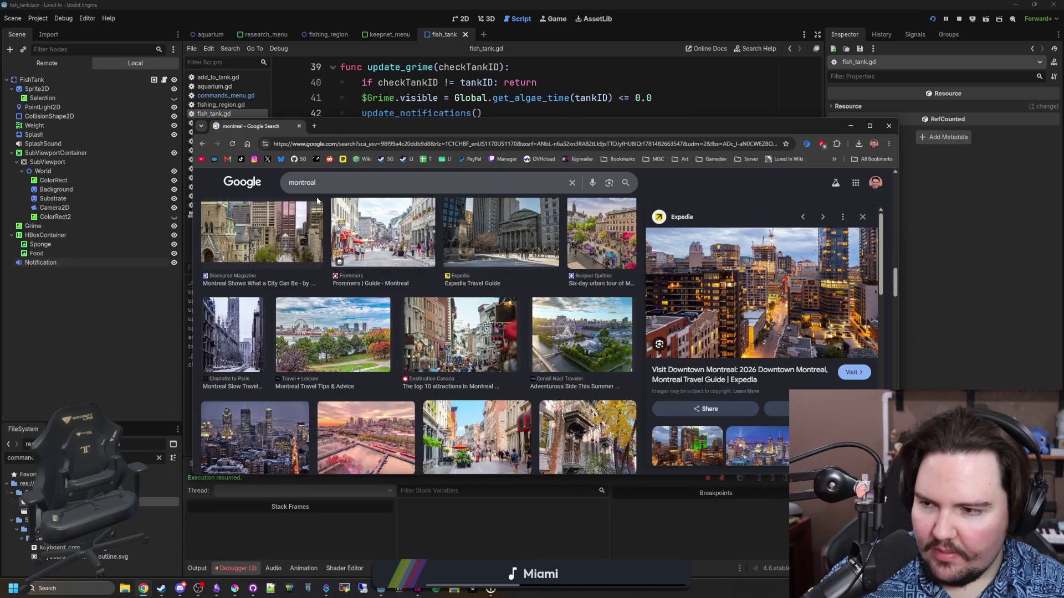
scroll(318, 201, down, 5)
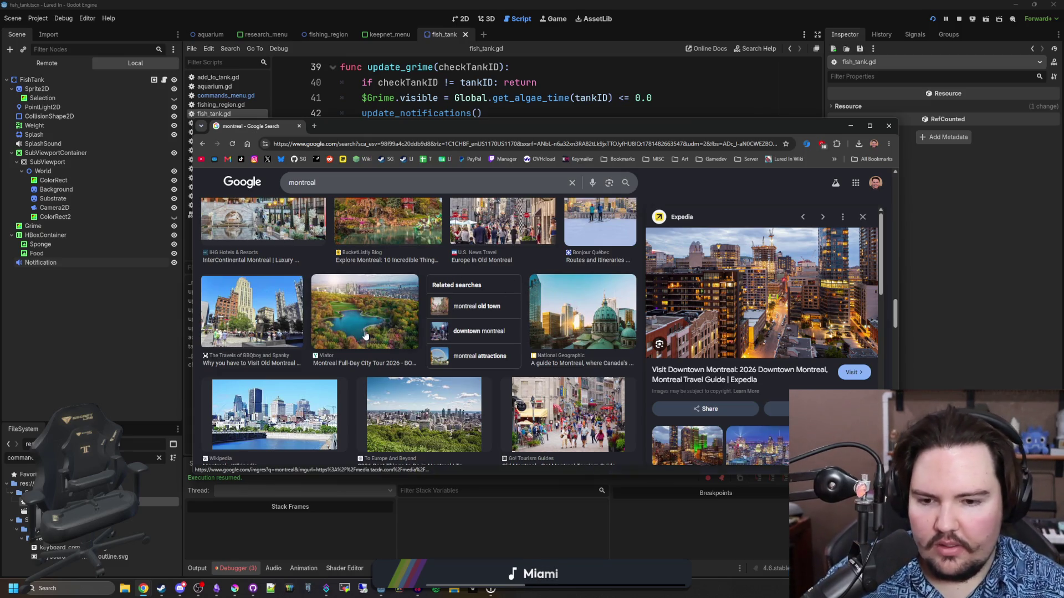
scroll(352, 273, down, 2)
scroll(353, 272, down, 2)
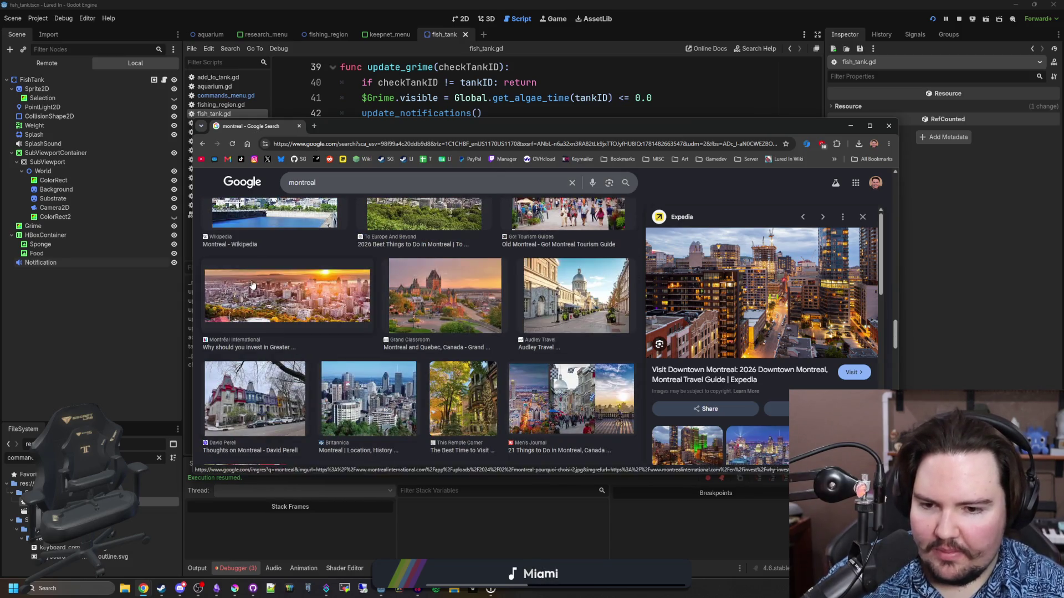
scroll(252, 284, down, 3)
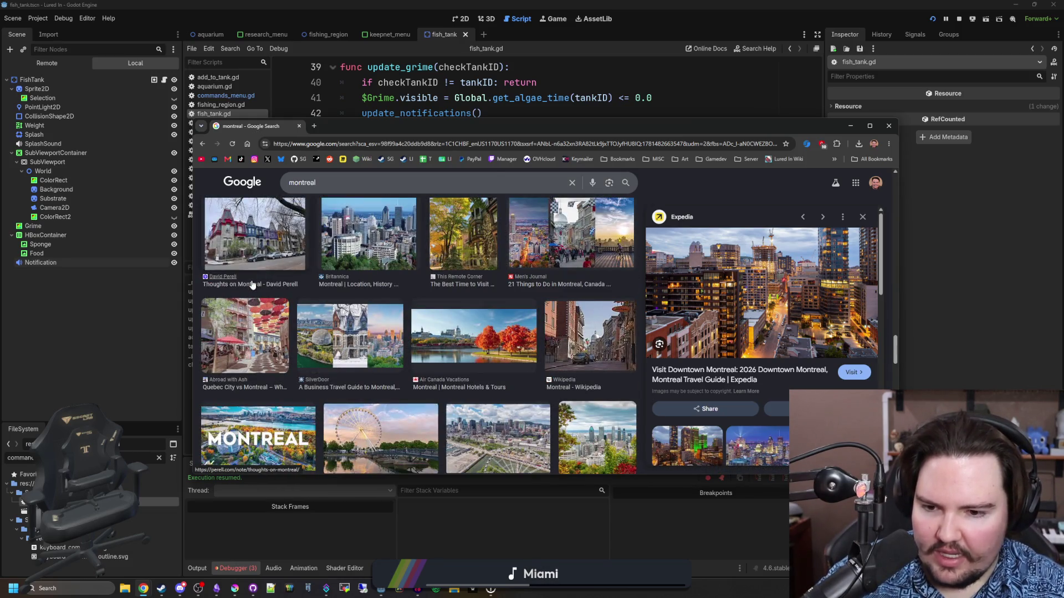
scroll(252, 284, down, 2)
scroll(252, 284, down, 1)
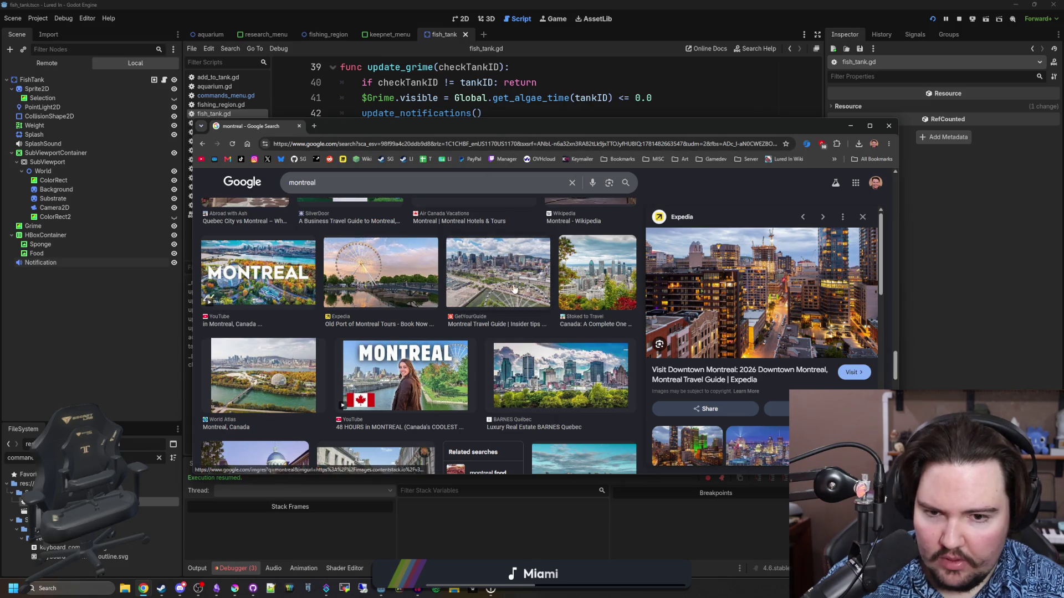
scroll(546, 355, down, 2)
scroll(545, 355, up, 2)
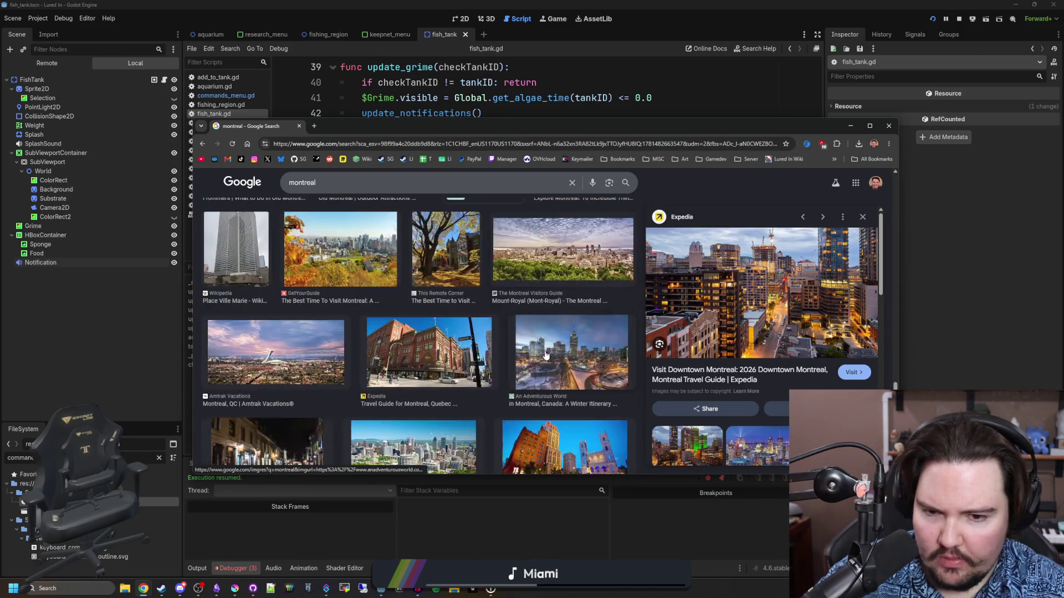
scroll(324, 358, up, 1)
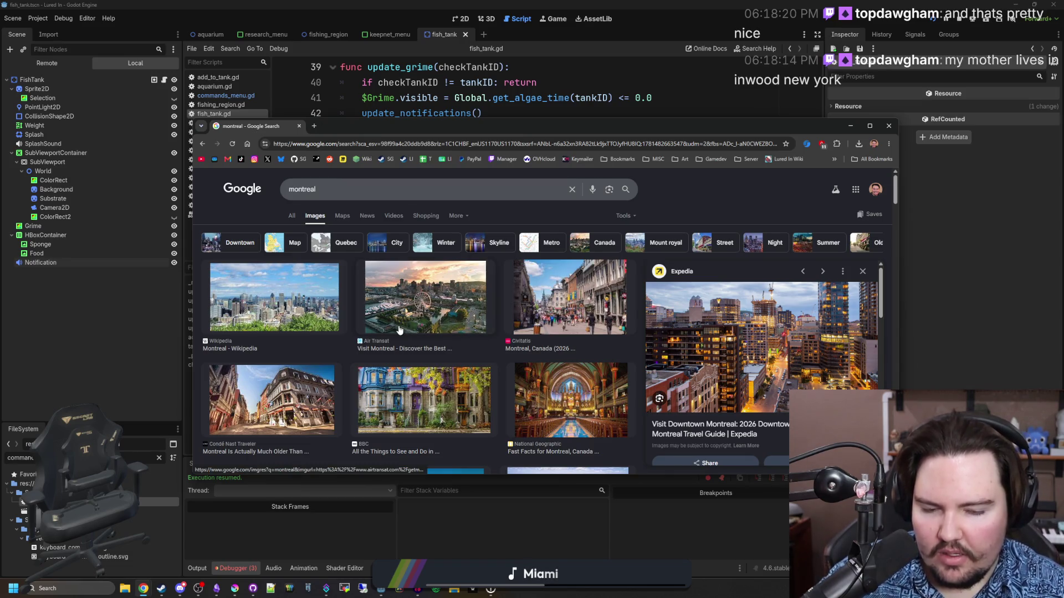
scroll(399, 329, down, 5)
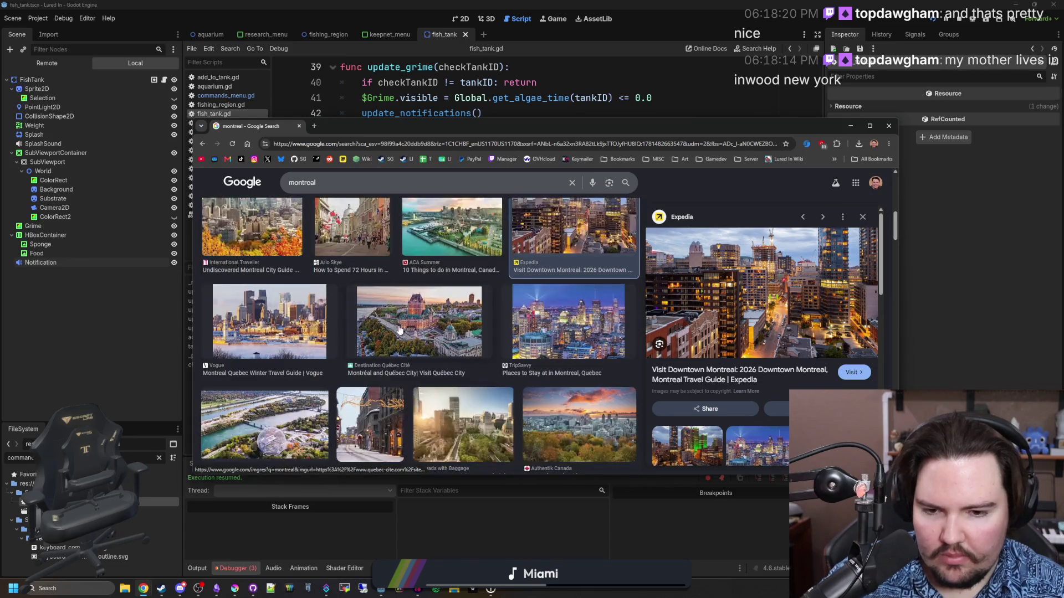
scroll(399, 329, up, 5)
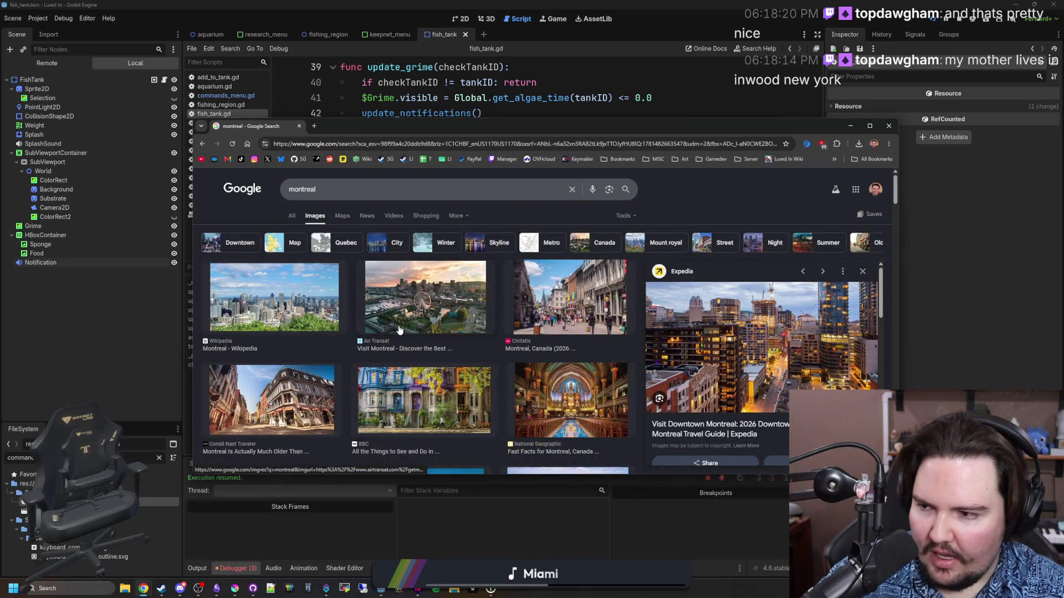
click(300, 126)
click(537, 271)
Step: Save the fish_tank.gd script with its Tank Sensors check
key(ctrl+s)
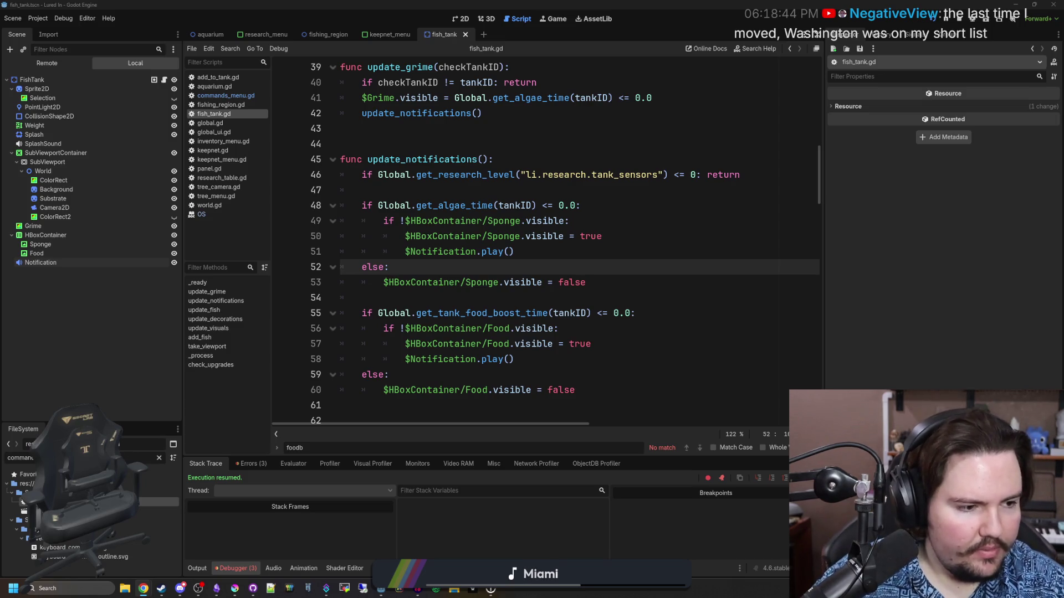
key(super+2)
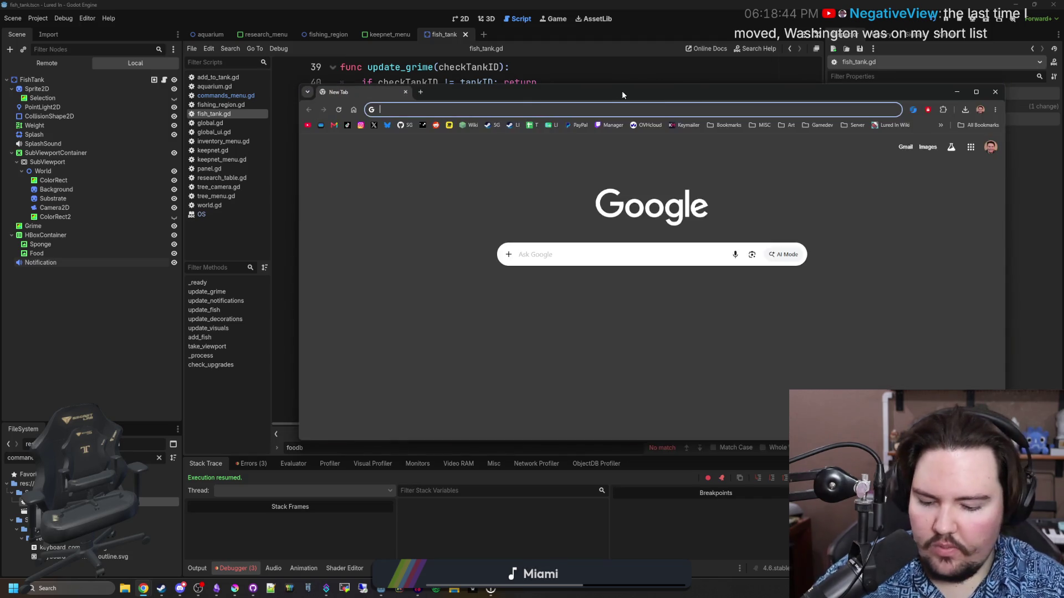
Step: Search Google for 'inwood new york' and skim the results
text(inwood new yo)
key(Return)
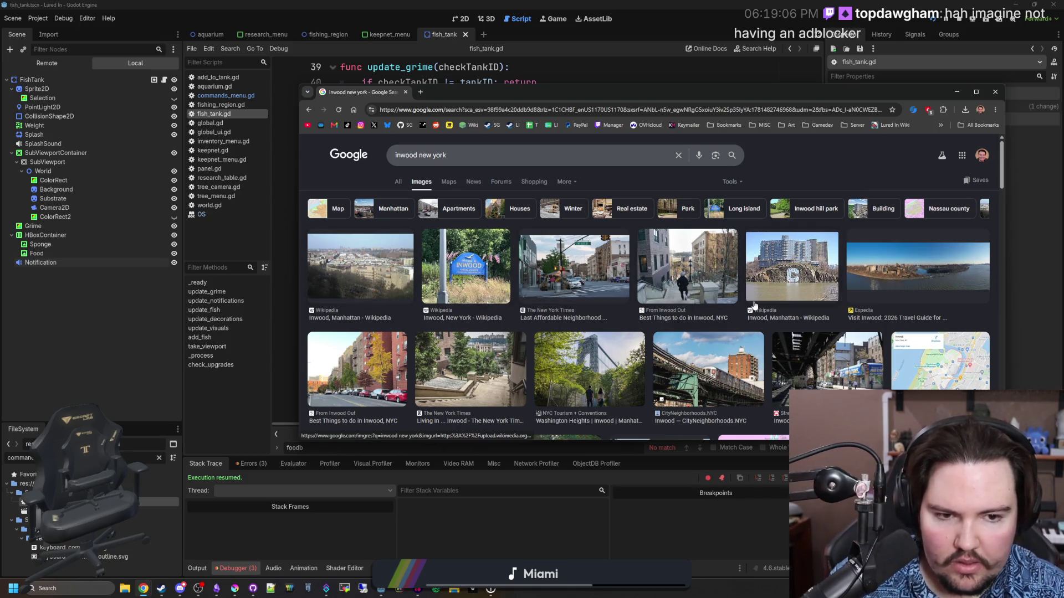
scroll(753, 306, down, 2)
scroll(449, 275, down, 3)
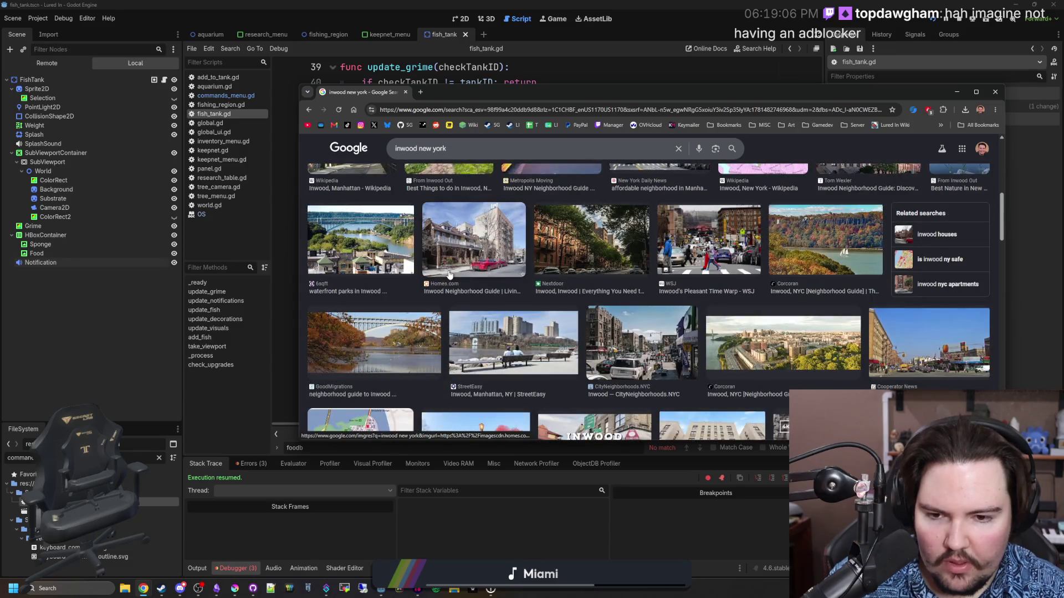
scroll(449, 274, up, 5)
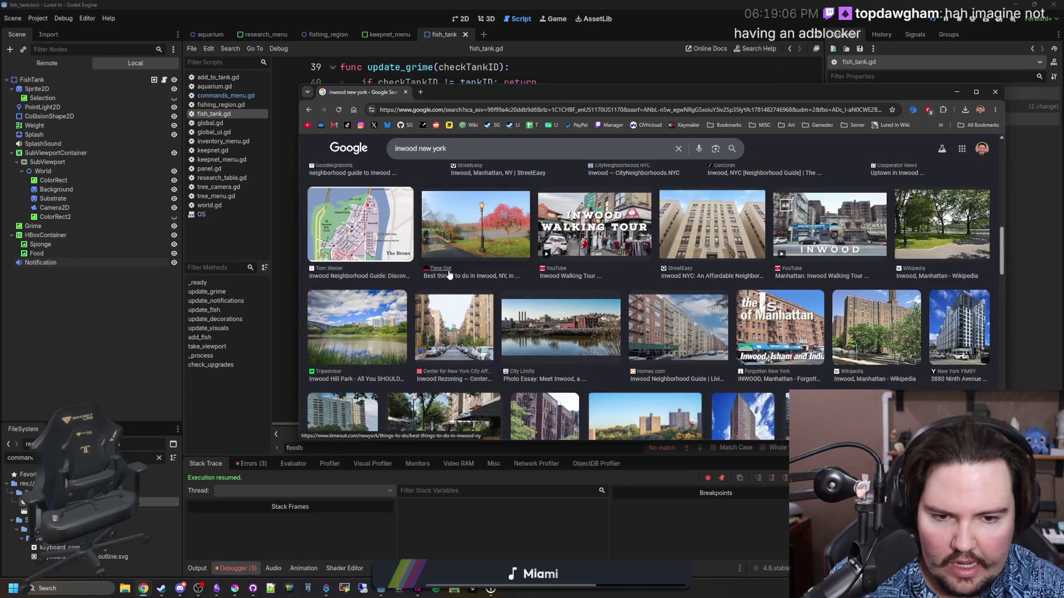
Step: Browse the All results for Inwood, check the ad blocker status, then show image results
click(401, 179)
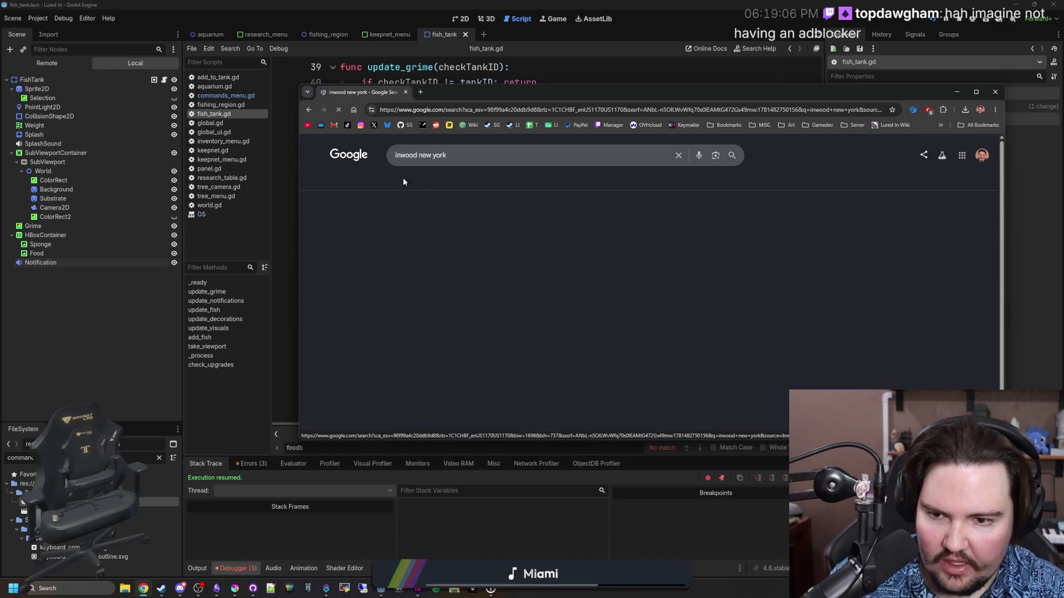
scroll(442, 194, down, 3)
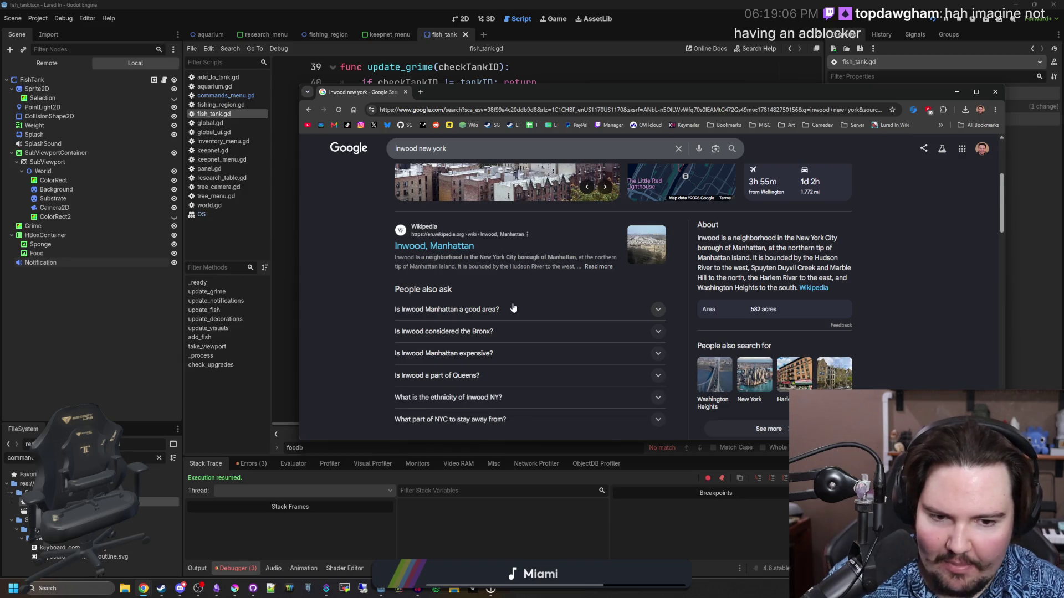
scroll(513, 308, down, 3)
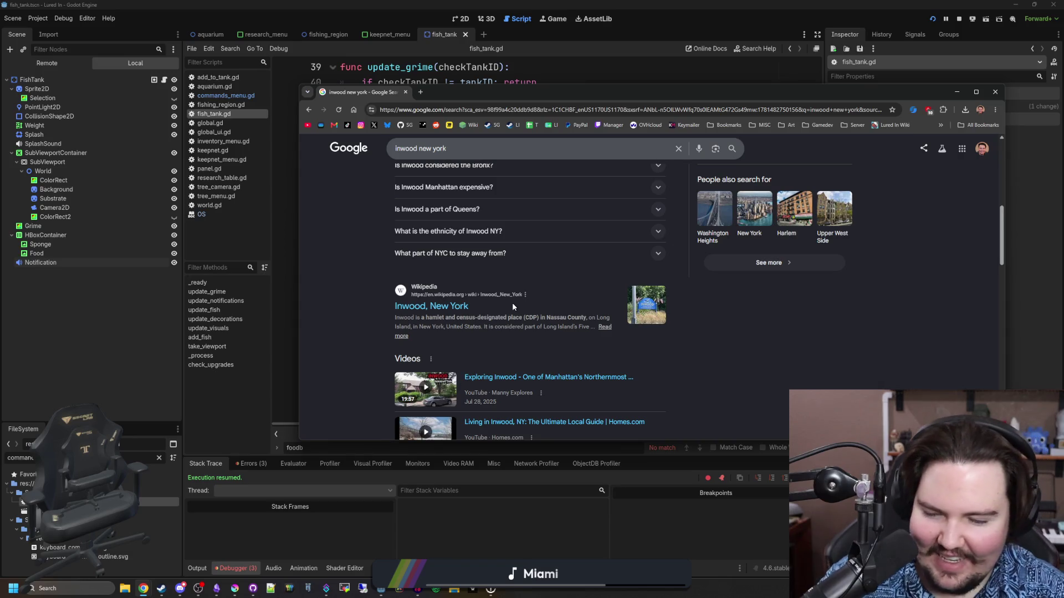
scroll(492, 305, down, 2)
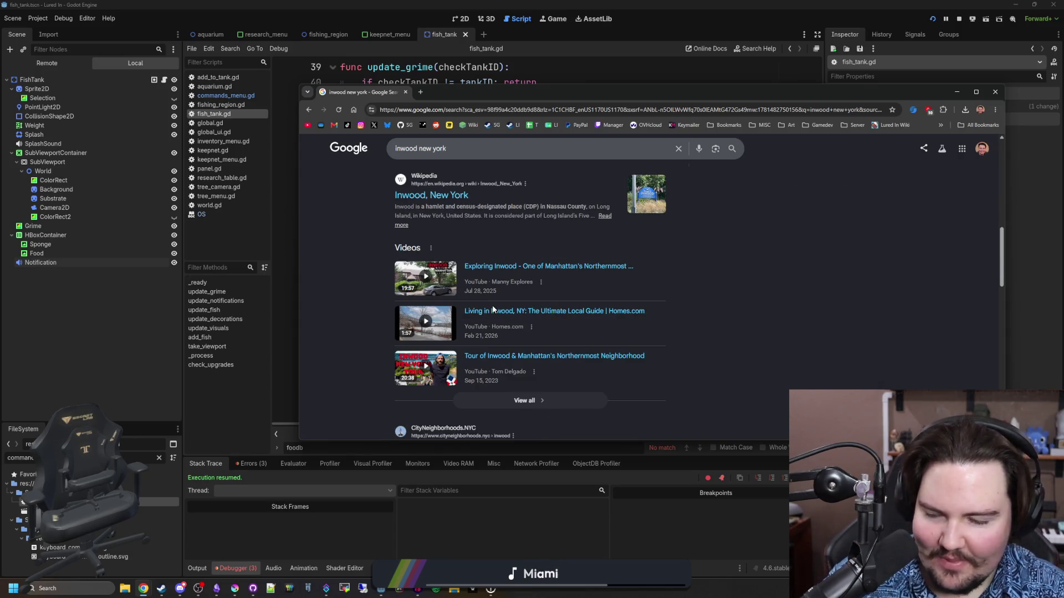
scroll(493, 309, up, 10)
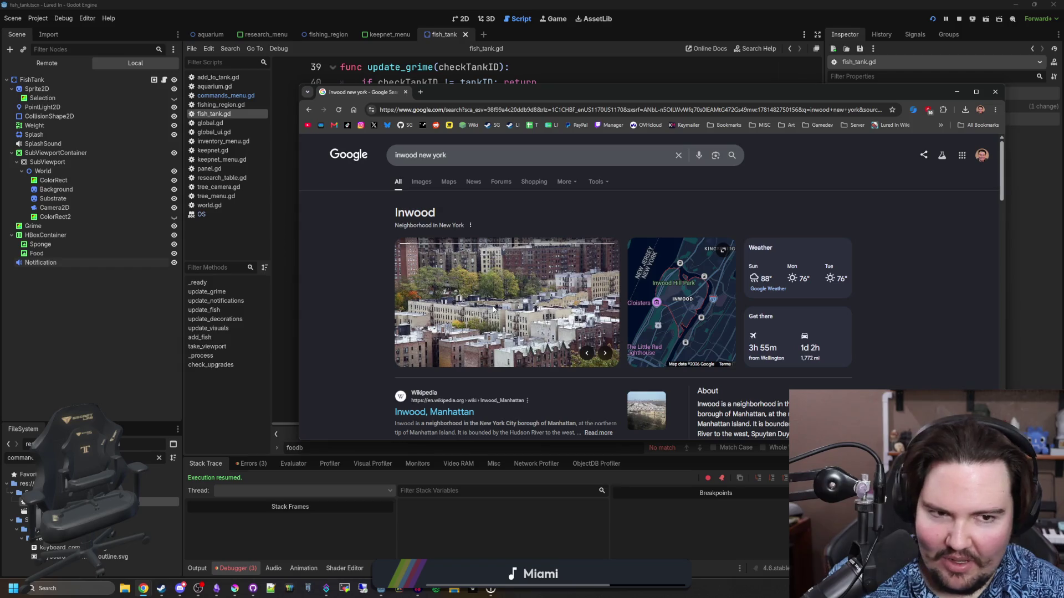
click(928, 113)
click(928, 113)
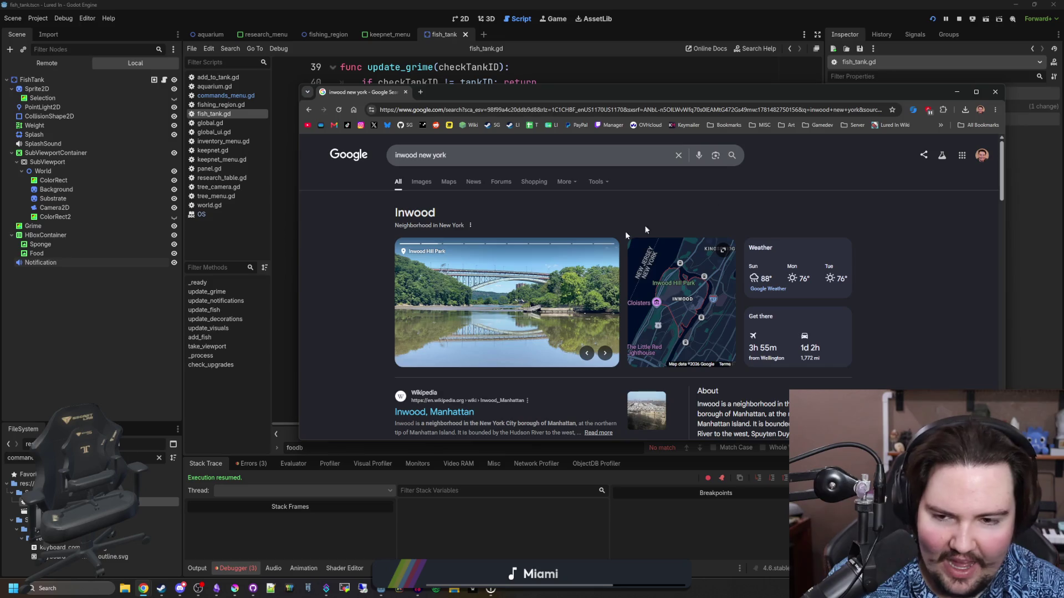
scroll(460, 245, down, 2)
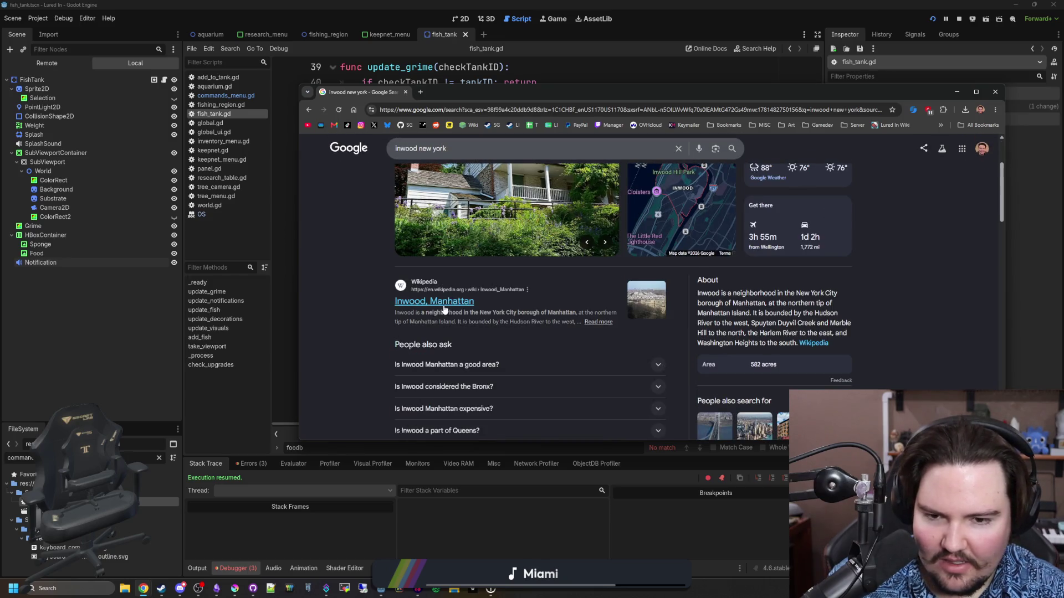
scroll(443, 203, up, 2)
click(422, 183)
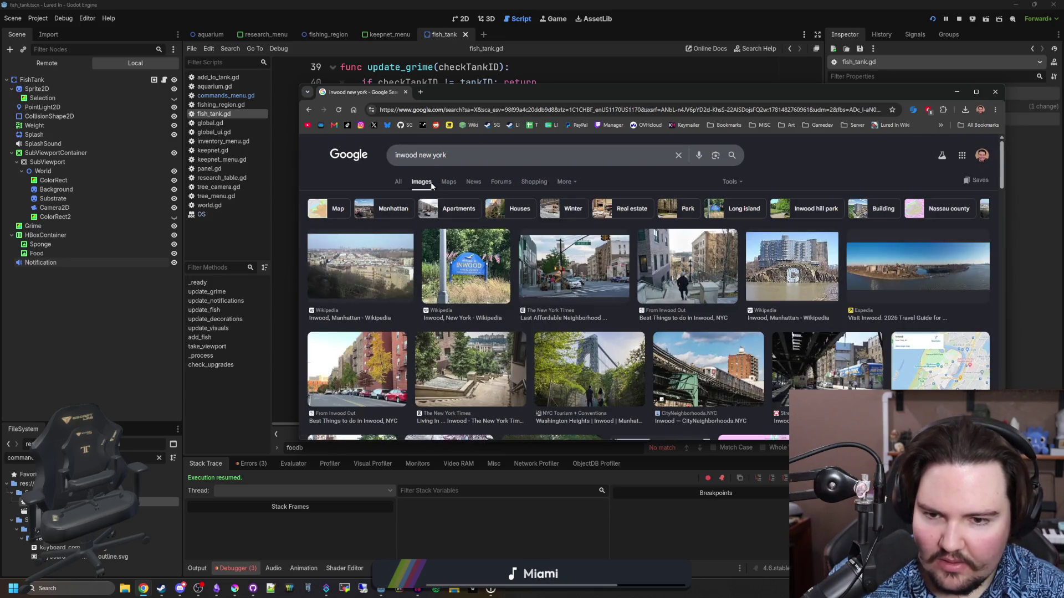
click(565, 271)
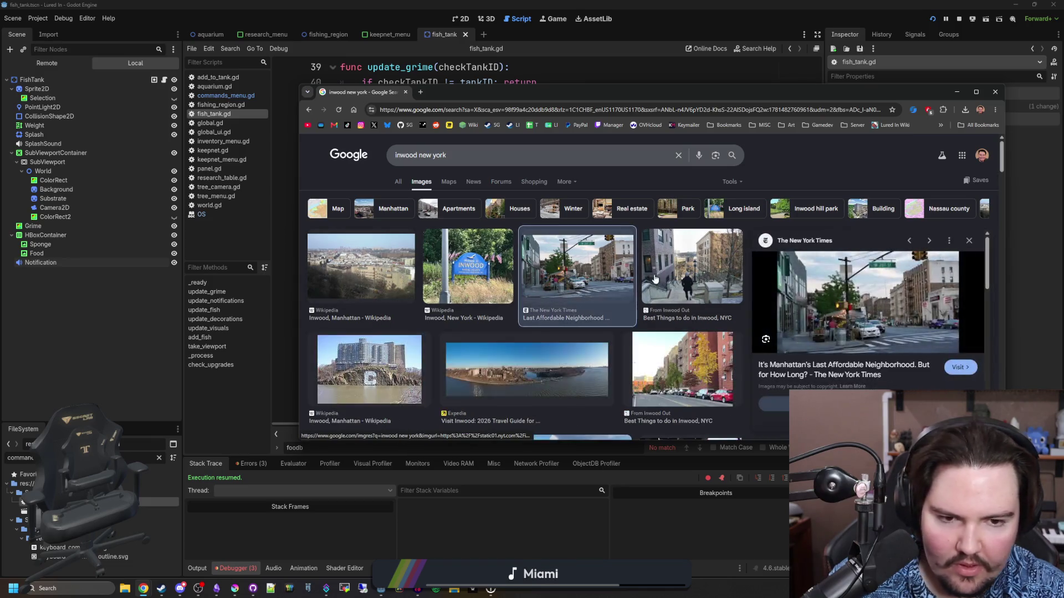
click(690, 285)
scroll(690, 284, down, 3)
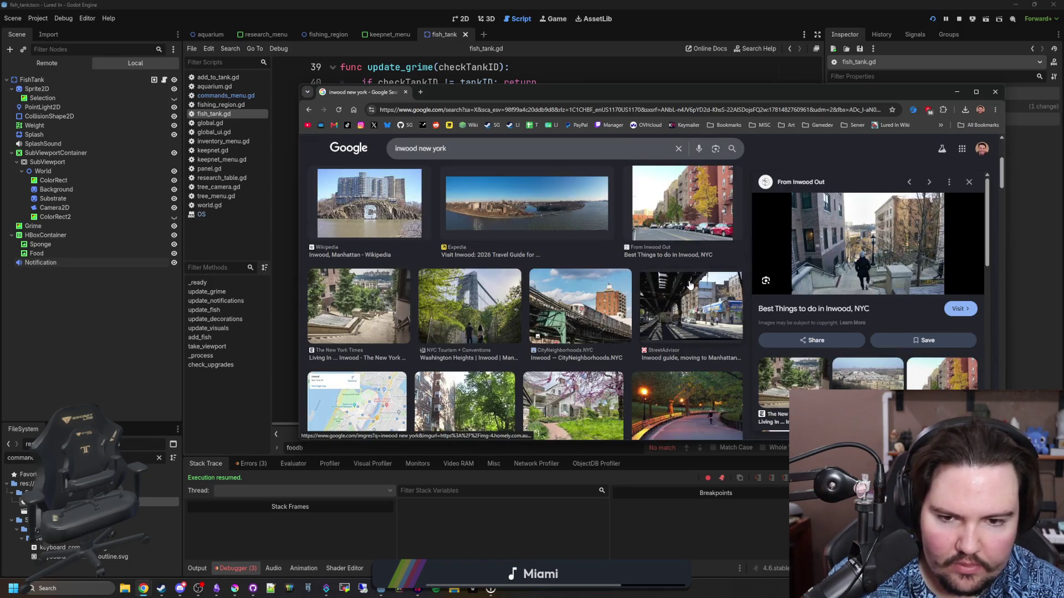
scroll(404, 308, down, 5)
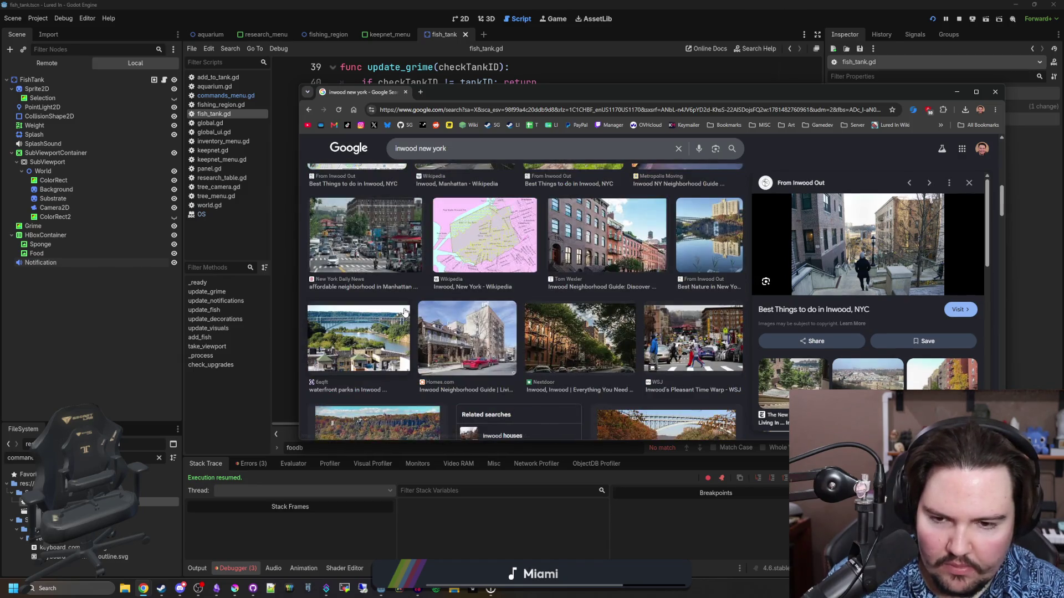
scroll(422, 302, up, 1)
scroll(422, 302, up, 10)
click(404, 183)
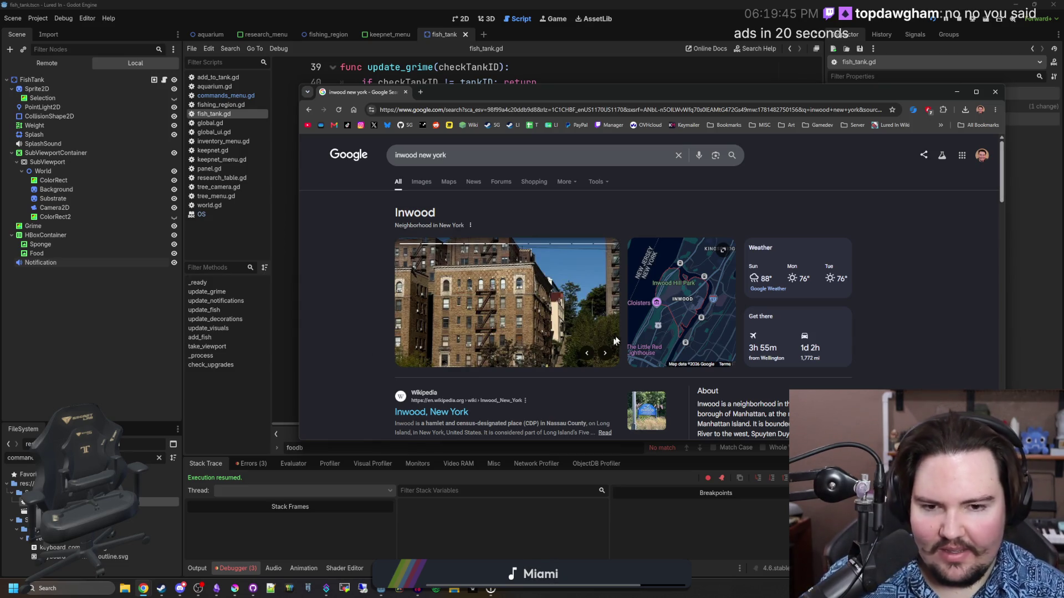
scroll(615, 341, down, 4)
scroll(588, 294, down, 6)
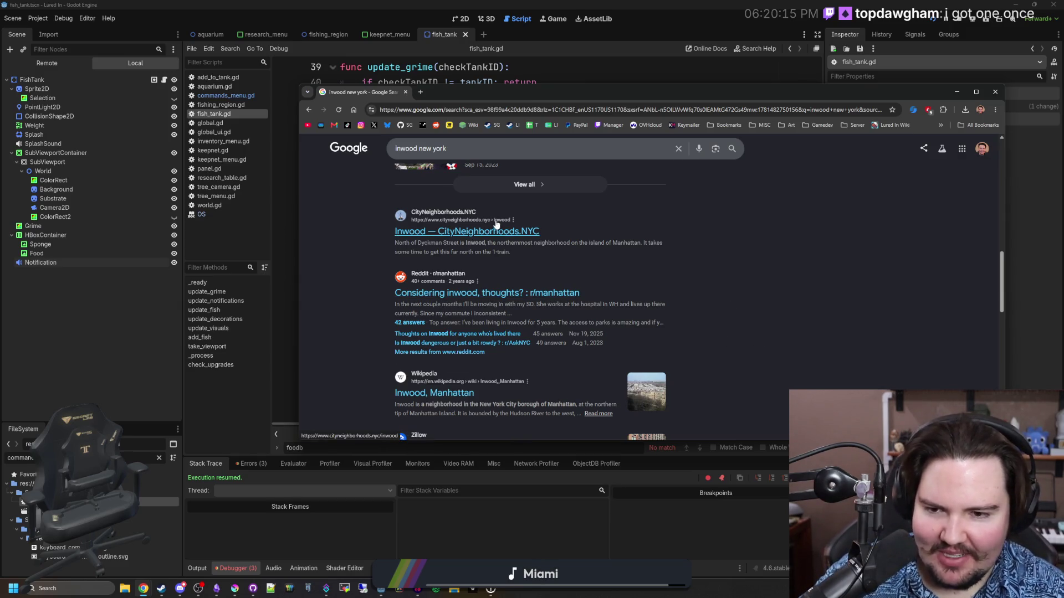
scroll(531, 266, down, 3)
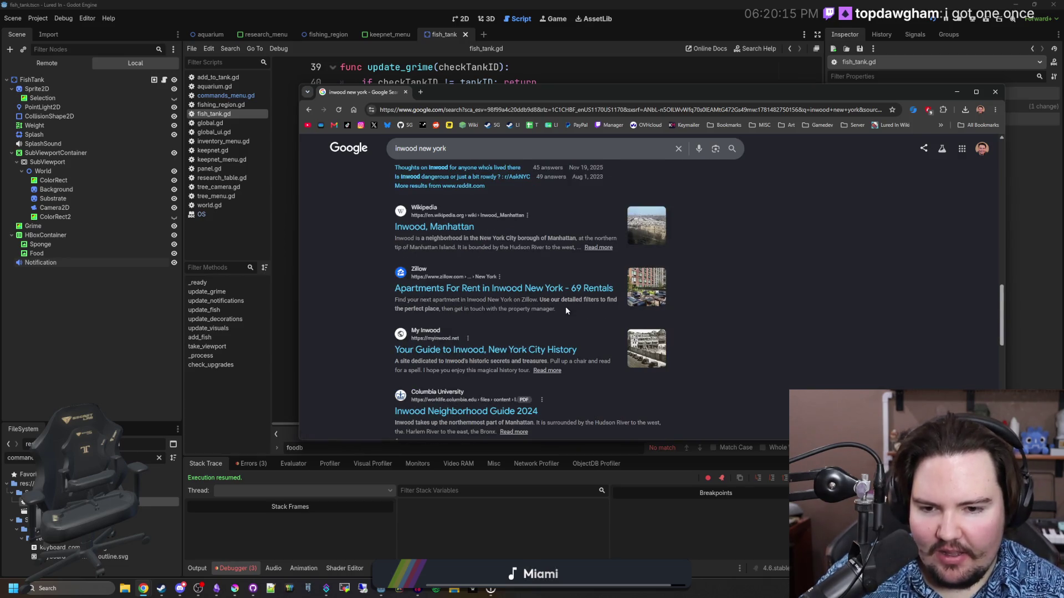
scroll(565, 307, down, 3)
scroll(605, 207, down, 5)
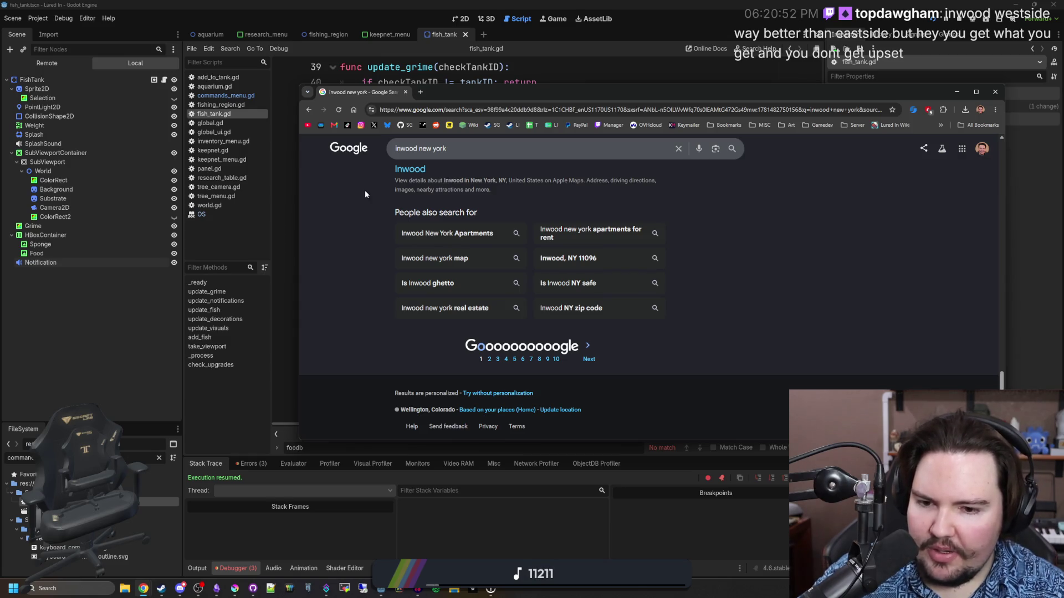
click(405, 92)
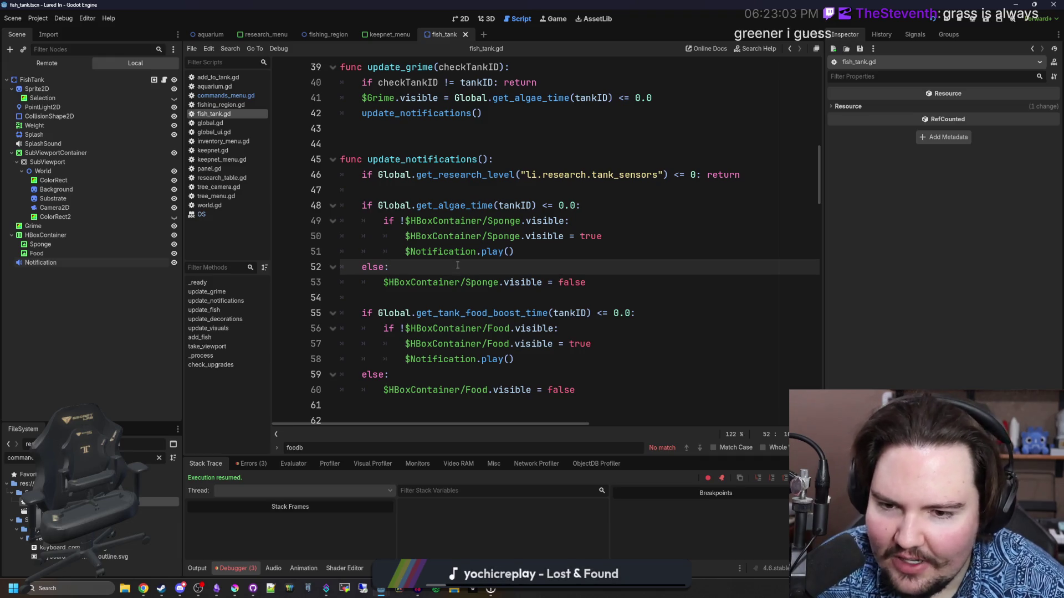
Step: Save the fish_tank scene in Godot
key(ctrl+s)
key(ctrl+s)
key(ctrl+s)
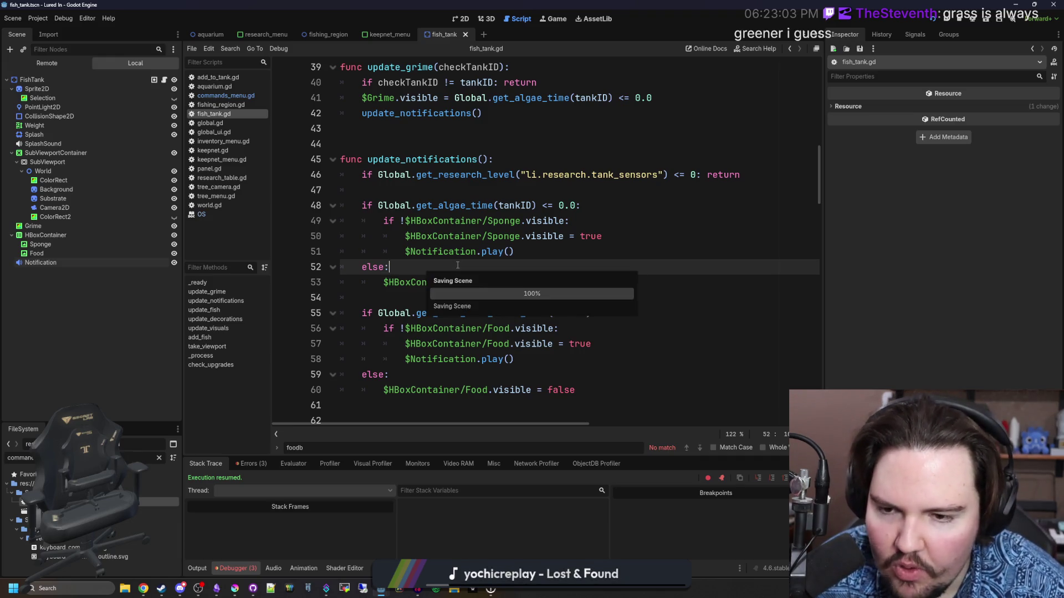
Step: Save the fish_tank scene and notification script repeatedly with Ctrl+S
key(ctrl+s)
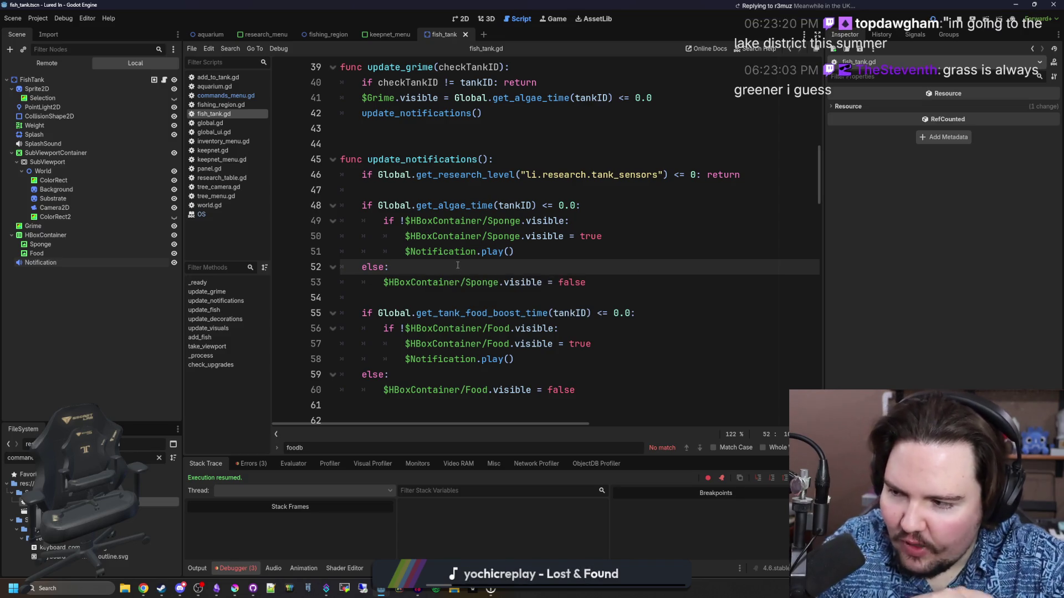
key(ctrl+s)
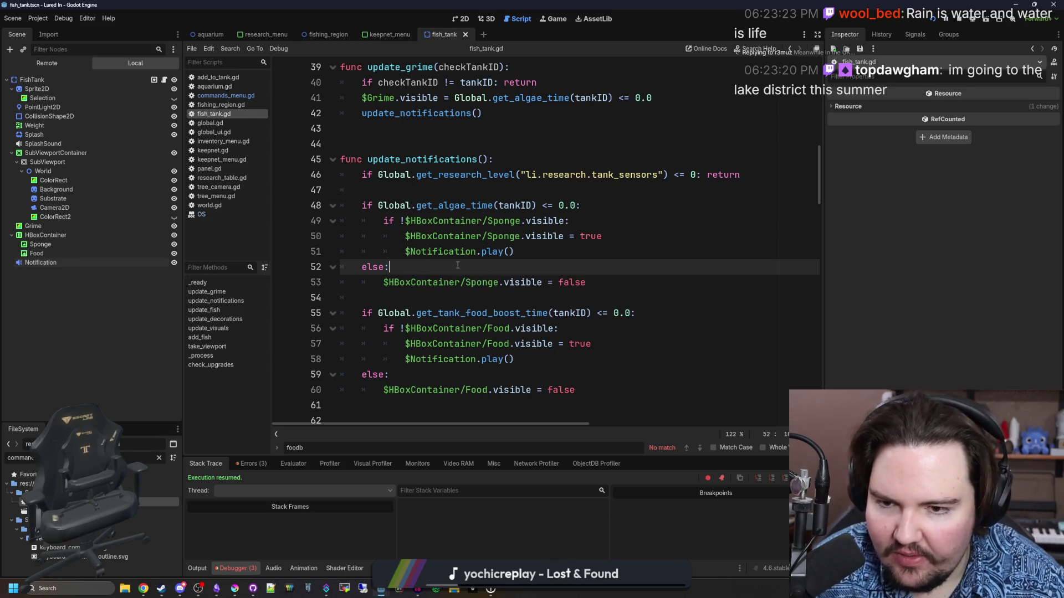
key(ctrl+s)
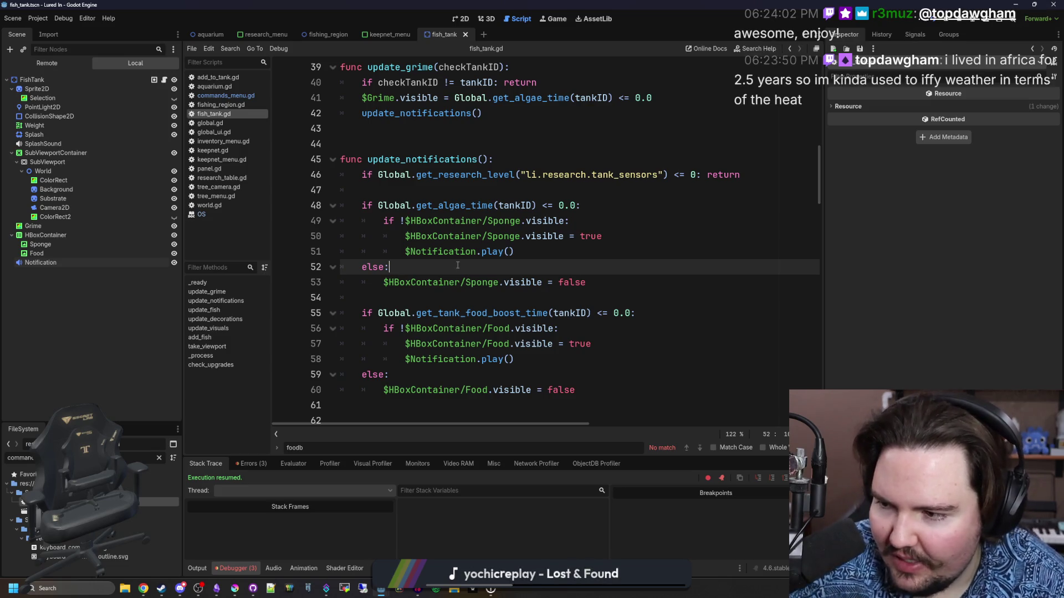
key(alt+Tab)
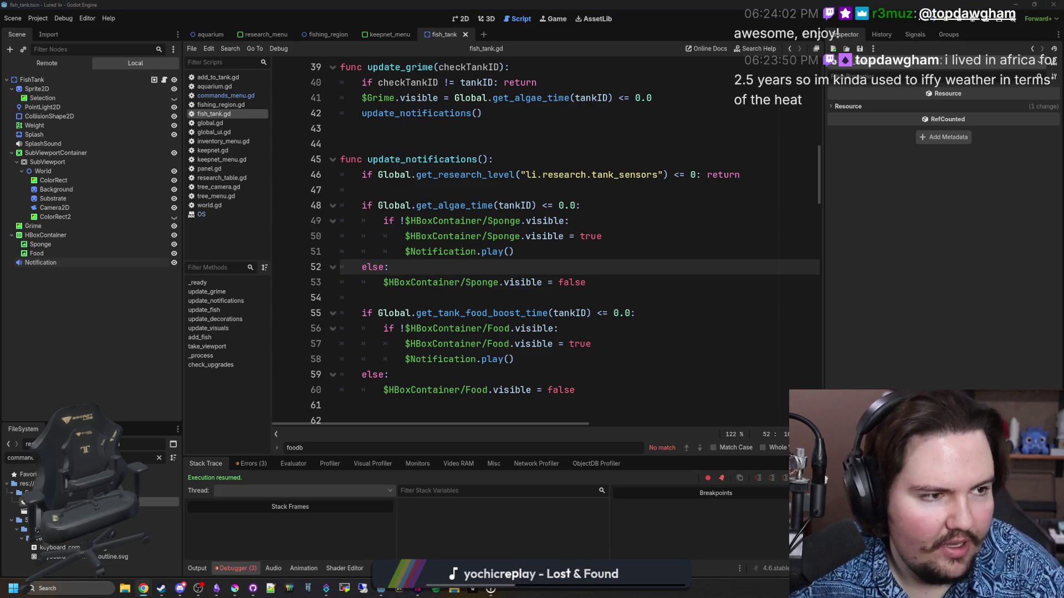
Step: Search Google for 'lake district'
click(432, 180)
text(lake district)
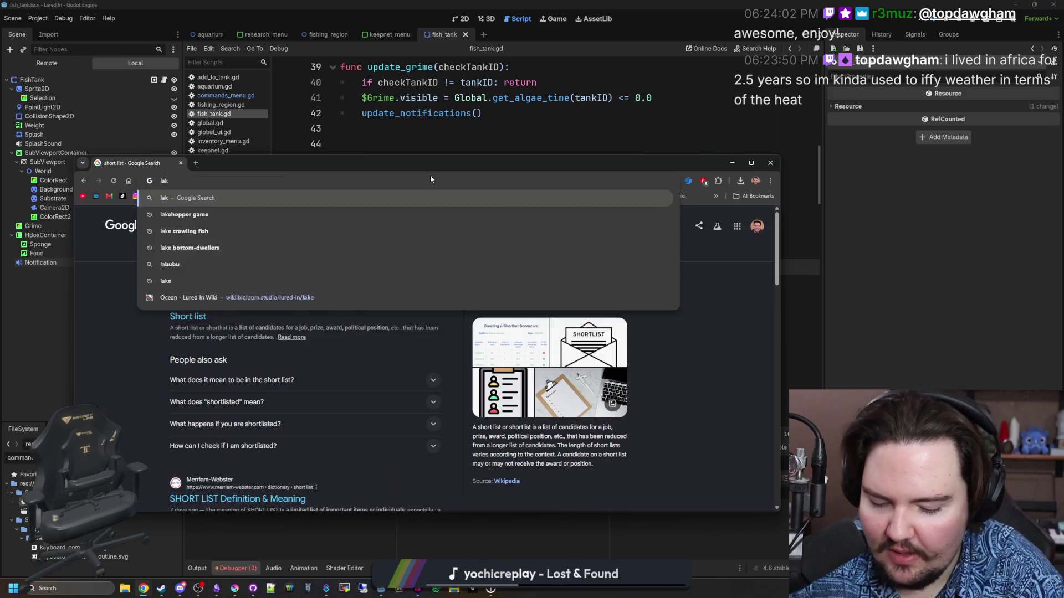
key(Return)
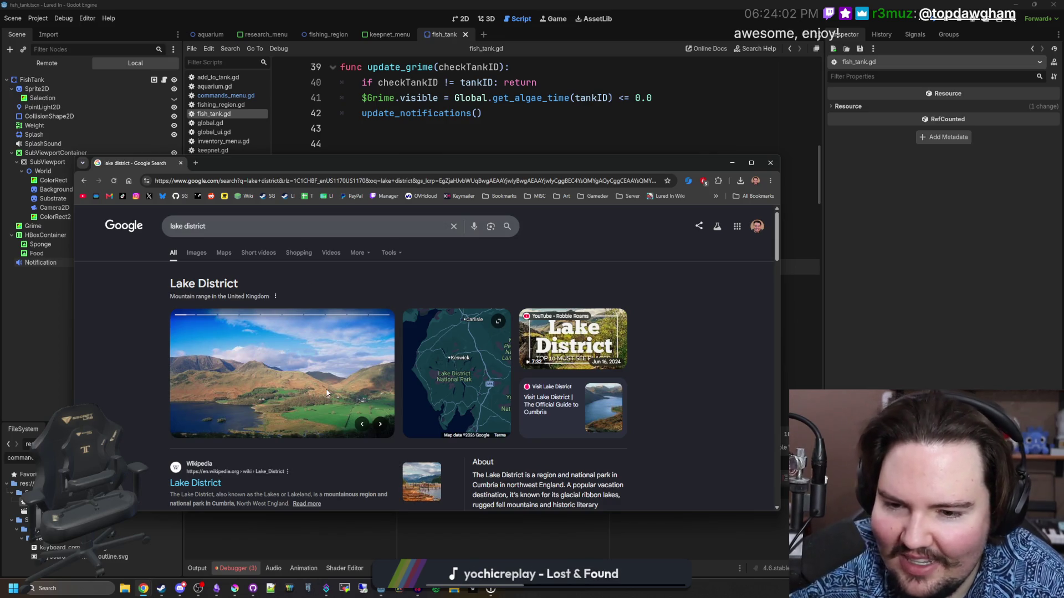
Step: Step through the Lake District photo carousel eleven times
click(382, 425)
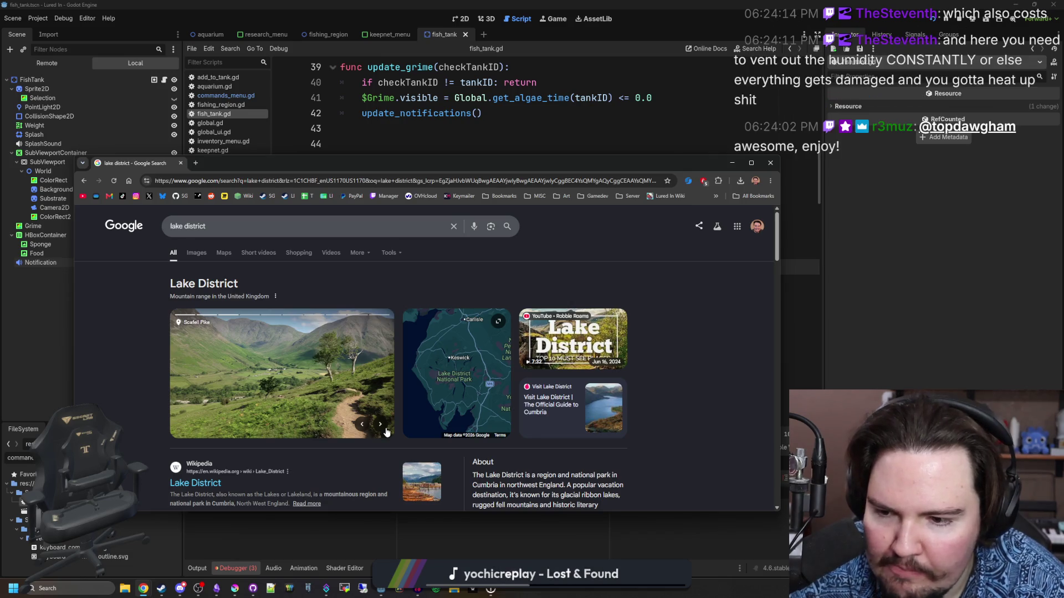
click(385, 428)
click(385, 429)
click(385, 429)
click(385, 429)
click(385, 429)
click(385, 428)
click(385, 429)
click(385, 429)
click(385, 429)
click(385, 429)
click(385, 428)
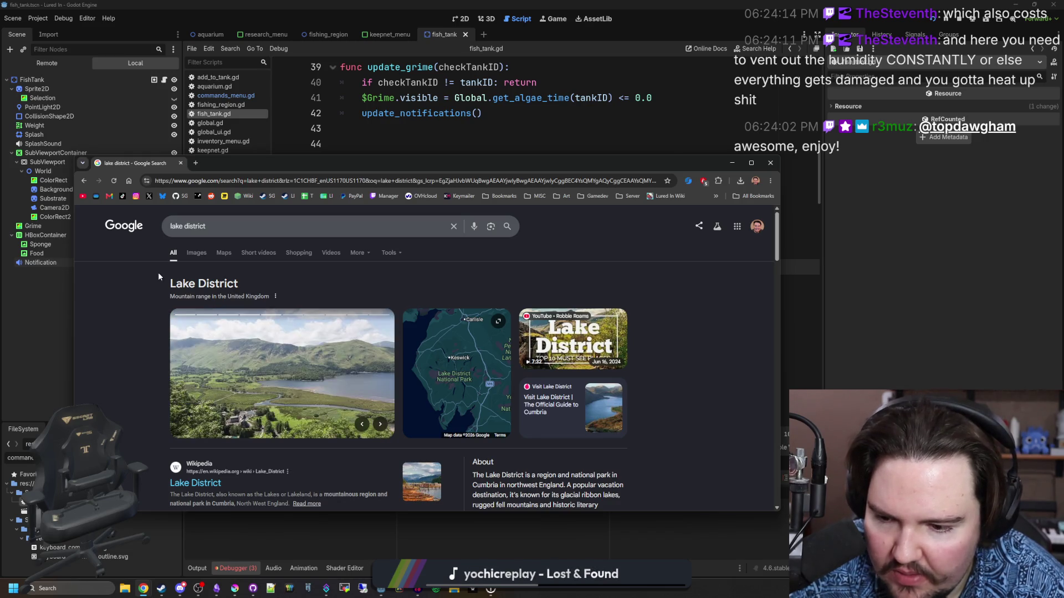
Step: Show the Lake District image results and scroll through the lake and fell photos
click(208, 253)
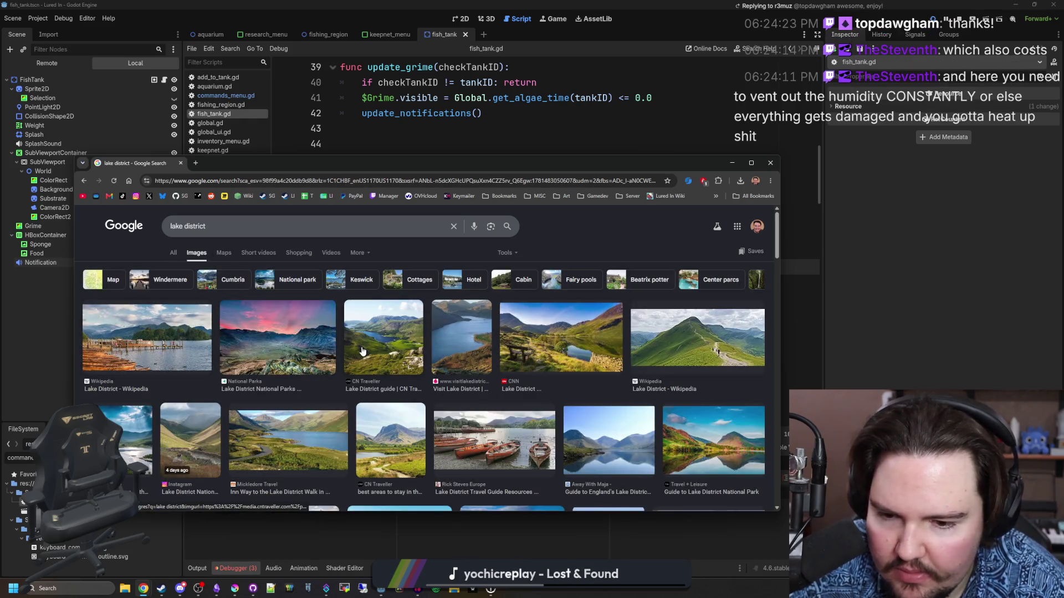
scroll(324, 424, down, 3)
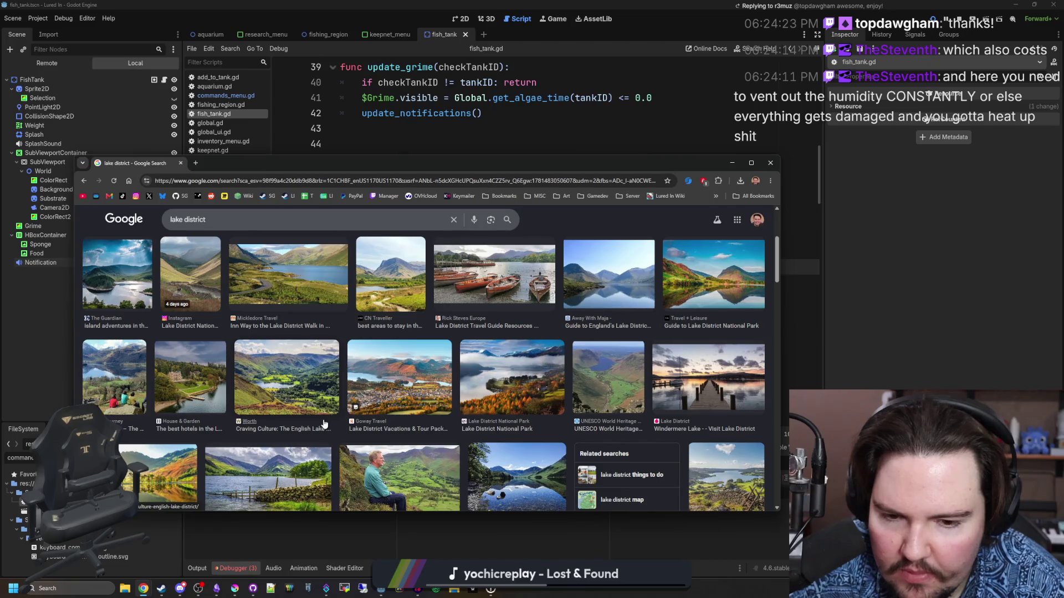
scroll(324, 424, down, 2)
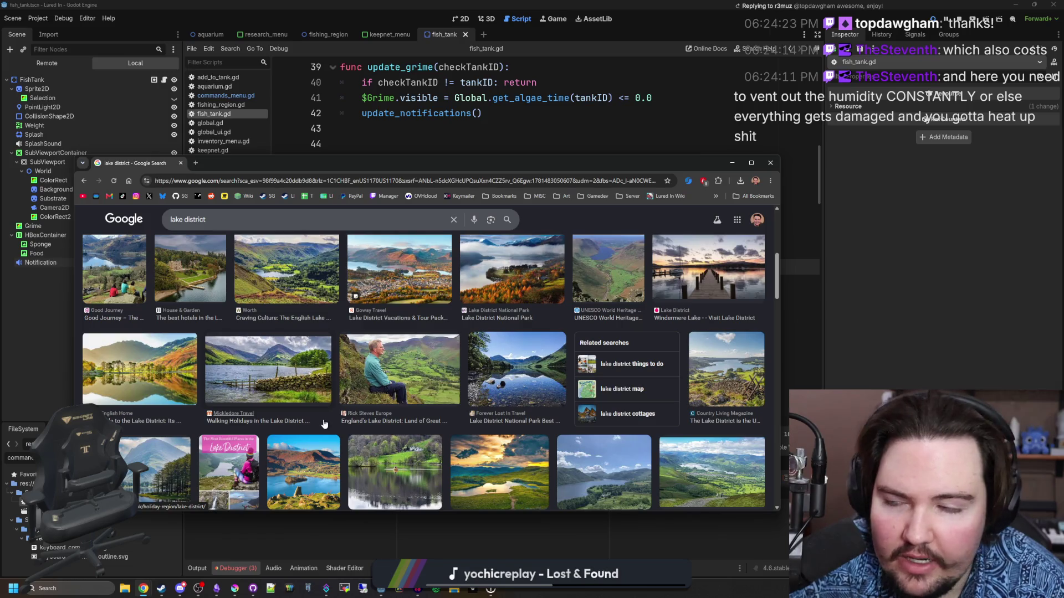
scroll(324, 423, down, 2)
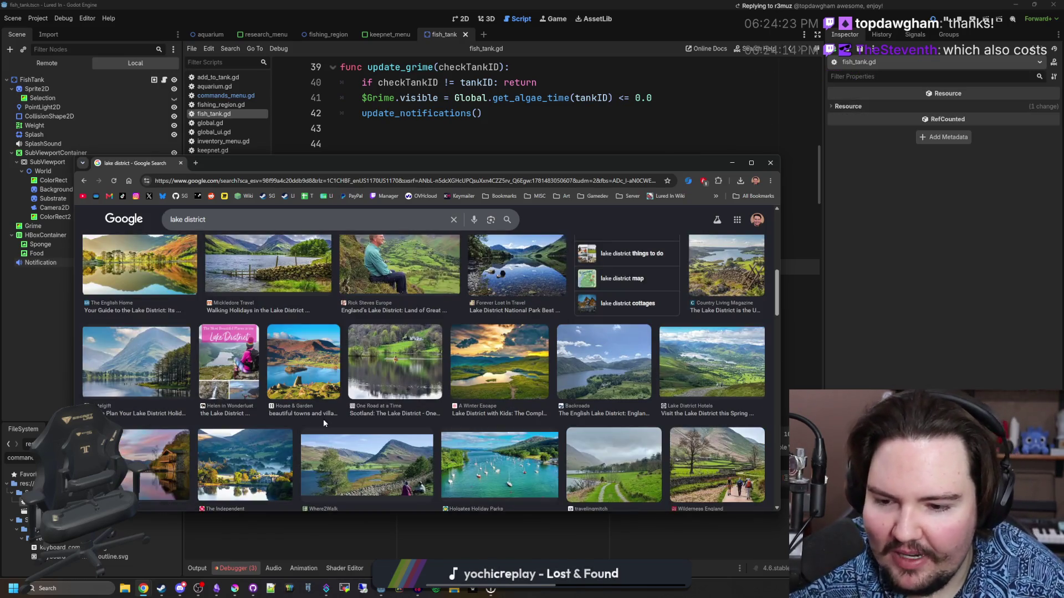